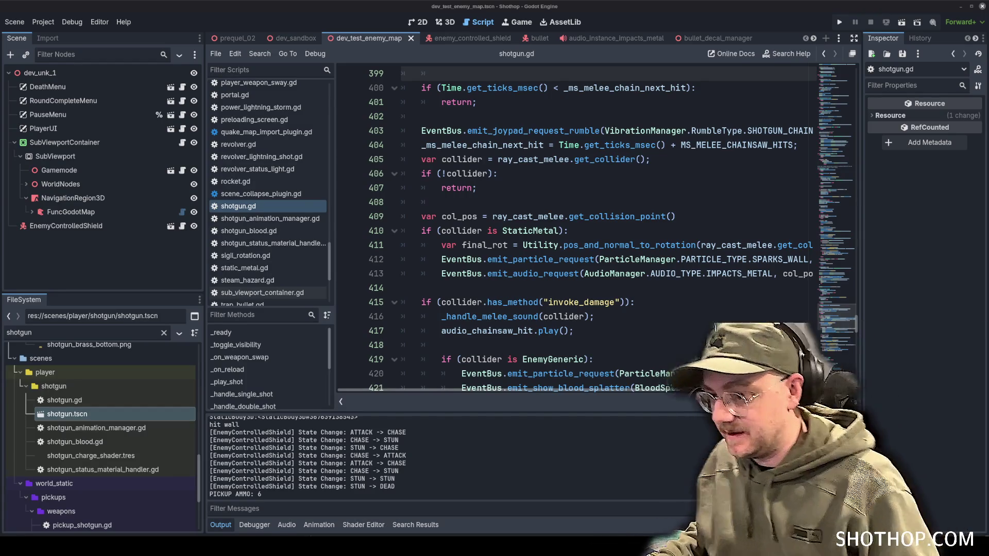
Review the melee hit rotation and the melee and chainsaw handler calls in shotgun.gd.
{"action": "left_click", "coordinate": [689, 251]}
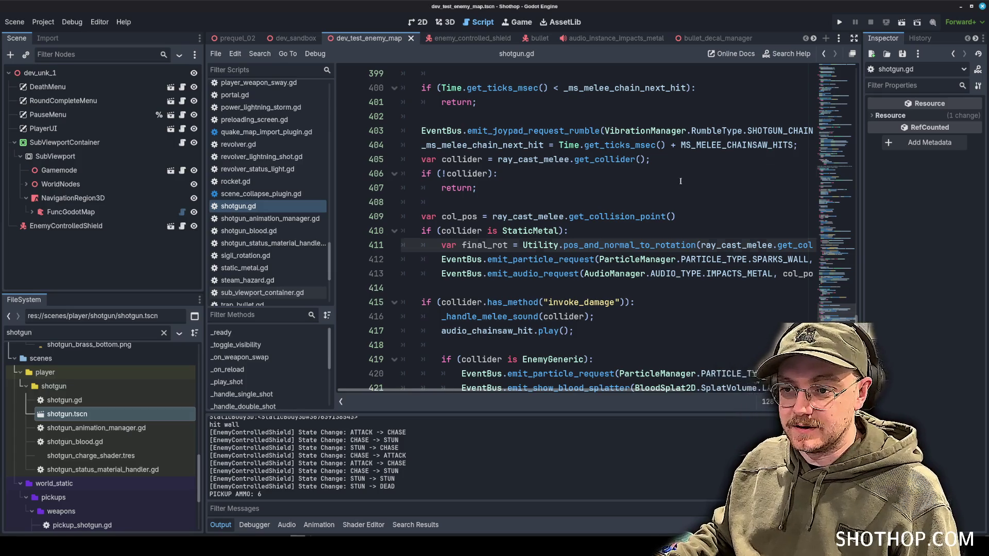
{"action": "scroll", "coordinate": [669, 237], "scroll_direction": "up", "scroll_amount": 16}
{"action": "scroll", "coordinate": [669, 237], "scroll_direction": "down", "scroll_amount": 20}
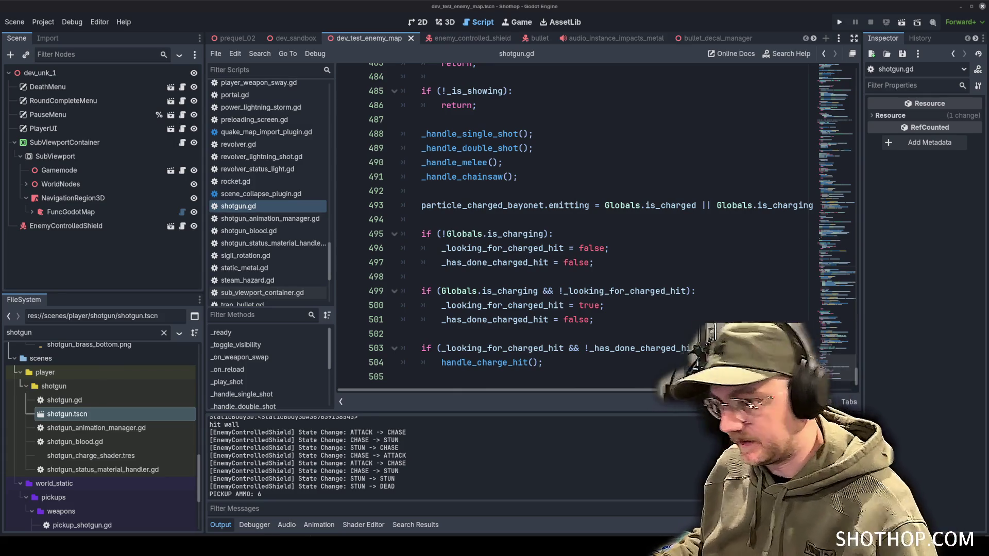
{"action": "left_click", "coordinate": [534, 147]}
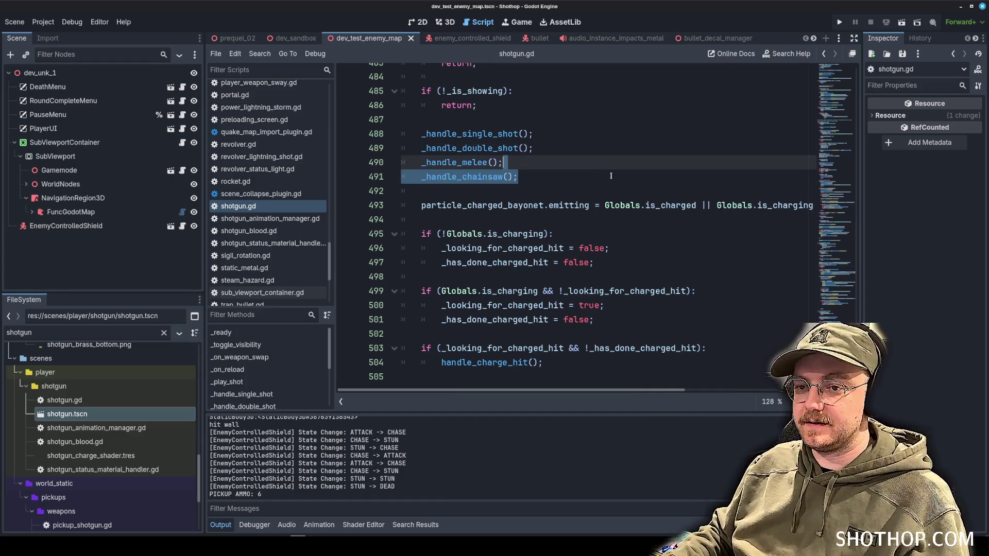
{"action": "left_click", "coordinate": [602, 166]}
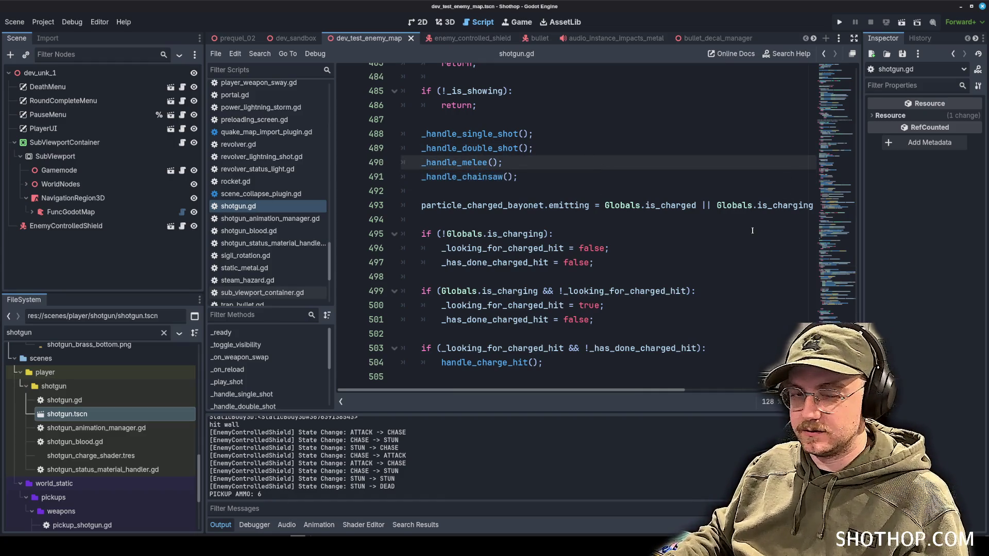
{"action": "scroll", "coordinate": [566, 224], "scroll_direction": "up", "scroll_amount": 4}
Check the shotgun-disabled and double-shot handler lines, then switch to human_shield.blend in Blender.
{"action": "left_click", "coordinate": [608, 235]}
{"action": "scroll", "coordinate": [608, 234], "scroll_direction": "down", "scroll_amount": 3}
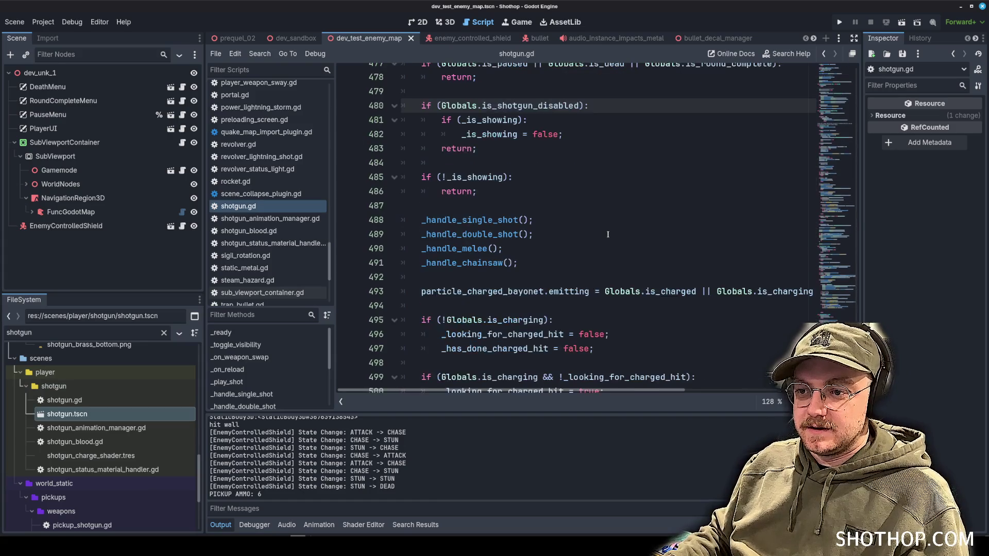
{"action": "left_click", "coordinate": [608, 235]}
{"action": "mouse_move", "coordinate": [281, 536]}
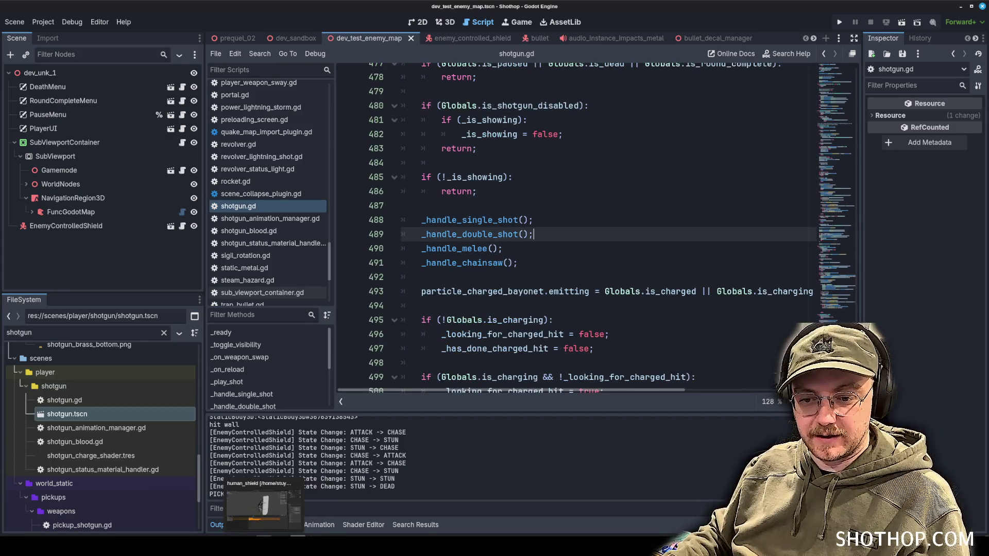
{"action": "left_click", "coordinate": [263, 506]}
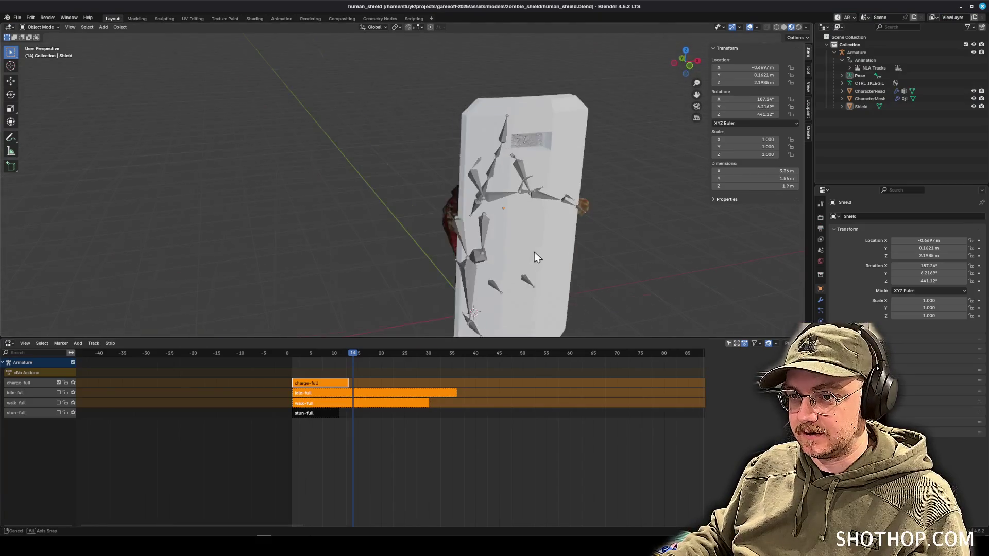
Select the zombie's CharacterMesh body instead of the armature and switch it to Edit Mode.
{"action": "left_click", "coordinate": [375, 173]}
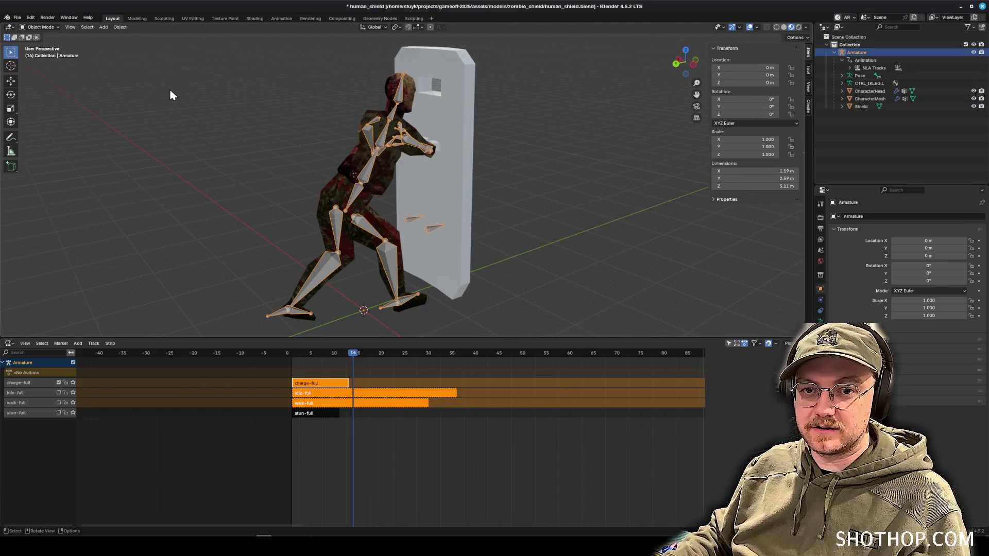
{"action": "left_click", "coordinate": [568, 194]}
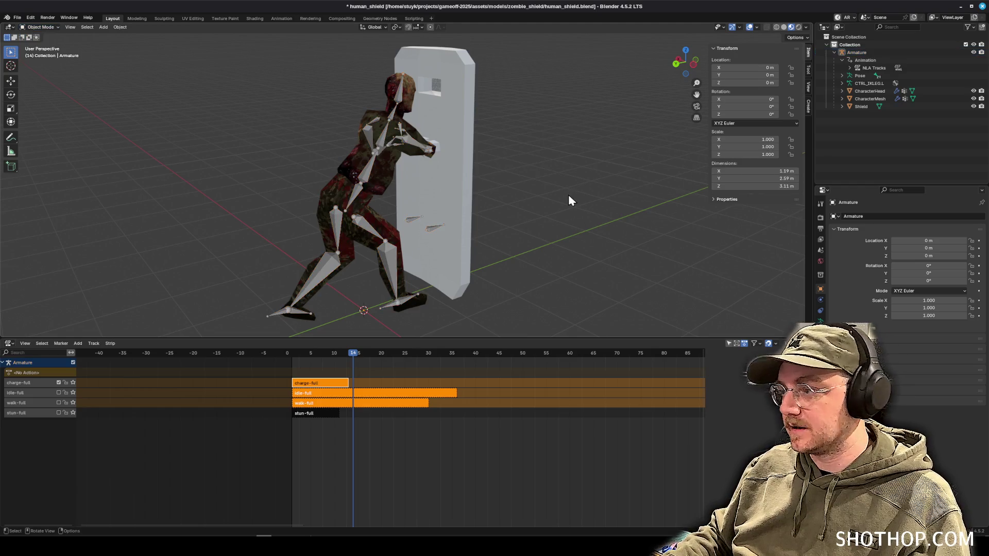
{"action": "left_click_drag", "start_coordinate": [503, 199], "coordinate": [495, 187]}
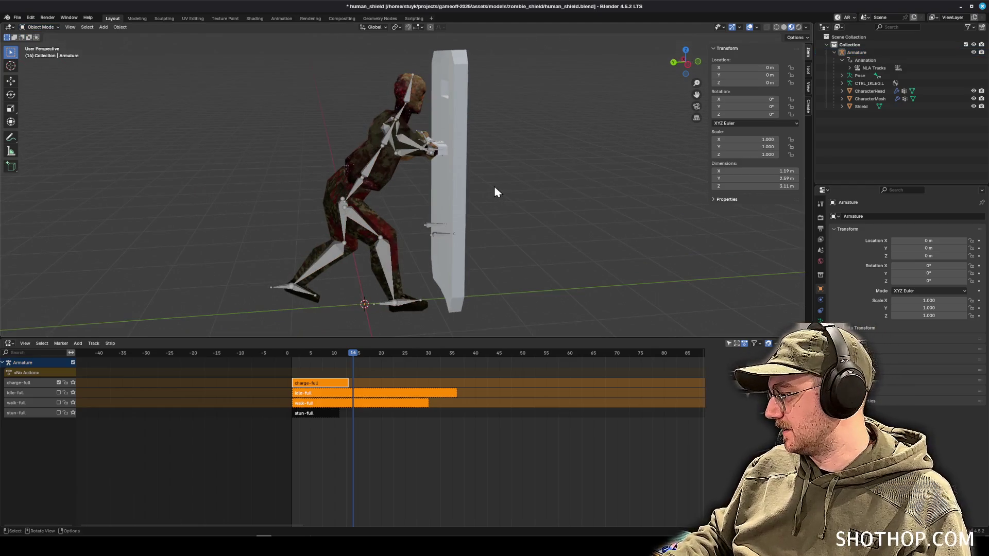
{"action": "left_click", "coordinate": [361, 194]}
{"action": "left_click_drag", "start_coordinate": [467, 218], "coordinate": [446, 205]}
{"action": "scroll", "coordinate": [390, 189], "scroll_direction": "up", "scroll_amount": 3}
{"action": "left_click_drag", "start_coordinate": [390, 189], "coordinate": [348, 202]}
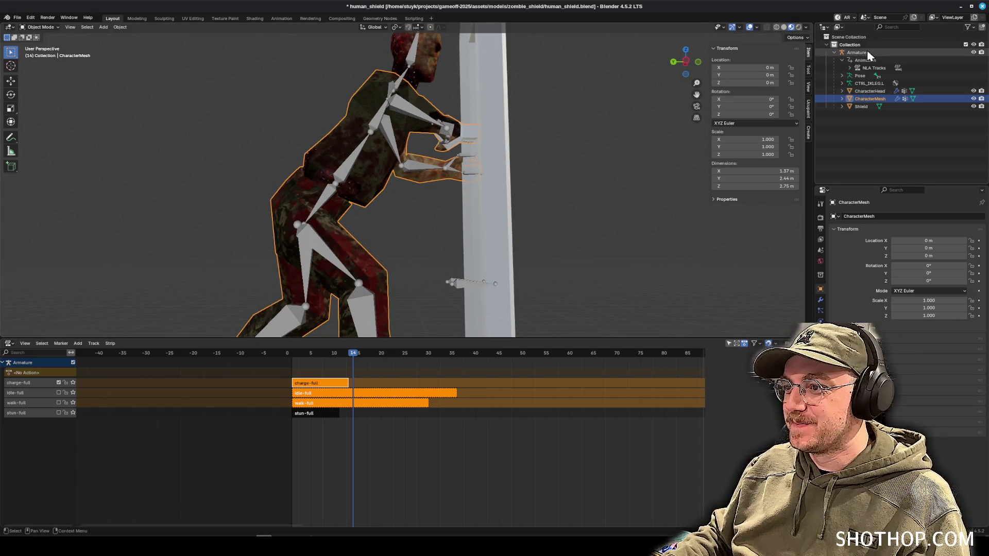
{"action": "left_click", "coordinate": [49, 27]}
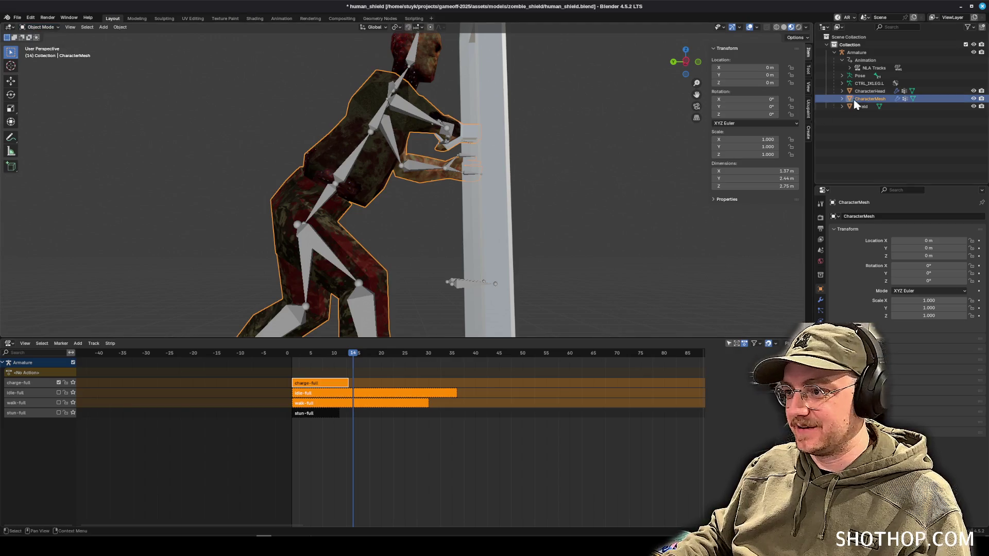
{"action": "left_click", "coordinate": [48, 27]}
{"action": "left_click", "coordinate": [42, 45]}
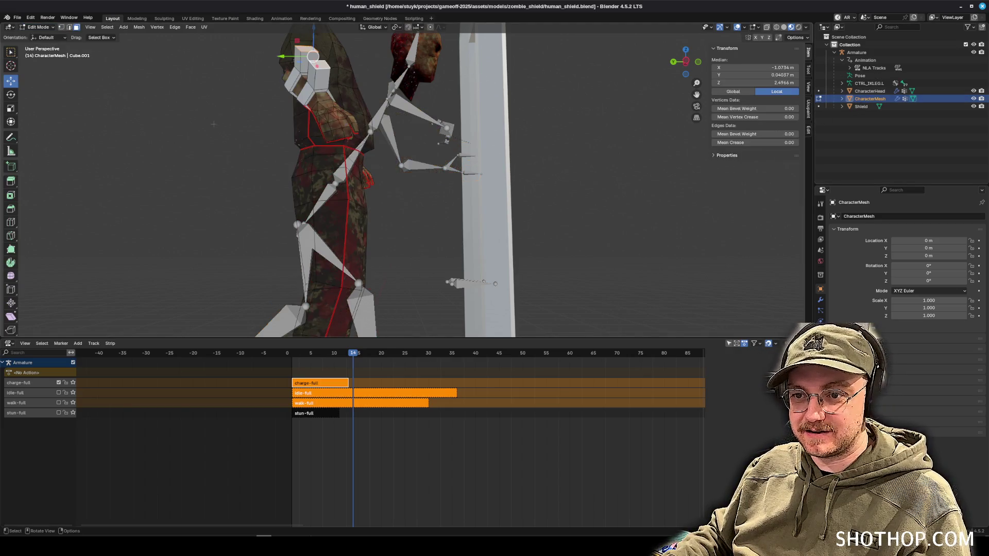
Hide the Armature and CharacterHead so only the body mesh is visible.
{"action": "left_click", "coordinate": [974, 52]}
{"action": "left_click", "coordinate": [973, 91]}
{"action": "mouse_move", "coordinate": [464, 165]}
{"action": "left_mouse_down"}
{"action": "mouse_move", "coordinate": [397, 168]}
{"action": "mouse_move", "coordinate": [407, 166]}
{"action": "mouse_move", "coordinate": [413, 186]}
{"action": "mouse_move", "coordinate": [399, 189]}
{"action": "mouse_move", "coordinate": [431, 191]}
{"action": "mouse_move", "coordinate": [416, 157]}
{"action": "mouse_move", "coordinate": [402, 265]}
{"action": "mouse_move", "coordinate": [494, 152]}
{"action": "left_mouse_up"}
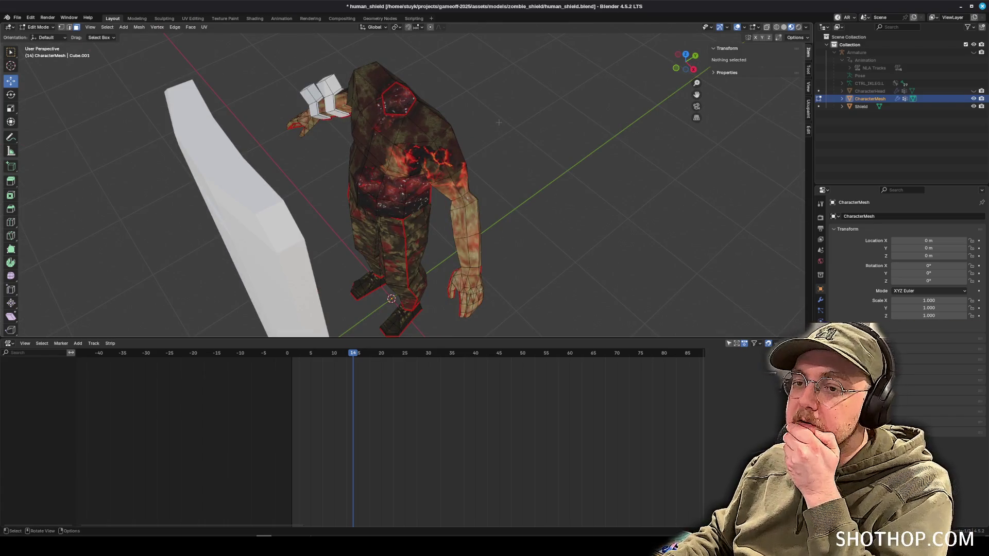
{"action": "left_click_drag", "start_coordinate": [503, 125], "coordinate": [320, 129]}
{"action": "scroll", "coordinate": [320, 129], "scroll_direction": "up", "scroll_amount": 4}
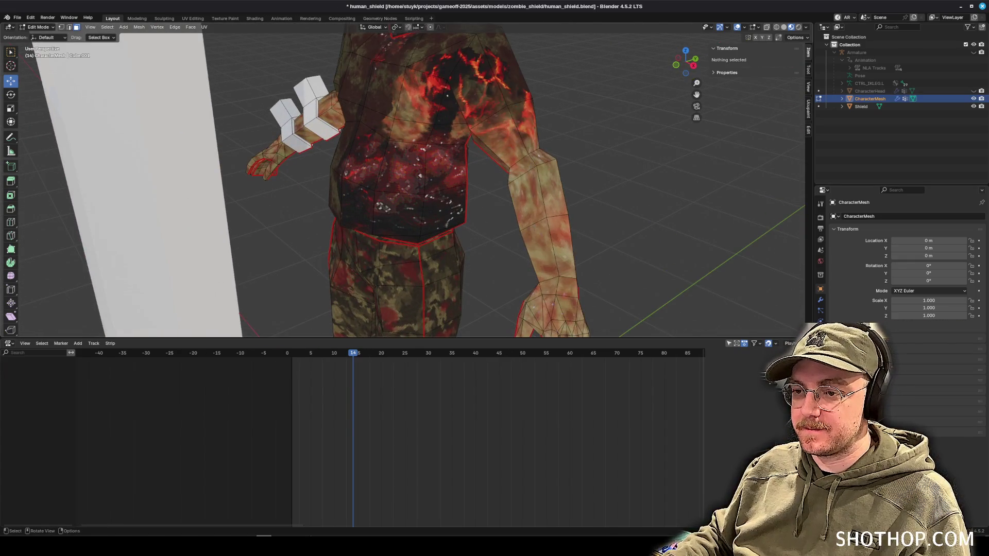
Select an upper-arm face on the body, then add the chest face loop.
{"action": "left_click", "coordinate": [570, 247]}
{"action": "key", "text": "alt+a"}
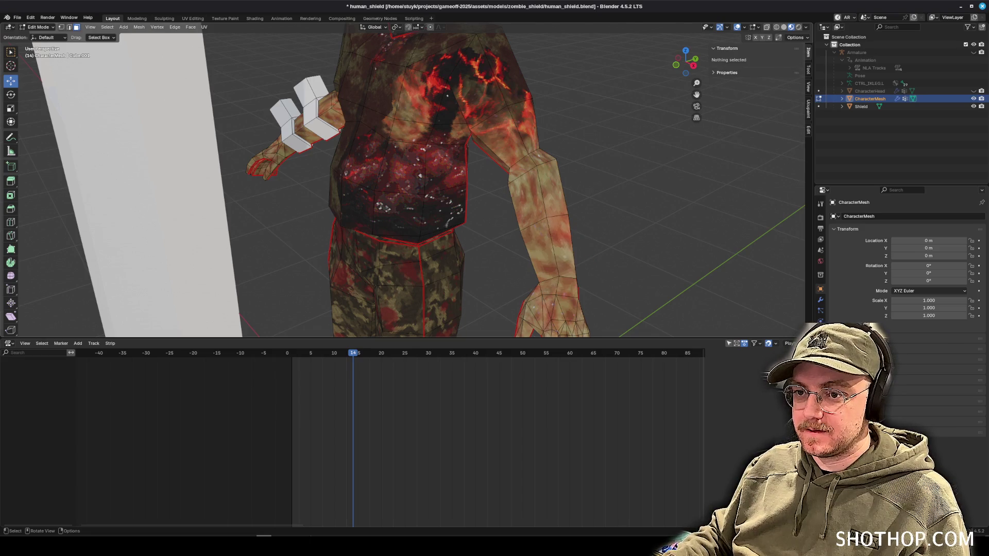
{"action": "mouse_move", "coordinate": [490, 216]}
{"action": "left_mouse_down"}
{"action": "mouse_move", "coordinate": [340, 188]}
{"action": "mouse_move", "coordinate": [464, 194]}
{"action": "mouse_move", "coordinate": [375, 196]}
{"action": "mouse_move", "coordinate": [555, 185]}
{"action": "mouse_move", "coordinate": [541, 187]}
{"action": "left_mouse_up"}
{"action": "left_click_drag", "start_coordinate": [507, 115], "coordinate": [481, 141]}
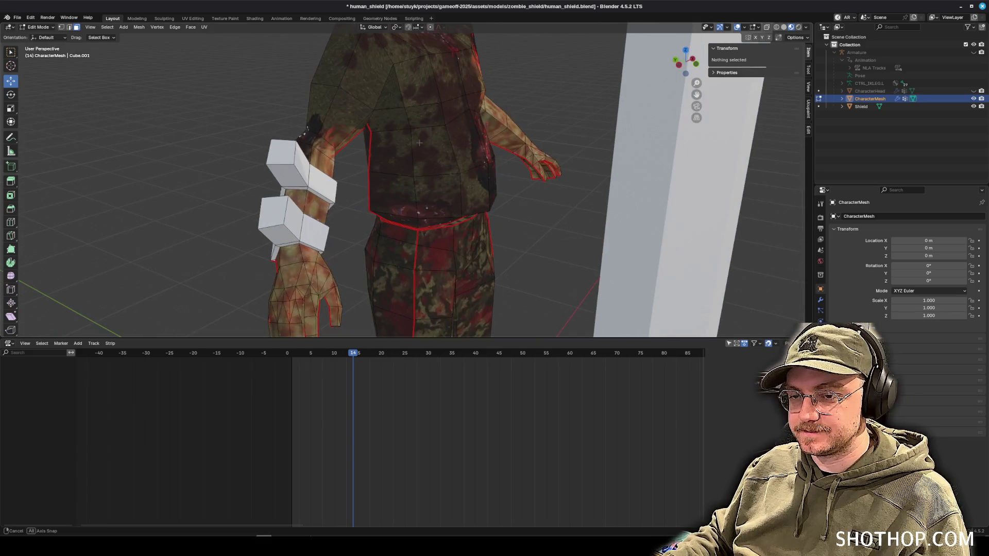
{"action": "left_click_drag", "start_coordinate": [420, 142], "coordinate": [414, 143]}
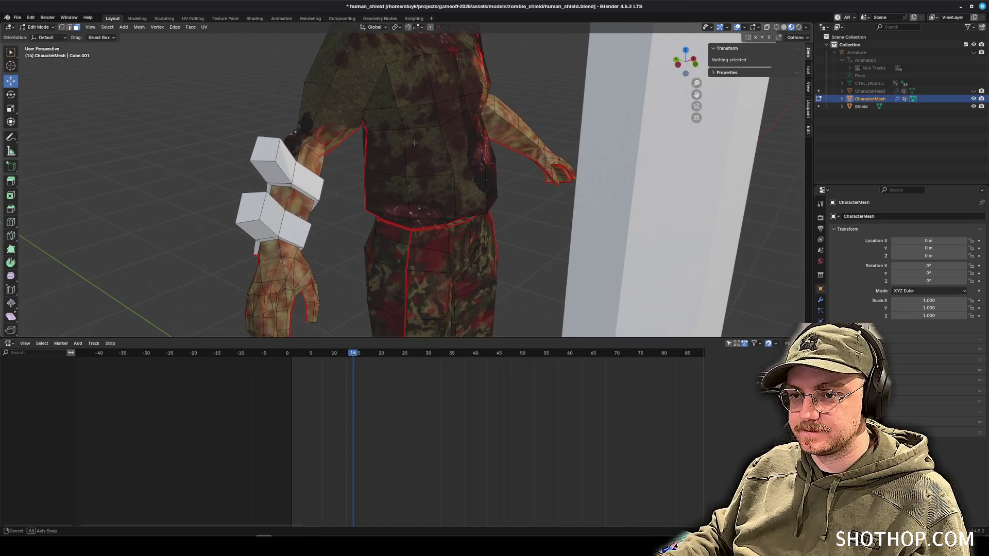
{"action": "left_click", "coordinate": [317, 115]}
{"action": "left_click_drag", "start_coordinate": [337, 74], "coordinate": [435, 98]}
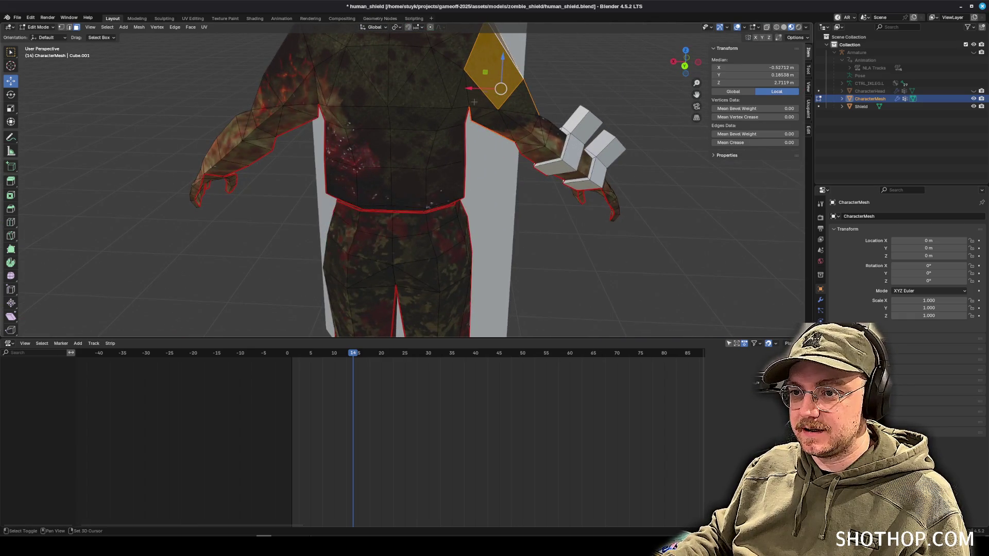
{"action": "mouse_move", "coordinate": [435, 98]}
{"action": "left_mouse_down"}
{"action": "mouse_move", "coordinate": [520, 79]}
{"action": "mouse_move", "coordinate": [566, 88]}
{"action": "mouse_move", "coordinate": [503, 118]}
{"action": "left_mouse_up"}
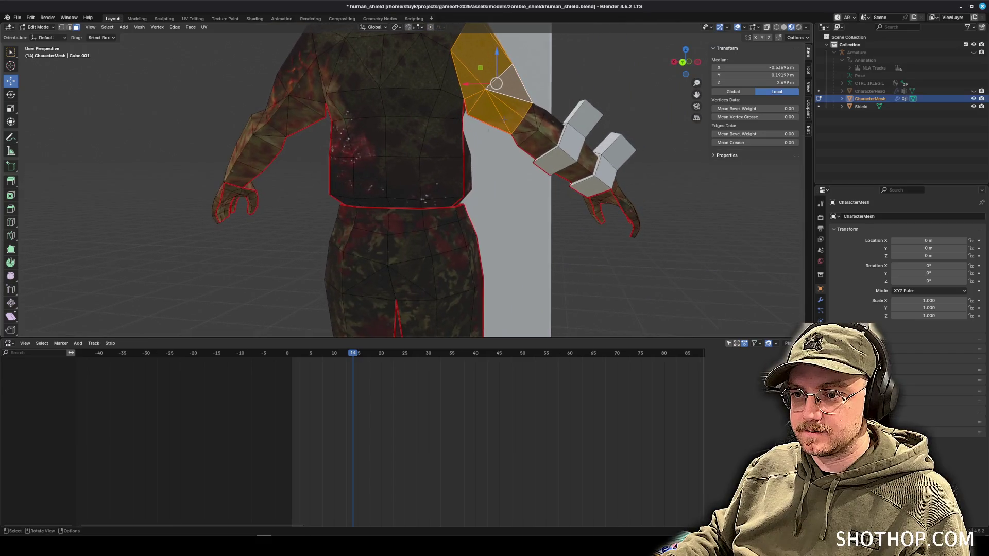
{"action": "left_click", "coordinate": [458, 147], "text": "alt+shift"}
Add the chest, lower torso and upper-left chest face loops to the selection.
{"action": "left_click", "coordinate": [455, 110], "text": "alt+shift"}
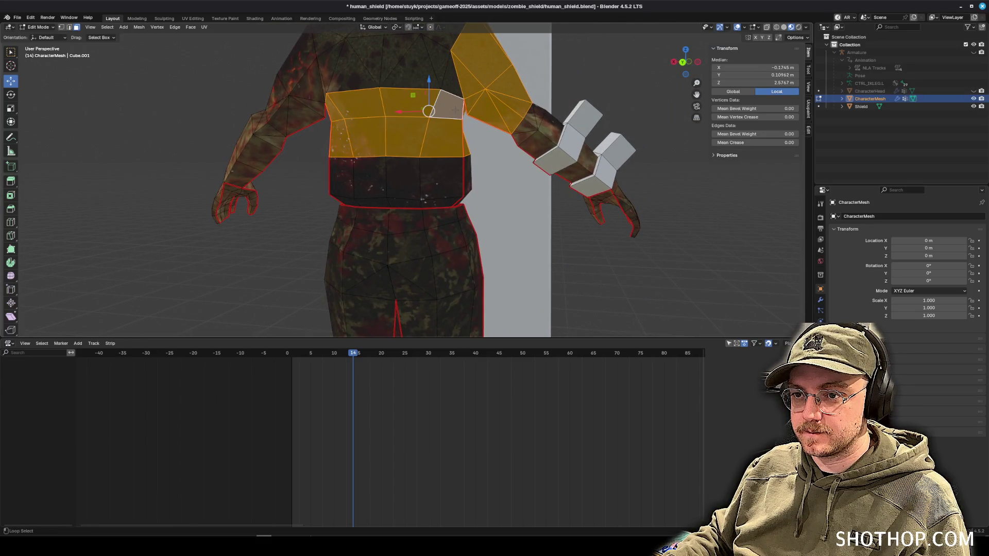
{"action": "left_click", "coordinate": [468, 164], "text": "alt+shift"}
{"action": "left_click", "coordinate": [456, 205], "text": "alt+shift"}
{"action": "mouse_move", "coordinate": [456, 205]}
{"action": "left_mouse_down"}
{"action": "mouse_move", "coordinate": [330, 209]}
{"action": "mouse_move", "coordinate": [355, 208]}
{"action": "mouse_move", "coordinate": [367, 145]}
{"action": "mouse_move", "coordinate": [405, 165]}
{"action": "mouse_move", "coordinate": [368, 151]}
{"action": "mouse_move", "coordinate": [429, 147]}
{"action": "left_mouse_up"}
{"action": "left_click", "coordinate": [357, 135], "text": "alt+shift"}
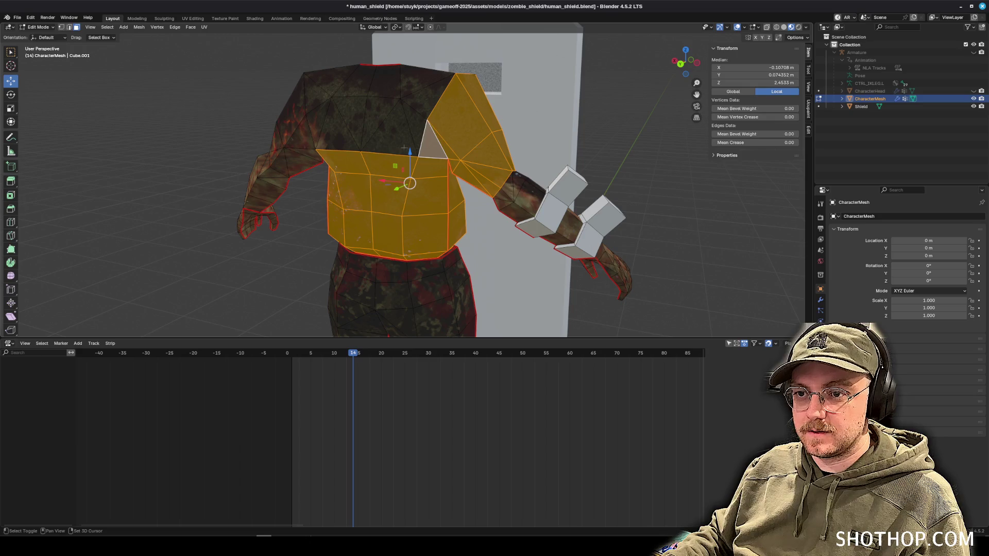
{"action": "left_click", "coordinate": [390, 135], "text": "shift"}
{"action": "left_click", "coordinate": [353, 116], "text": "shift"}
{"action": "left_click", "coordinate": [336, 132], "text": "shift"}
{"action": "left_click", "coordinate": [381, 110], "text": "shift"}
{"action": "left_click", "coordinate": [417, 124], "text": "shift"}
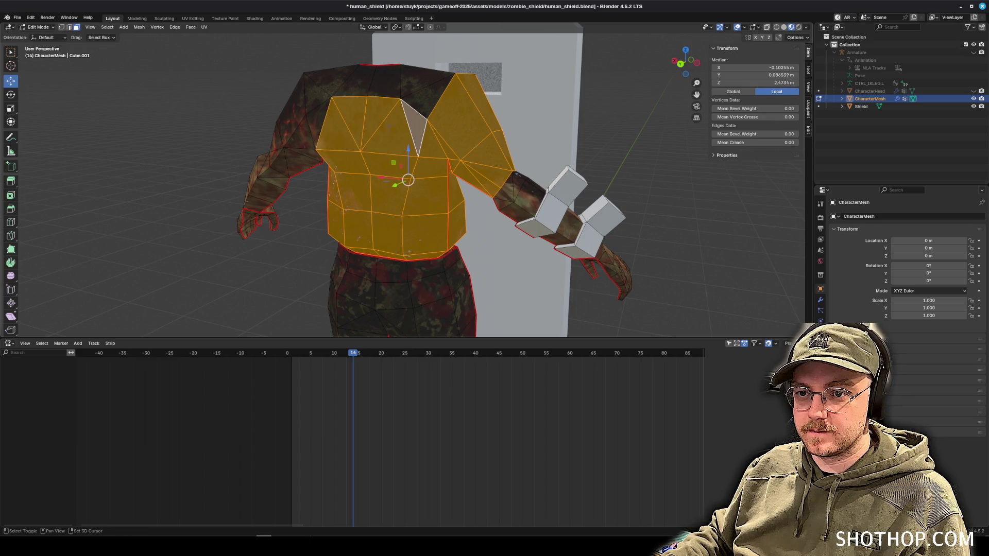
{"action": "left_click", "coordinate": [312, 122], "text": "shift"}
{"action": "left_click_drag", "start_coordinate": [312, 122], "coordinate": [448, 138]}
Add the upper shoulder faces, the whole arm loop and neighbouring shoulder quads.
{"action": "left_click", "coordinate": [470, 133], "text": "shift"}
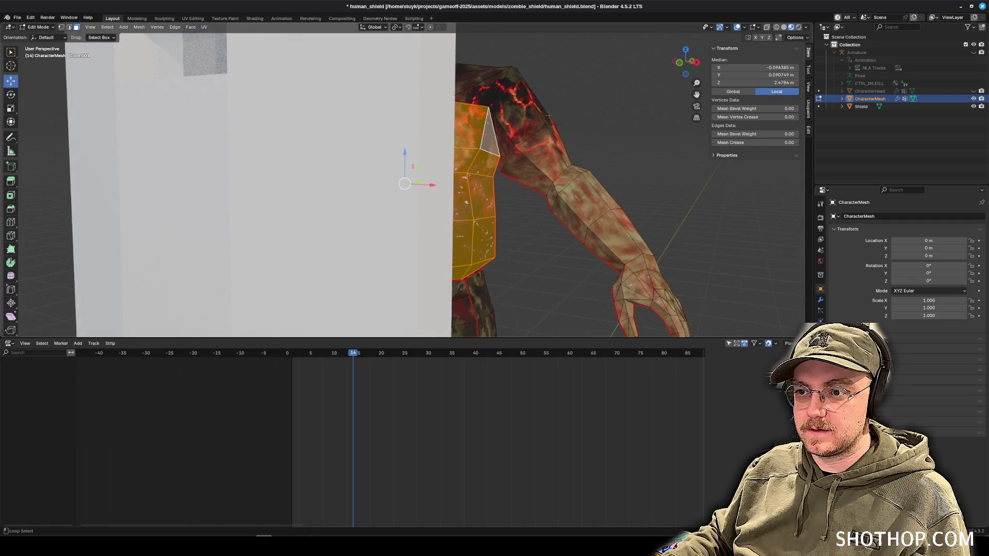
{"action": "left_click", "coordinate": [533, 98], "text": "shift"}
{"action": "left_click", "coordinate": [542, 150], "text": "shift"}
{"action": "left_click", "coordinate": [567, 185], "text": "alt+shift"}
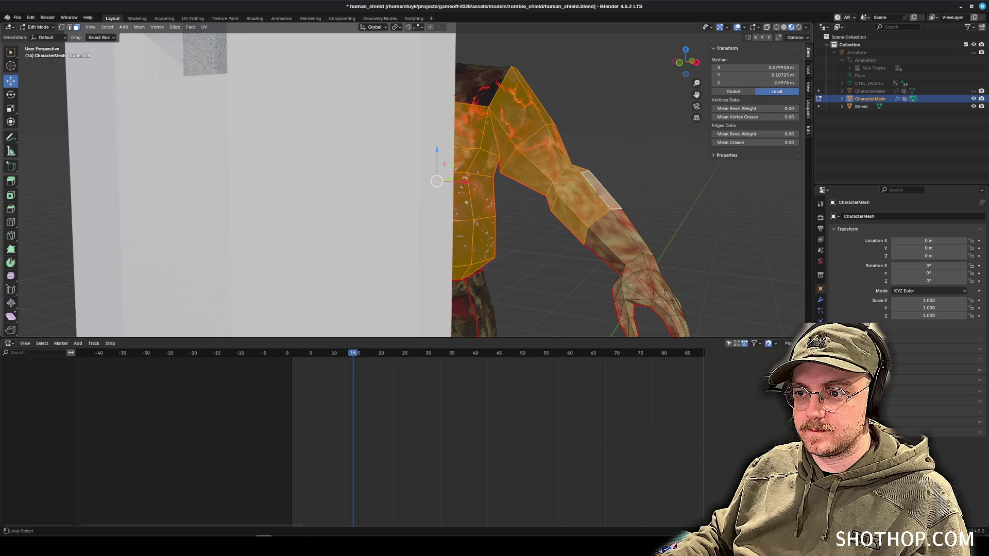
{"action": "mouse_move", "coordinate": [520, 216]}
{"action": "left_mouse_down"}
{"action": "mouse_move", "coordinate": [488, 230]}
{"action": "mouse_move", "coordinate": [253, 163]}
{"action": "left_mouse_up"}
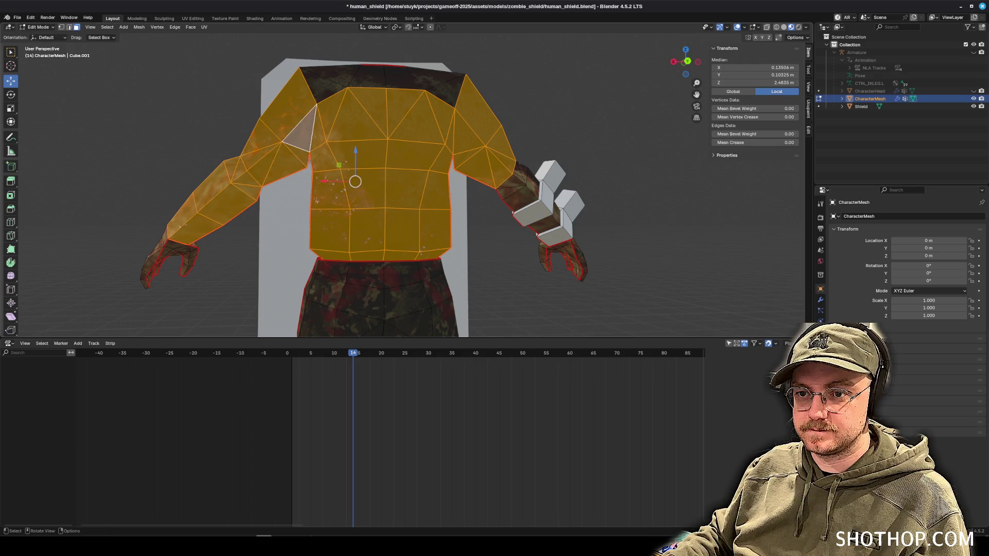
{"action": "left_click_drag", "start_coordinate": [253, 163], "coordinate": [255, 206]}
{"action": "left_click", "coordinate": [334, 104], "text": "shift"}
{"action": "left_click", "coordinate": [386, 103], "text": "shift"}
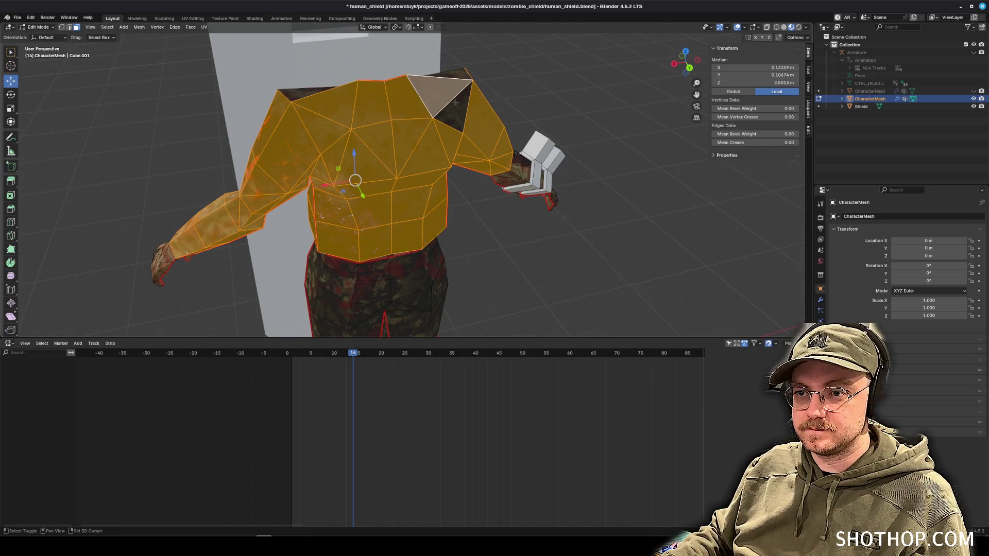
Add the remaining dark chest faces and check the selection from rear and shoulder angles.
{"action": "left_click_drag", "start_coordinate": [385, 142], "coordinate": [370, 102]}
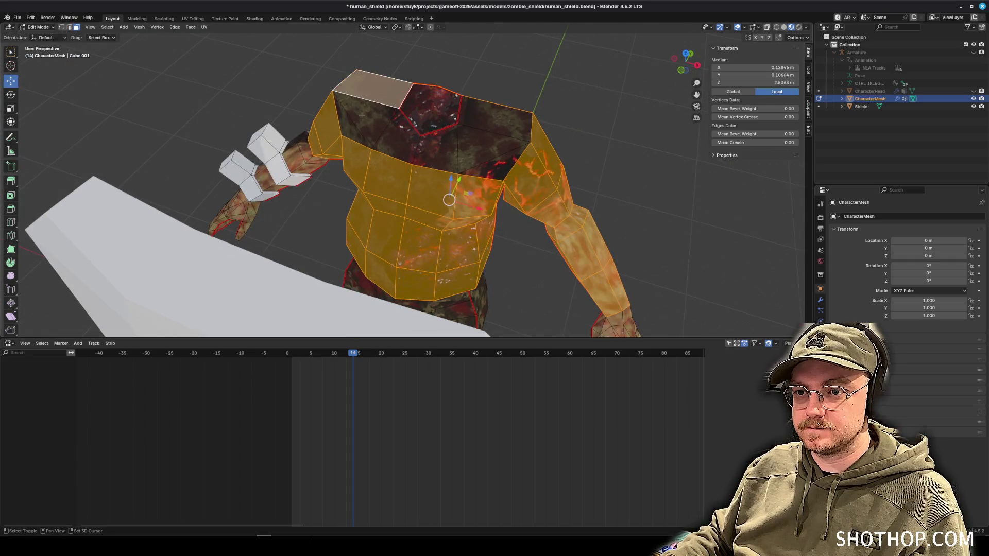
{"action": "left_click", "coordinate": [406, 143], "text": "shift"}
{"action": "left_click", "coordinate": [436, 151], "text": "shift"}
{"action": "left_click", "coordinate": [477, 160], "text": "shift"}
{"action": "left_click", "coordinate": [502, 114], "text": "shift"}
{"action": "mouse_move", "coordinate": [502, 113]}
{"action": "left_mouse_down"}
{"action": "mouse_move", "coordinate": [484, 87]}
{"action": "mouse_move", "coordinate": [307, 99]}
{"action": "left_mouse_up"}
{"action": "scroll", "coordinate": [360, 180], "scroll_direction": "up", "scroll_amount": 3}
{"action": "left_click_drag", "start_coordinate": [451, 226], "coordinate": [372, 203]}
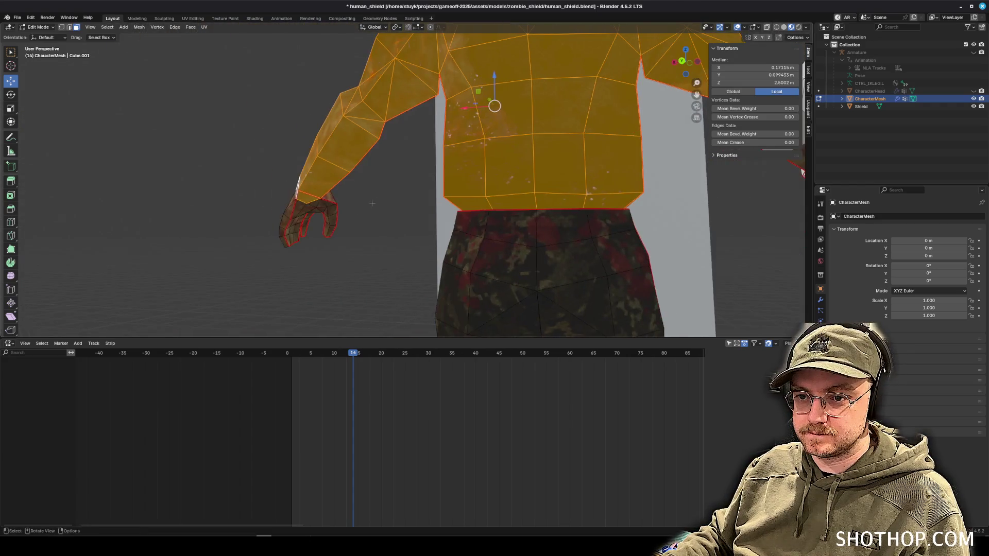
{"action": "mouse_move", "coordinate": [670, 180]}
{"action": "left_mouse_down"}
{"action": "mouse_move", "coordinate": [479, 192]}
{"action": "mouse_move", "coordinate": [438, 134]}
{"action": "mouse_move", "coordinate": [464, 196]}
{"action": "mouse_move", "coordinate": [453, 191]}
{"action": "left_mouse_up"}
Push the selected shirt faces outward with Shrink/Fatten to form a thick armour shell.
{"action": "left_click", "coordinate": [191, 27]}
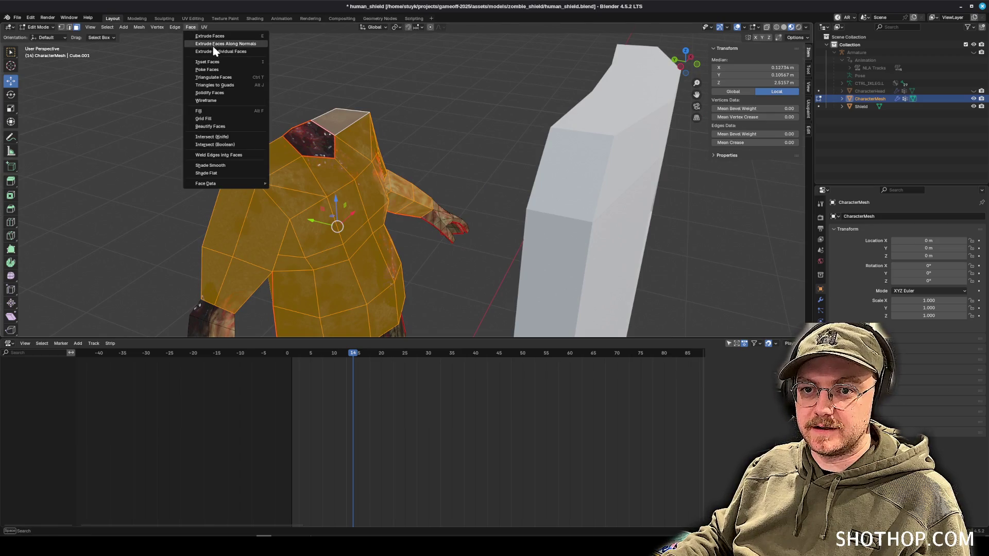
{"action": "left_click", "coordinate": [226, 43]}
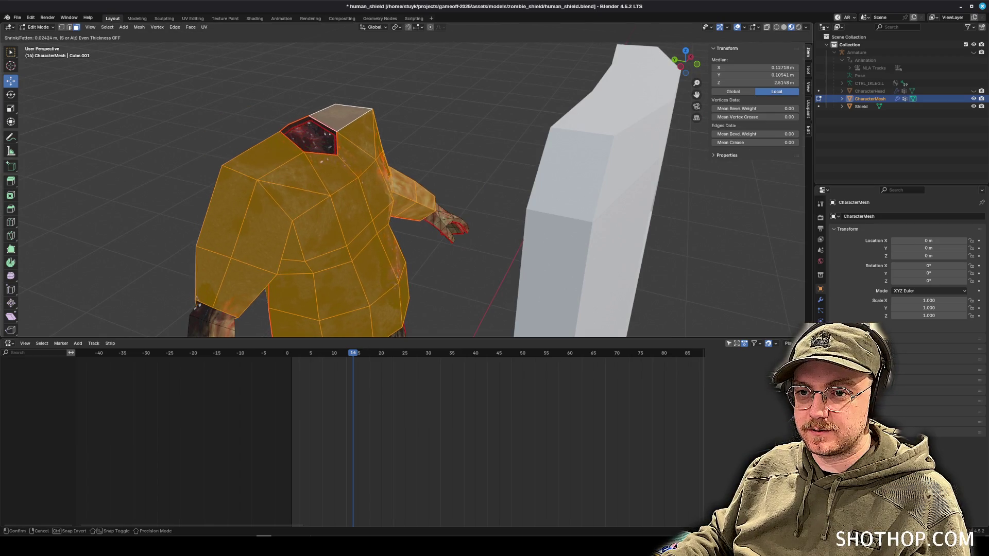
{"action": "left_click", "coordinate": [322, 139]}
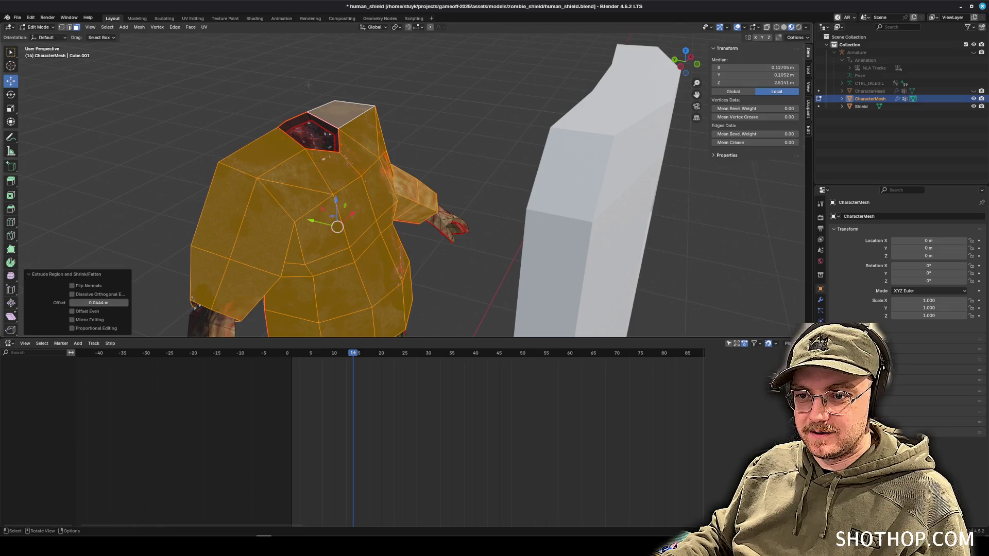
{"action": "scroll", "coordinate": [322, 139], "scroll_direction": "down", "scroll_amount": 3}
{"action": "mouse_move", "coordinate": [285, 155]}
{"action": "left_mouse_down"}
{"action": "mouse_move", "coordinate": [340, 157]}
{"action": "mouse_move", "coordinate": [302, 156]}
{"action": "left_mouse_up"}
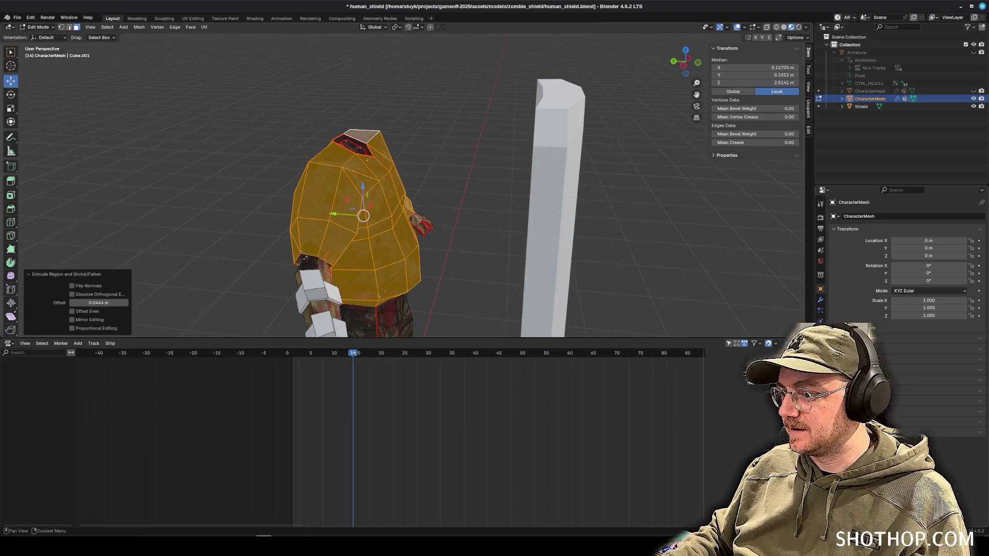
Add a new material slot with a material named armor and assign it to the shell faces.
{"action": "left_click", "coordinate": [821, 321]}
{"action": "left_click", "coordinate": [982, 217]}
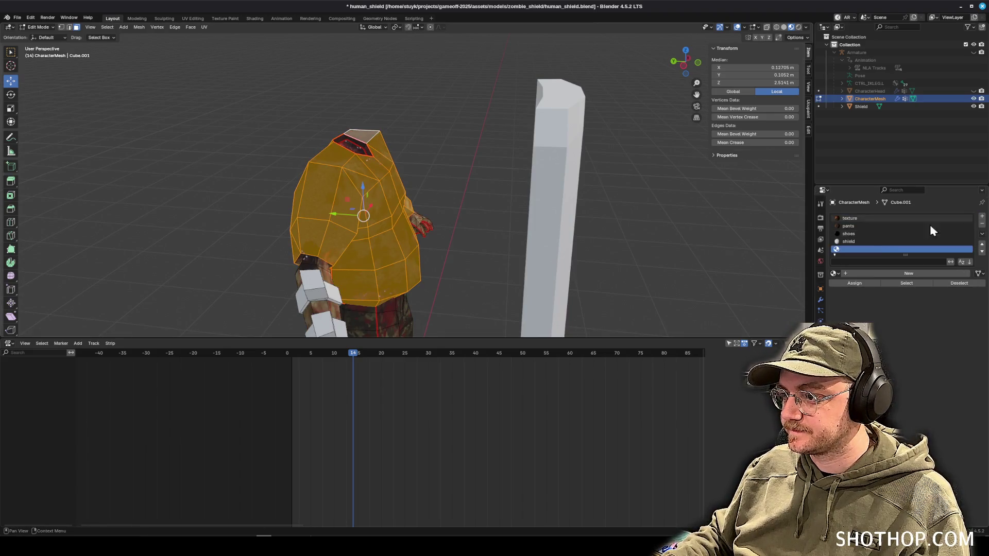
{"action": "left_click", "coordinate": [897, 275]}
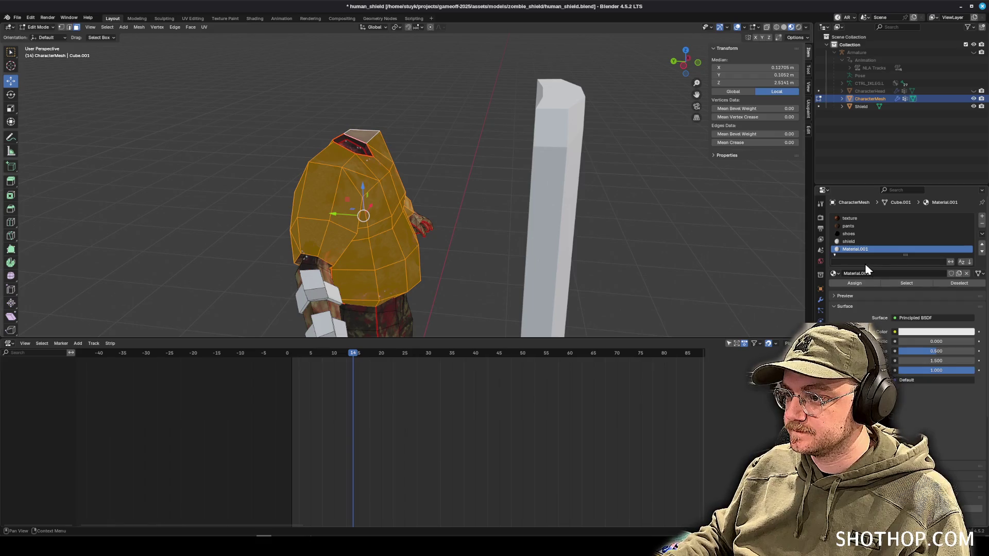
{"action": "type", "text": "armor"}
{"action": "key", "text": "Return"}
{"action": "left_click", "coordinate": [855, 283]}
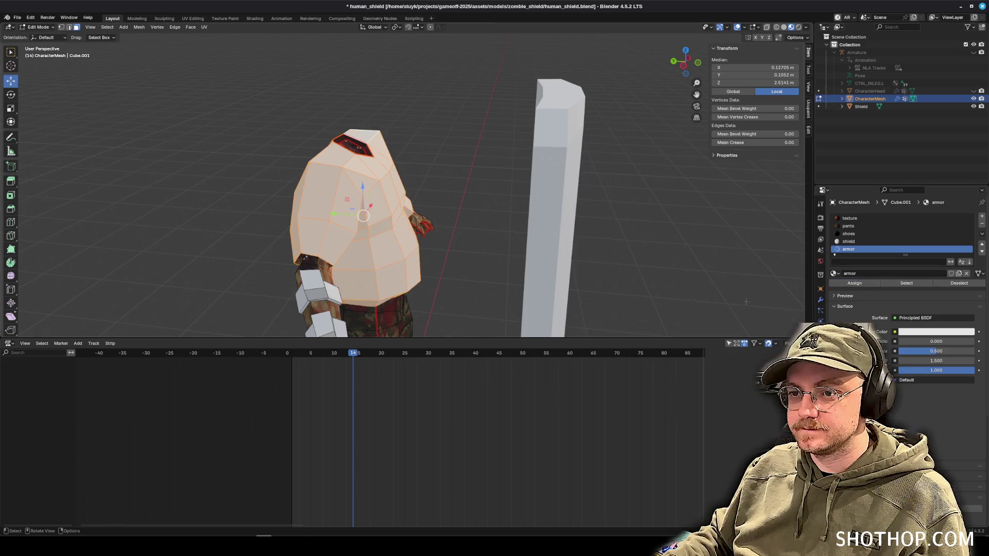
Deselect the faces, save human_shield.blend, and return to Object Mode.
{"action": "left_click", "coordinate": [467, 178]}
{"action": "scroll", "coordinate": [712, 142], "scroll_direction": "up", "scroll_amount": 3}
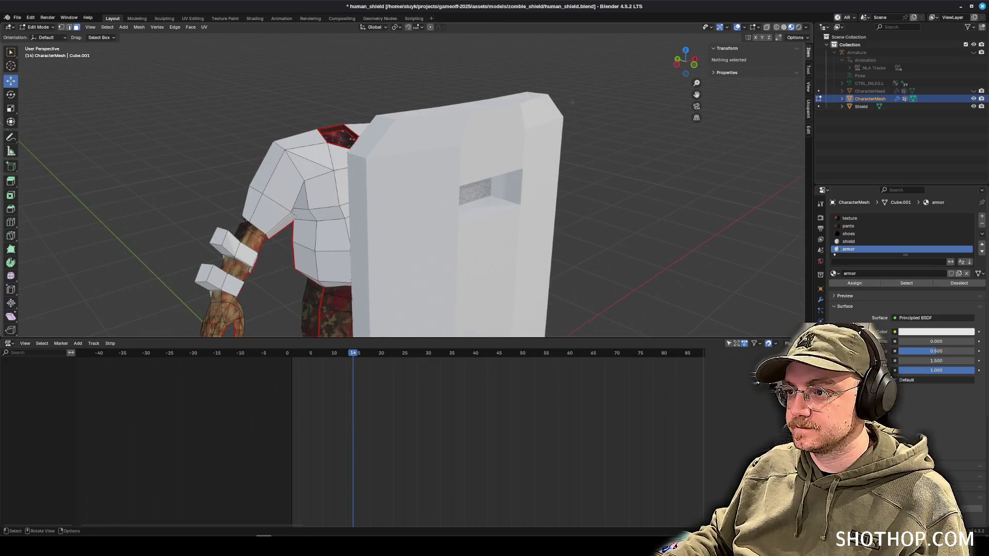
{"action": "key", "text": "ctrl+s"}
{"action": "left_click", "coordinate": [41, 35]}
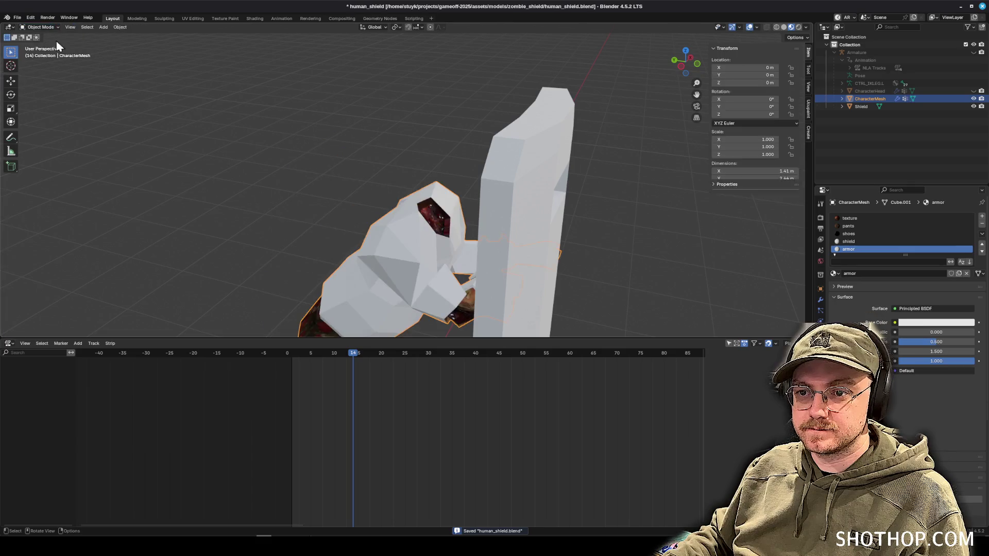
Unhide CharacterHead, select it and enter Edit Mode with nothing selected.
{"action": "left_click", "coordinate": [974, 91]}
{"action": "mouse_move", "coordinate": [463, 149]}
{"action": "left_mouse_down"}
{"action": "mouse_move", "coordinate": [492, 149]}
{"action": "mouse_move", "coordinate": [455, 147]}
{"action": "mouse_move", "coordinate": [448, 170]}
{"action": "left_mouse_up"}
{"action": "left_click", "coordinate": [448, 170]}
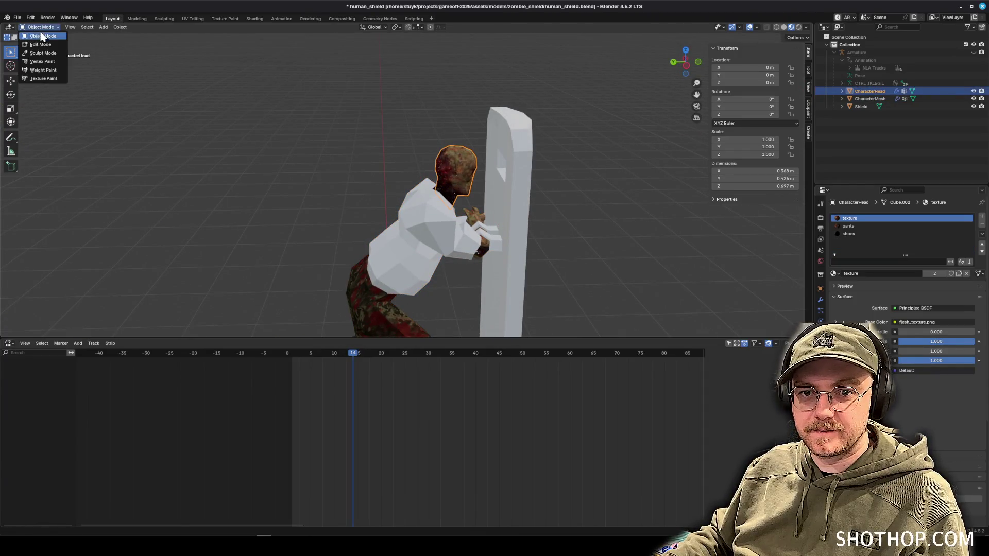
{"action": "left_click", "coordinate": [40, 45]}
{"action": "left_click_drag", "start_coordinate": [371, 149], "coordinate": [348, 131]}
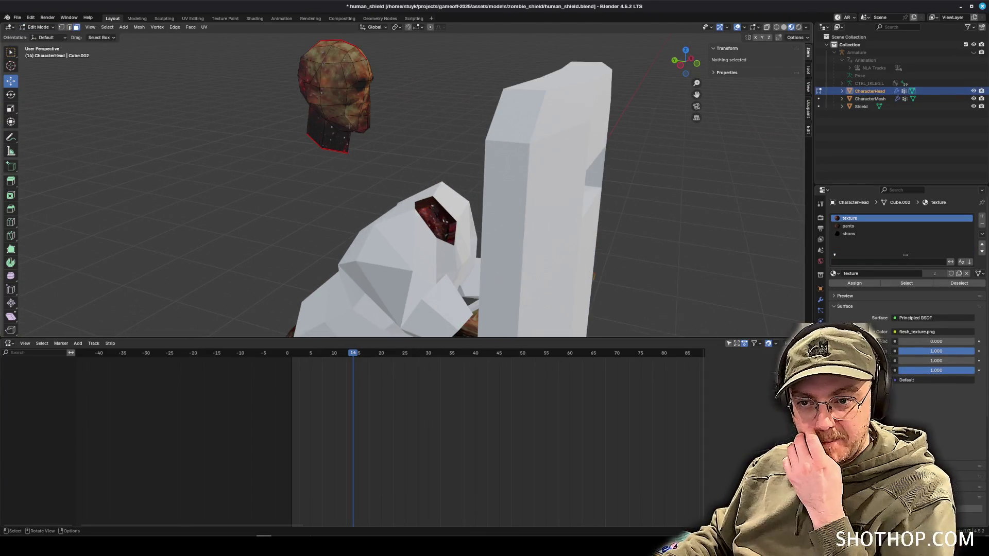
{"action": "mouse_move", "coordinate": [470, 135]}
{"action": "left_mouse_down"}
{"action": "mouse_move", "coordinate": [433, 142]}
{"action": "mouse_move", "coordinate": [515, 129]}
{"action": "left_mouse_up"}
{"action": "scroll", "coordinate": [433, 141], "scroll_direction": "up", "scroll_amount": 4}
{"action": "left_click", "coordinate": [515, 129]}
{"action": "scroll", "coordinate": [531, 136], "scroll_direction": "up", "scroll_amount": 4}
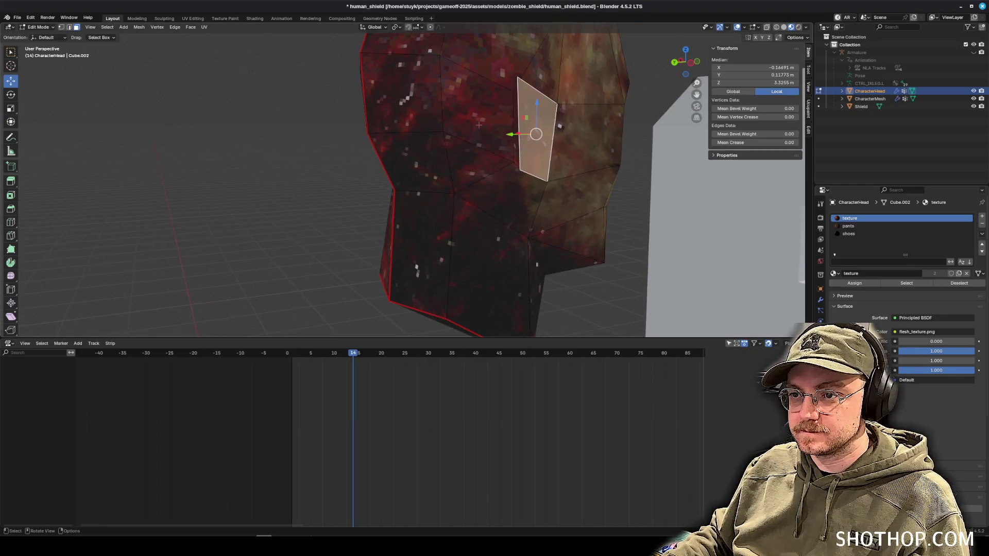
{"action": "left_click_drag", "start_coordinate": [58, 23], "coordinate": [424, 149]}
{"action": "key", "text": "alt+a"}
{"action": "scroll", "coordinate": [424, 149], "scroll_direction": "up", "scroll_amount": 1}
Merge the first two sets of stray head vertices using Merge Vertices At Last.
{"action": "left_click", "coordinate": [467, 126]}
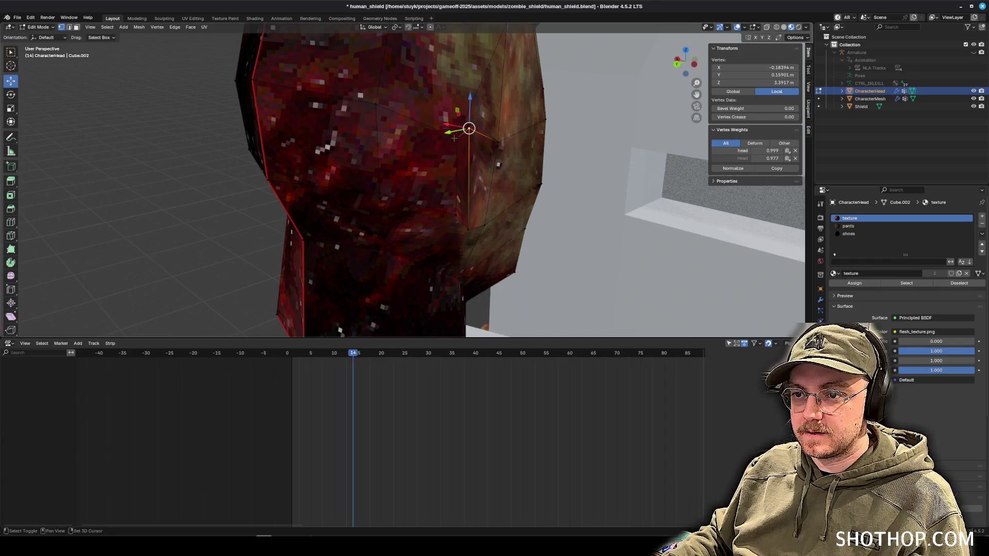
{"action": "right_click", "coordinate": [465, 180]}
{"action": "mouse_move", "coordinate": [458, 291]}
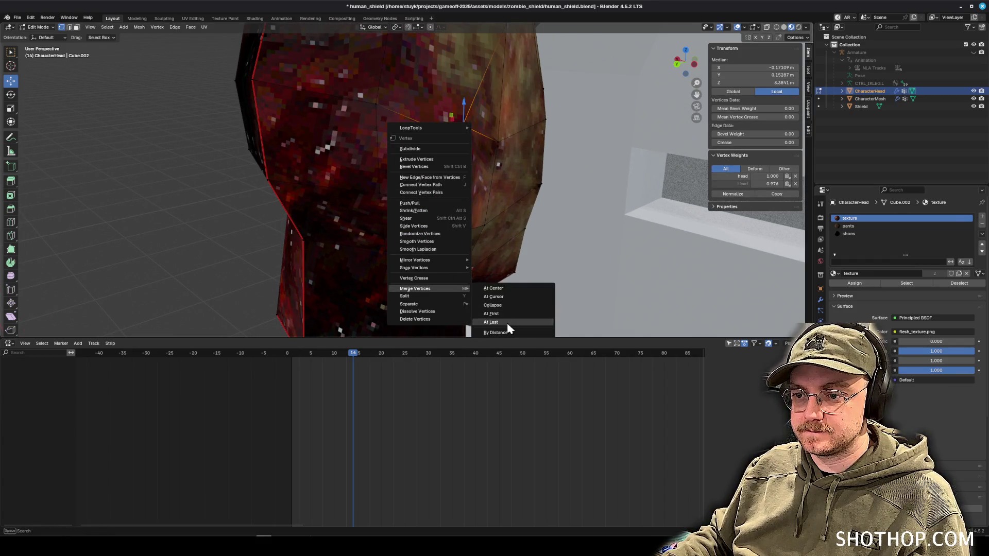
{"action": "left_click", "coordinate": [490, 322]}
{"action": "left_click", "coordinate": [473, 233]}
{"action": "right_click", "coordinate": [454, 214]}
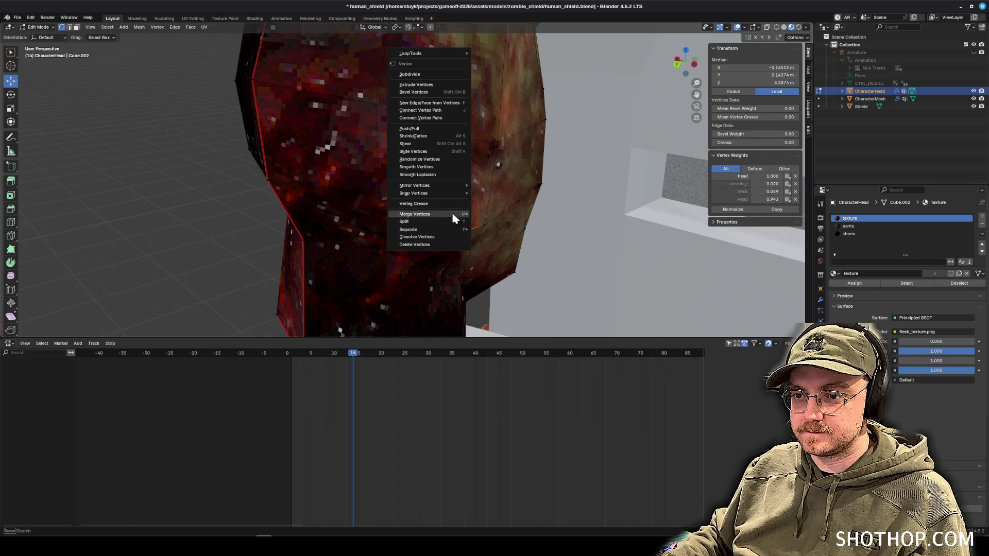
{"action": "mouse_move", "coordinate": [435, 216]}
{"action": "left_click", "coordinate": [490, 248]}
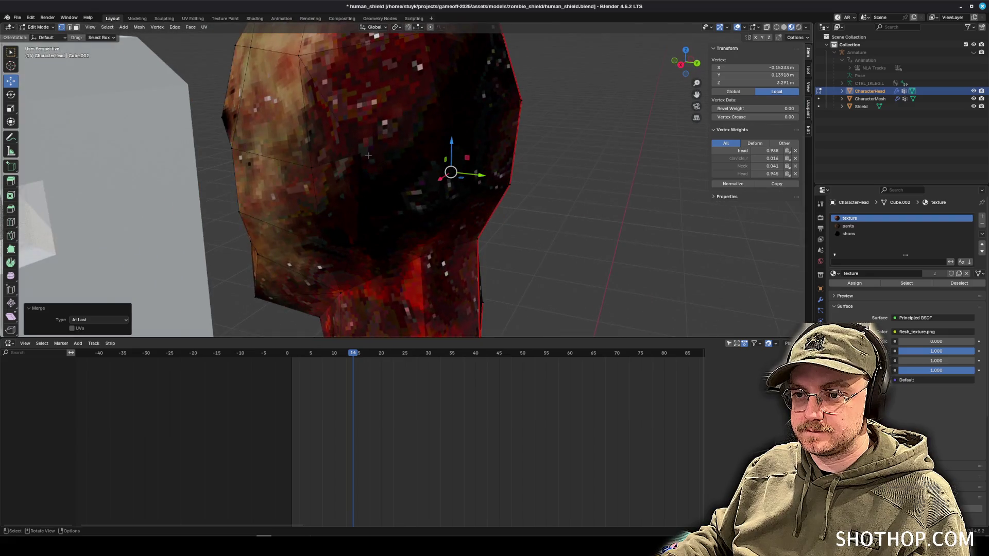
Merge two more pairs of stray head vertices At Last.
{"action": "left_click", "coordinate": [367, 155]}
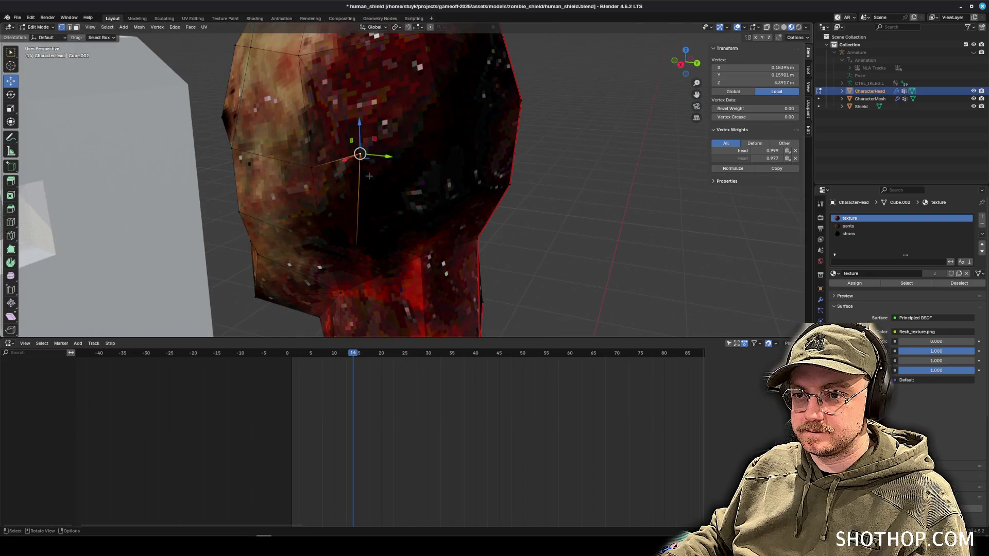
{"action": "left_click", "coordinate": [273, 157], "text": "shift"}
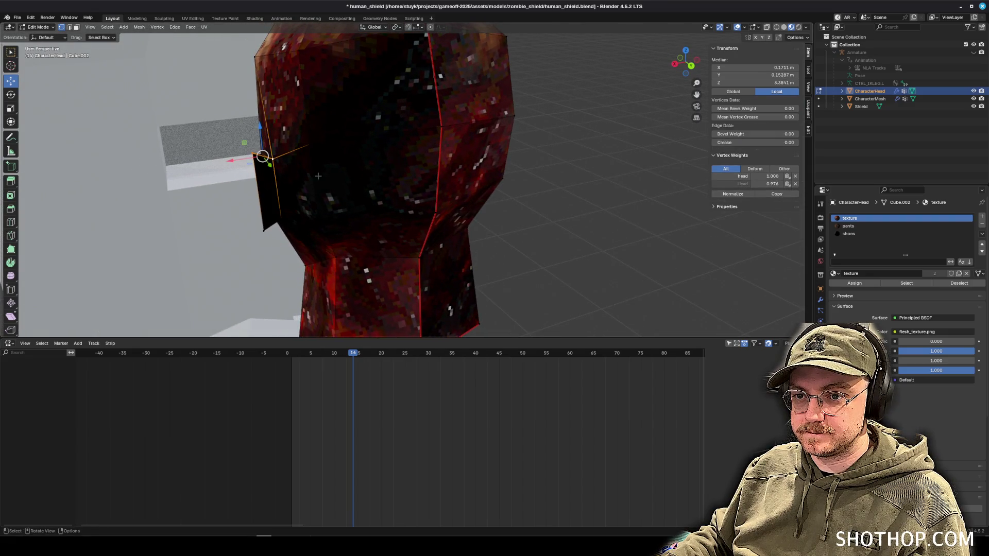
{"action": "right_click", "coordinate": [288, 183]}
{"action": "mouse_move", "coordinate": [320, 184]}
{"action": "left_click", "coordinate": [382, 219]}
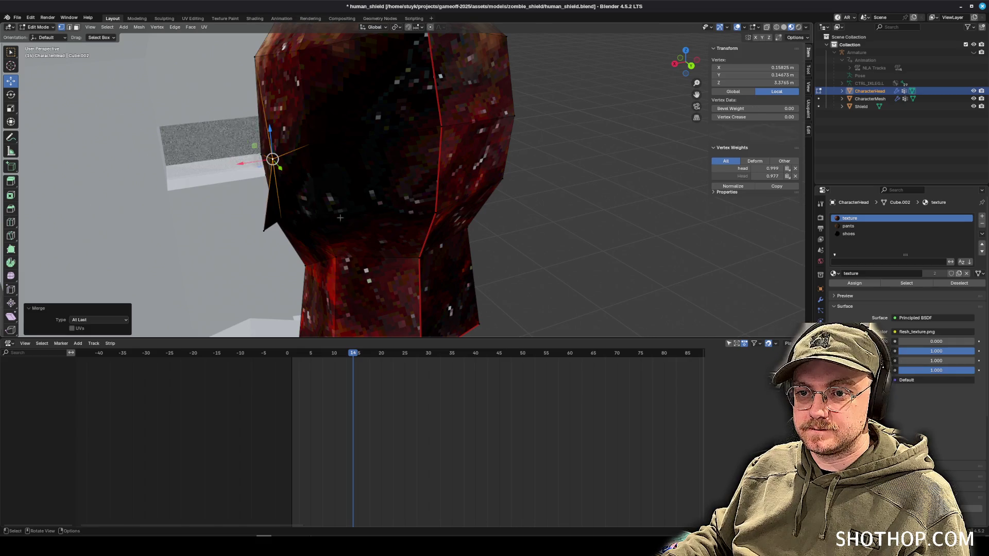
{"action": "left_click", "coordinate": [266, 230]}
{"action": "left_click", "coordinate": [282, 220], "text": "shift"}
{"action": "right_click", "coordinate": [290, 225]}
{"action": "mouse_move", "coordinate": [306, 222]}
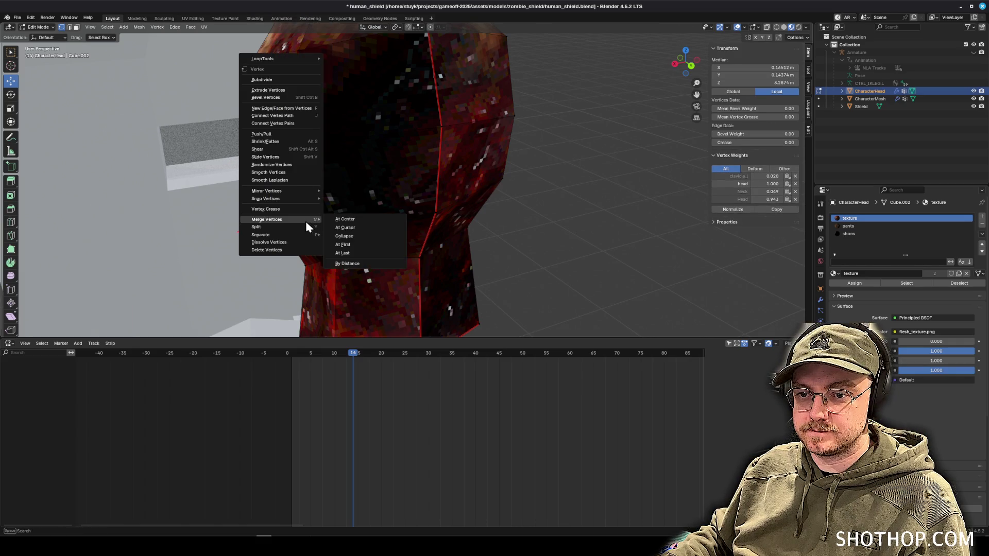
{"action": "left_click", "coordinate": [372, 255]}
{"action": "scroll", "coordinate": [420, 210], "scroll_direction": "down", "scroll_amount": 5}
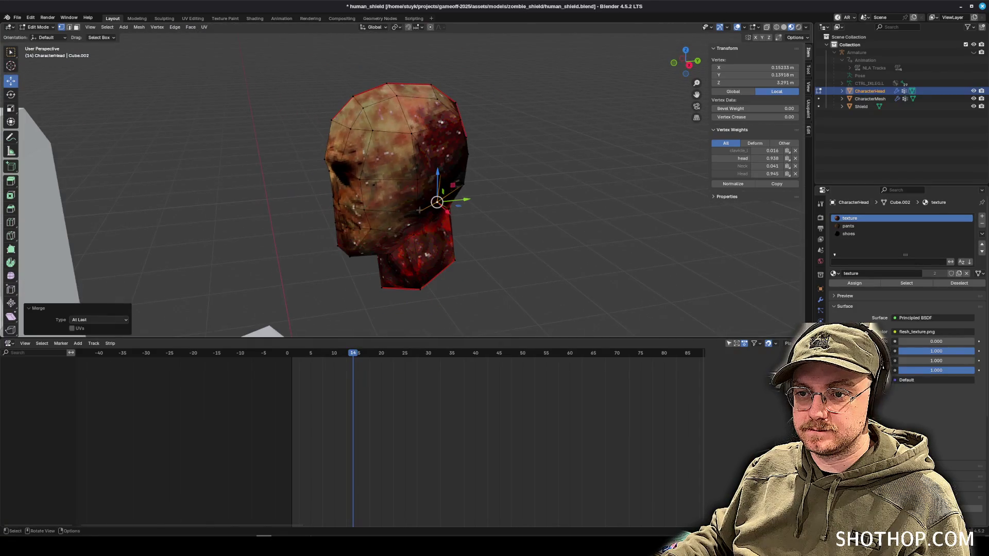
{"action": "left_click_drag", "start_coordinate": [568, 153], "coordinate": [579, 154]}
Clear the head selection and select the ring of neck faces.
{"action": "scroll", "coordinate": [332, 85], "scroll_direction": "down", "scroll_amount": 2}
{"action": "left_click_drag", "start_coordinate": [332, 85], "coordinate": [530, 295]}
{"action": "left_click", "coordinate": [501, 190]}
{"action": "left_click_drag", "start_coordinate": [502, 190], "coordinate": [193, 60]}
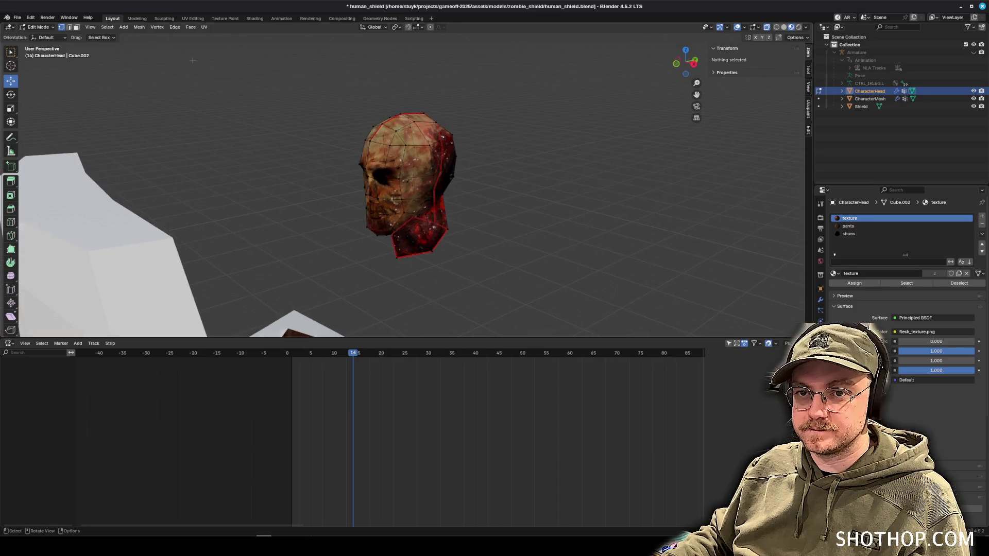
{"action": "scroll", "coordinate": [488, 245], "scroll_direction": "up", "scroll_amount": 5}
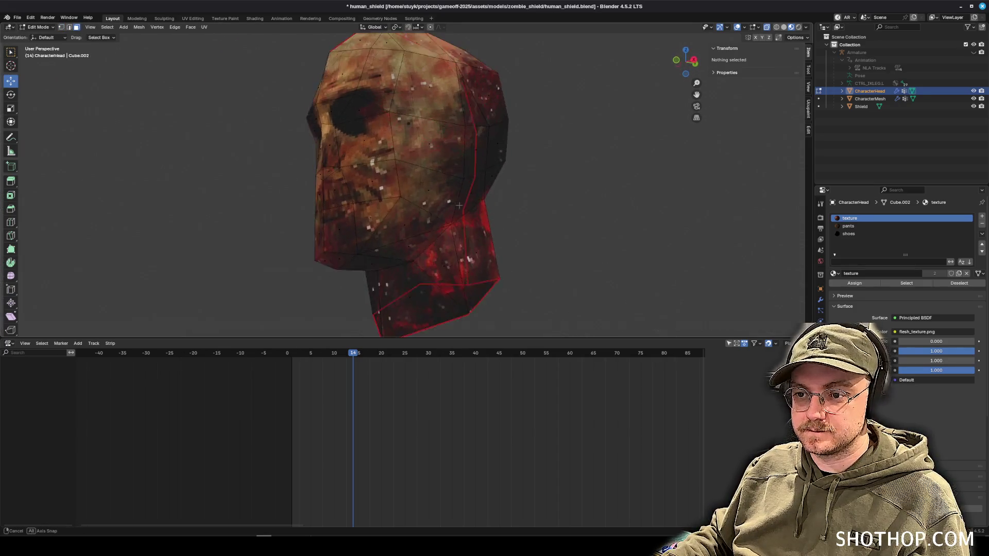
{"action": "left_click", "coordinate": [488, 246], "text": "alt"}
Box-select the remaining neck faces in Left Orthographic view and bring up the Face menu.
{"action": "key", "text": "KP_1"}
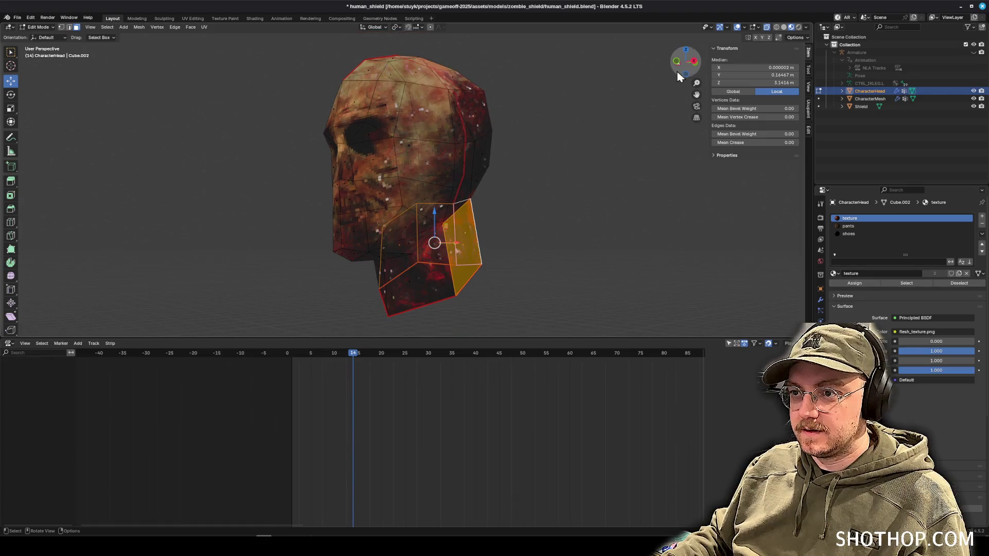
{"action": "left_click", "coordinate": [675, 62]}
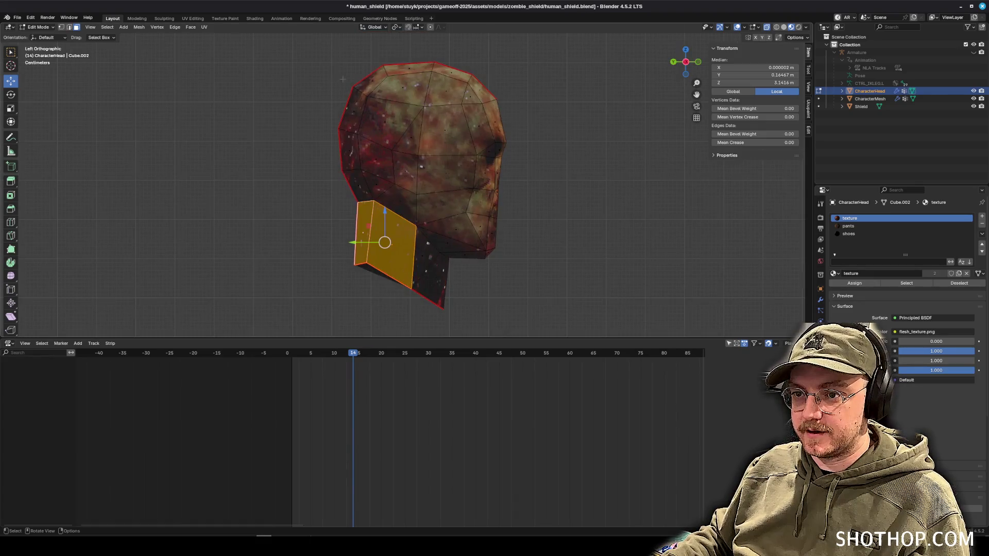
{"action": "mouse_move", "coordinate": [268, 46]}
{"action": "left_mouse_down"}
{"action": "mouse_move", "coordinate": [565, 242]}
{"action": "mouse_move", "coordinate": [554, 262]}
{"action": "left_mouse_up"}
{"action": "mouse_move", "coordinate": [449, 296]}
{"action": "left_mouse_down"}
{"action": "mouse_move", "coordinate": [208, 302]}
{"action": "mouse_move", "coordinate": [365, 291]}
{"action": "left_mouse_up"}
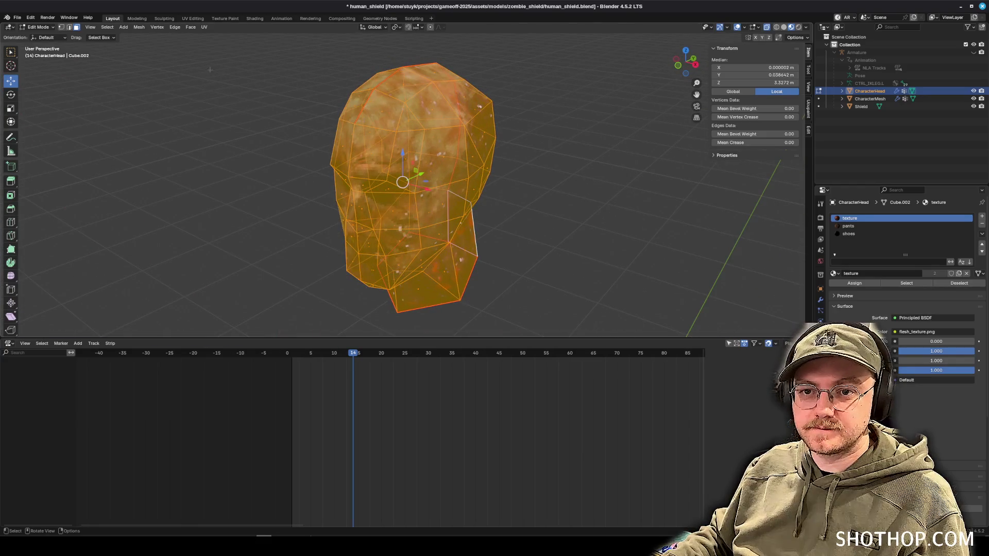
{"action": "scroll", "coordinate": [433, 180], "scroll_direction": "up", "scroll_amount": 3}
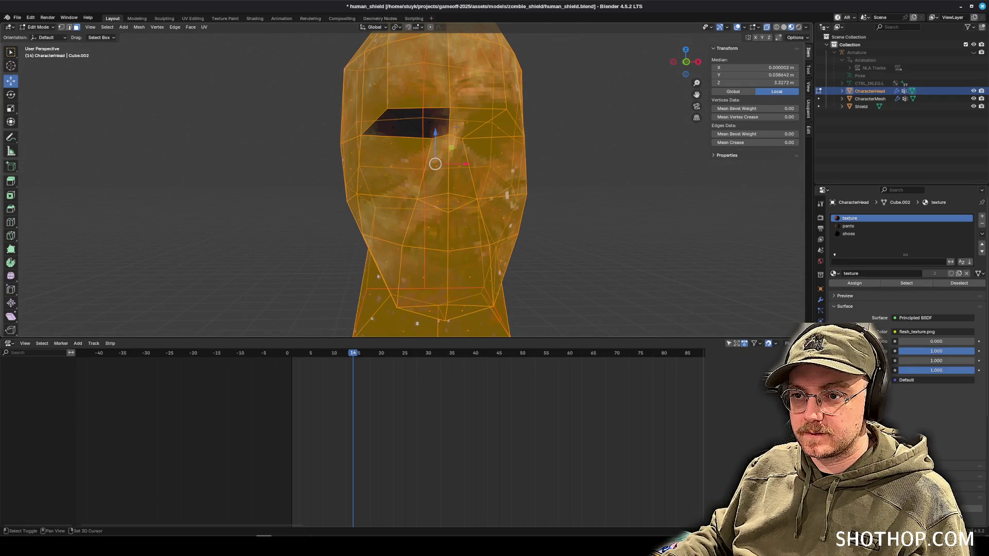
{"action": "left_click_drag", "start_coordinate": [686, 62], "coordinate": [673, 63]}
{"action": "left_click", "coordinate": [192, 28]}
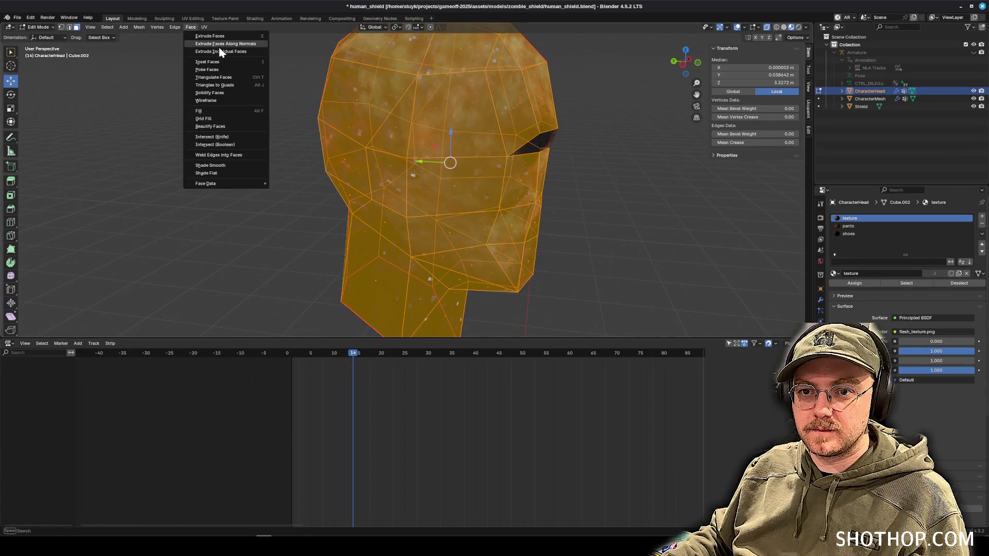
Extrude the head faces along their normals into a thickened outer shell.
{"action": "left_click", "coordinate": [223, 45]}
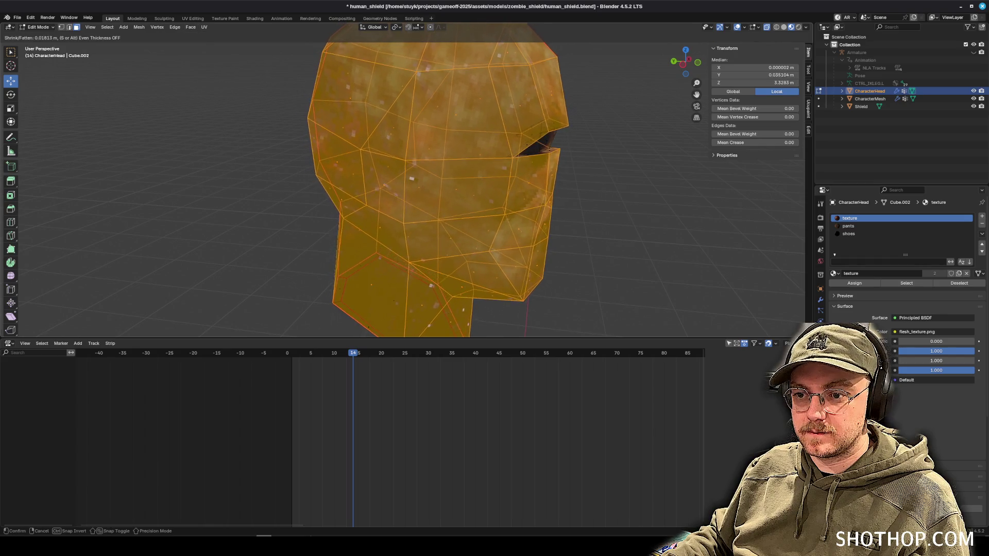
{"action": "key", "text": "Return"}
{"action": "mouse_move", "coordinate": [391, 129]}
{"action": "left_mouse_down"}
{"action": "mouse_move", "coordinate": [392, 170]}
{"action": "mouse_move", "coordinate": [355, 139]}
{"action": "left_mouse_up"}
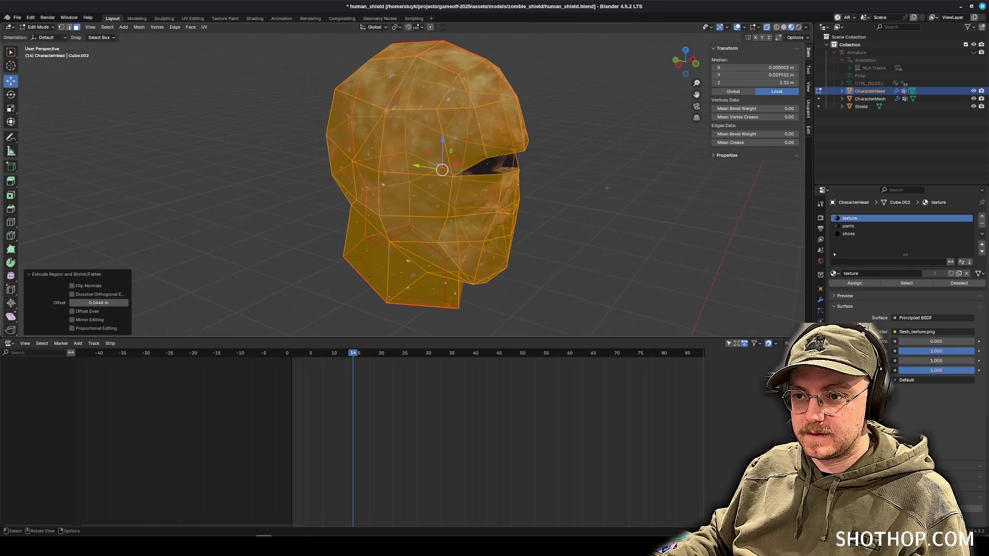
{"action": "mouse_move", "coordinate": [553, 181]}
{"action": "left_mouse_down"}
{"action": "mouse_move", "coordinate": [561, 178]}
{"action": "mouse_move", "coordinate": [546, 175]}
{"action": "mouse_move", "coordinate": [547, 160]}
{"action": "mouse_move", "coordinate": [542, 175]}
{"action": "mouse_move", "coordinate": [530, 174]}
{"action": "mouse_move", "coordinate": [542, 183]}
{"action": "left_mouse_up"}
Select the whole head mesh in face select mode, facing the head.
{"action": "left_click", "coordinate": [98, 45]}
{"action": "key", "text": "a"}
{"action": "scroll", "coordinate": [541, 184], "scroll_direction": "up", "scroll_amount": 5}
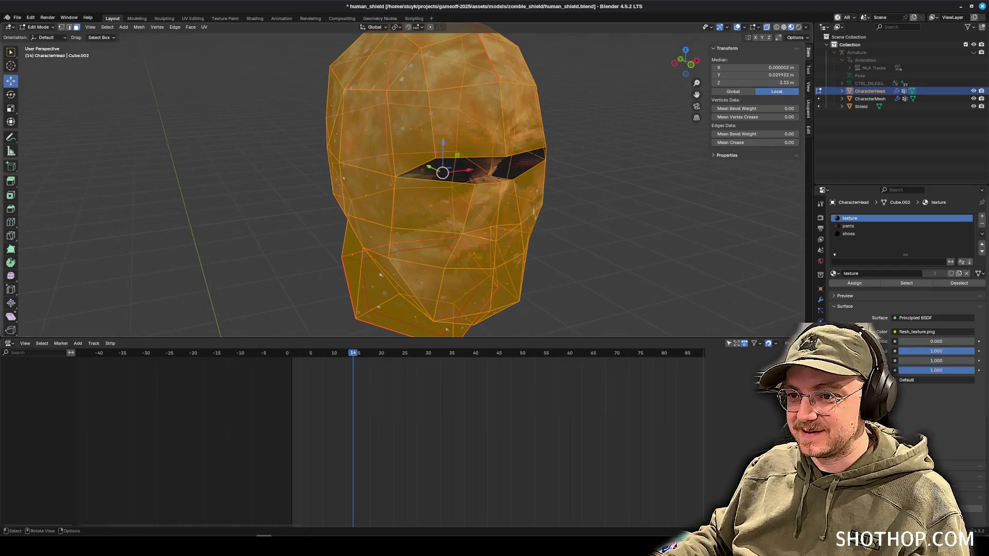
{"action": "left_click", "coordinate": [70, 27]}
{"action": "left_click", "coordinate": [78, 28]}
{"action": "left_click_drag", "start_coordinate": [464, 170], "coordinate": [448, 162]}
Select the faces around both eye slits and the nose bridge, then orbit to a side view.
{"action": "left_click", "coordinate": [335, 115], "text": "shift"}
{"action": "left_click", "coordinate": [397, 116], "text": "shift"}
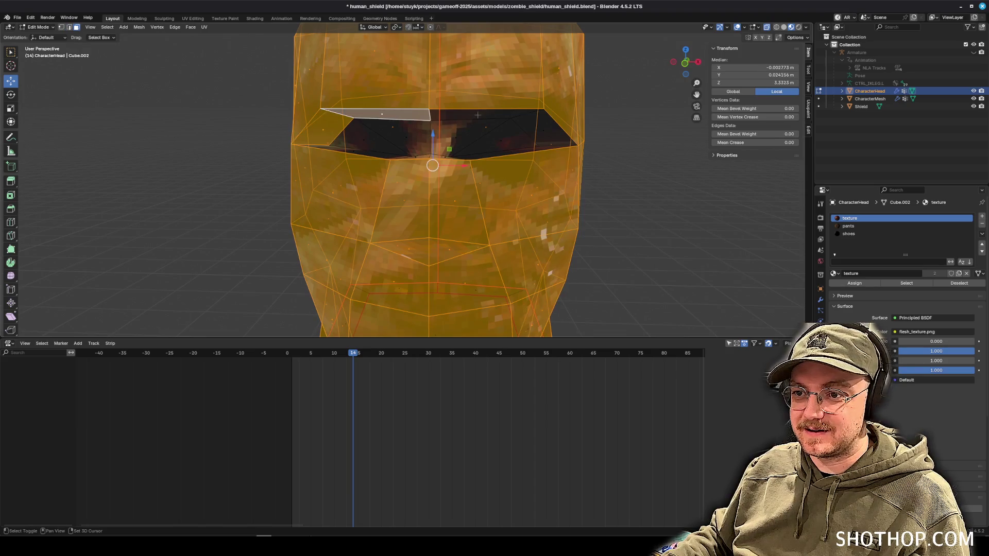
{"action": "left_click", "coordinate": [478, 115], "text": "shift"}
{"action": "left_click", "coordinate": [363, 205]}
{"action": "left_click", "coordinate": [526, 200]}
{"action": "left_click", "coordinate": [444, 216]}
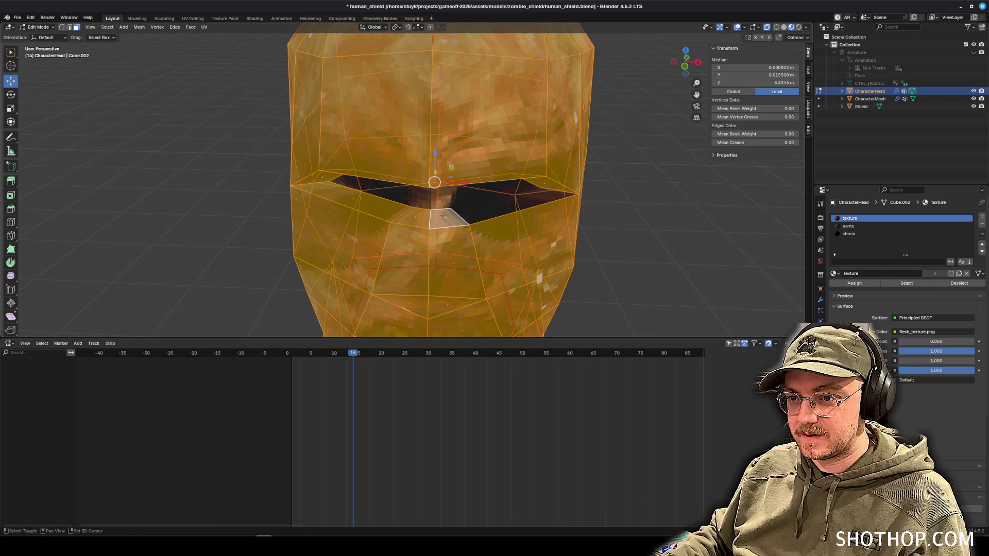
{"action": "left_click_drag", "start_coordinate": [511, 204], "coordinate": [830, 230]}
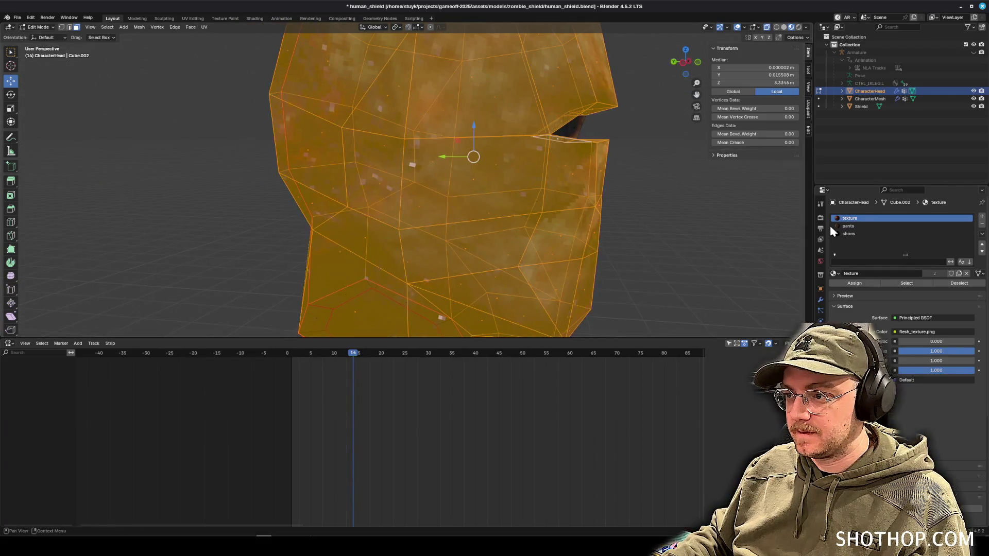
Add a material slot with a new material named 'helmet', assign it to the selected faces, and deselect.
{"action": "left_click", "coordinate": [982, 217]}
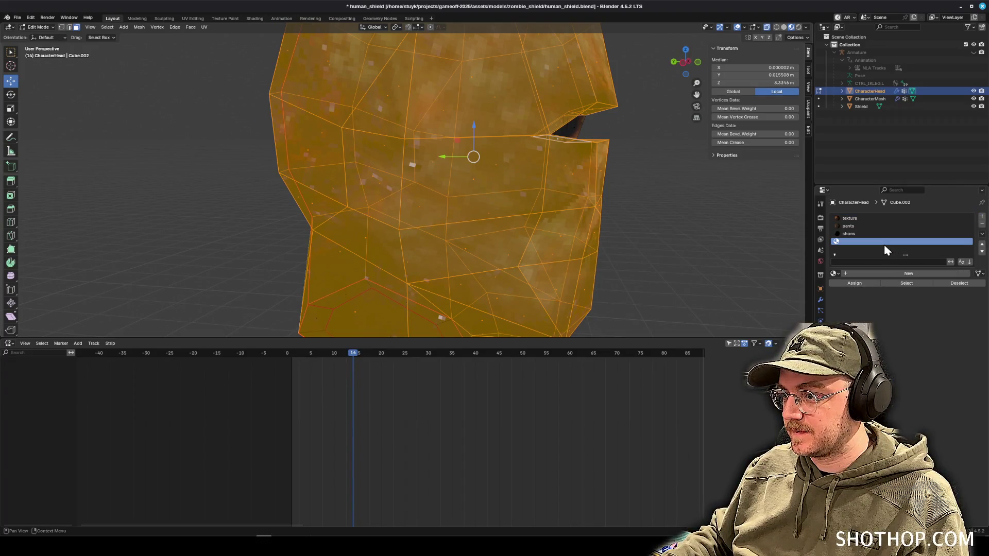
{"action": "left_click", "coordinate": [886, 273]}
{"action": "double_click", "coordinate": [933, 274]}
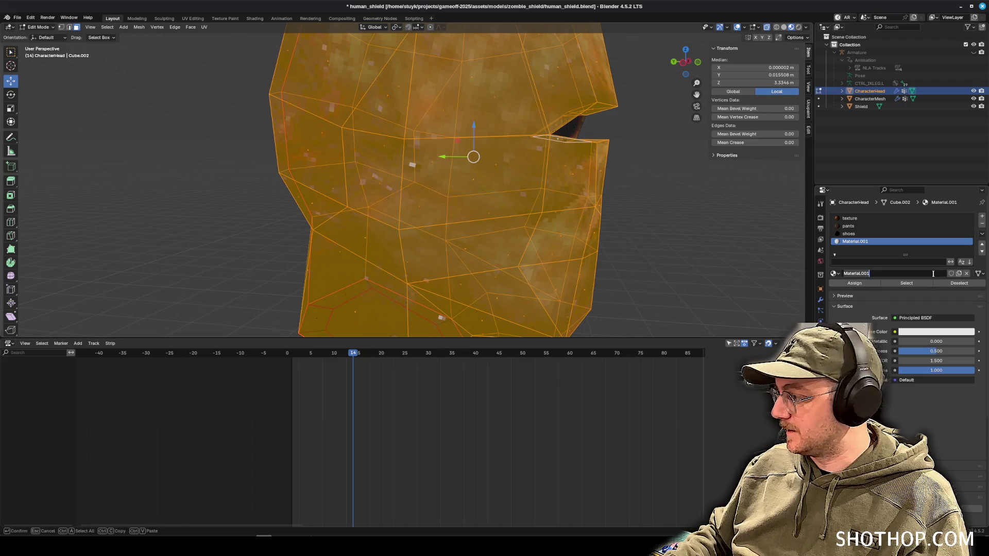
{"action": "type", "text": "helmet"}
{"action": "key", "text": "Return"}
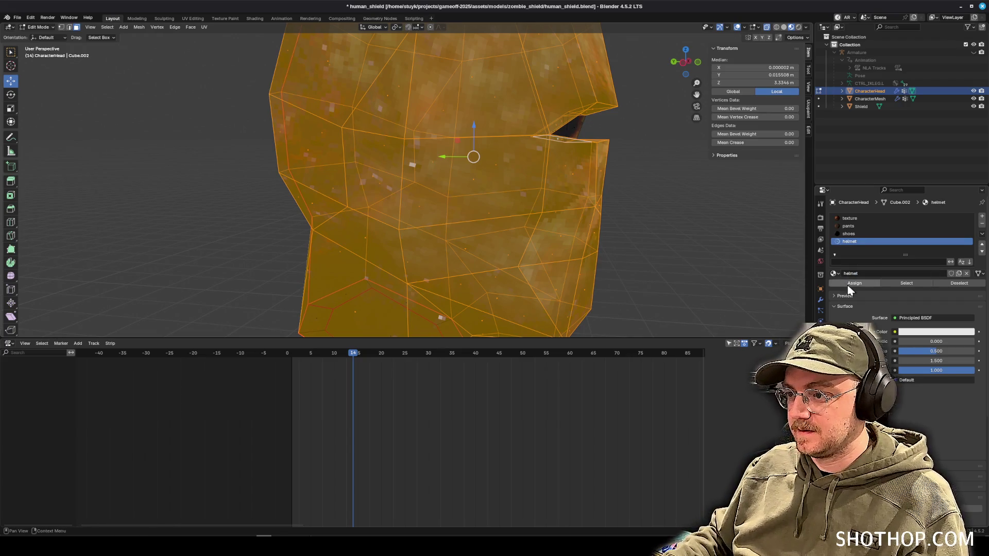
{"action": "left_click", "coordinate": [855, 282]}
{"action": "scroll", "coordinate": [586, 242], "scroll_direction": "down", "scroll_amount": 3}
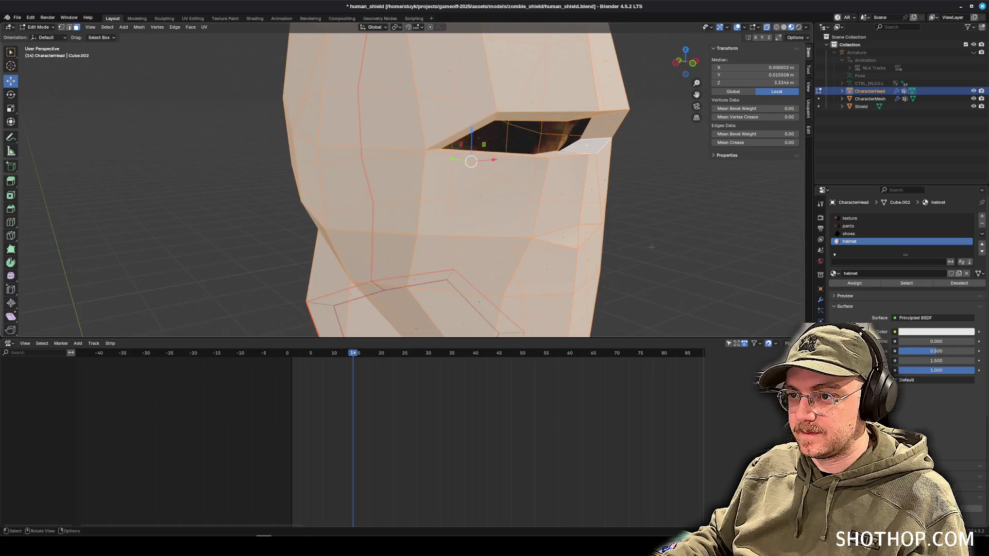
{"action": "key", "text": "alt+a"}
{"action": "left_click_drag", "start_coordinate": [422, 196], "coordinate": [412, 192]}
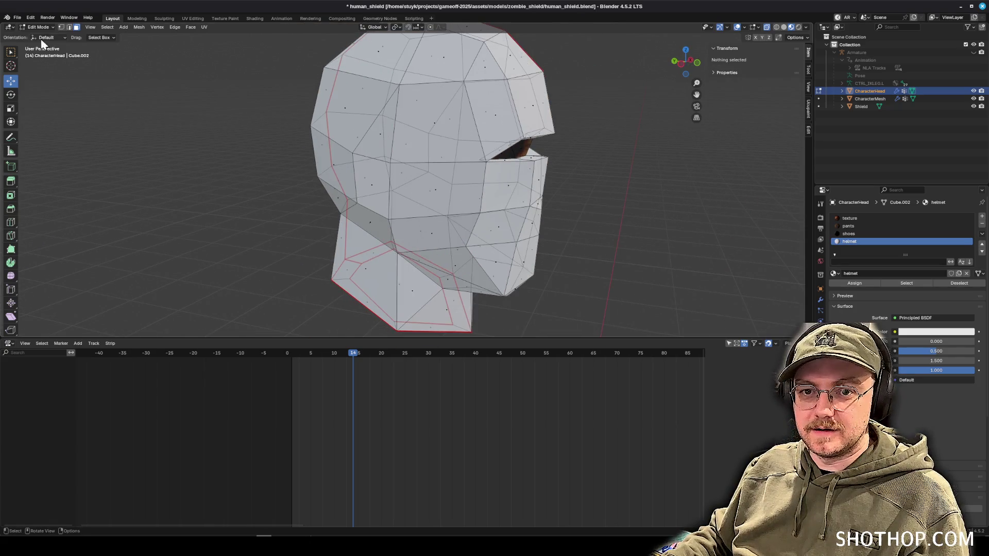
Switch to vertex select in a see-through wireframe Left Ortho view.
{"action": "left_click", "coordinate": [62, 26]}
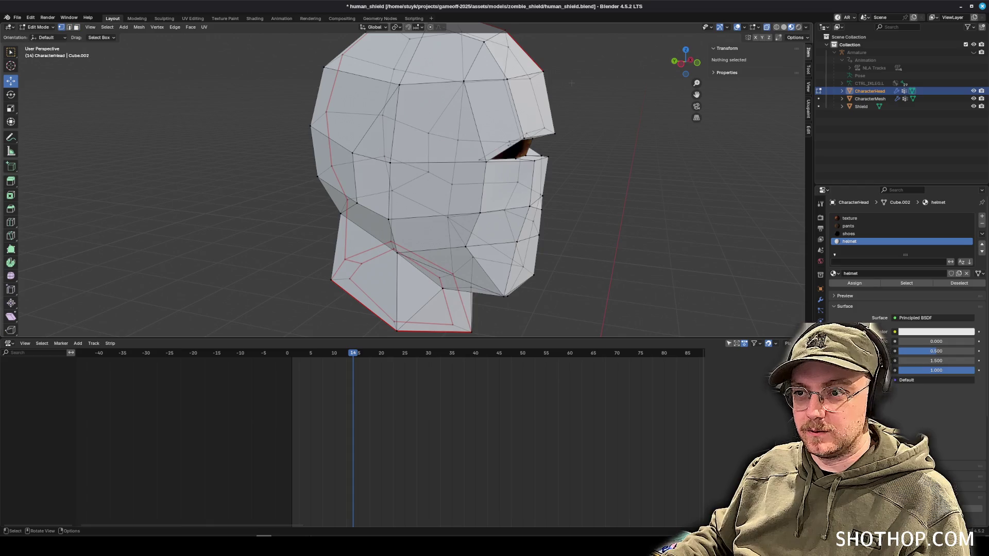
{"action": "left_click", "coordinate": [681, 63]}
{"action": "scroll", "coordinate": [446, 164], "scroll_direction": "up", "scroll_amount": 2}
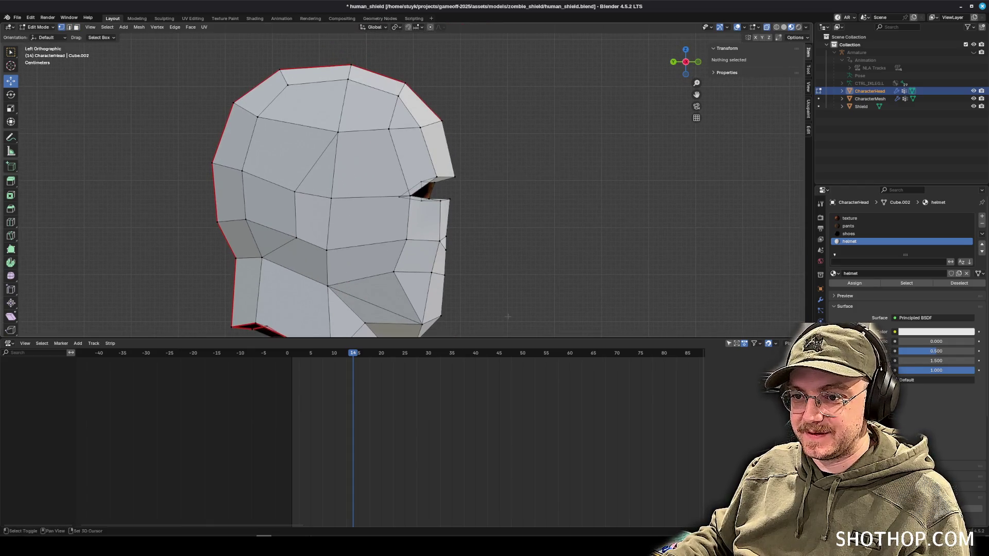
{"action": "scroll", "coordinate": [499, 273], "scroll_direction": "down", "scroll_amount": 3}
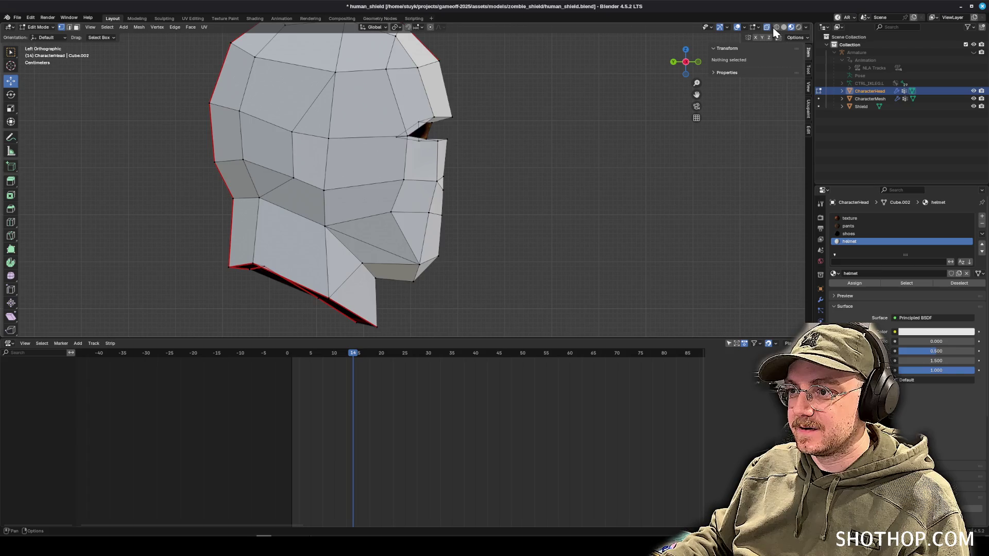
{"action": "left_click", "coordinate": [776, 27]}
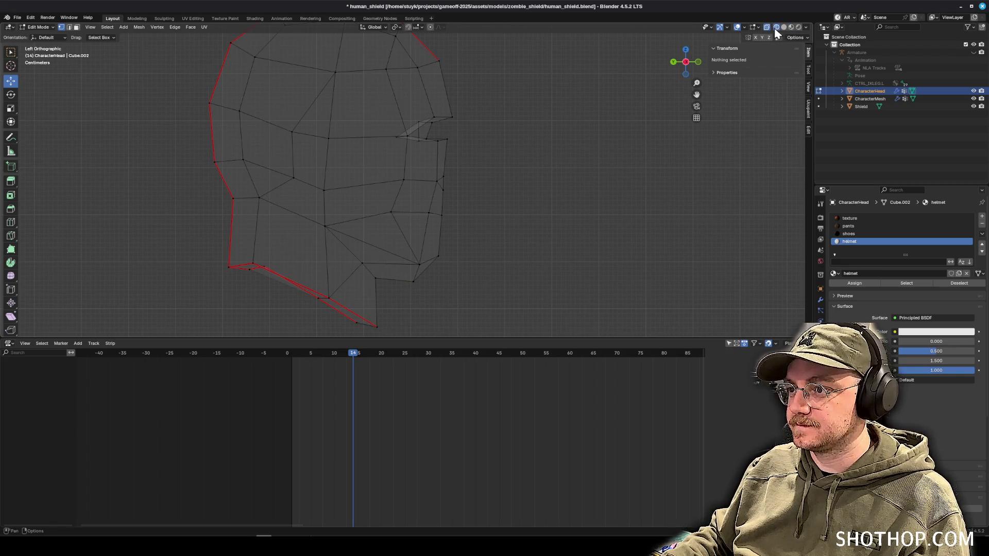
Flatten the front-edge vertices of the face opening to a plane with scale Y 0.
{"action": "left_click_drag", "start_coordinate": [534, 332], "coordinate": [429, 133]}
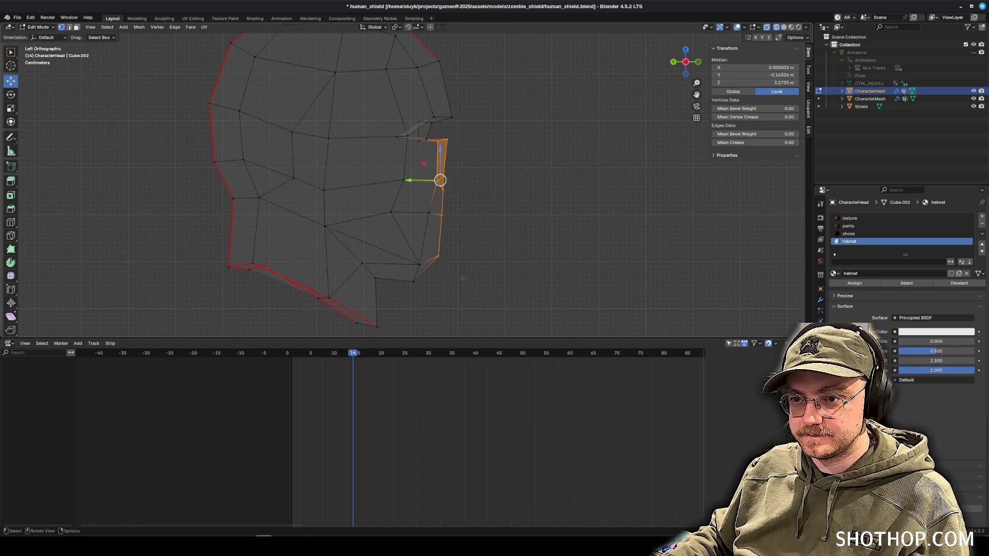
{"action": "key", "text": "s"}
{"action": "key", "text": "z"}
{"action": "key", "text": "0"}
{"action": "key", "text": "Return"}
{"action": "key", "text": "ctrl+z"}
{"action": "key", "text": "s"}
{"action": "key", "text": "y"}
{"action": "key", "text": "0"}
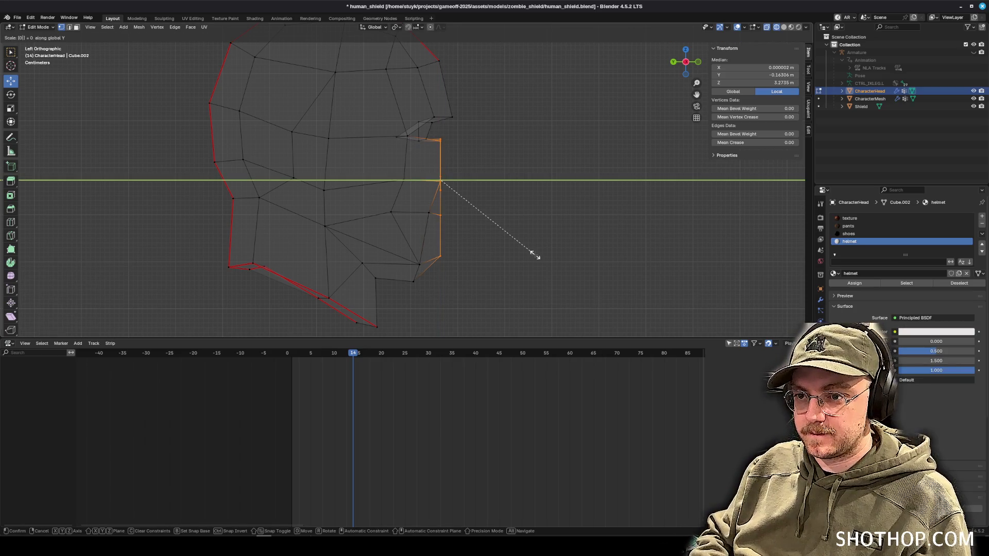
{"action": "key", "text": "Return"}
Move the flattened front edge along the Y axis.
{"action": "left_click_drag", "start_coordinate": [411, 221], "coordinate": [538, 209]}
{"action": "key", "text": "g"}
{"action": "key", "text": "y"}
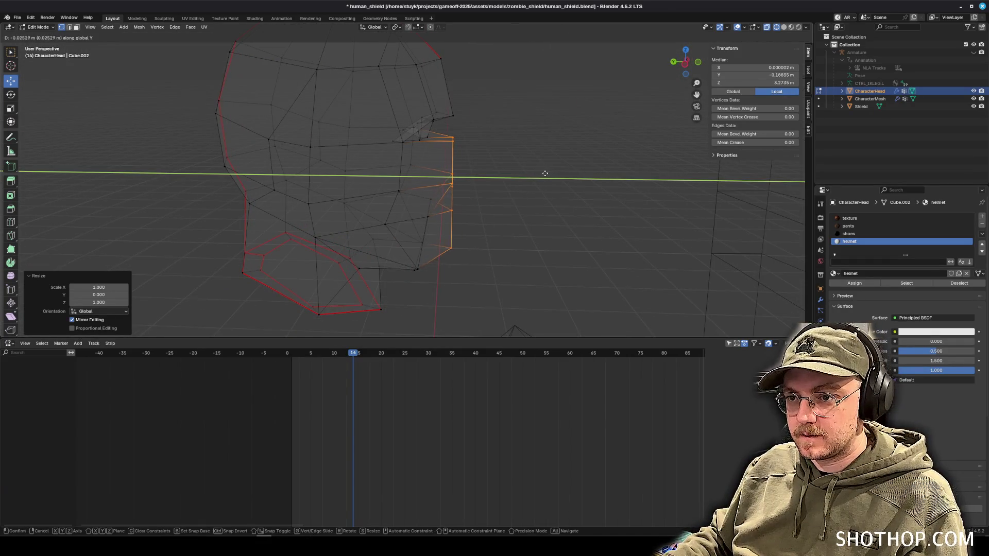
{"action": "left_click", "coordinate": [545, 174]}
Flatten the jaw and chin vertices with scale Y 0.
{"action": "mouse_move", "coordinate": [545, 174]}
{"action": "left_mouse_down"}
{"action": "mouse_move", "coordinate": [360, 180]}
{"action": "mouse_move", "coordinate": [401, 212]}
{"action": "left_mouse_up"}
{"action": "key", "text": "alt+a"}
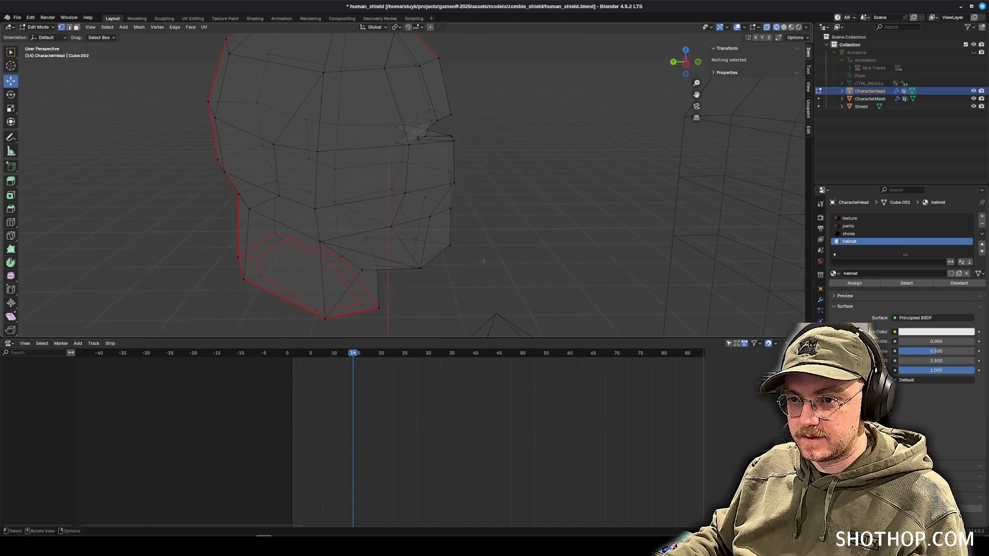
{"action": "left_click_drag", "start_coordinate": [410, 200], "coordinate": [476, 291]}
{"action": "key", "text": "s"}
{"action": "key", "text": "y"}
{"action": "key", "text": "0"}
{"action": "key", "text": "Return"}
{"action": "left_click_drag", "start_coordinate": [522, 265], "coordinate": [339, 278]}
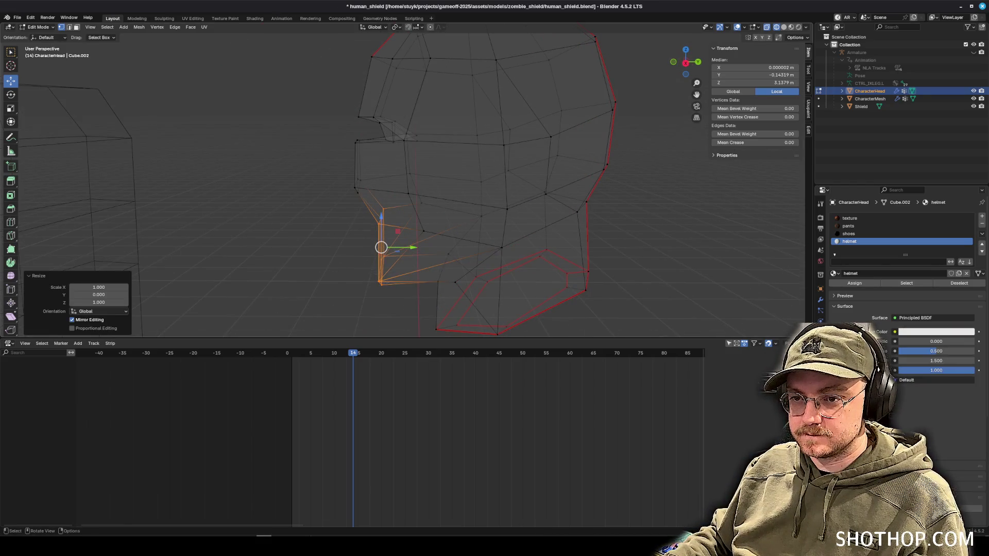
Move the corner jaw vertex along the Y axis.
{"action": "scroll", "coordinate": [382, 232], "scroll_direction": "up", "scroll_amount": 3}
{"action": "left_click", "coordinate": [360, 154]}
{"action": "left_click_drag", "start_coordinate": [352, 184], "coordinate": [366, 238]}
{"action": "left_click_drag", "start_coordinate": [381, 299], "coordinate": [337, 251]}
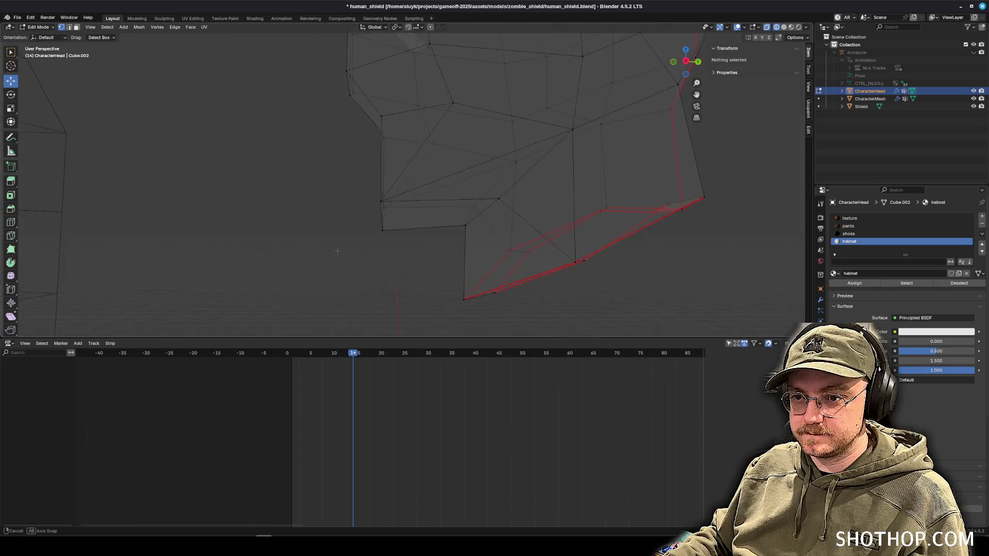
{"action": "left_click_drag", "start_coordinate": [354, 217], "coordinate": [391, 224]}
{"action": "left_click", "coordinate": [391, 232]}
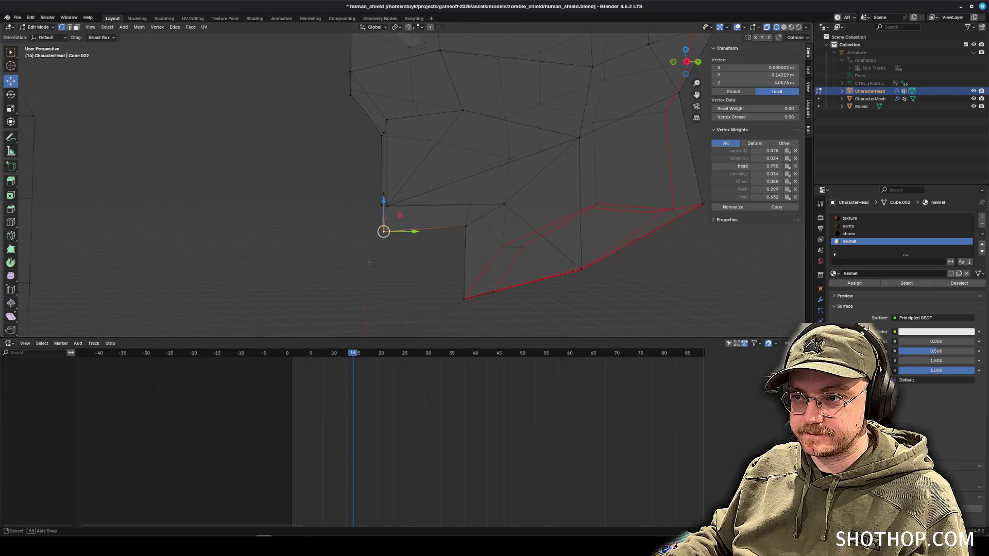
{"action": "key", "text": "g"}
{"action": "key", "text": "y"}
{"action": "left_click", "coordinate": [393, 263]}
Move a jaw vertex and its mirrored partner along Y, then adjust them along Z.
{"action": "left_click_drag", "start_coordinate": [347, 235], "coordinate": [407, 216]}
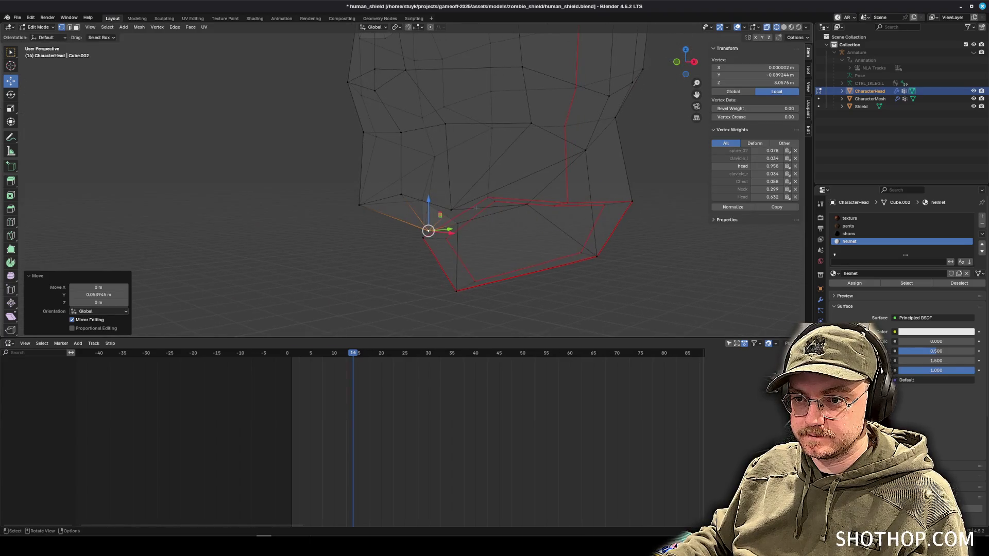
{"action": "left_click", "coordinate": [451, 209]}
{"action": "left_click", "coordinate": [355, 205], "text": "shift"}
{"action": "key", "text": "g"}
{"action": "key", "text": "y"}
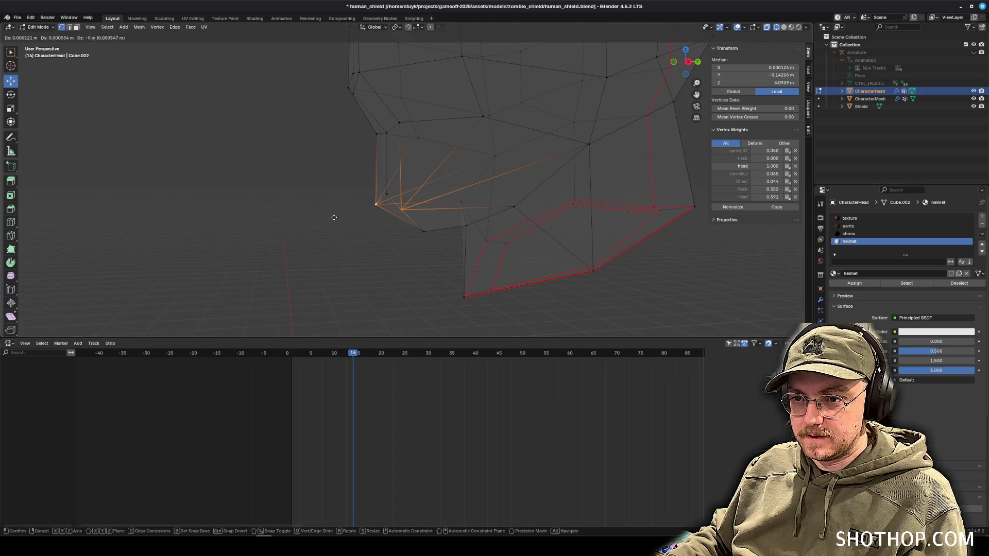
{"action": "left_click", "coordinate": [334, 217]}
{"action": "mouse_move", "coordinate": [333, 216]}
{"action": "left_mouse_down"}
{"action": "mouse_move", "coordinate": [357, 244]}
{"action": "mouse_move", "coordinate": [536, 244]}
{"action": "left_mouse_up"}
{"action": "key", "text": "g"}
{"action": "key", "text": "z"}
{"action": "left_click", "coordinate": [479, 248]}
Deselect all and view the head in Solid, then Material Preview shading.
{"action": "left_click", "coordinate": [511, 215]}
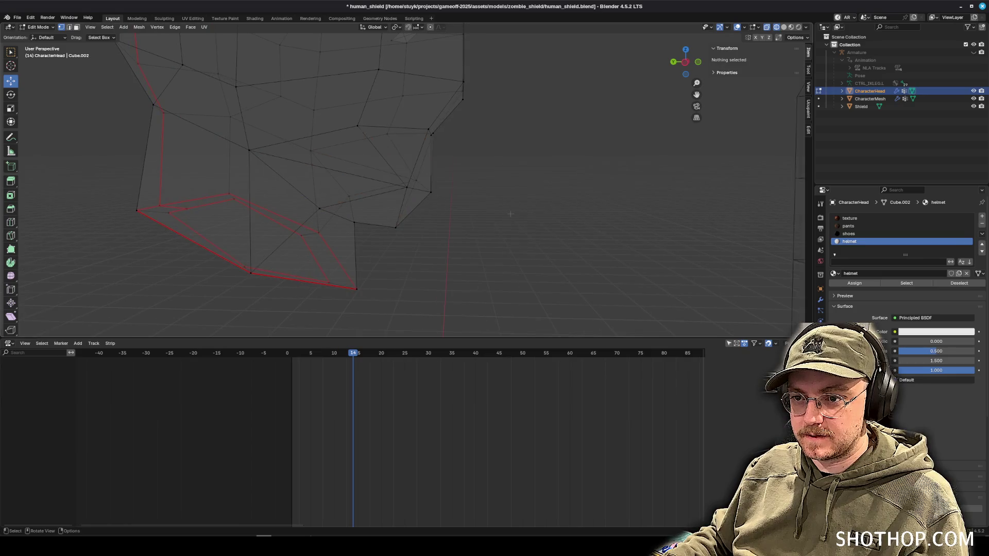
{"action": "scroll", "coordinate": [512, 215], "scroll_direction": "down", "scroll_amount": 1}
{"action": "left_click", "coordinate": [784, 27]}
{"action": "scroll", "coordinate": [614, 100], "scroll_direction": "down", "scroll_amount": 2}
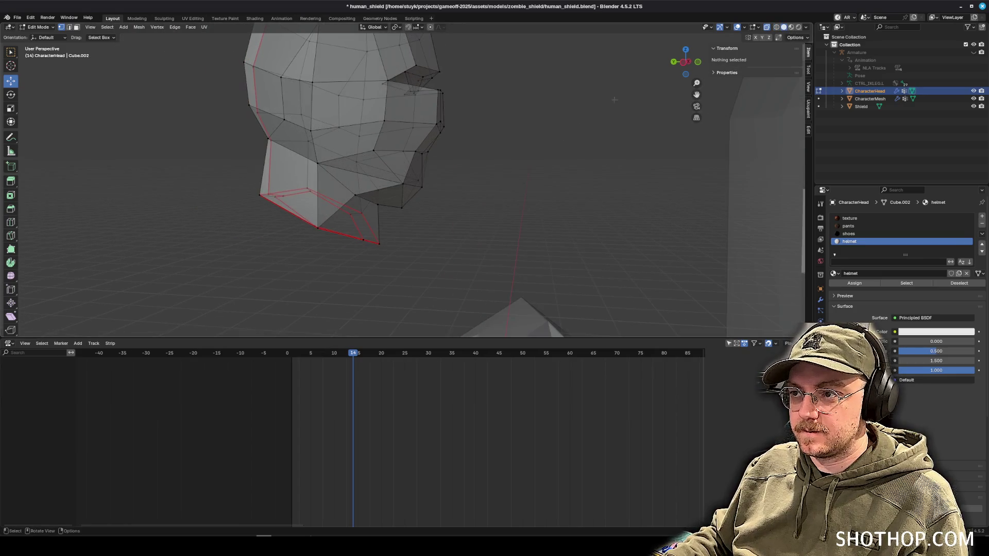
{"action": "left_click", "coordinate": [792, 26]}
{"action": "mouse_move", "coordinate": [515, 154]}
{"action": "left_mouse_down"}
{"action": "mouse_move", "coordinate": [345, 150]}
{"action": "mouse_move", "coordinate": [426, 184]}
{"action": "left_mouse_up"}
{"action": "left_click_drag", "start_coordinate": [356, 179], "coordinate": [437, 180]}
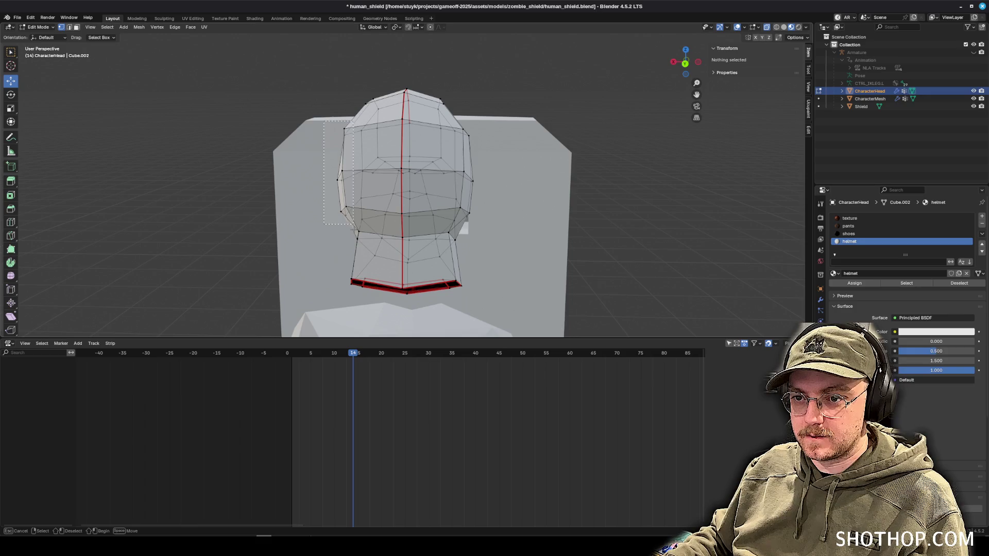
Select the vertices on both sides of the head and widen it along X.
{"action": "left_click_drag", "start_coordinate": [354, 239], "coordinate": [354, 239]}
{"action": "key", "text": "g"}
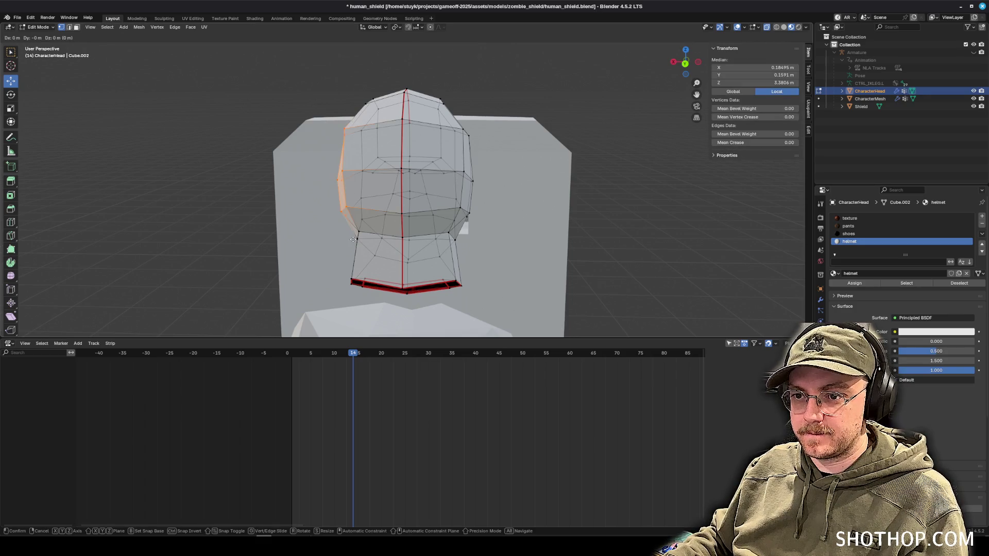
{"action": "left_click", "coordinate": [353, 239]}
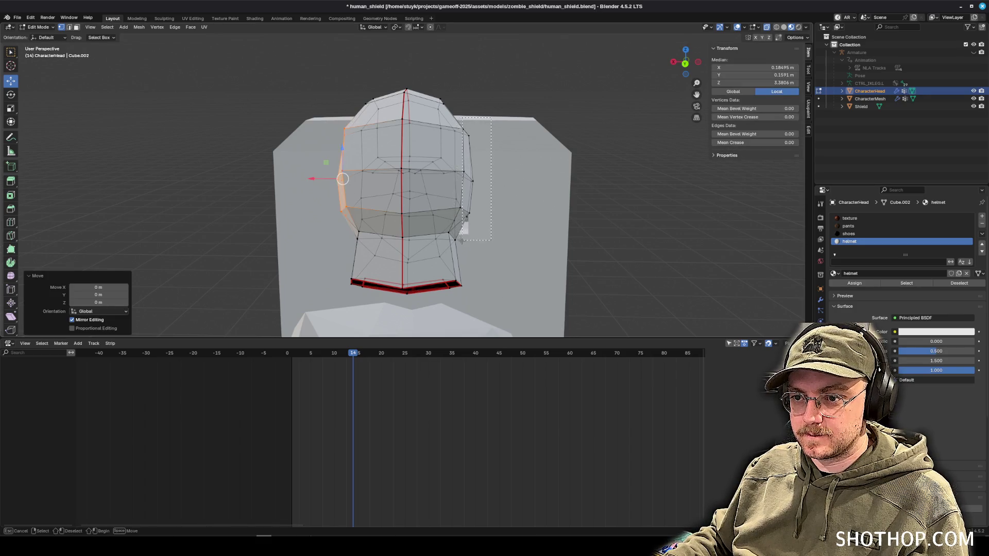
{"action": "left_click_drag", "start_coordinate": [458, 245], "coordinate": [459, 245]}
{"action": "key", "text": "s"}
{"action": "key", "text": "x"}
{"action": "left_click", "coordinate": [545, 215]}
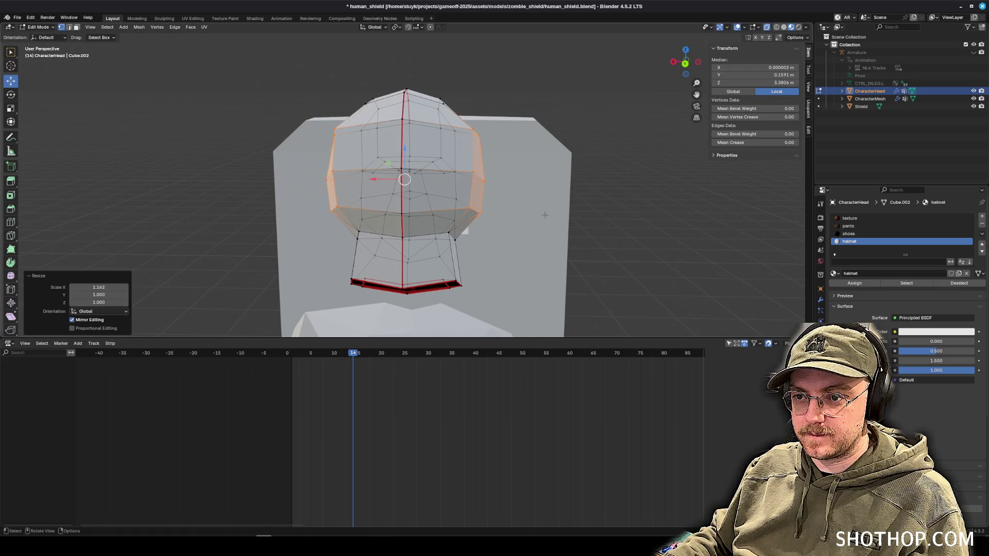
{"action": "key", "text": "s"}
{"action": "key", "text": "x"}
{"action": "left_click", "coordinate": [588, 201]}
{"action": "key", "text": "ctrl+z"}
Try narrowing the sides along X again, undoing each attempt.
{"action": "key", "text": "s"}
{"action": "key", "text": "x"}
{"action": "left_click", "coordinate": [589, 200]}
{"action": "key", "text": "ctrl+z"}
{"action": "key", "text": "s"}
{"action": "key", "text": "x"}
{"action": "left_click", "coordinate": [587, 201]}
{"action": "key", "text": "ctrl+z"}
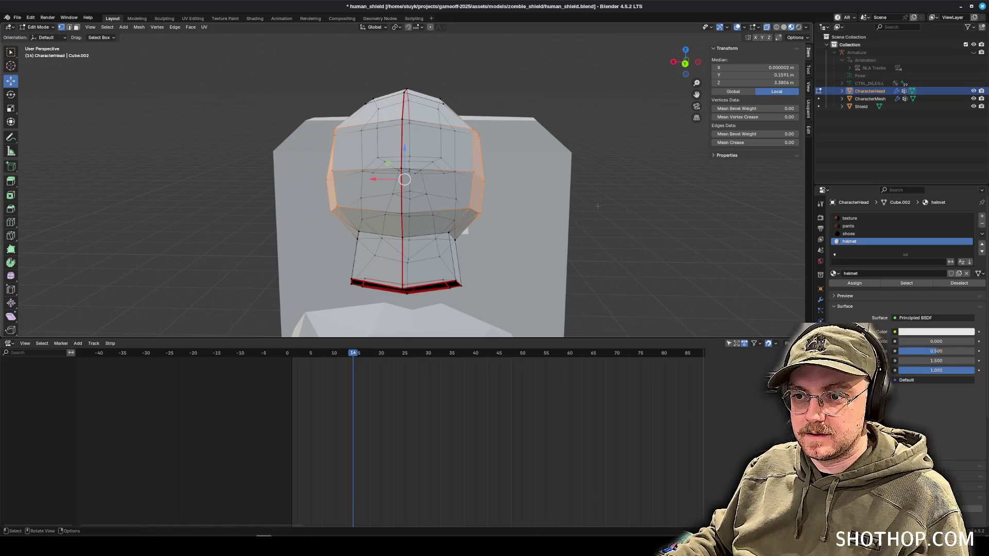
Flatten the left-side vertex column with scale X 0 and move it along X.
{"action": "key", "text": "alt+a"}
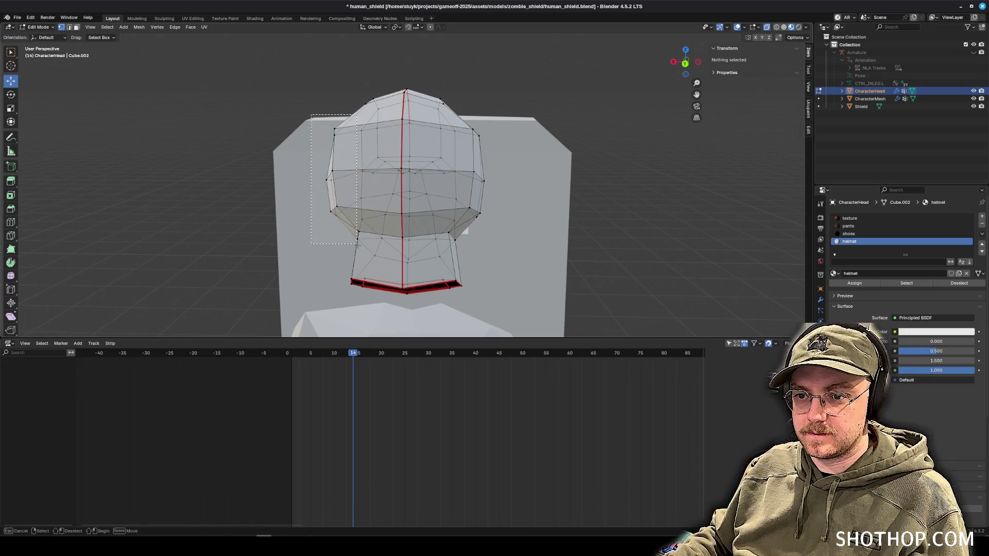
{"action": "left_click_drag", "start_coordinate": [342, 250], "coordinate": [343, 251]}
{"action": "key", "text": "s"}
{"action": "key", "text": "x"}
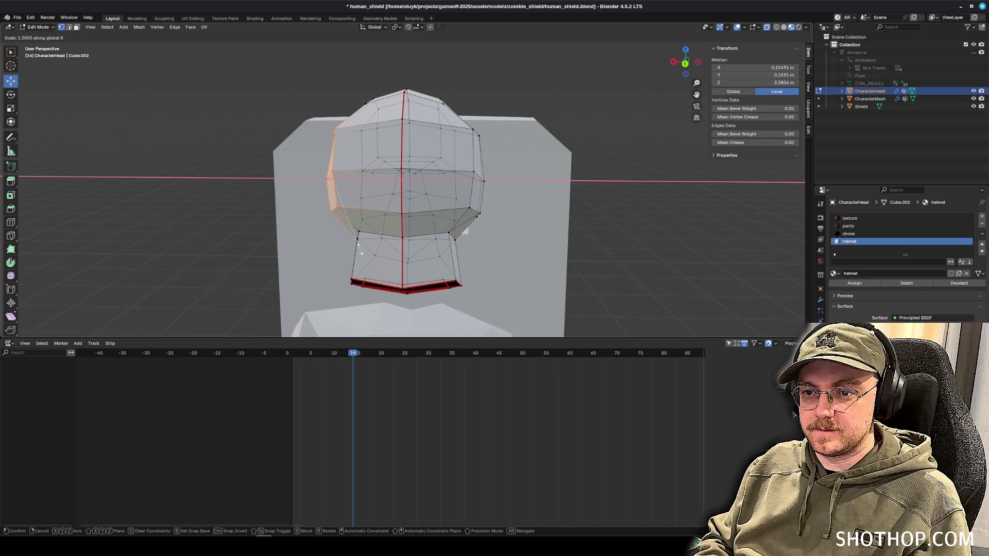
{"action": "key", "text": "0"}
{"action": "key", "text": "Return"}
{"action": "key", "text": "g"}
{"action": "key", "text": "x"}
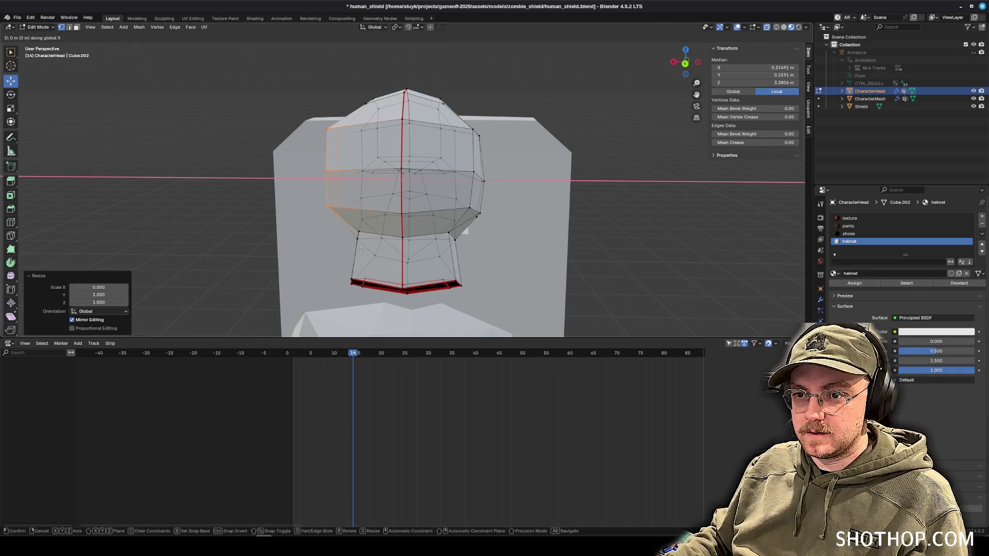
{"action": "left_click", "coordinate": [375, 251]}
{"action": "mouse_move", "coordinate": [376, 251]}
{"action": "left_mouse_down"}
{"action": "mouse_move", "coordinate": [468, 253]}
{"action": "mouse_move", "coordinate": [422, 250]}
{"action": "mouse_move", "coordinate": [481, 212]}
{"action": "mouse_move", "coordinate": [443, 206]}
{"action": "mouse_move", "coordinate": [464, 207]}
{"action": "left_mouse_up"}
Flatten the right-side vertices with scale X 0 and shift them along X in back view.
{"action": "mouse_move", "coordinate": [462, 99]}
{"action": "left_mouse_down"}
{"action": "mouse_move", "coordinate": [546, 223]}
{"action": "mouse_move", "coordinate": [465, 192]}
{"action": "left_mouse_up"}
{"action": "key", "text": "s"}
{"action": "key", "text": "x"}
{"action": "key", "text": "0"}
{"action": "key", "text": "Return"}
{"action": "left_click", "coordinate": [686, 64]}
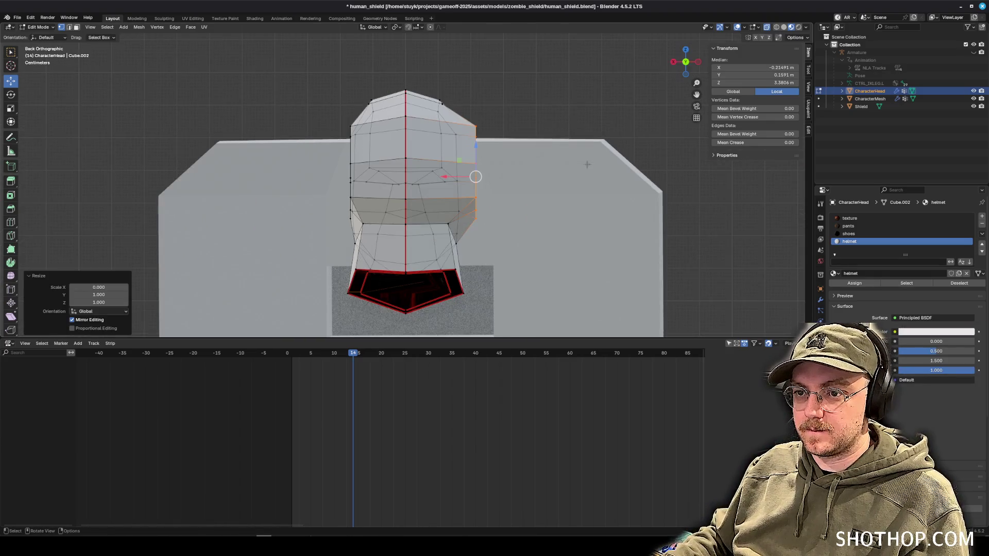
{"action": "key", "text": "g"}
{"action": "key", "text": "x"}
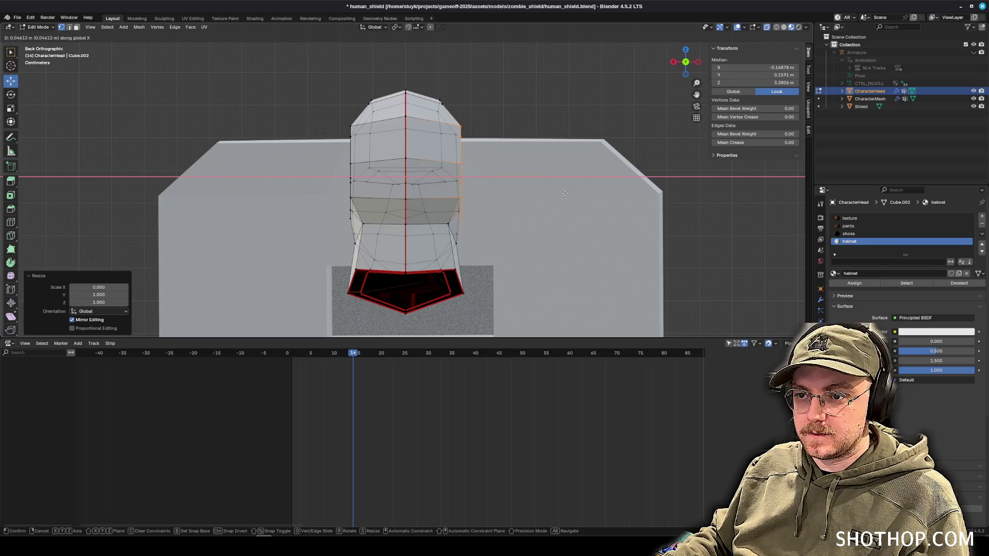
{"action": "key", "text": "Escape"}
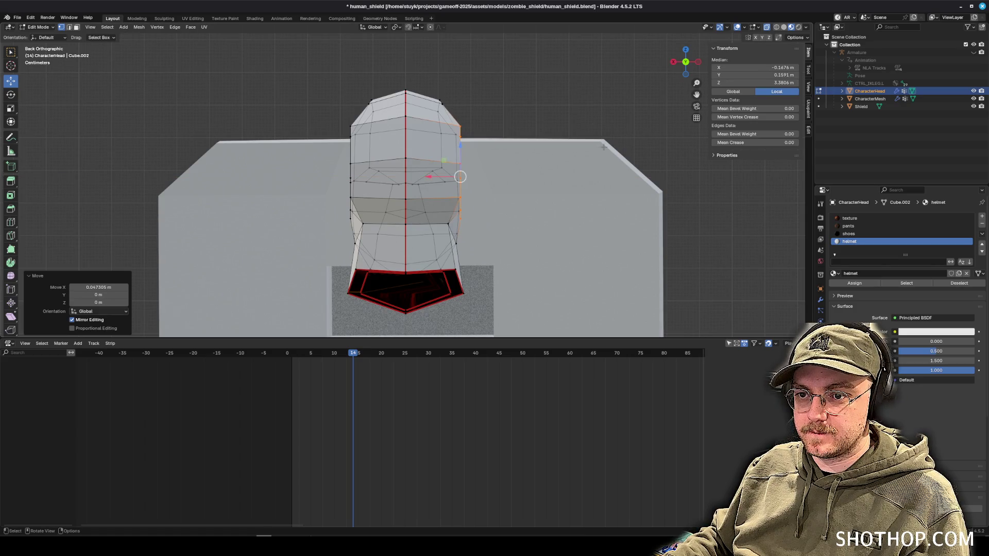
Deselect all vertices and check the squared sides from the Left view.
{"action": "key", "text": "alt+a"}
{"action": "scroll", "coordinate": [565, 193], "scroll_direction": "down", "scroll_amount": 2}
{"action": "mouse_move", "coordinate": [565, 193]}
{"action": "left_mouse_down"}
{"action": "mouse_move", "coordinate": [391, 147]}
{"action": "mouse_move", "coordinate": [447, 154]}
{"action": "mouse_move", "coordinate": [451, 122]}
{"action": "left_mouse_up"}
{"action": "left_click", "coordinate": [674, 62]}
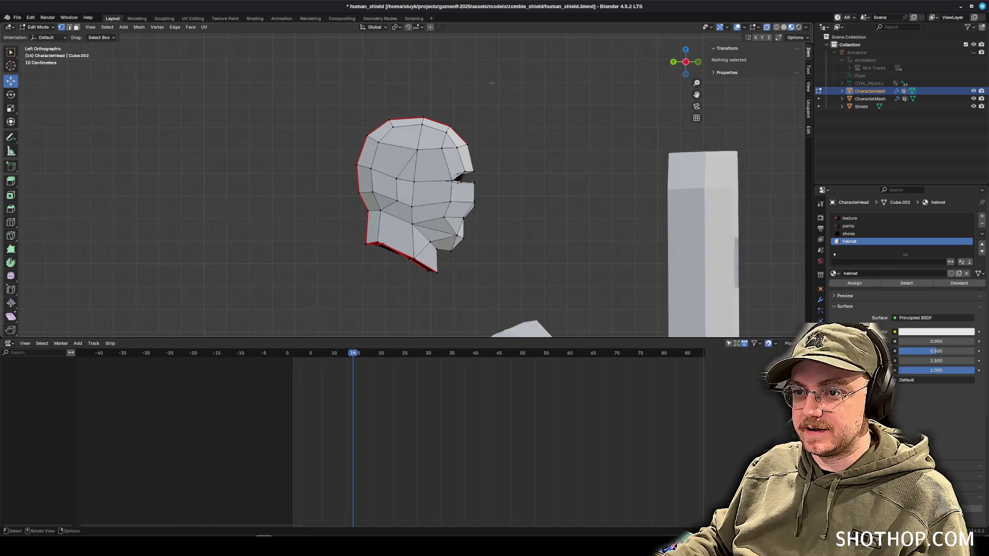
In wireframe, flatten the top of the head by scaling its top vertices to zero along Z.
{"action": "left_click", "coordinate": [776, 27]}
{"action": "mouse_move", "coordinate": [336, 105]}
{"action": "left_mouse_down"}
{"action": "mouse_move", "coordinate": [477, 136]}
{"action": "mouse_move", "coordinate": [442, 133]}
{"action": "left_mouse_up"}
{"action": "key", "text": "s"}
{"action": "key", "text": "z"}
{"action": "key", "text": "0"}
{"action": "key", "text": "Return"}
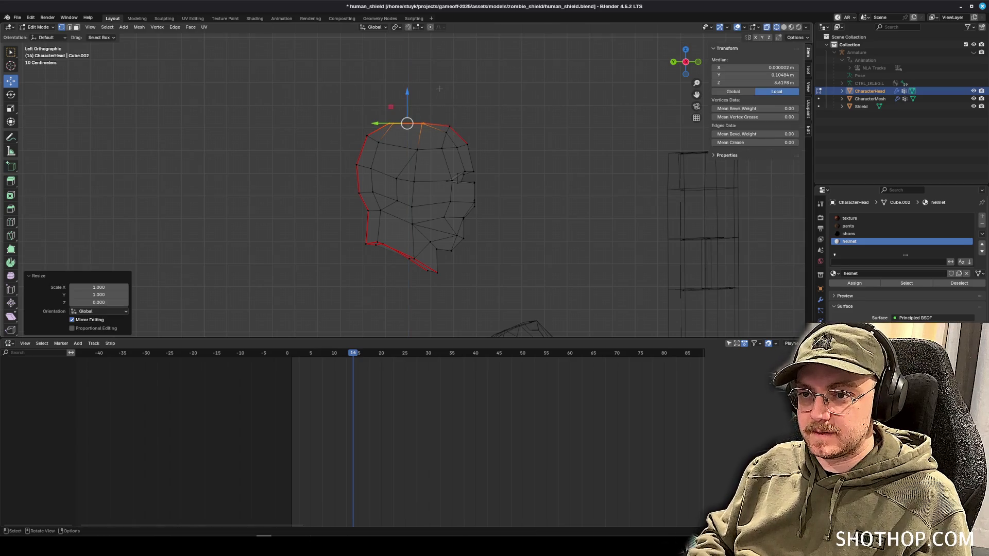
{"action": "left_click_drag", "start_coordinate": [439, 89], "coordinate": [437, 182]}
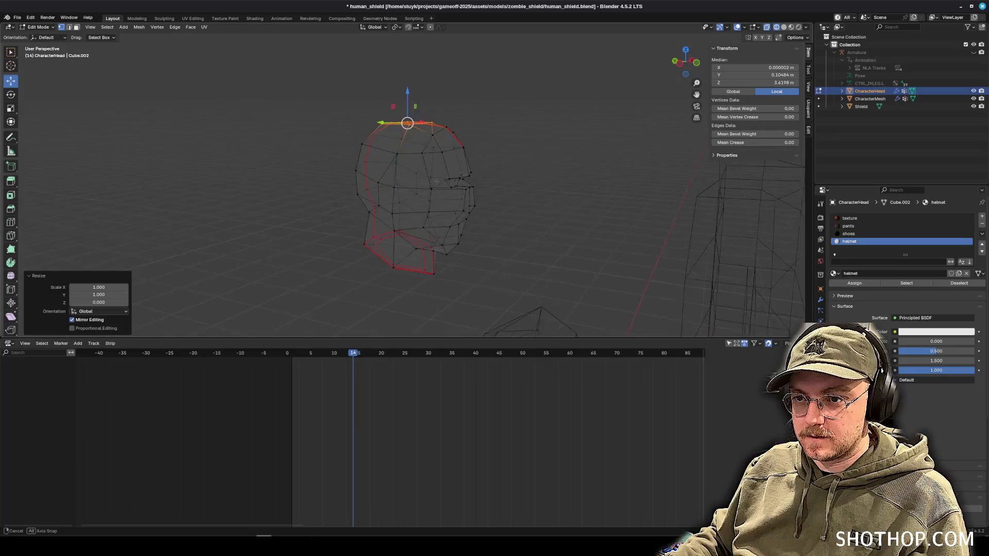
{"action": "left_click_drag", "start_coordinate": [427, 99], "coordinate": [669, 78]}
{"action": "left_click", "coordinate": [685, 66]}
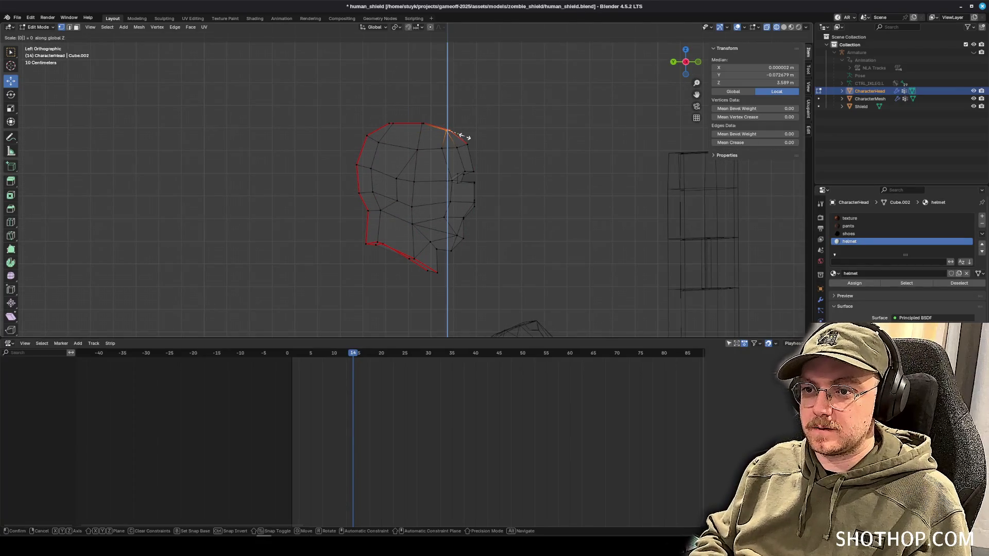
Flatten the back-of-head vertices to zero along Z, then deselect.
{"action": "mouse_move", "coordinate": [449, 129]}
{"action": "left_mouse_down"}
{"action": "mouse_move", "coordinate": [473, 169]}
{"action": "mouse_move", "coordinate": [531, 116]}
{"action": "mouse_move", "coordinate": [501, 114]}
{"action": "left_mouse_up"}
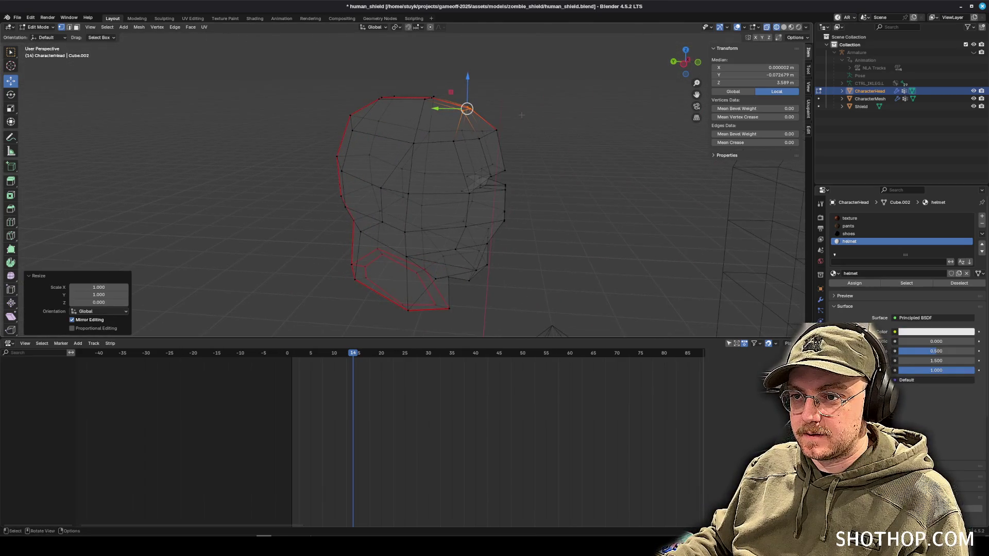
{"action": "left_click_drag", "start_coordinate": [522, 149], "coordinate": [520, 163]}
{"action": "left_click", "coordinate": [689, 63]}
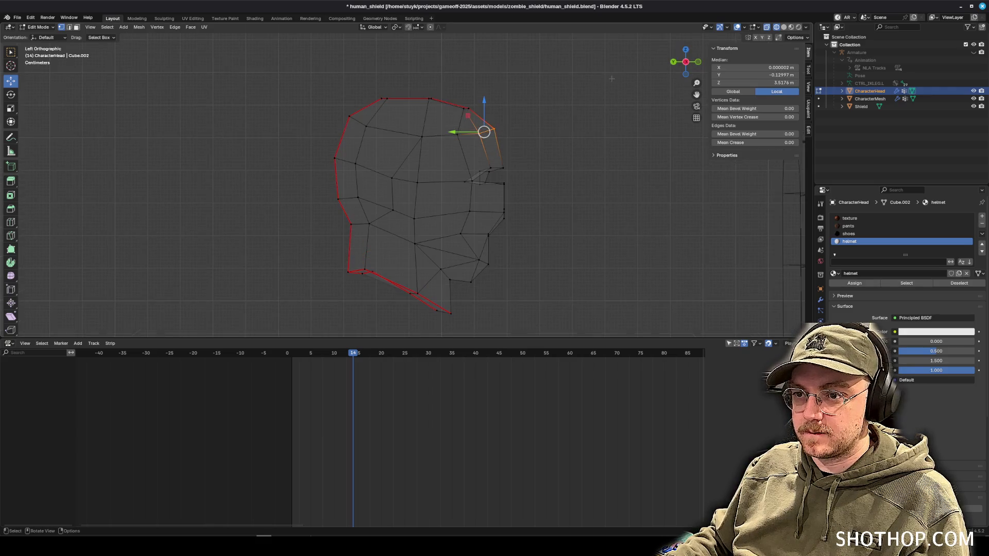
{"action": "key", "text": "s"}
{"action": "key", "text": "z"}
{"action": "key", "text": "0"}
{"action": "key", "text": "Return"}
{"action": "mouse_move", "coordinate": [587, 123]}
{"action": "left_mouse_down"}
{"action": "mouse_move", "coordinate": [561, 130]}
{"action": "mouse_move", "coordinate": [562, 141]}
{"action": "mouse_move", "coordinate": [572, 132]}
{"action": "left_mouse_up"}
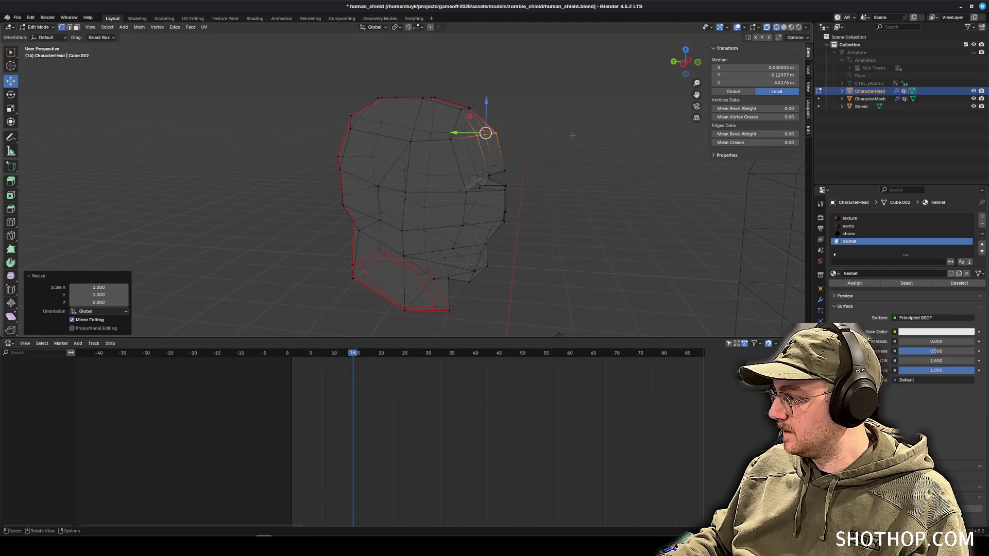
{"action": "left_click", "coordinate": [573, 135]}
Restore solid, opaque shading and check the head from the left side.
{"action": "left_click", "coordinate": [784, 28]}
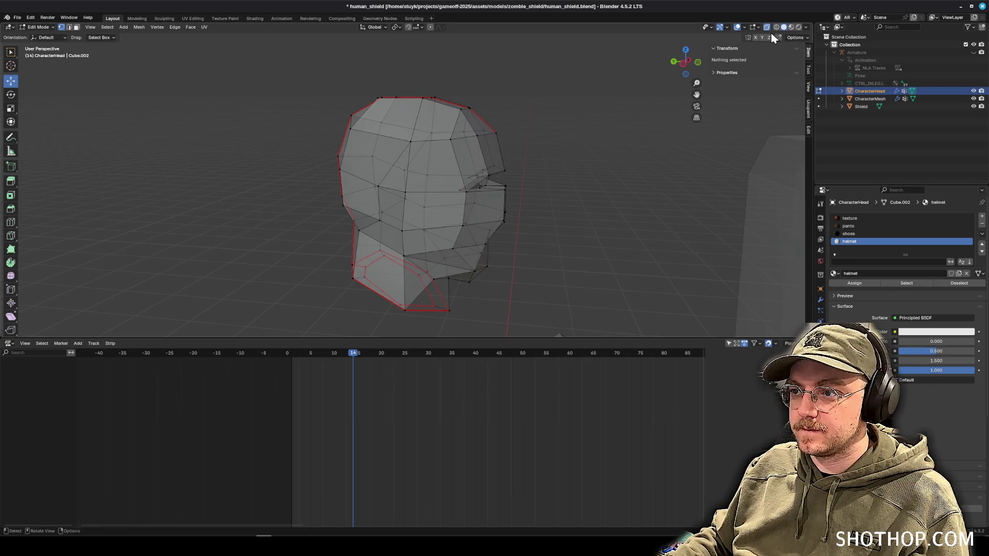
{"action": "left_click", "coordinate": [767, 27]}
{"action": "left_click_drag", "start_coordinate": [551, 185], "coordinate": [507, 189]}
{"action": "left_click", "coordinate": [687, 64]}
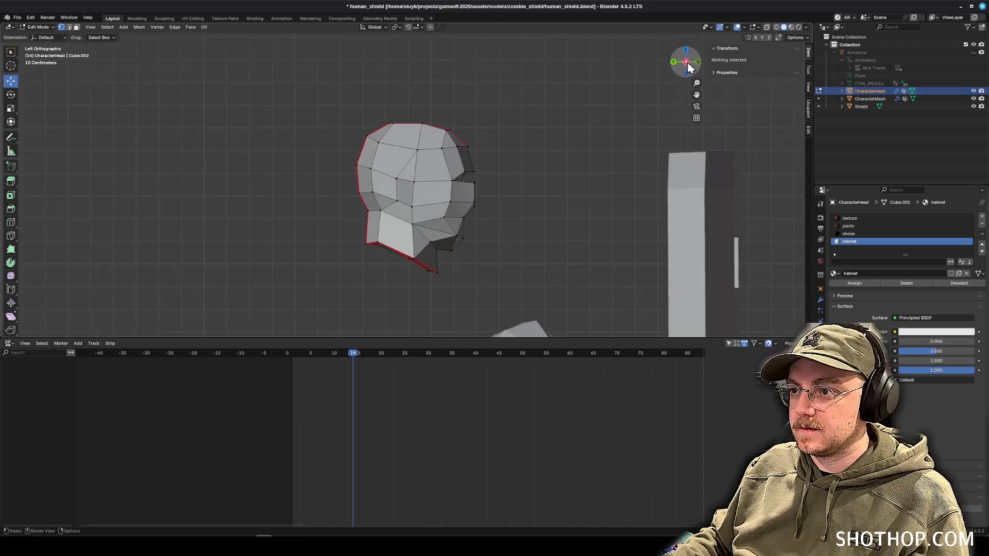
In wireframe, flatten the top-back vertex and back-edge vertices with S Y 0 and S Z 0.
{"action": "left_click", "coordinate": [777, 27]}
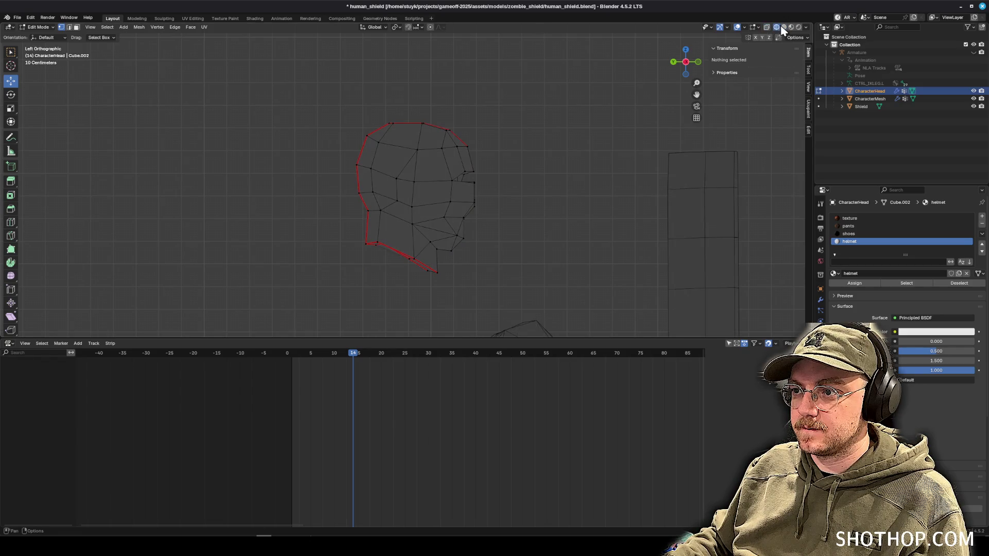
{"action": "scroll", "coordinate": [343, 164], "scroll_direction": "up", "scroll_amount": 1}
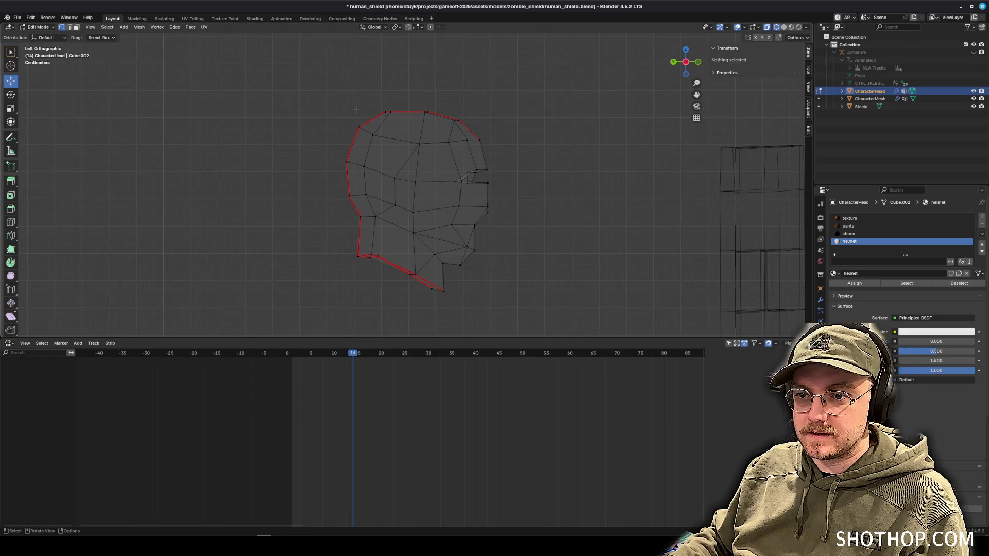
{"action": "left_click", "coordinate": [359, 127]}
{"action": "type", "text": "sy0"}
{"action": "key", "text": "Return"}
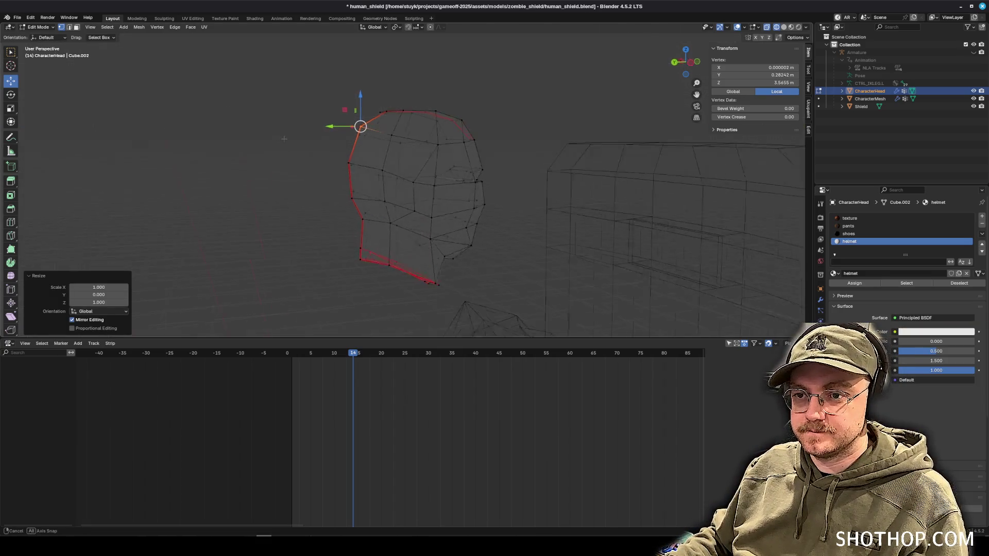
{"action": "key", "text": "alt+a"}
{"action": "left_click", "coordinate": [690, 70]}
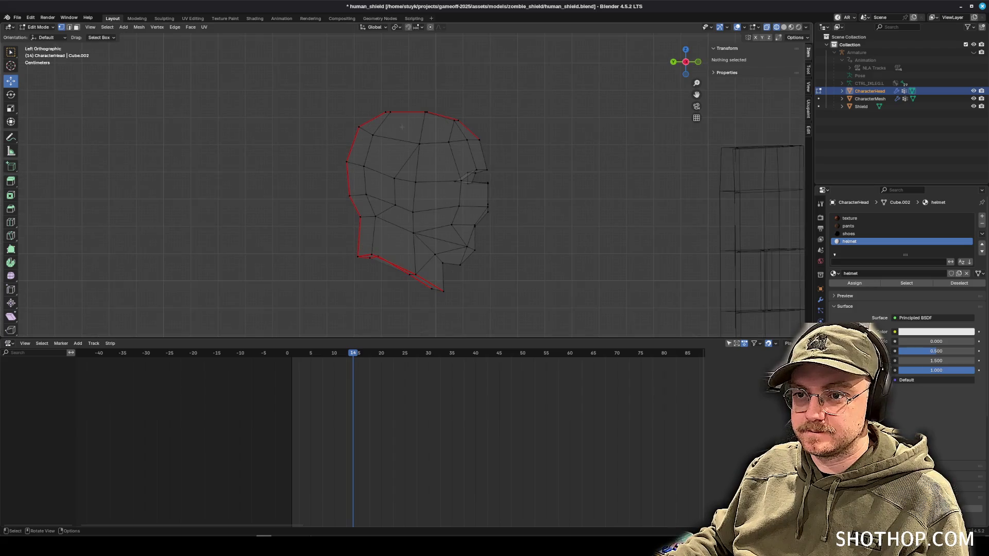
{"action": "left_click_drag", "start_coordinate": [377, 144], "coordinate": [377, 144]}
{"action": "type", "text": "sy0"}
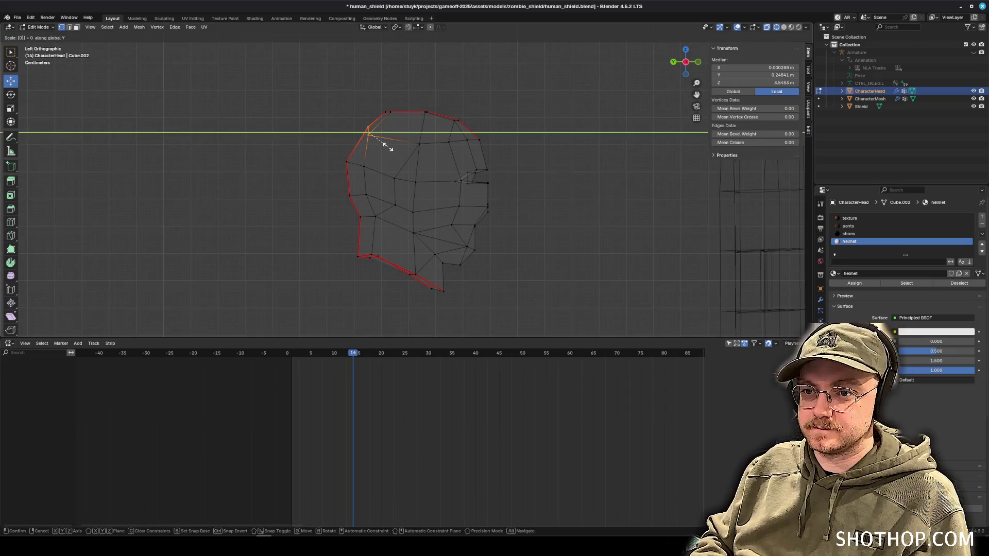
{"action": "key", "text": "Return"}
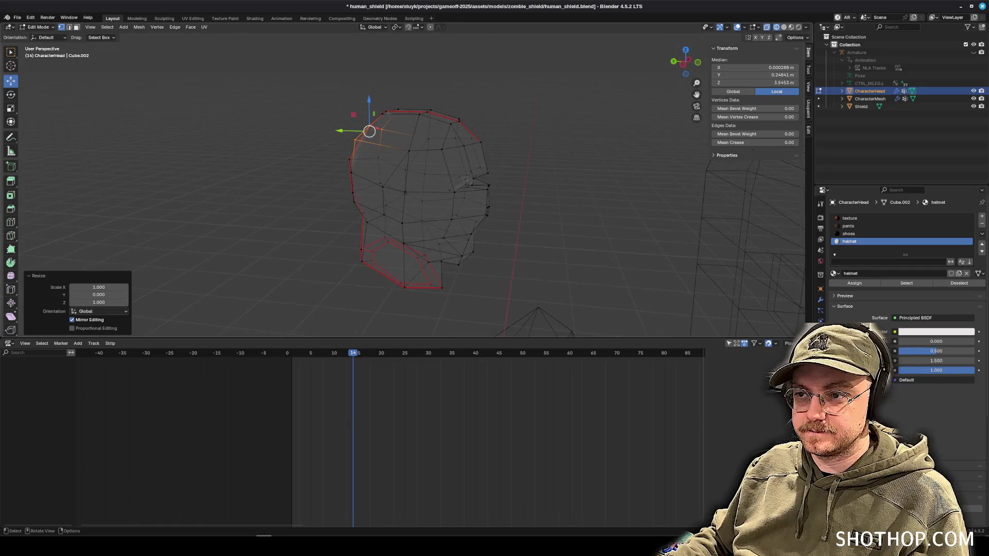
{"action": "type", "text": "sz0"}
{"action": "key", "text": "Return"}
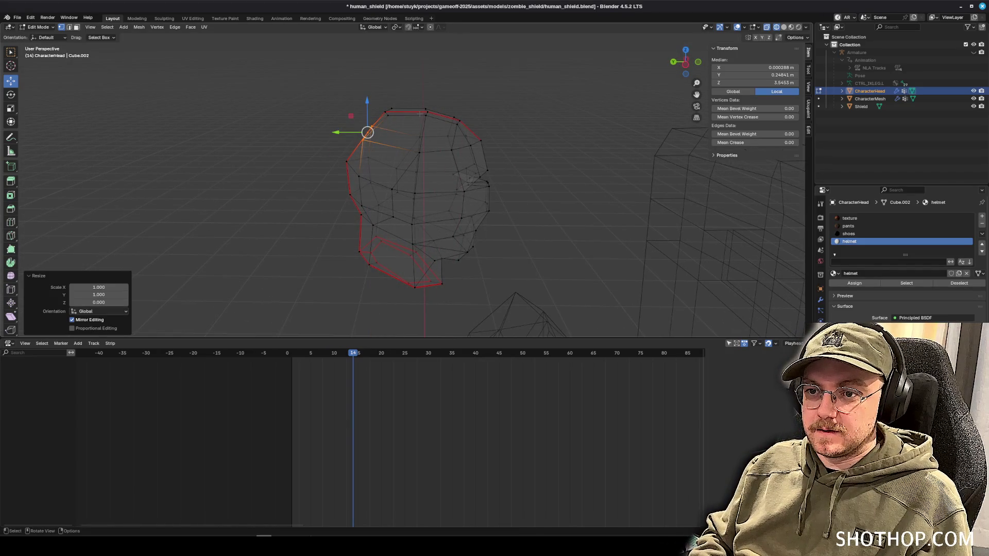
Flatten one more head outline vertex front-to-back with S Y 0.
{"action": "left_click_drag", "start_coordinate": [320, 169], "coordinate": [319, 157]}
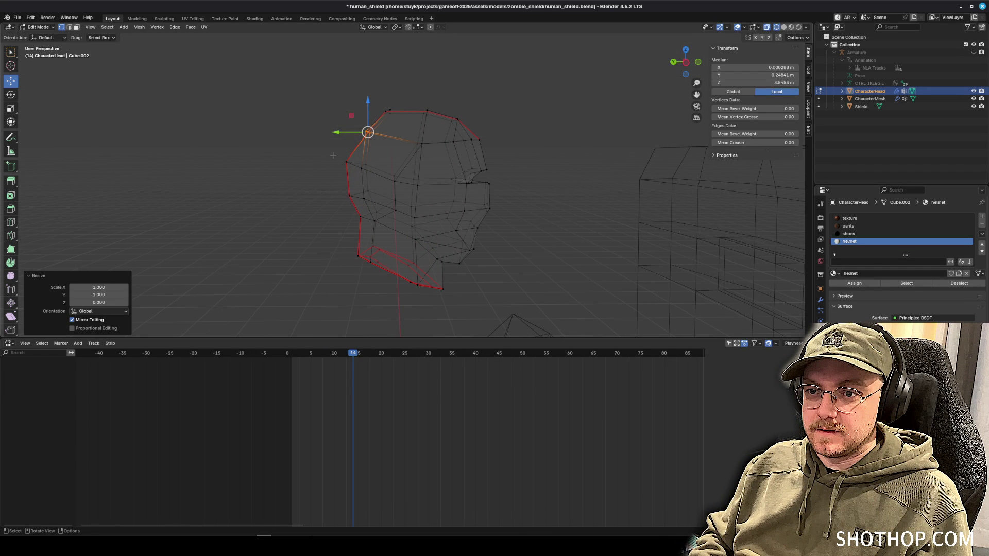
{"action": "left_click", "coordinate": [351, 196]}
{"action": "type", "text": "sy0"}
{"action": "key", "text": "Return"}
{"action": "left_click_drag", "start_coordinate": [685, 62], "coordinate": [681, 70]}
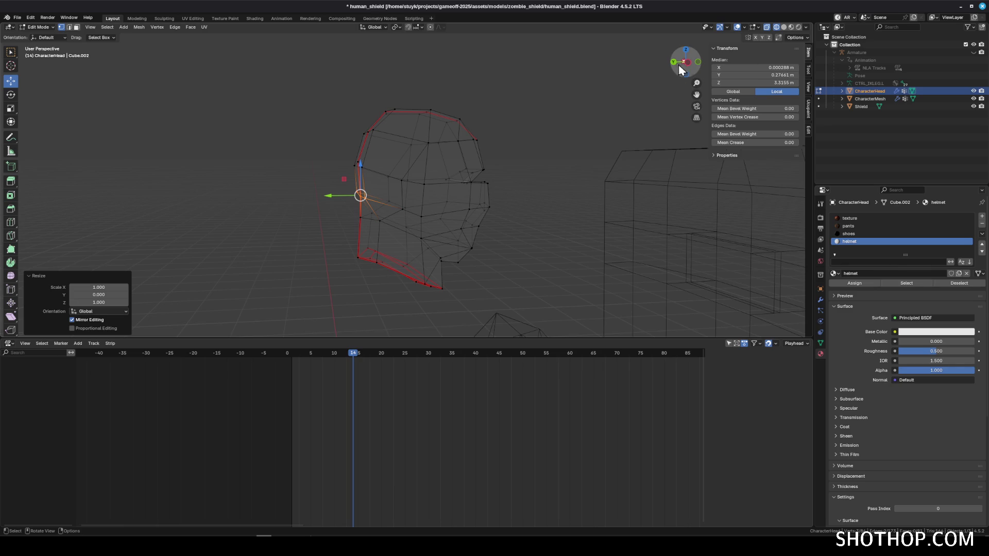
{"action": "left_click", "coordinate": [686, 62]}
Move the head's front-edge vertices and the top-front vertex along Y.
{"action": "left_click_drag", "start_coordinate": [543, 93], "coordinate": [438, 205]}
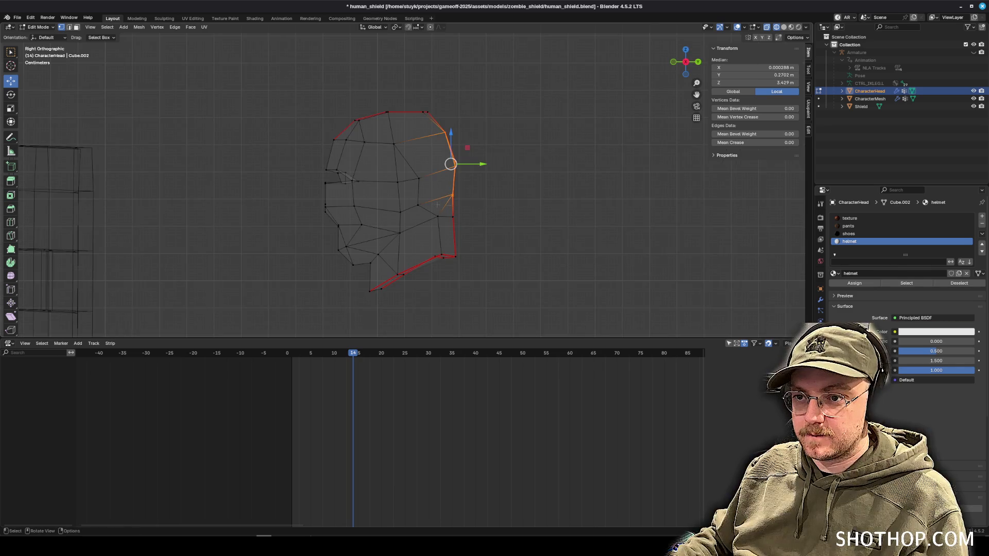
{"action": "key", "text": "g"}
{"action": "key", "text": "y"}
{"action": "left_click", "coordinate": [563, 198]}
{"action": "left_click", "coordinate": [454, 133]}
{"action": "key", "text": "g"}
{"action": "key", "text": "y"}
{"action": "left_click", "coordinate": [469, 144]}
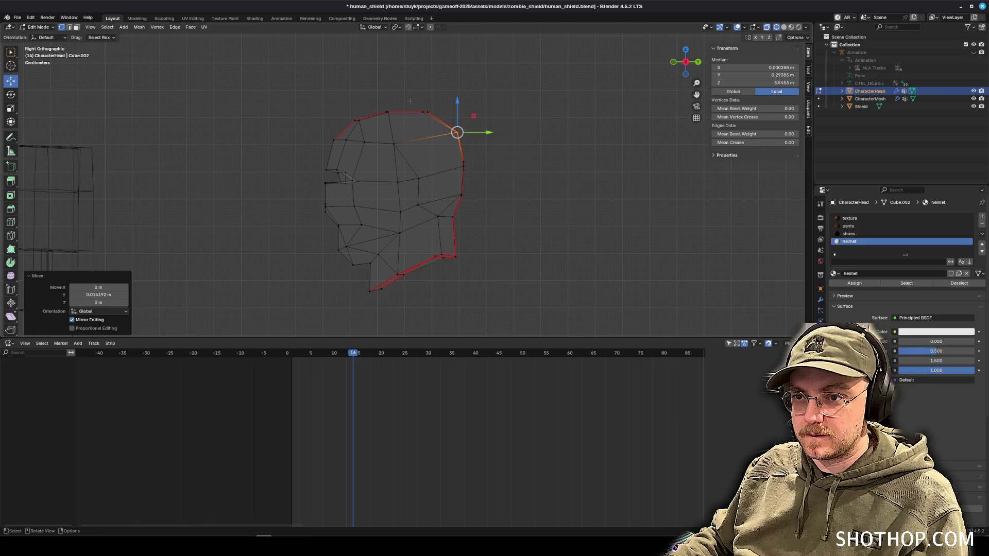
Nudge the head's top vertex along Y until the front edge is straight.
{"action": "left_click", "coordinate": [426, 112]}
{"action": "key", "text": "g"}
{"action": "left_click", "coordinate": [446, 122]}
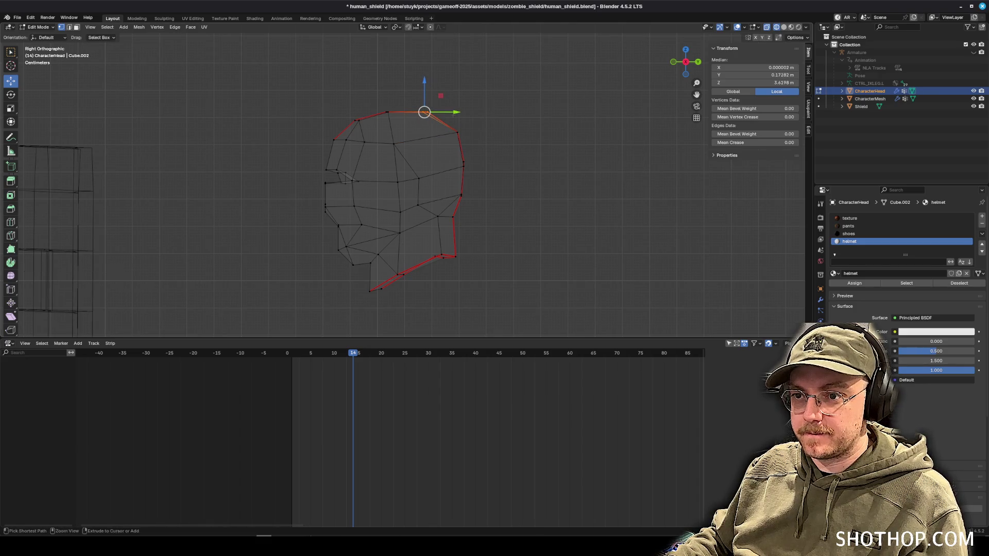
{"action": "key", "text": "g"}
{"action": "key", "text": "y"}
{"action": "left_click", "coordinate": [470, 122]}
{"action": "key", "text": "g"}
{"action": "key", "text": "y"}
{"action": "left_click", "coordinate": [468, 114]}
{"action": "left_click", "coordinate": [480, 122]}
Move two more head vertices along Y in perspective view.
{"action": "mouse_move", "coordinate": [479, 122]}
{"action": "left_mouse_down"}
{"action": "mouse_move", "coordinate": [330, 149]}
{"action": "mouse_move", "coordinate": [364, 159]}
{"action": "left_mouse_up"}
{"action": "left_click", "coordinate": [370, 157]}
{"action": "left_click", "coordinate": [368, 170], "text": "shift"}
{"action": "key", "text": "g"}
{"action": "key", "text": "y"}
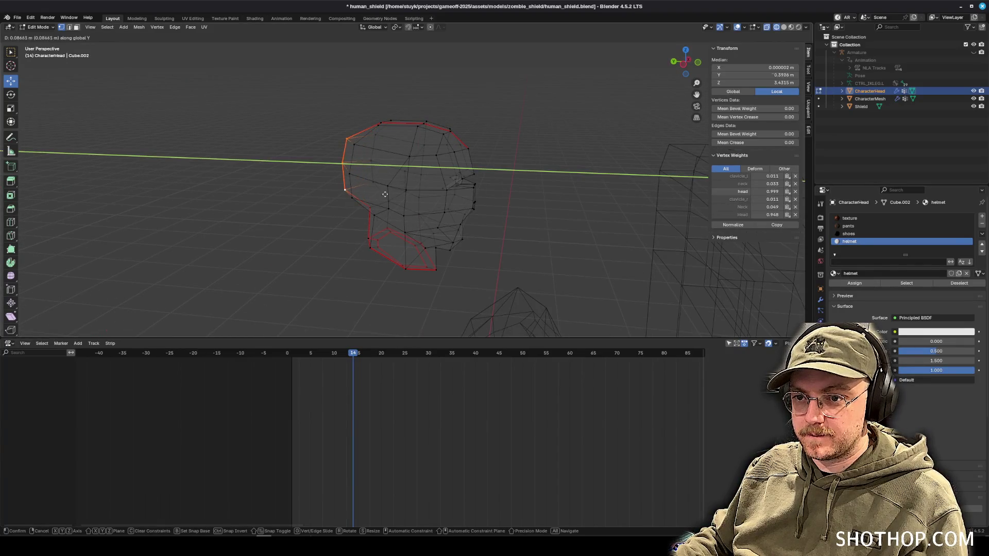
{"action": "left_click", "coordinate": [399, 189]}
{"action": "key", "text": "alt+a"}
Switch the head to Material Preview and save human_shield.blend.
{"action": "mouse_move", "coordinate": [354, 161]}
{"action": "left_mouse_down"}
{"action": "mouse_move", "coordinate": [473, 252]}
{"action": "mouse_move", "coordinate": [533, 246]}
{"action": "left_mouse_up"}
{"action": "left_click_drag", "start_coordinate": [537, 189], "coordinate": [585, 187]}
{"action": "left_click", "coordinate": [784, 27]}
{"action": "left_click_drag", "start_coordinate": [484, 167], "coordinate": [721, 40]}
{"action": "left_click", "coordinate": [792, 28]}
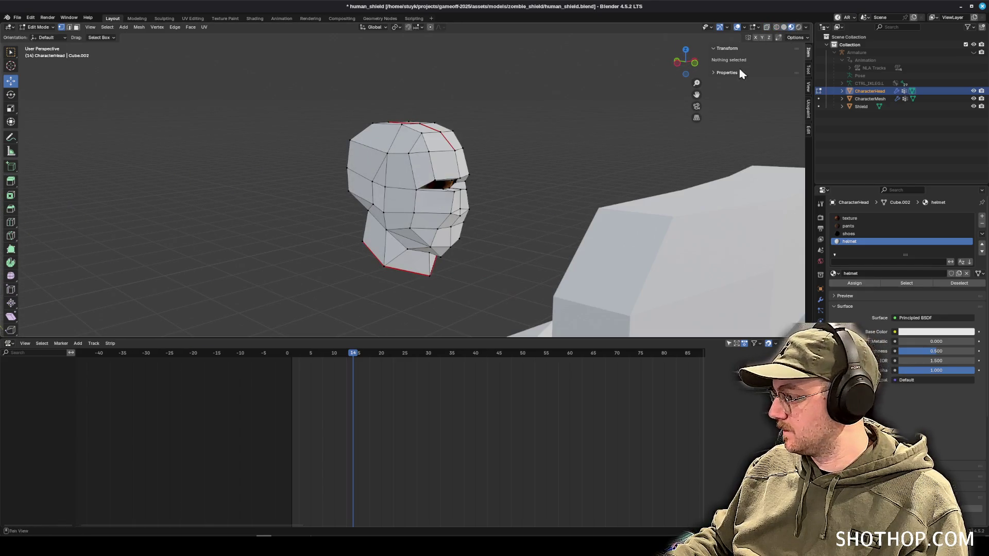
{"action": "key", "text": "ctrl+s"}
{"action": "left_click", "coordinate": [37, 27]}
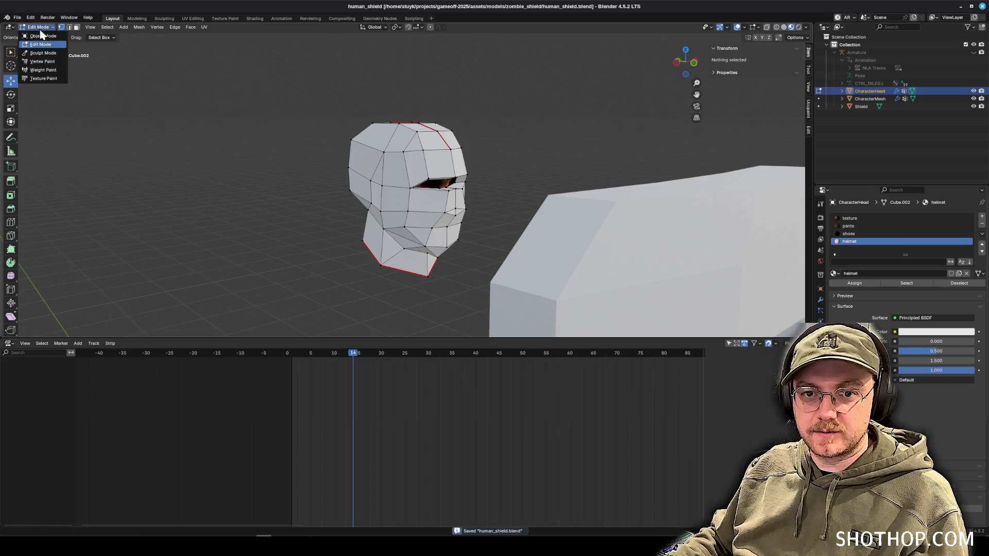
Put the CharacterMesh body into Edit Mode with face selection.
{"action": "left_click", "coordinate": [42, 40]}
{"action": "mouse_move", "coordinate": [258, 162]}
{"action": "left_mouse_down"}
{"action": "mouse_move", "coordinate": [252, 181]}
{"action": "mouse_move", "coordinate": [357, 215]}
{"action": "mouse_move", "coordinate": [353, 132]}
{"action": "mouse_move", "coordinate": [552, 143]}
{"action": "mouse_move", "coordinate": [327, 160]}
{"action": "mouse_move", "coordinate": [515, 161]}
{"action": "mouse_move", "coordinate": [435, 154]}
{"action": "mouse_move", "coordinate": [533, 171]}
{"action": "mouse_move", "coordinate": [363, 167]}
{"action": "mouse_move", "coordinate": [407, 172]}
{"action": "left_mouse_up"}
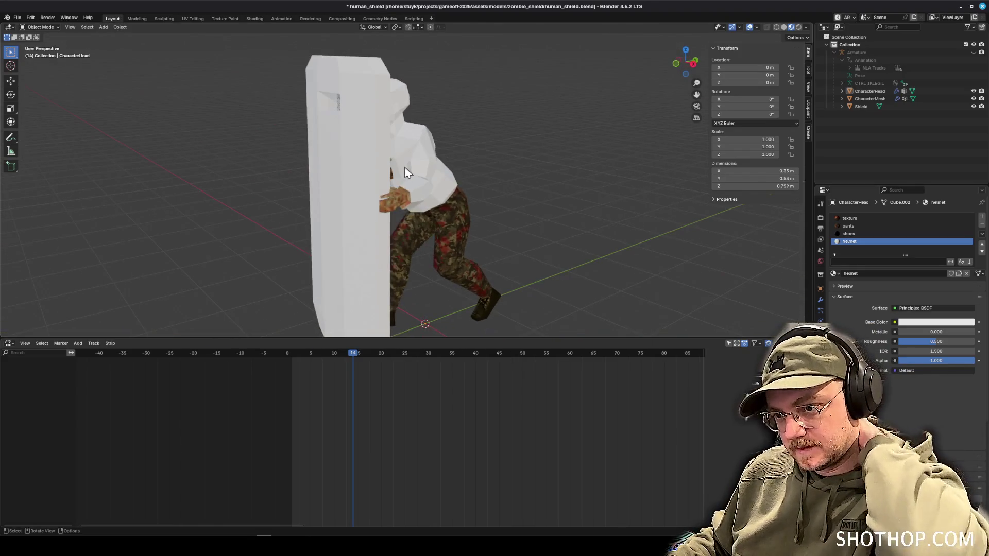
{"action": "left_click", "coordinate": [421, 197]}
{"action": "left_click", "coordinate": [39, 27]}
{"action": "left_click", "coordinate": [37, 45]}
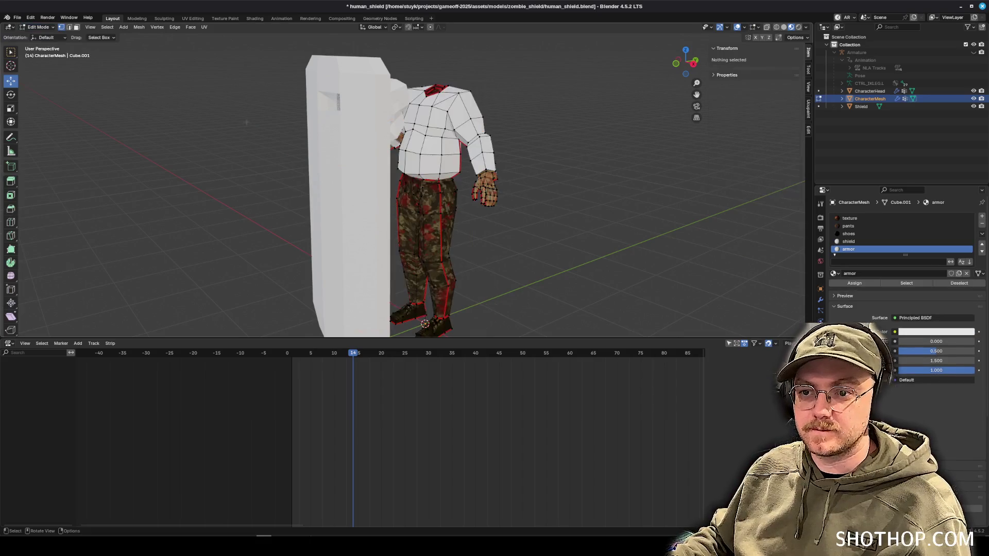
{"action": "scroll", "coordinate": [470, 167], "scroll_direction": "up", "scroll_amount": 5}
{"action": "left_click_drag", "start_coordinate": [471, 167], "coordinate": [443, 169]}
{"action": "left_click", "coordinate": [76, 27]}
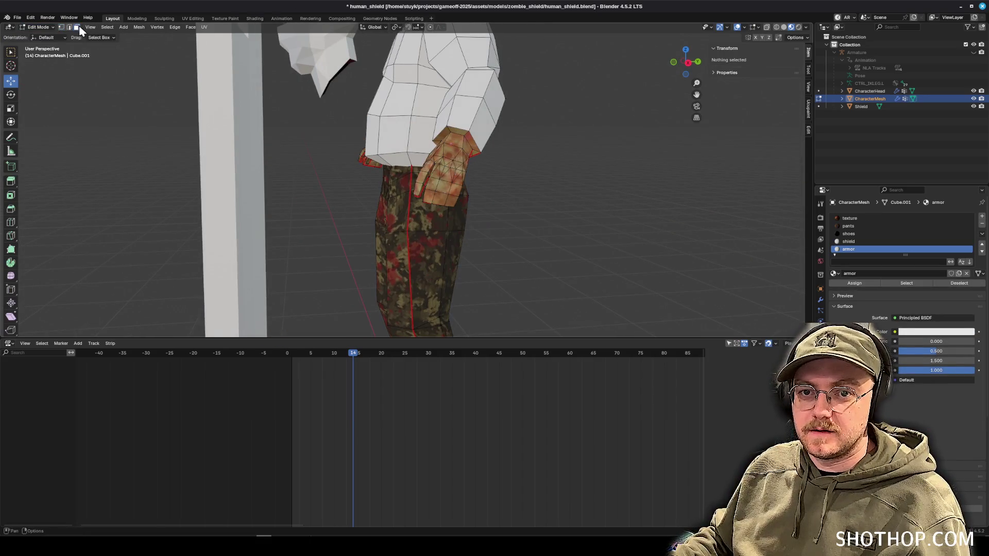
Assign the armor material to both wrist face loops, clear the selection and save.
{"action": "left_click", "coordinate": [448, 133], "text": "alt"}
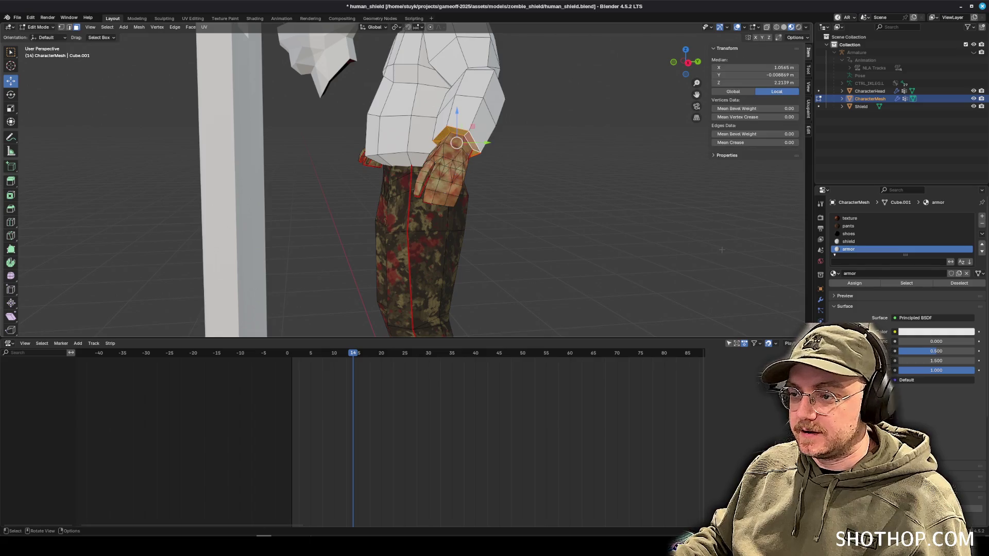
{"action": "mouse_move", "coordinate": [515, 129]}
{"action": "left_mouse_down"}
{"action": "mouse_move", "coordinate": [394, 104]}
{"action": "mouse_move", "coordinate": [433, 153]}
{"action": "left_mouse_up"}
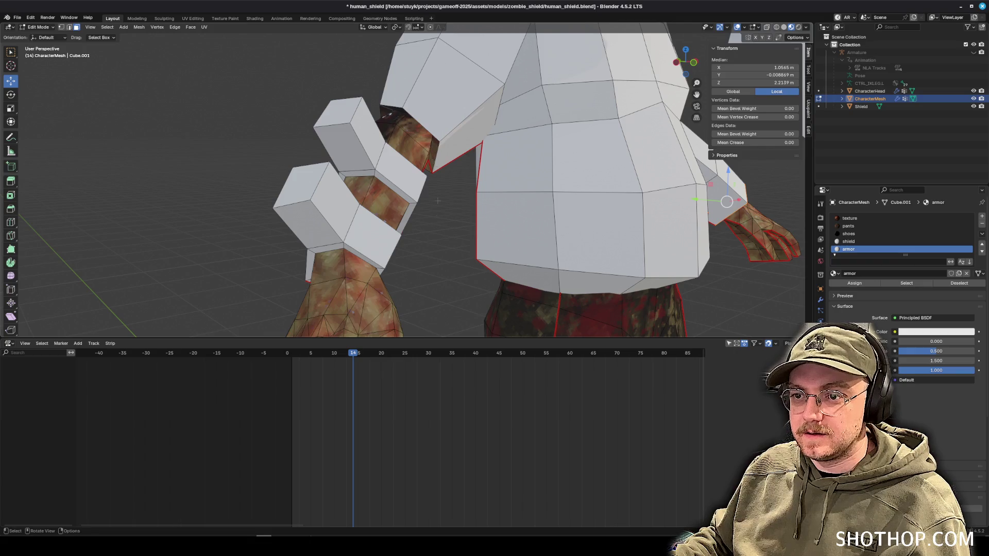
{"action": "left_click", "coordinate": [407, 123], "text": "alt"}
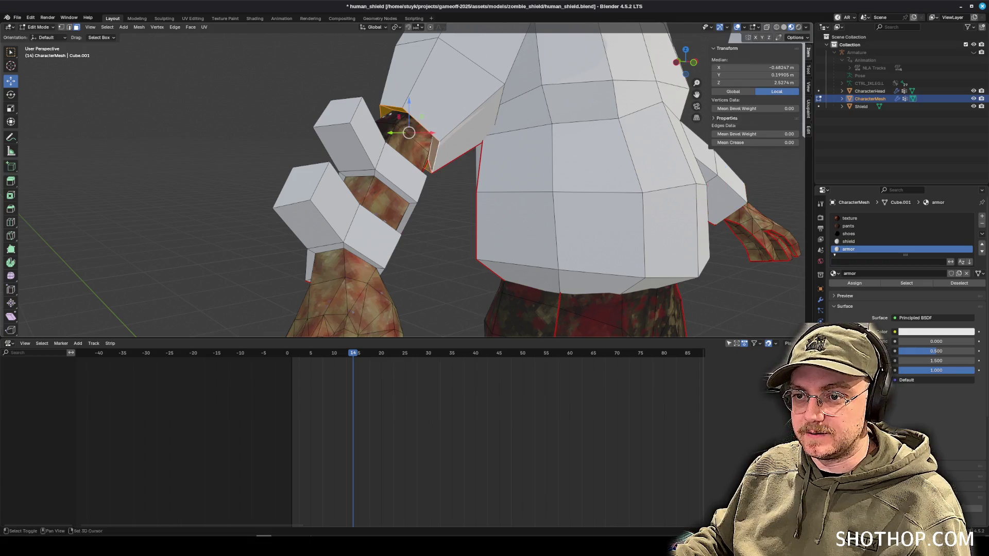
{"action": "left_click", "coordinate": [855, 283]}
{"action": "key", "text": "alt+a"}
{"action": "key", "text": "ctrl+s"}
{"action": "mouse_move", "coordinate": [464, 207]}
{"action": "left_mouse_down"}
{"action": "mouse_move", "coordinate": [453, 217]}
{"action": "mouse_move", "coordinate": [471, 237]}
{"action": "mouse_move", "coordinate": [464, 246]}
{"action": "mouse_move", "coordinate": [378, 184]}
{"action": "mouse_move", "coordinate": [536, 237]}
{"action": "mouse_move", "coordinate": [488, 218]}
{"action": "mouse_move", "coordinate": [441, 221]}
{"action": "mouse_move", "coordinate": [445, 213]}
{"action": "left_mouse_up"}
{"action": "scroll", "coordinate": [464, 246], "scroll_direction": "down", "scroll_amount": 5}
{"action": "scroll", "coordinate": [438, 222], "scroll_direction": "up", "scroll_amount": 4}
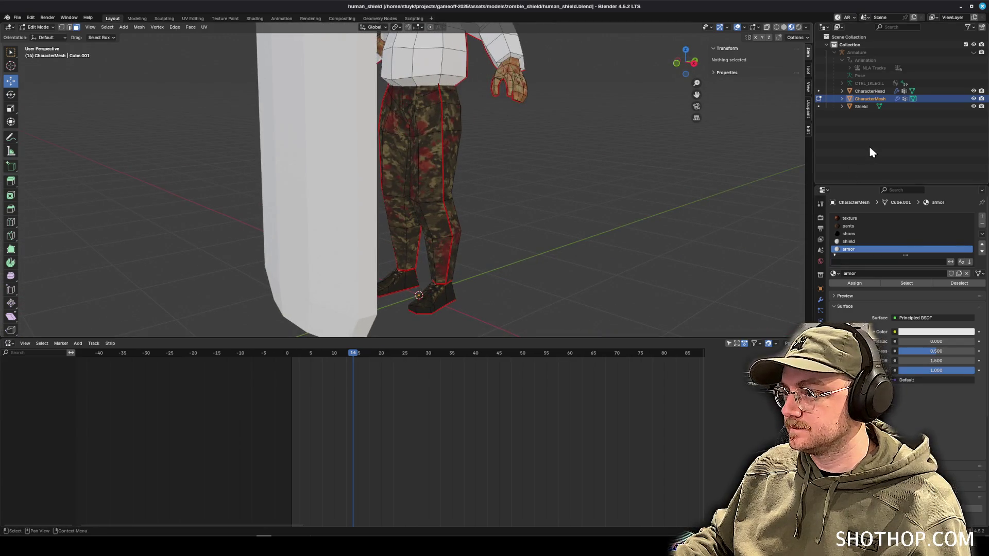
{"action": "left_click", "coordinate": [843, 152]}
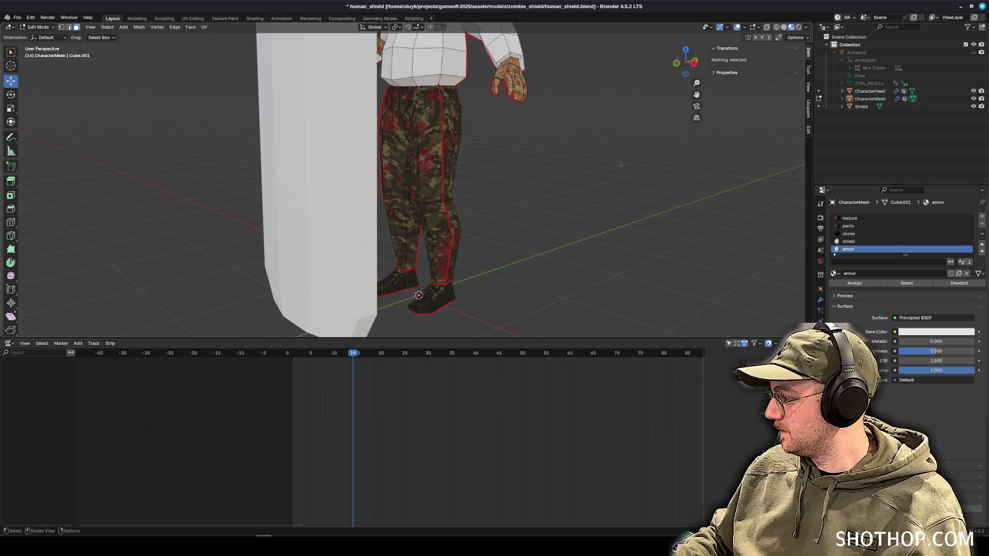
Make the pants slot active, preview its faces, then drop that selection.
{"action": "left_click", "coordinate": [907, 283]}
{"action": "left_click", "coordinate": [959, 283]}
{"action": "left_click", "coordinate": [848, 226]}
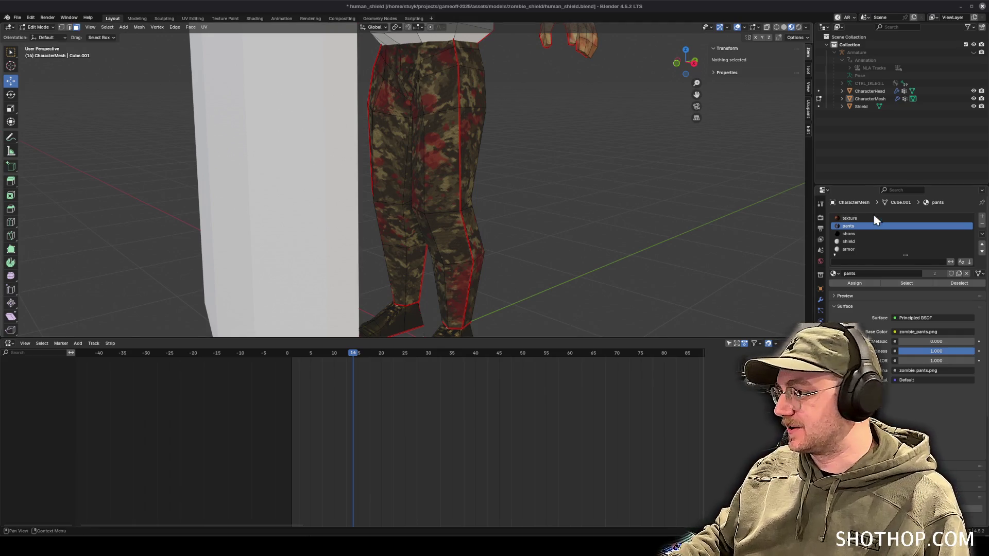
{"action": "left_click_drag", "start_coordinate": [686, 62], "coordinate": [670, 64]}
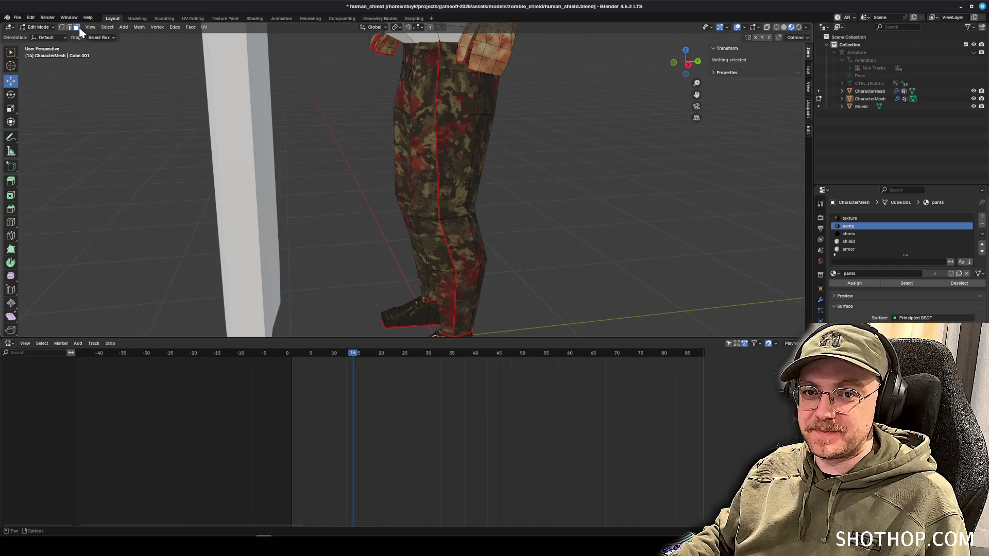
Save, then select four pants thigh faces and extrude them outward.
{"action": "key", "text": "ctrl+s"}
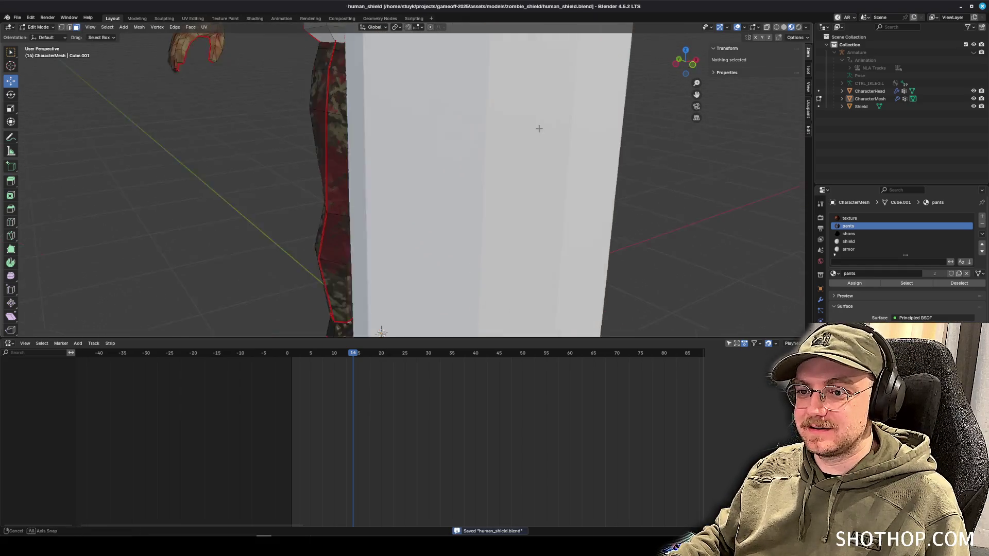
{"action": "left_click", "coordinate": [371, 170]}
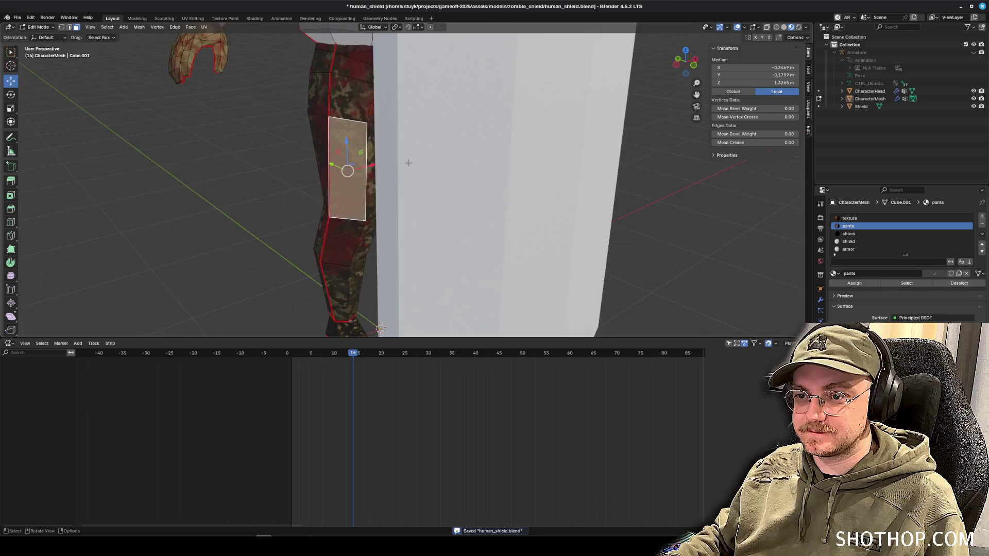
{"action": "scroll", "coordinate": [409, 163], "scroll_direction": "left", "scroll_amount": 10}
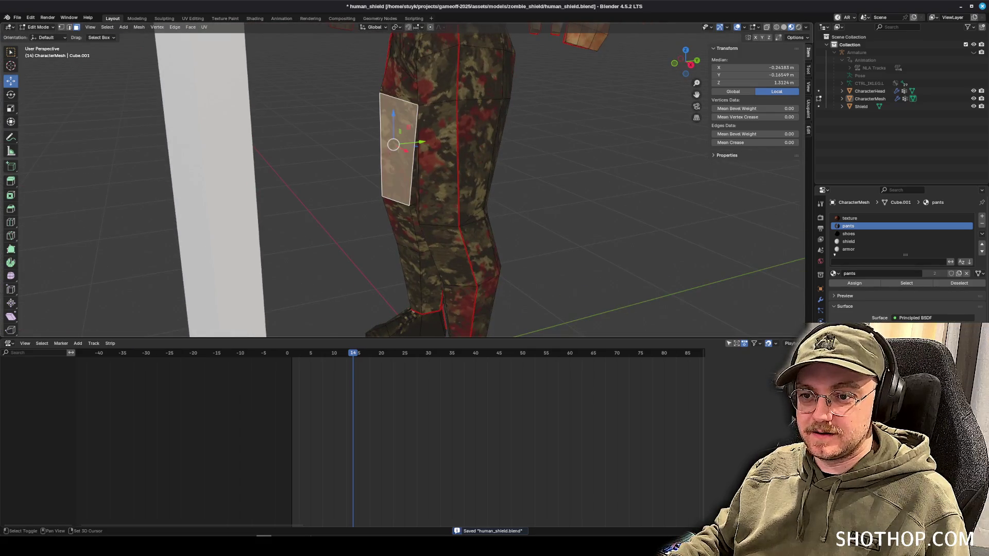
{"action": "scroll", "coordinate": [408, 161], "scroll_direction": "up", "scroll_amount": 5}
{"action": "scroll", "coordinate": [433, 167], "scroll_direction": "left", "scroll_amount": 3}
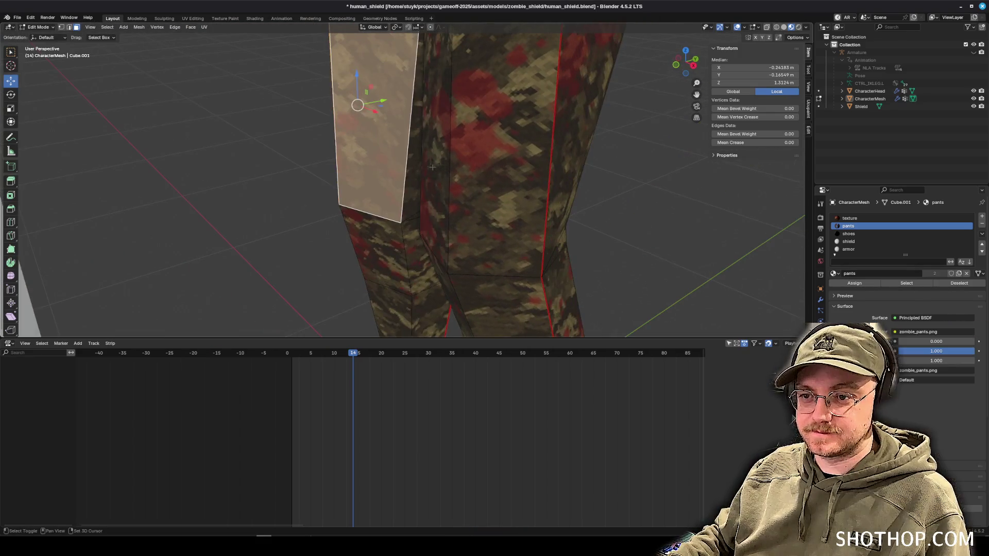
{"action": "left_click", "coordinate": [433, 168], "text": "shift"}
{"action": "scroll", "coordinate": [432, 168], "scroll_direction": "left", "scroll_amount": 8}
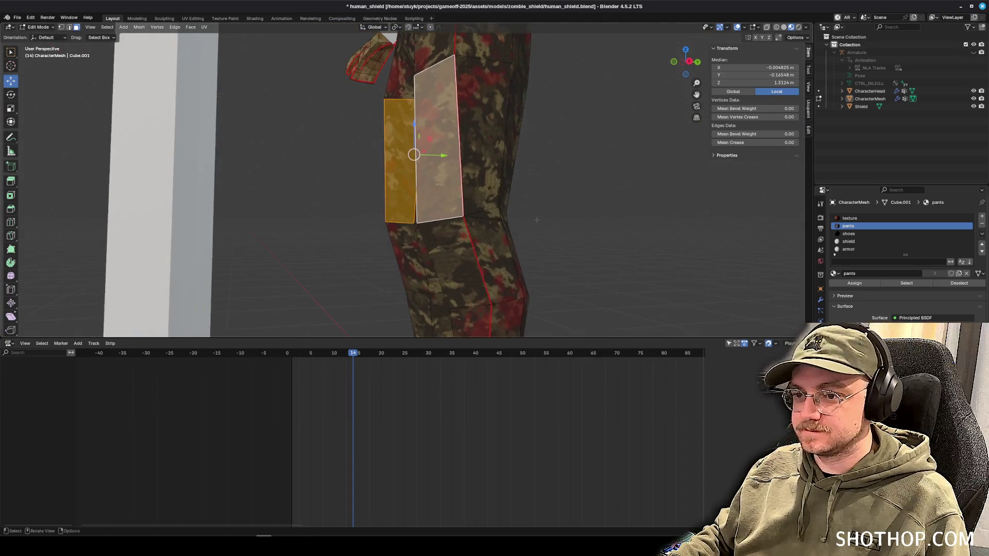
{"action": "scroll", "coordinate": [538, 219], "scroll_direction": "down", "scroll_amount": 5}
{"action": "scroll", "coordinate": [407, 168], "scroll_direction": "left", "scroll_amount": 5}
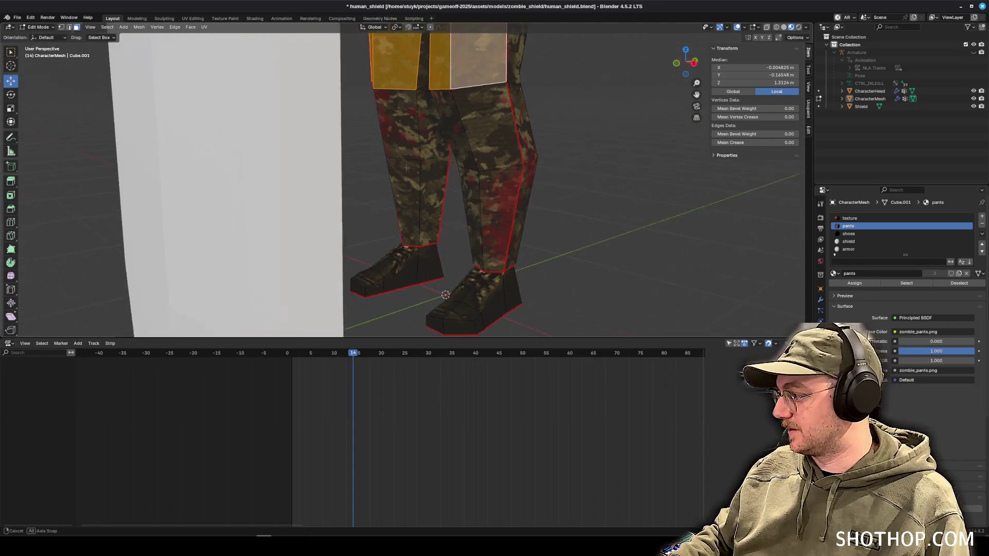
{"action": "scroll", "coordinate": [406, 168], "scroll_direction": "left", "scroll_amount": 8}
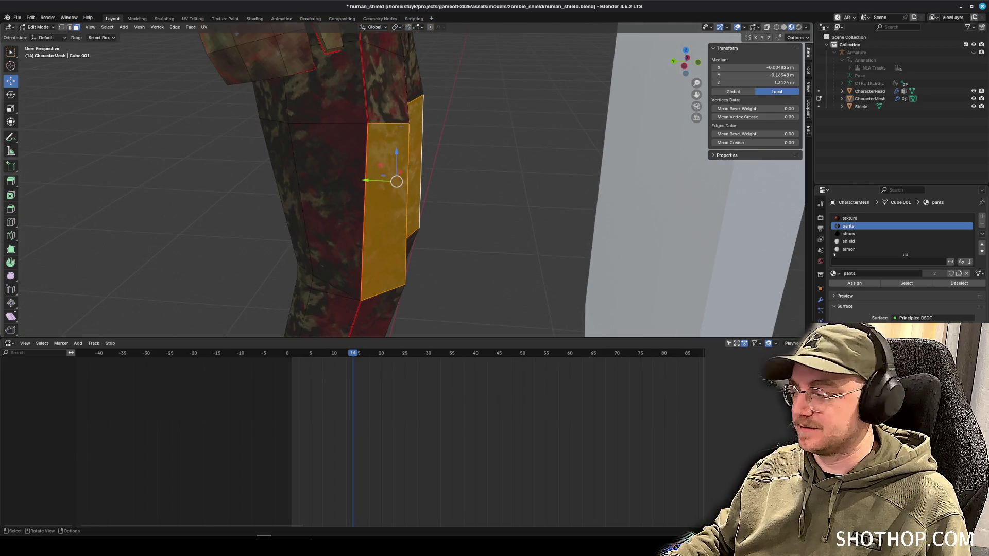
{"action": "scroll", "coordinate": [401, 126], "scroll_direction": "left", "scroll_amount": 8}
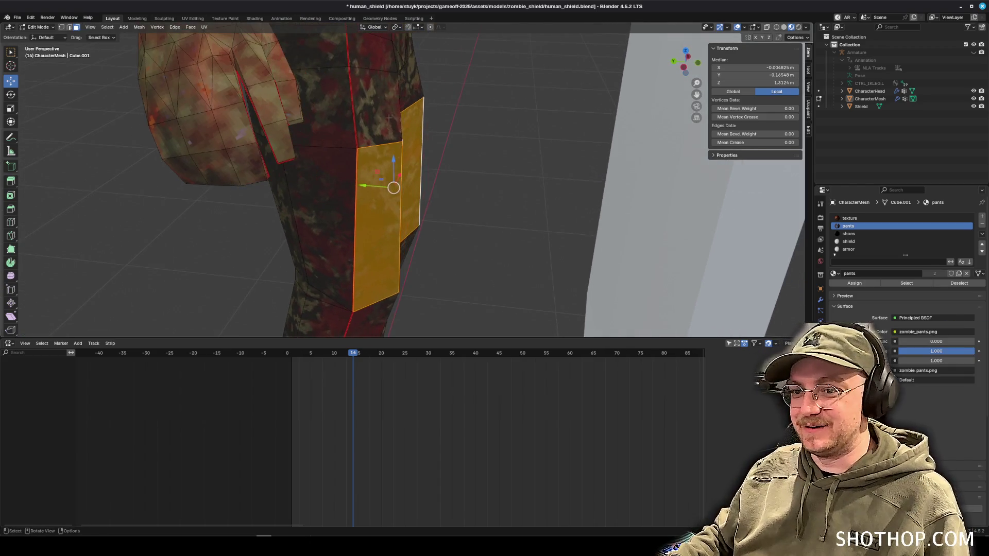
{"action": "scroll", "coordinate": [379, 136], "scroll_direction": "left", "scroll_amount": 8}
{"action": "left_click", "coordinate": [296, 157], "text": "shift"}
{"action": "left_click", "coordinate": [339, 161], "text": "shift"}
{"action": "scroll", "coordinate": [471, 181], "scroll_direction": "left", "scroll_amount": 8}
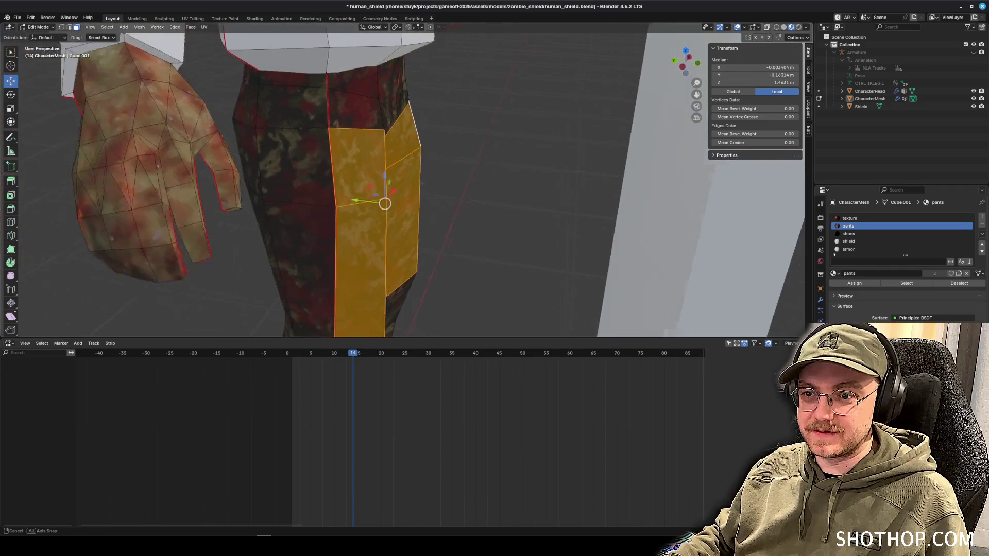
{"action": "key", "text": "e"}
{"action": "left_click", "coordinate": [478, 181]}
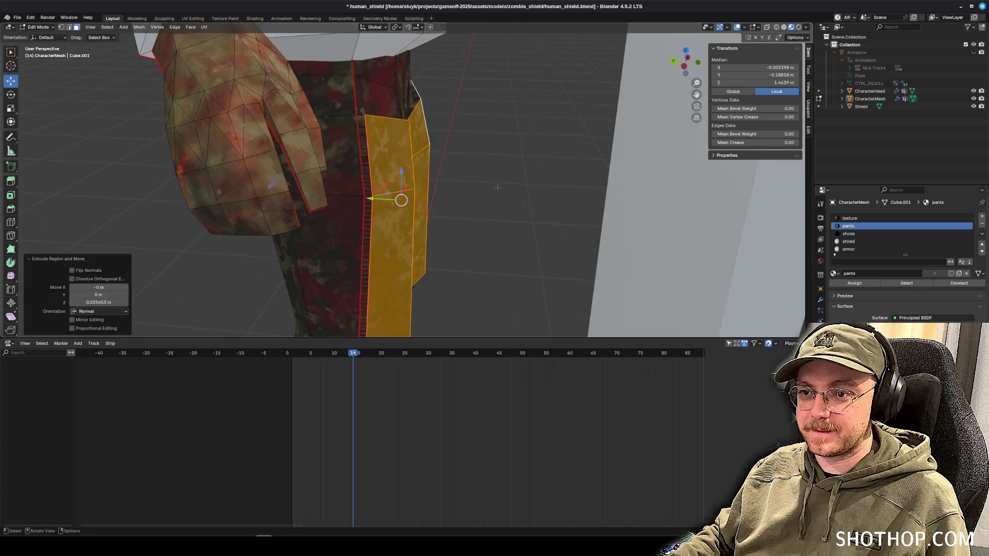
Add four more thigh faces and extend the selection over both pants legs with Ctrl+L.
{"action": "scroll", "coordinate": [420, 189], "scroll_direction": "left", "scroll_amount": 8}
{"action": "scroll", "coordinate": [421, 189], "scroll_direction": "down", "scroll_amount": 5}
{"action": "left_click", "coordinate": [448, 103], "text": "shift"}
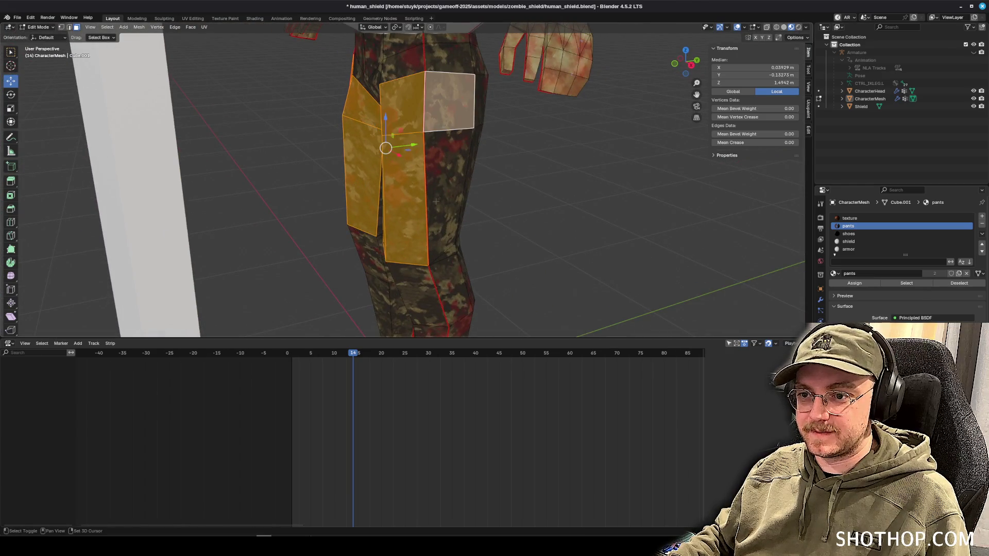
{"action": "left_click", "coordinate": [434, 203], "text": "shift"}
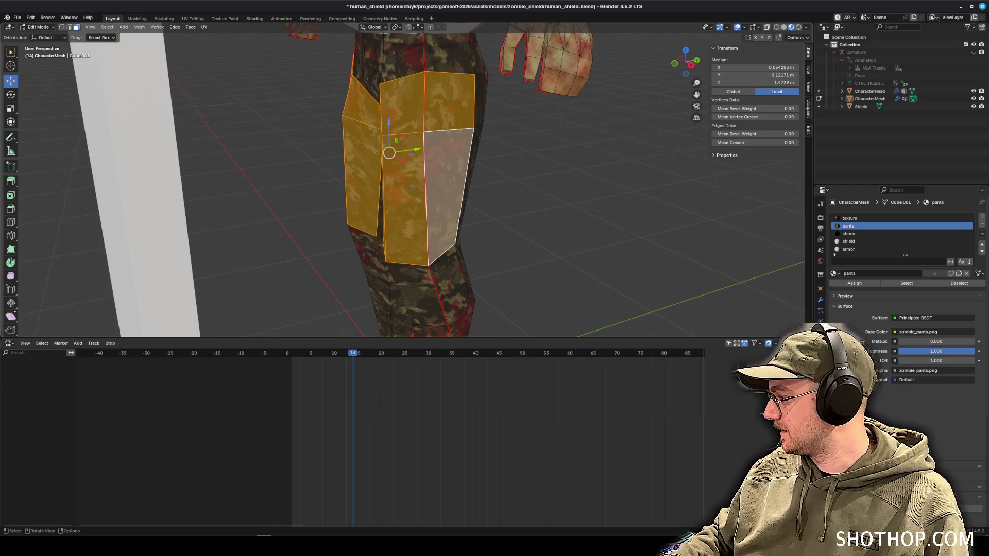
{"action": "scroll", "coordinate": [402, 180], "scroll_direction": "left", "scroll_amount": 10}
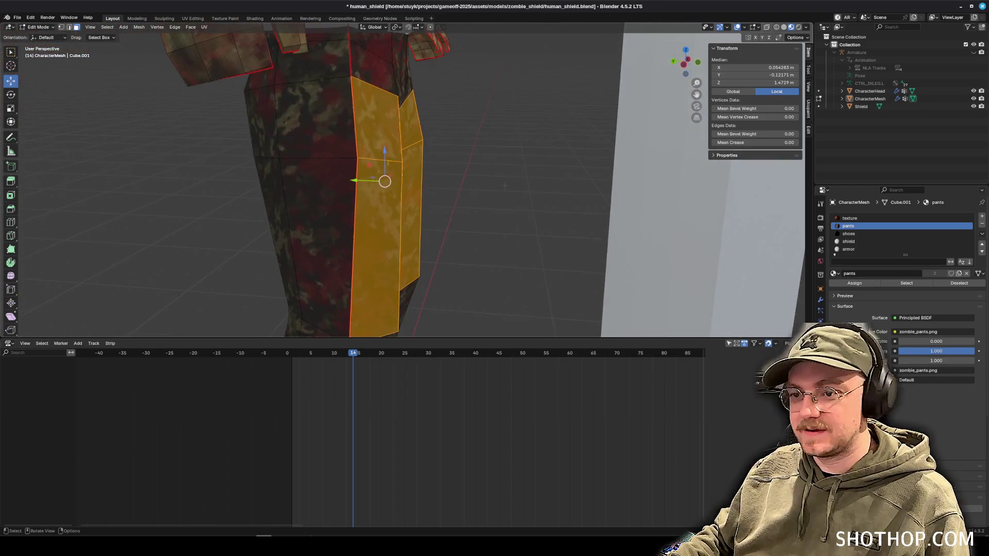
{"action": "left_click", "coordinate": [314, 118], "text": "shift"}
{"action": "left_click", "coordinate": [317, 242], "text": "shift"}
{"action": "scroll", "coordinate": [317, 242], "scroll_direction": "down", "scroll_amount": 3}
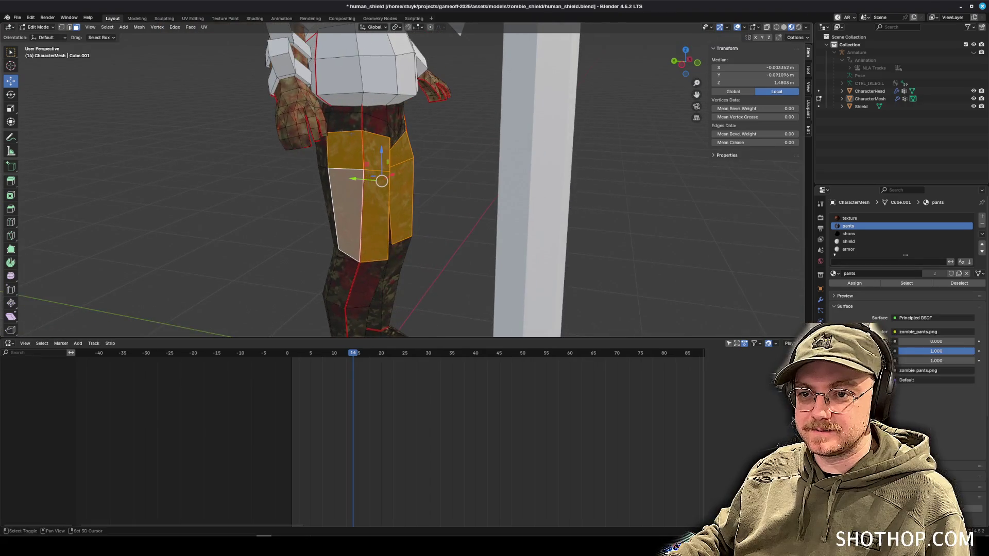
{"action": "scroll", "coordinate": [365, 128], "scroll_direction": "left", "scroll_amount": 10}
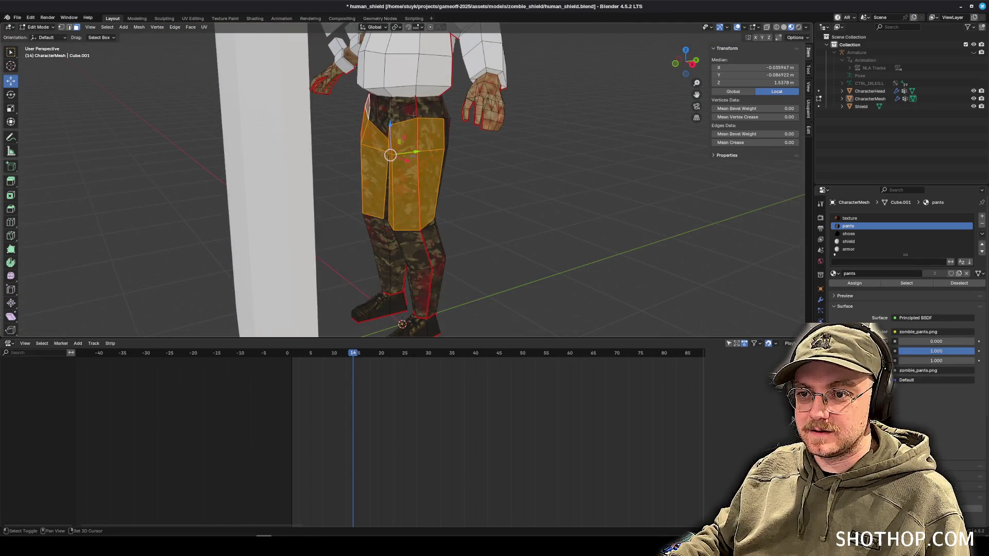
{"action": "scroll", "coordinate": [478, 125], "scroll_direction": "left", "scroll_amount": 10}
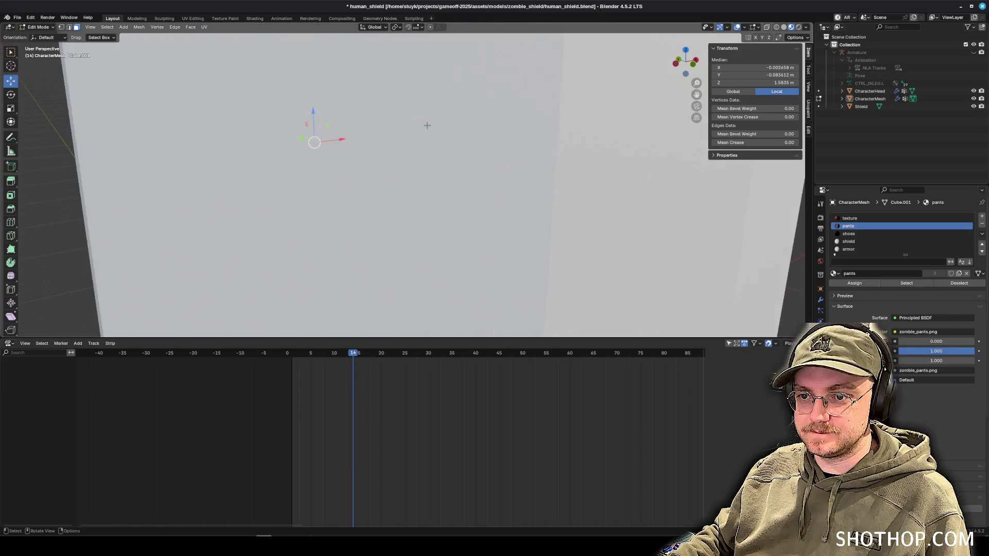
{"action": "scroll", "coordinate": [478, 125], "scroll_direction": "up", "scroll_amount": 3}
{"action": "scroll", "coordinate": [479, 125], "scroll_direction": "down", "scroll_amount": 5}
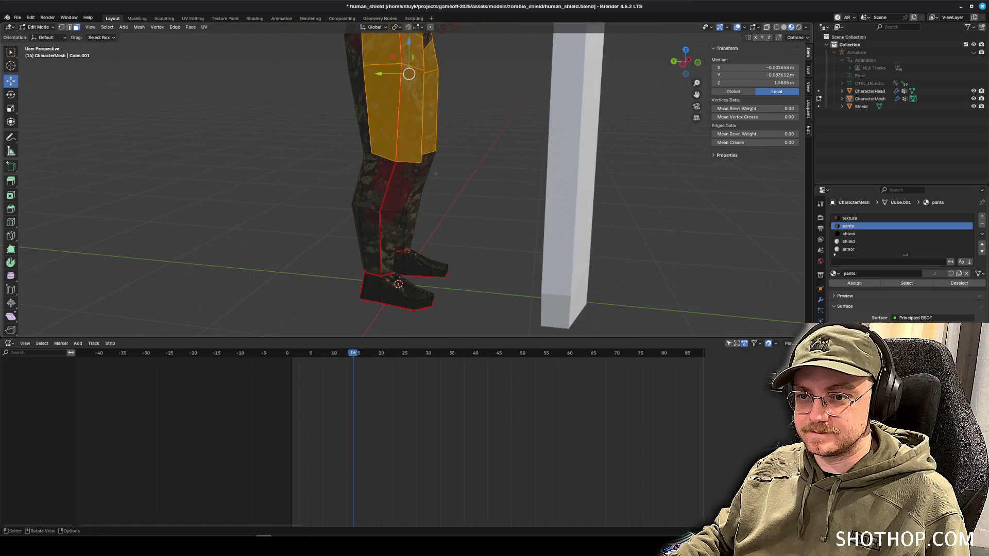
{"action": "scroll", "coordinate": [376, 180], "scroll_direction": "left", "scroll_amount": 5}
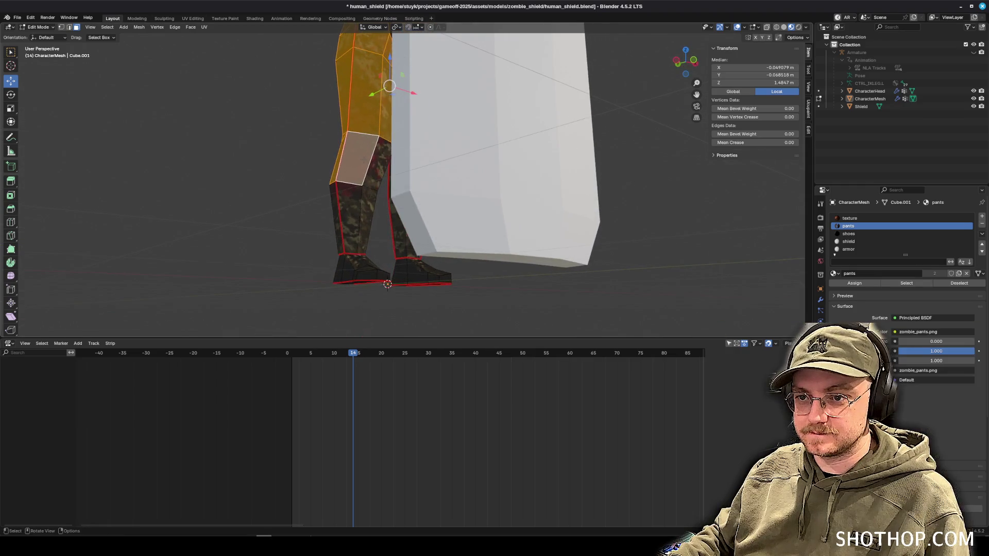
{"action": "scroll", "coordinate": [356, 208], "scroll_direction": "left", "scroll_amount": 10}
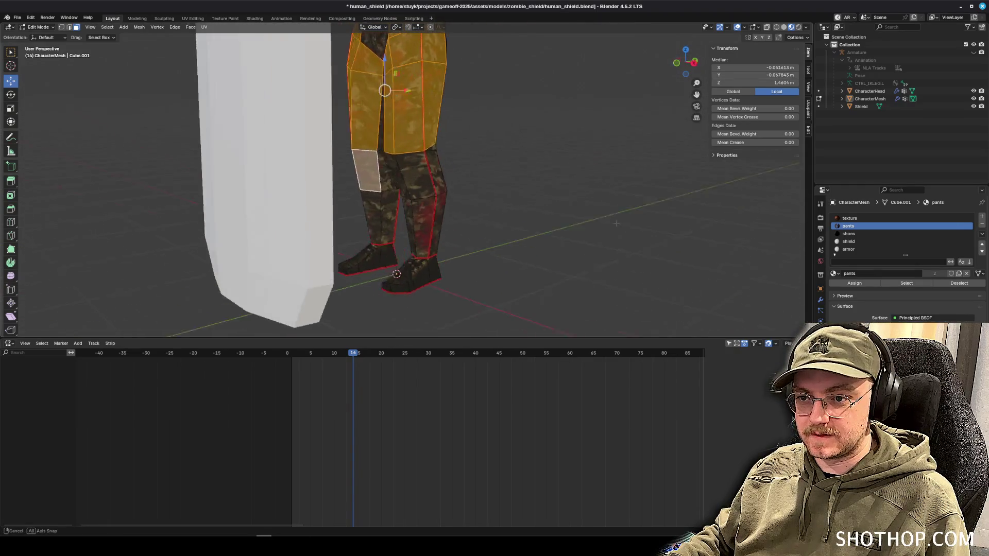
{"action": "scroll", "coordinate": [356, 208], "scroll_direction": "up", "scroll_amount": 3}
{"action": "scroll", "coordinate": [500, 195], "scroll_direction": "left", "scroll_amount": 10}
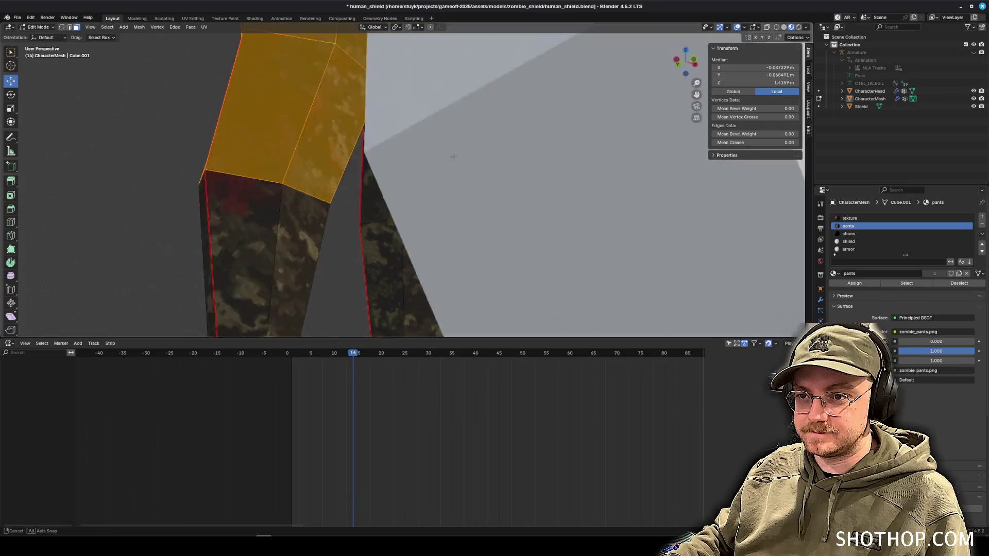
{"action": "scroll", "coordinate": [396, 159], "scroll_direction": "left", "scroll_amount": 10}
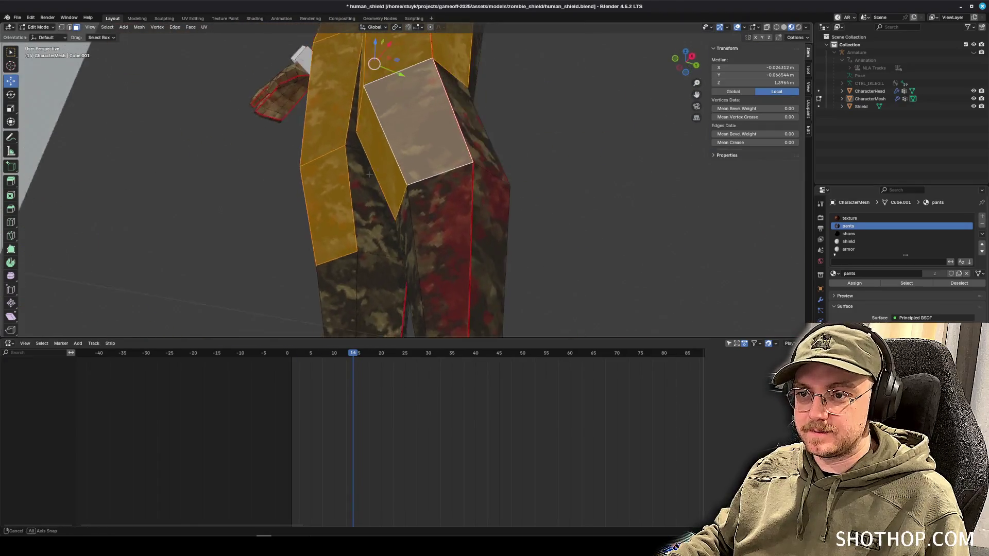
{"action": "scroll", "coordinate": [428, 70], "scroll_direction": "left", "scroll_amount": 10}
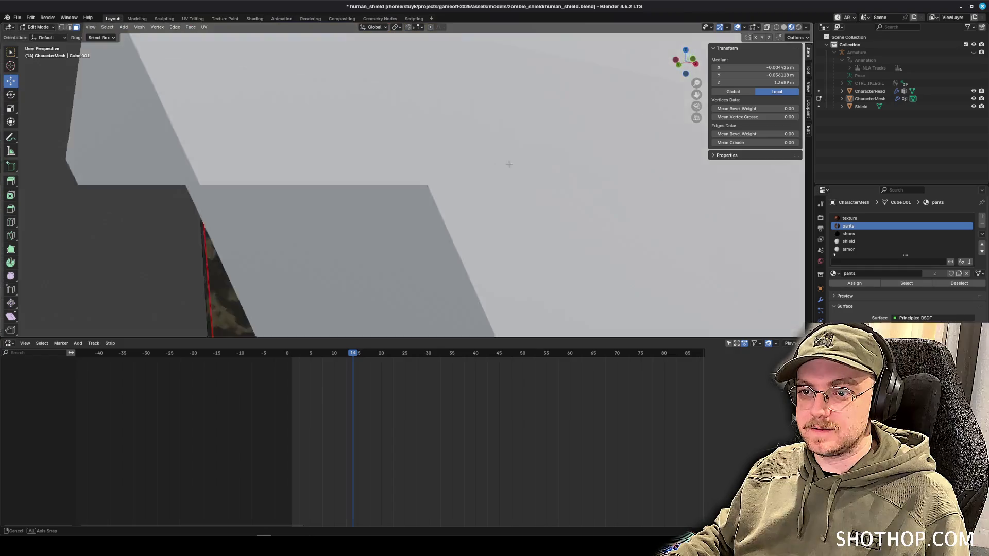
{"action": "scroll", "coordinate": [544, 191], "scroll_direction": "left", "scroll_amount": 10}
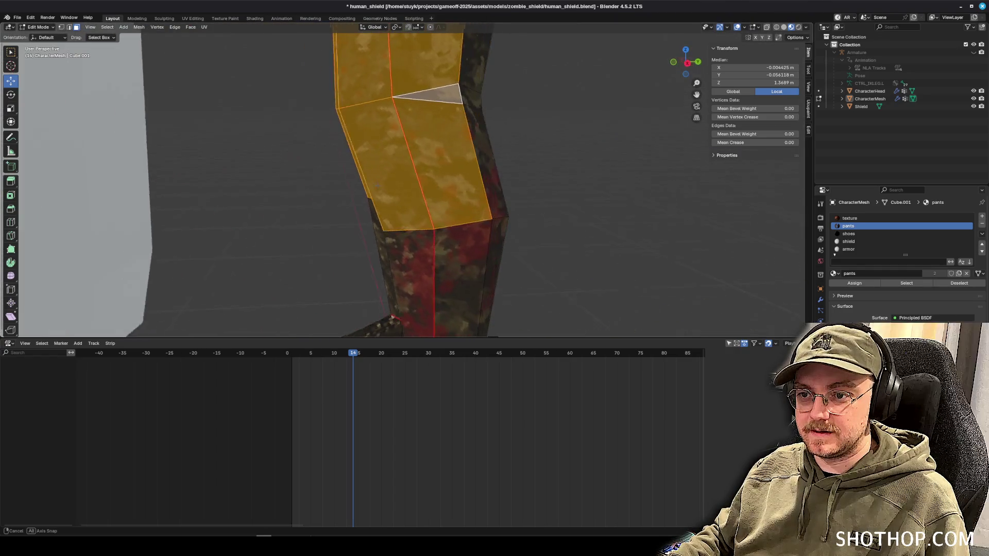
{"action": "scroll", "coordinate": [400, 199], "scroll_direction": "down", "scroll_amount": 3}
{"action": "scroll", "coordinate": [399, 199], "scroll_direction": "up", "scroll_amount": 5}
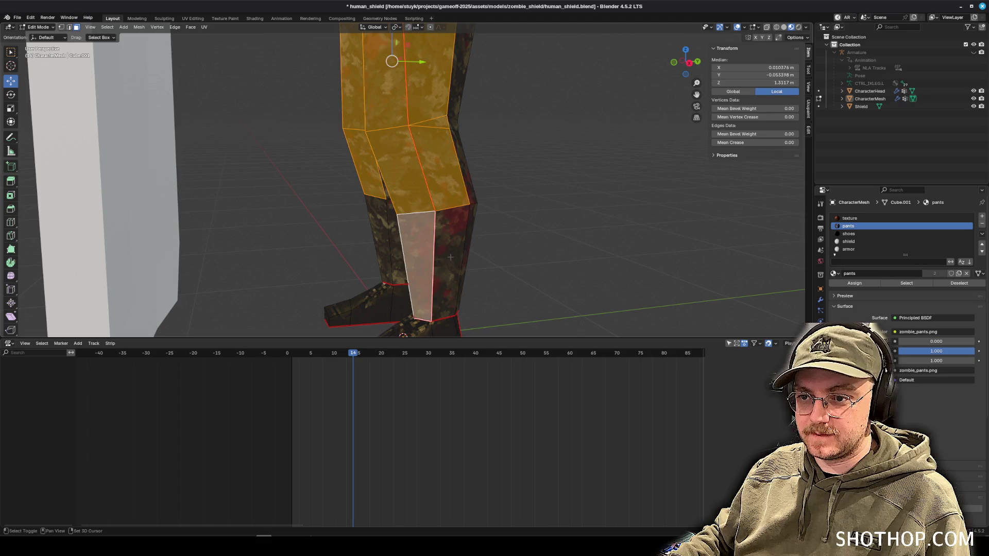
{"action": "scroll", "coordinate": [515, 214], "scroll_direction": "left", "scroll_amount": 10}
{"action": "scroll", "coordinate": [515, 214], "scroll_direction": "left", "scroll_amount": 5}
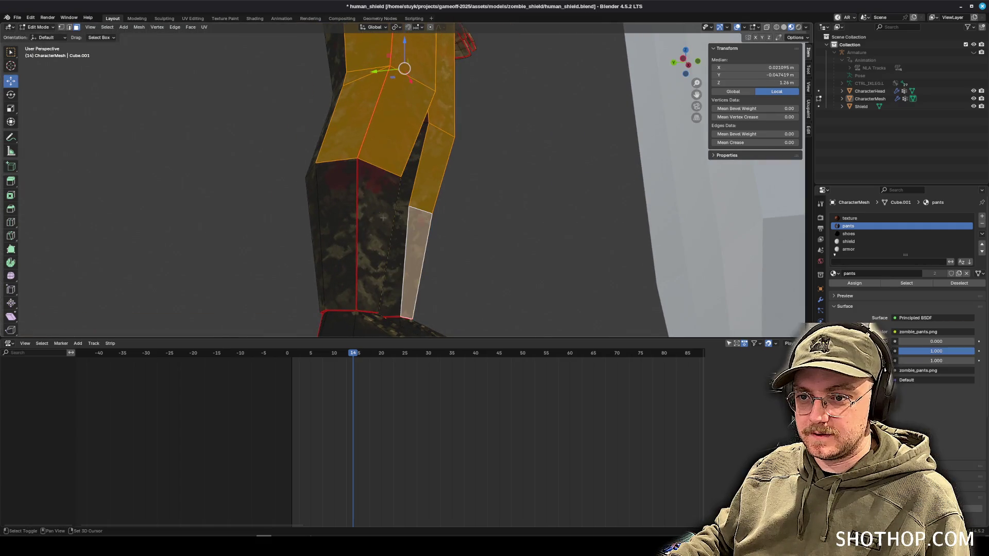
{"action": "scroll", "coordinate": [375, 211], "scroll_direction": "down", "scroll_amount": 5}
{"action": "scroll", "coordinate": [381, 207], "scroll_direction": "left", "scroll_amount": 10}
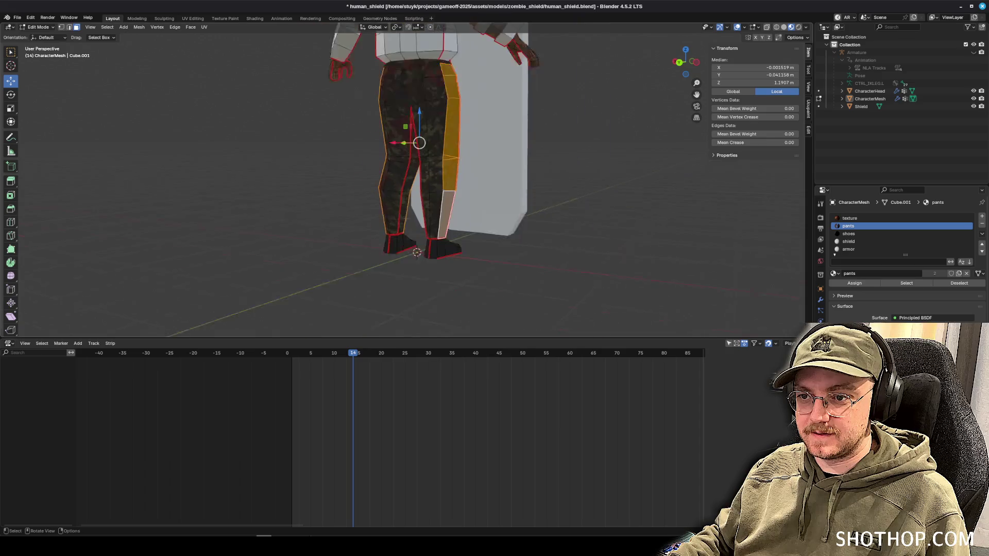
{"action": "scroll", "coordinate": [395, 191], "scroll_direction": "left", "scroll_amount": 10}
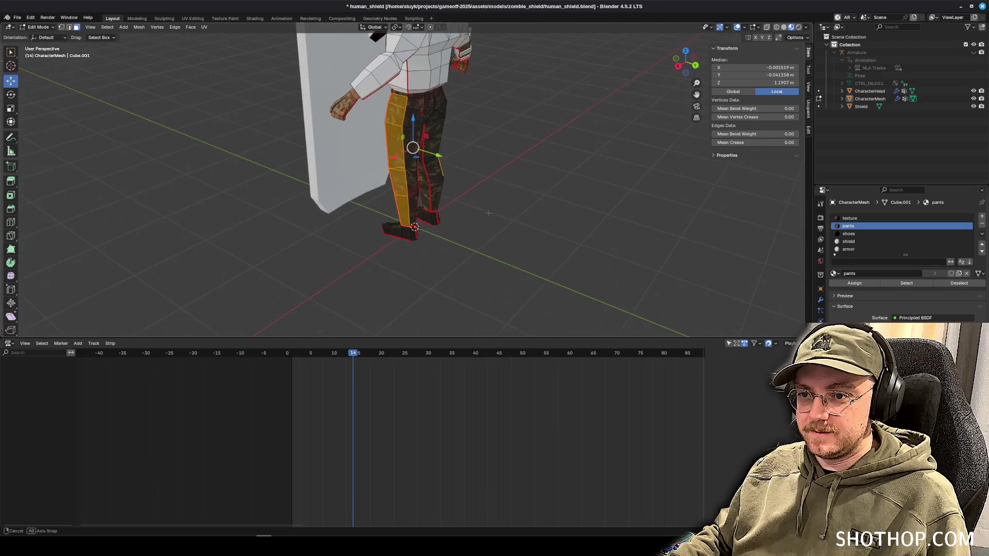
{"action": "scroll", "coordinate": [489, 213], "scroll_direction": "left", "scroll_amount": 2}
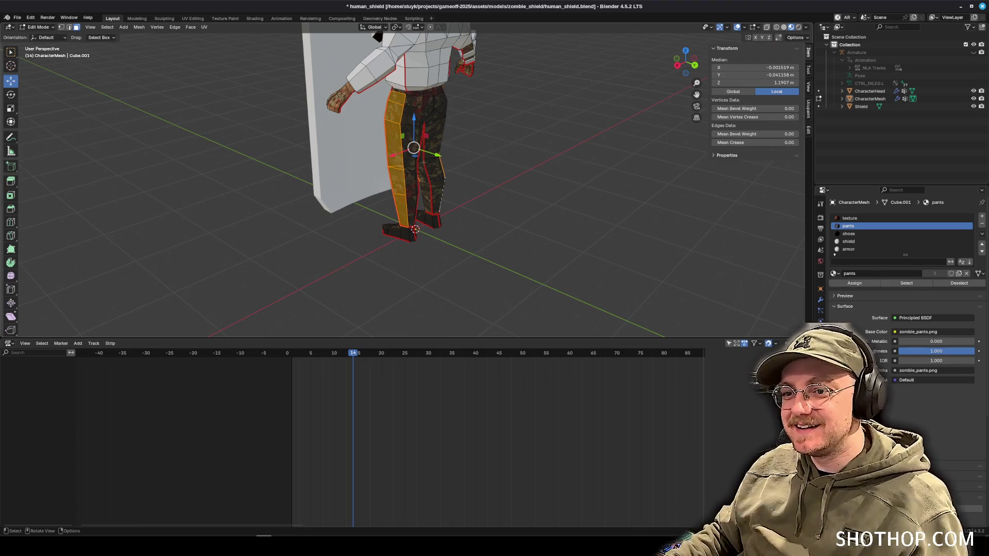
{"action": "scroll", "coordinate": [424, 163], "scroll_direction": "up", "scroll_amount": 2}
{"action": "key", "text": "ctrl+l"}
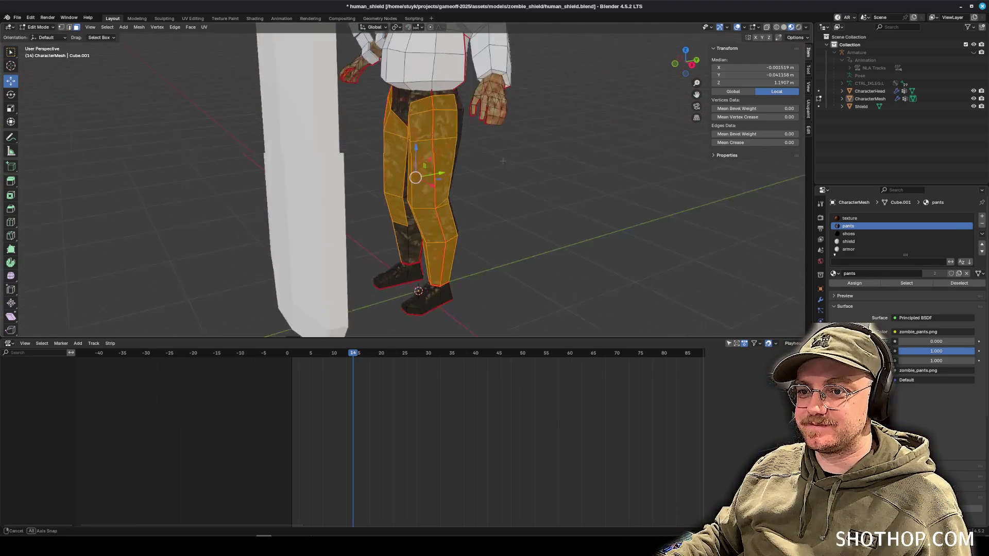
Extrude the selected pants faces along their normals by 0.0864 m and inspect the thicker legs.
{"action": "left_click", "coordinate": [190, 27]}
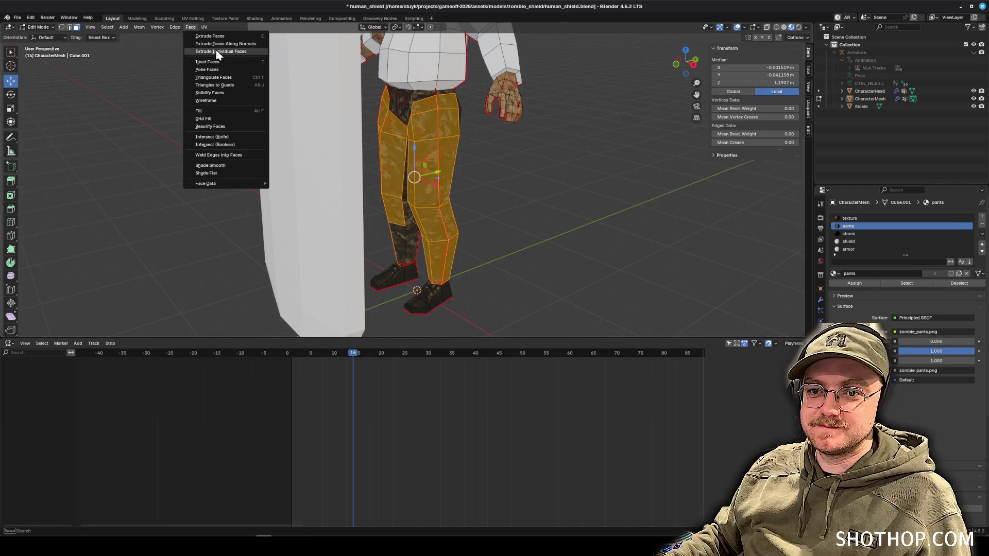
{"action": "left_click", "coordinate": [209, 42]}
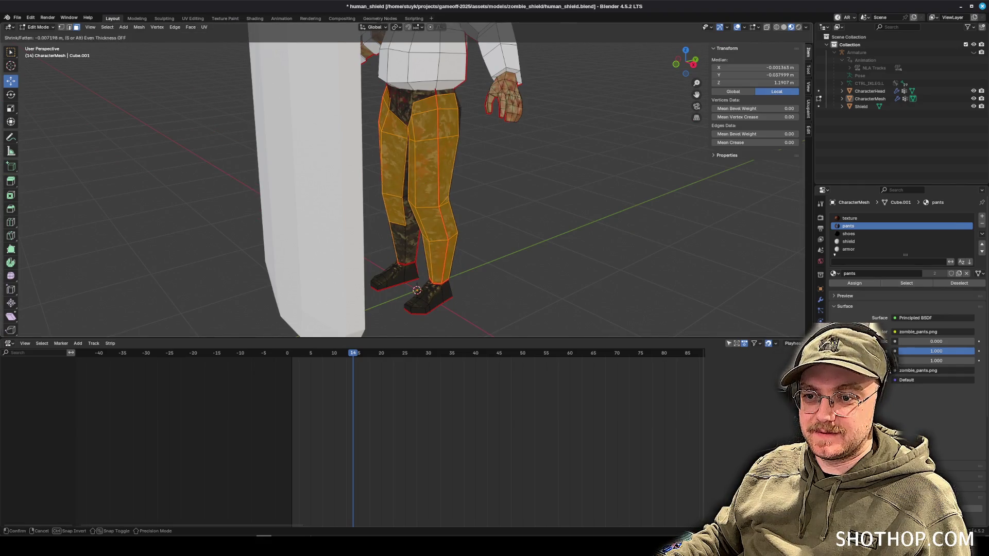
{"action": "left_click", "coordinate": [218, 40]}
{"action": "mouse_move", "coordinate": [412, 180]}
{"action": "left_mouse_down"}
{"action": "mouse_move", "coordinate": [371, 185]}
{"action": "mouse_move", "coordinate": [361, 206]}
{"action": "mouse_move", "coordinate": [391, 180]}
{"action": "mouse_move", "coordinate": [361, 186]}
{"action": "left_mouse_up"}
{"action": "scroll", "coordinate": [412, 181], "scroll_direction": "up", "scroll_amount": 4}
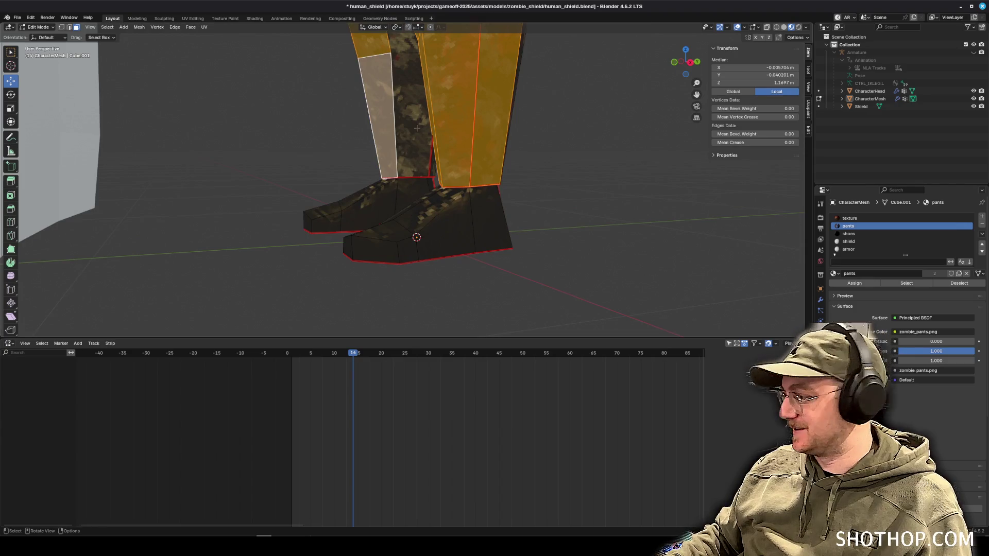
{"action": "scroll", "coordinate": [416, 206], "scroll_direction": "down", "scroll_amount": 3}
{"action": "mouse_move", "coordinate": [463, 149]}
{"action": "left_mouse_down"}
{"action": "mouse_move", "coordinate": [499, 146]}
{"action": "mouse_move", "coordinate": [350, 129]}
{"action": "mouse_move", "coordinate": [329, 154]}
{"action": "mouse_move", "coordinate": [361, 257]}
{"action": "left_mouse_up"}
{"action": "scroll", "coordinate": [361, 180], "scroll_direction": "up", "scroll_amount": 3}
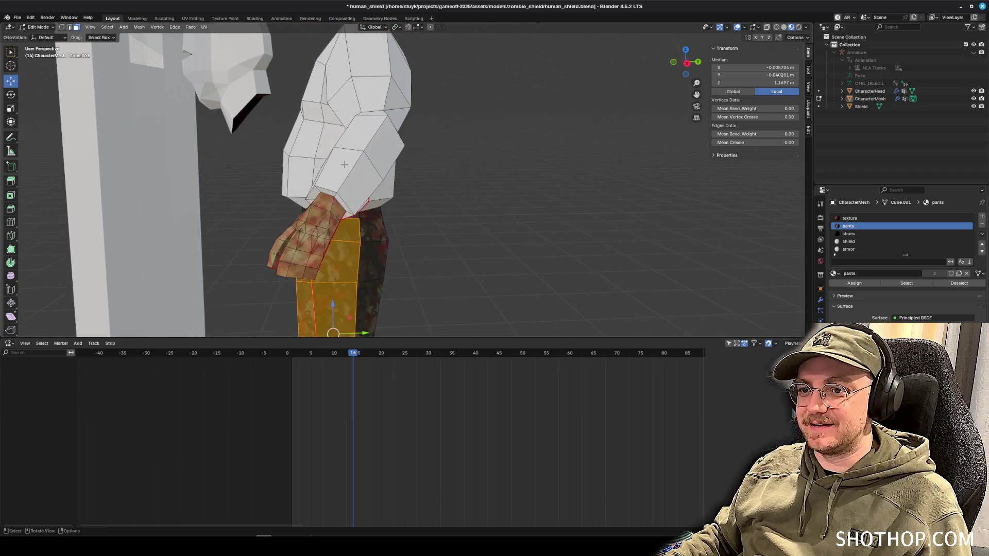
{"action": "scroll", "coordinate": [321, 152], "scroll_direction": "down", "scroll_amount": 3}
{"action": "mouse_move", "coordinate": [350, 155]}
{"action": "left_mouse_down"}
{"action": "mouse_move", "coordinate": [320, 152]}
{"action": "mouse_move", "coordinate": [363, 151]}
{"action": "mouse_move", "coordinate": [385, 100]}
{"action": "mouse_move", "coordinate": [349, 97]}
{"action": "left_mouse_up"}
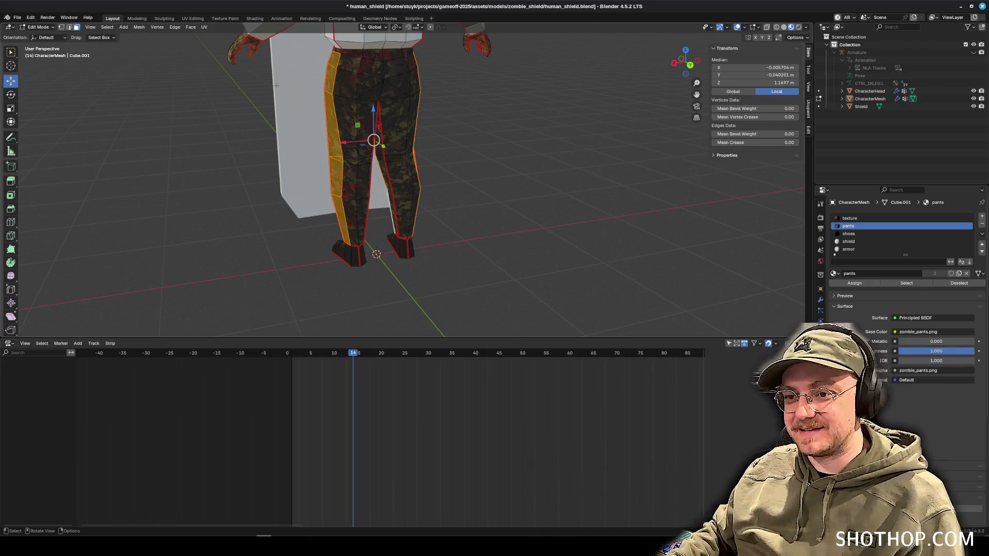
Add the four waist faces to the selected pants faces.
{"action": "scroll", "coordinate": [276, 86], "scroll_direction": "up", "scroll_amount": 6}
{"action": "left_click_drag", "start_coordinate": [513, 98], "coordinate": [395, 104]}
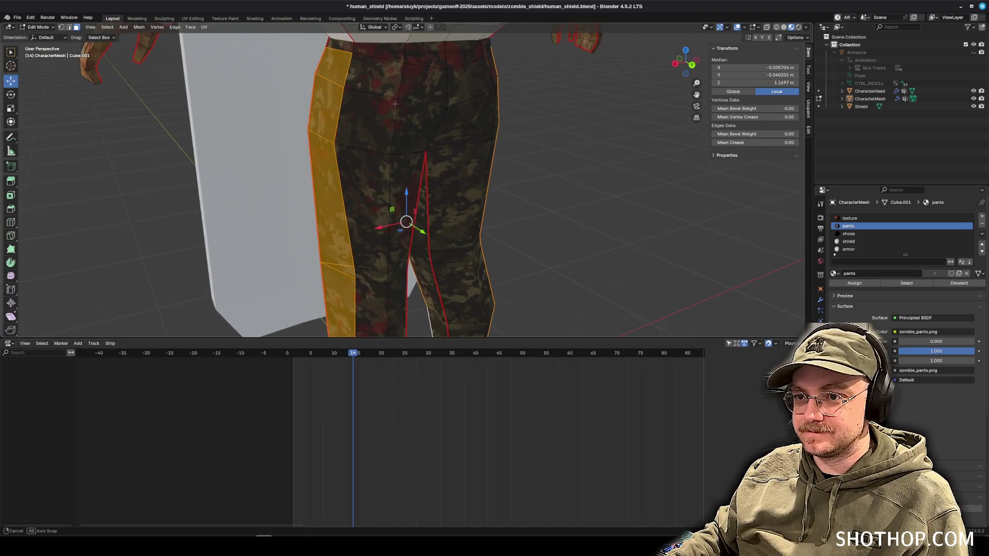
{"action": "left_click", "coordinate": [375, 76], "text": "shift"}
{"action": "left_click", "coordinate": [423, 84], "text": "shift"}
{"action": "left_click", "coordinate": [466, 85], "text": "shift"}
{"action": "left_click_drag", "start_coordinate": [467, 85], "coordinate": [438, 88]}
{"action": "left_click", "coordinate": [497, 83], "text": "shift"}
{"action": "left_click_drag", "start_coordinate": [498, 83], "coordinate": [541, 178]}
{"action": "mouse_move", "coordinate": [522, 154]}
{"action": "left_mouse_down"}
{"action": "mouse_move", "coordinate": [330, 152]}
{"action": "mouse_move", "coordinate": [451, 161]}
{"action": "mouse_move", "coordinate": [428, 152]}
{"action": "mouse_move", "coordinate": [454, 148]}
{"action": "mouse_move", "coordinate": [424, 180]}
{"action": "mouse_move", "coordinate": [427, 194]}
{"action": "mouse_move", "coordinate": [498, 196]}
{"action": "mouse_move", "coordinate": [418, 211]}
{"action": "mouse_move", "coordinate": [541, 162]}
{"action": "left_mouse_up"}
{"action": "scroll", "coordinate": [411, 160], "scroll_direction": "up", "scroll_amount": 3}
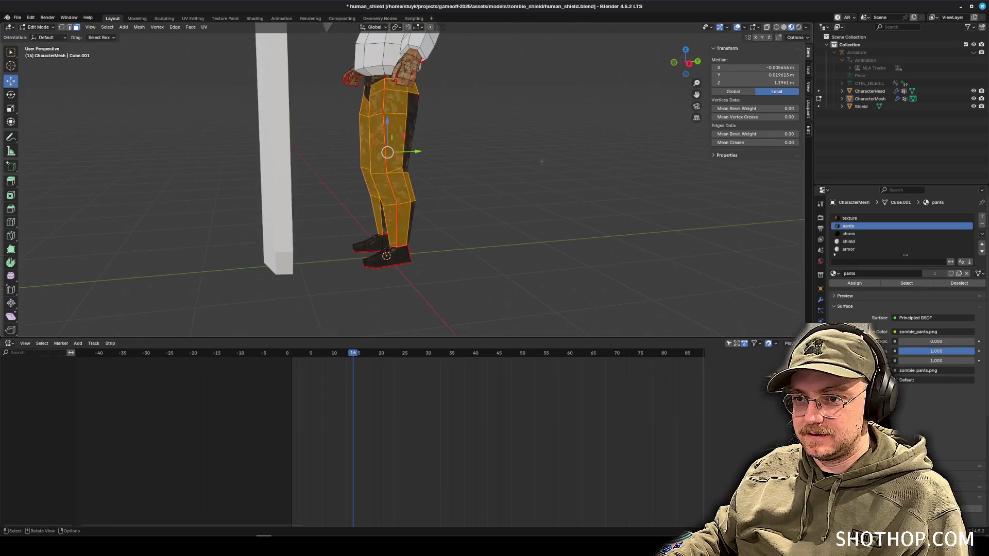
Extrude the selected waist and thigh faces outward along their normals into plates.
{"action": "left_click", "coordinate": [191, 27]}
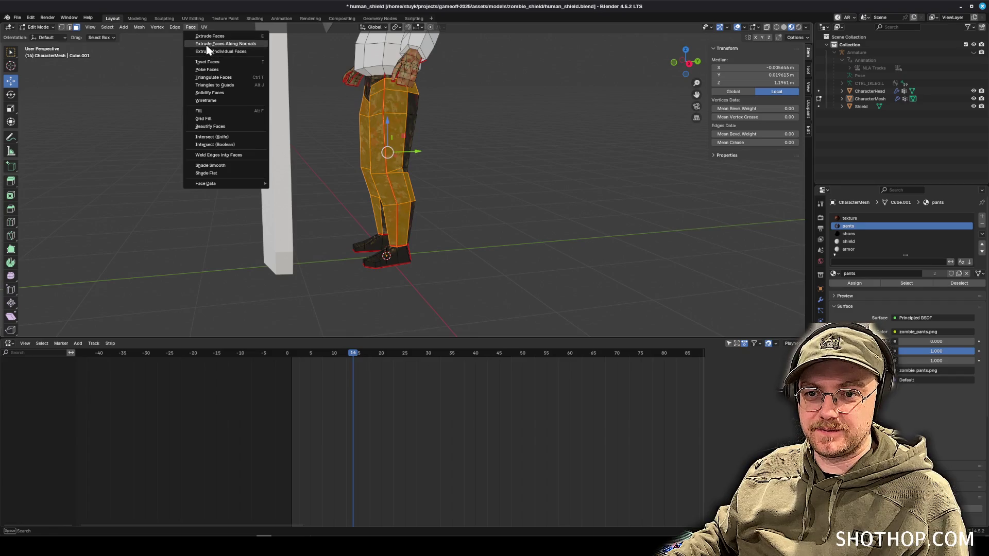
{"action": "left_click", "coordinate": [207, 48]}
{"action": "left_click", "coordinate": [438, 129]}
{"action": "mouse_move", "coordinate": [438, 128]}
{"action": "left_mouse_down"}
{"action": "mouse_move", "coordinate": [456, 124]}
{"action": "mouse_move", "coordinate": [439, 153]}
{"action": "mouse_move", "coordinate": [418, 156]}
{"action": "left_mouse_up"}
{"action": "scroll", "coordinate": [439, 154], "scroll_direction": "up", "scroll_amount": 5}
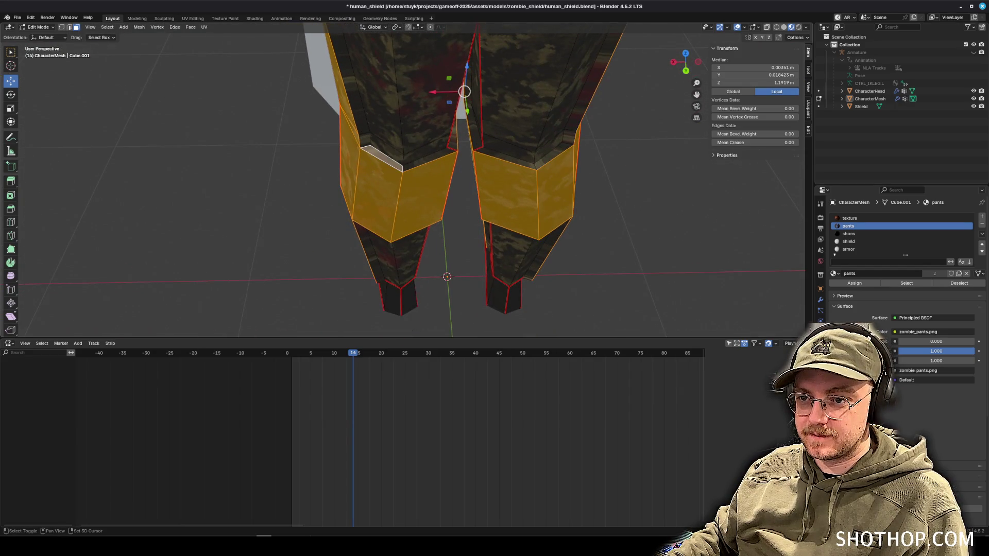
Select the outer face loops of the extruded plates on both legs.
{"action": "left_click", "coordinate": [363, 139], "text": "alt+shift"}
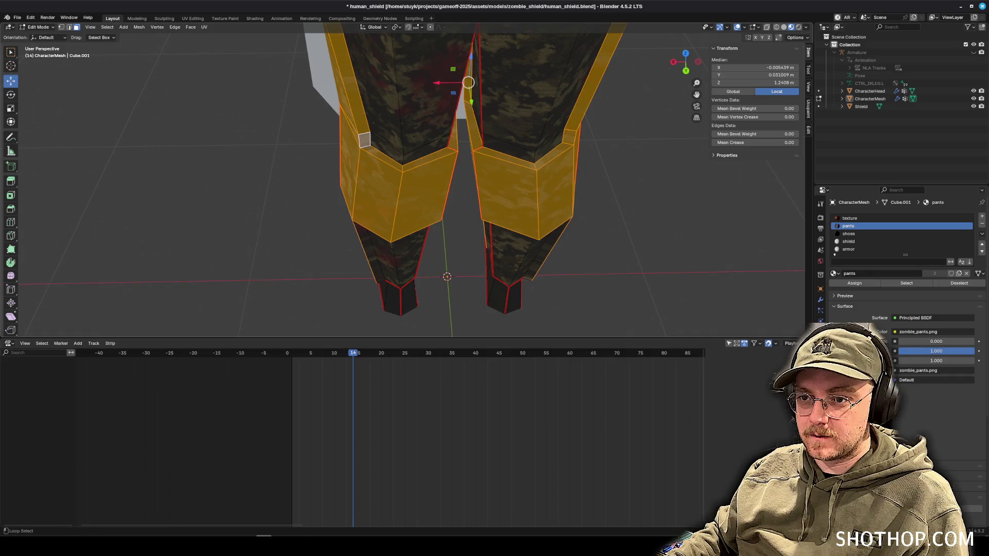
{"action": "mouse_move", "coordinate": [463, 180]}
{"action": "left_mouse_down"}
{"action": "mouse_move", "coordinate": [478, 182]}
{"action": "mouse_move", "coordinate": [454, 165]}
{"action": "left_mouse_up"}
{"action": "scroll", "coordinate": [428, 155], "scroll_direction": "up", "scroll_amount": 2}
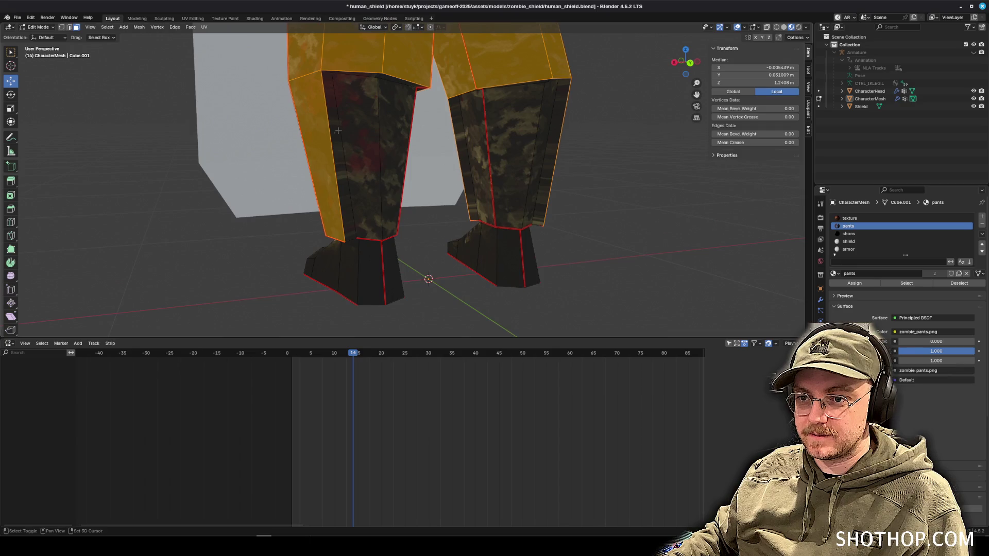
{"action": "scroll", "coordinate": [420, 149], "scroll_direction": "up", "scroll_amount": 2}
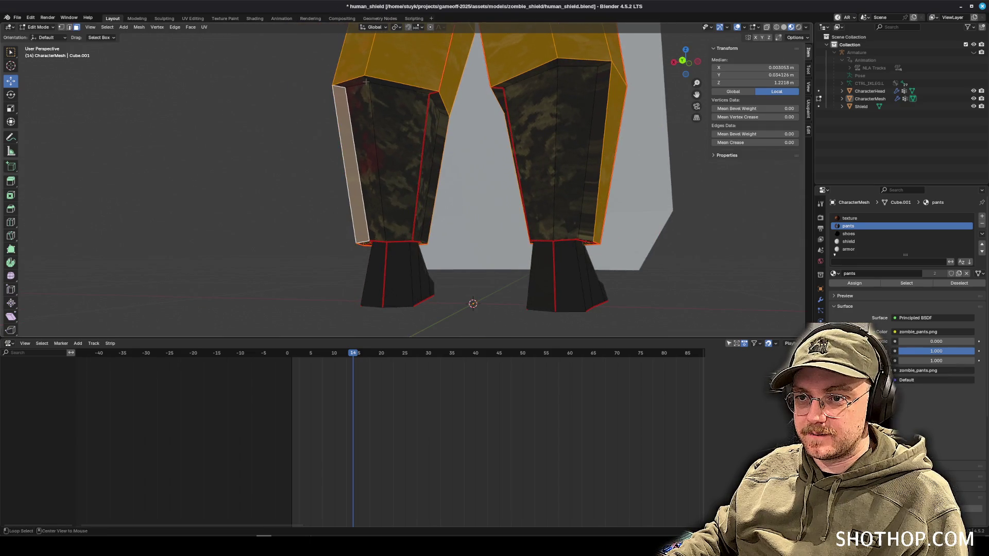
{"action": "left_click_drag", "start_coordinate": [367, 82], "coordinate": [438, 96]}
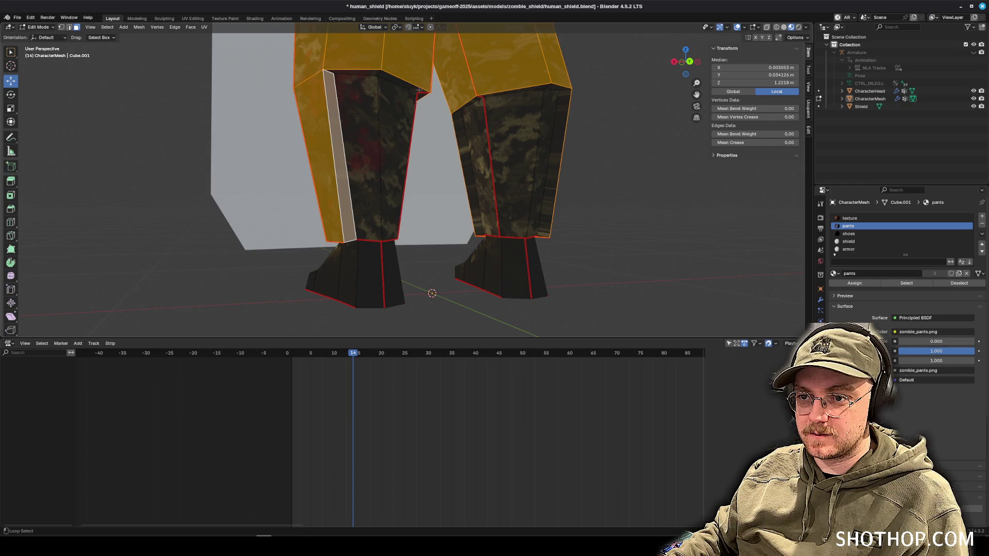
{"action": "left_click", "coordinate": [419, 93], "text": "shift"}
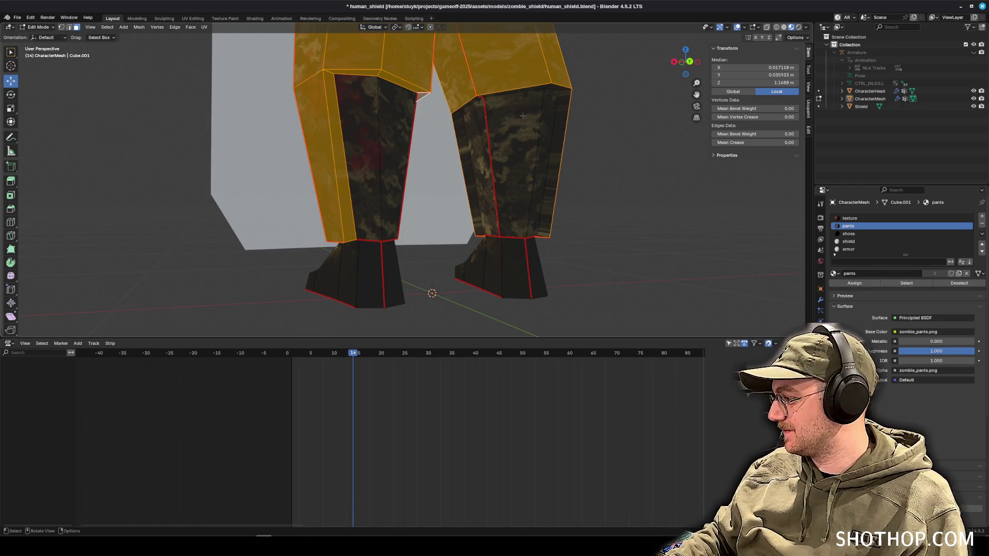
{"action": "mouse_move", "coordinate": [503, 135]}
{"action": "left_mouse_down"}
{"action": "mouse_move", "coordinate": [491, 118]}
{"action": "mouse_move", "coordinate": [464, 155]}
{"action": "mouse_move", "coordinate": [469, 165]}
{"action": "mouse_move", "coordinate": [502, 135]}
{"action": "mouse_move", "coordinate": [479, 109]}
{"action": "mouse_move", "coordinate": [471, 119]}
{"action": "left_mouse_up"}
{"action": "left_click", "coordinate": [492, 109], "text": "alt+shift"}
{"action": "scroll", "coordinate": [463, 181], "scroll_direction": "down", "scroll_amount": 1}
{"action": "scroll", "coordinate": [464, 180], "scroll_direction": "up", "scroll_amount": 4}
{"action": "scroll", "coordinate": [464, 180], "scroll_direction": "down", "scroll_amount": 4}
{"action": "scroll", "coordinate": [466, 206], "scroll_direction": "down", "scroll_amount": 3}
{"action": "scroll", "coordinate": [466, 196], "scroll_direction": "up", "scroll_amount": 5}
{"action": "scroll", "coordinate": [478, 107], "scroll_direction": "up", "scroll_amount": 6}
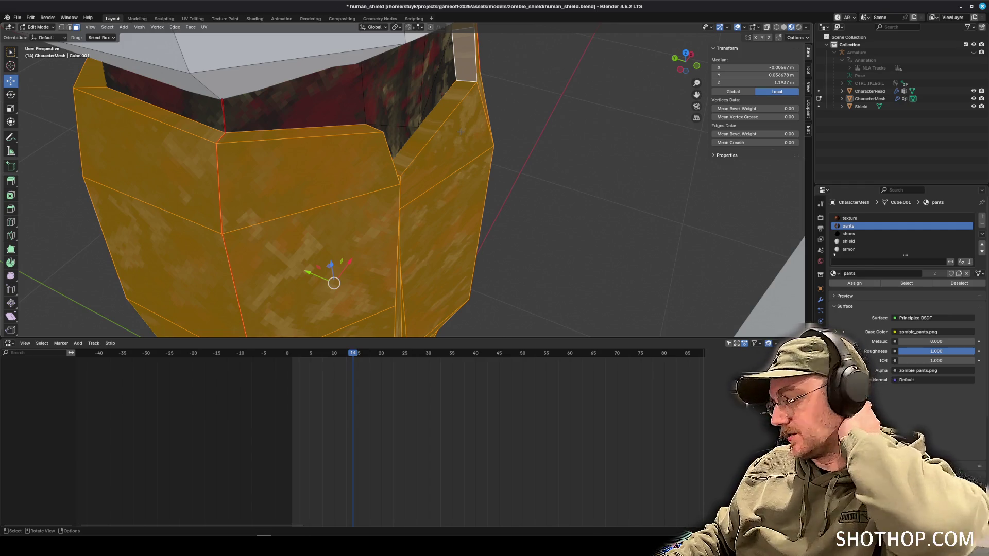
Add a new material slot named leg_armor, assign it to the leg plates, then deselect all.
{"action": "scroll", "coordinate": [402, 180], "scroll_direction": "down", "scroll_amount": 2}
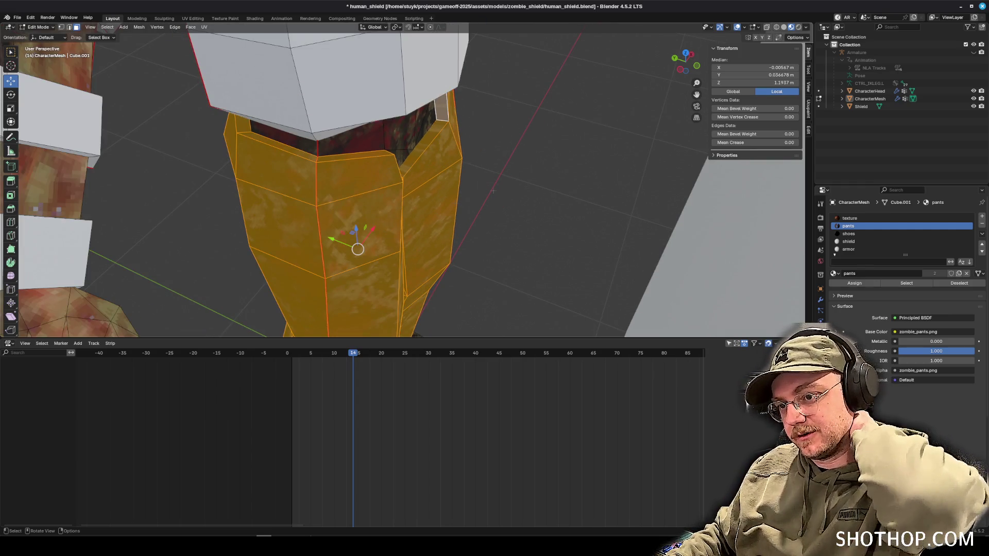
{"action": "scroll", "coordinate": [402, 180], "scroll_direction": "down", "scroll_amount": 2}
{"action": "mouse_move", "coordinate": [464, 154]}
{"action": "left_mouse_down"}
{"action": "mouse_move", "coordinate": [531, 193]}
{"action": "mouse_move", "coordinate": [679, 220]}
{"action": "mouse_move", "coordinate": [649, 193]}
{"action": "left_mouse_up"}
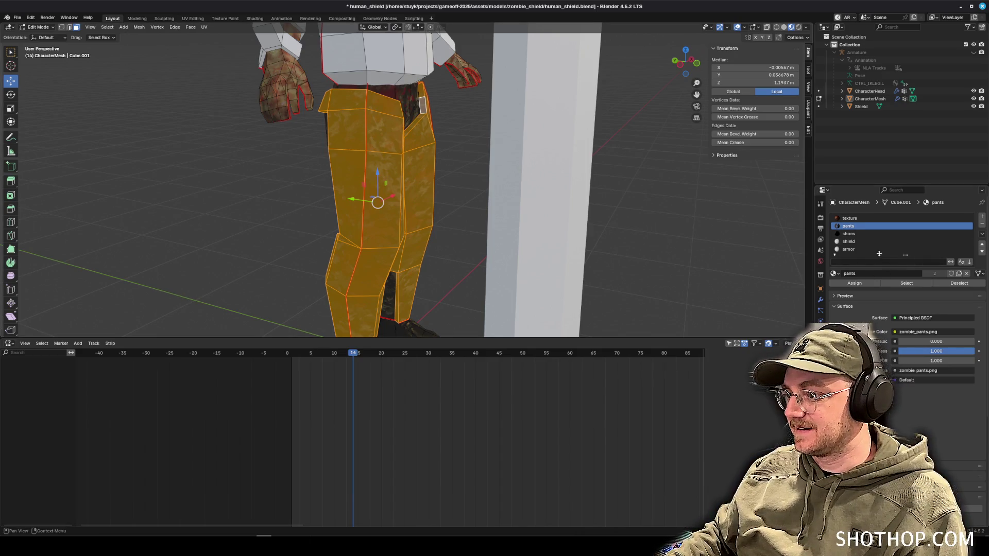
{"action": "left_click", "coordinate": [981, 219]}
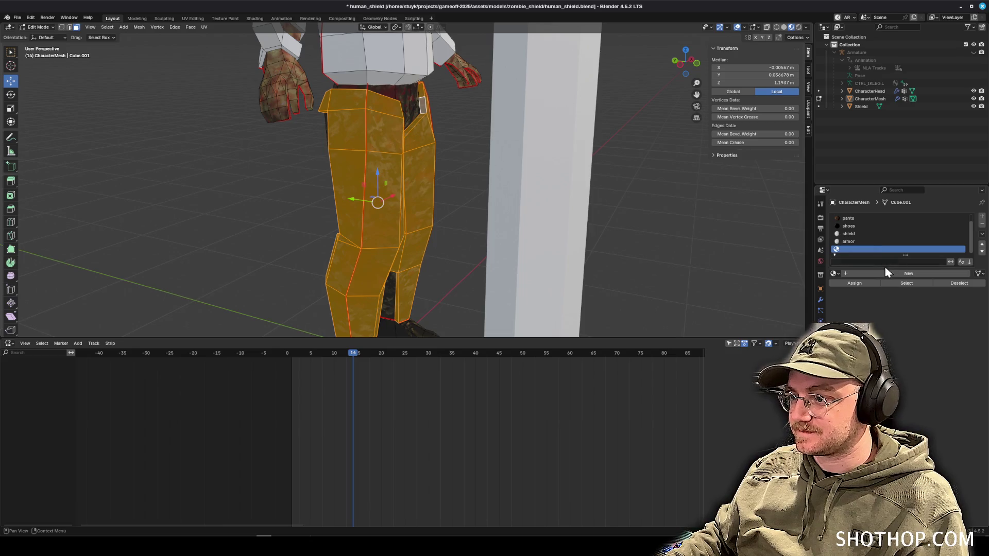
{"action": "left_click", "coordinate": [867, 274]}
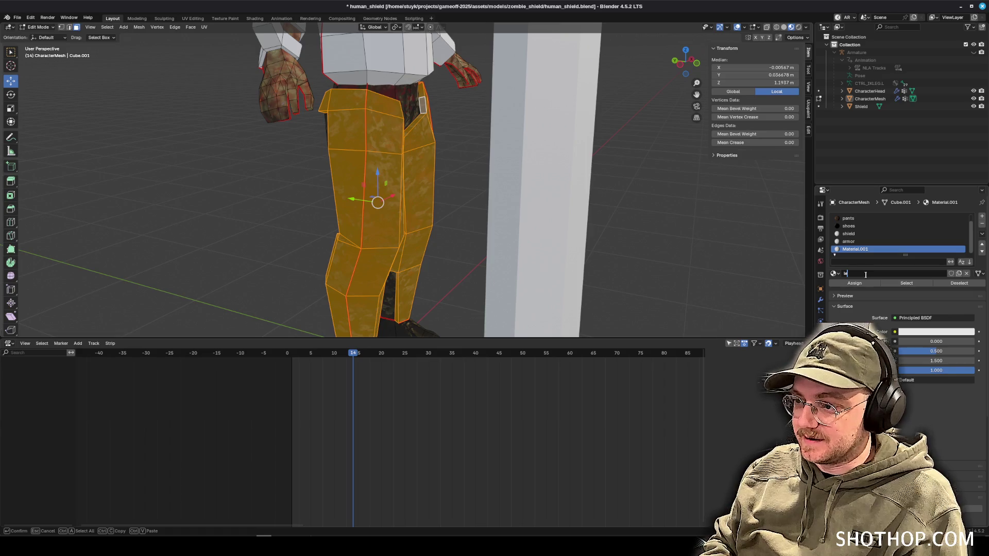
{"action": "type", "text": "g_armor"}
{"action": "key", "text": "Return"}
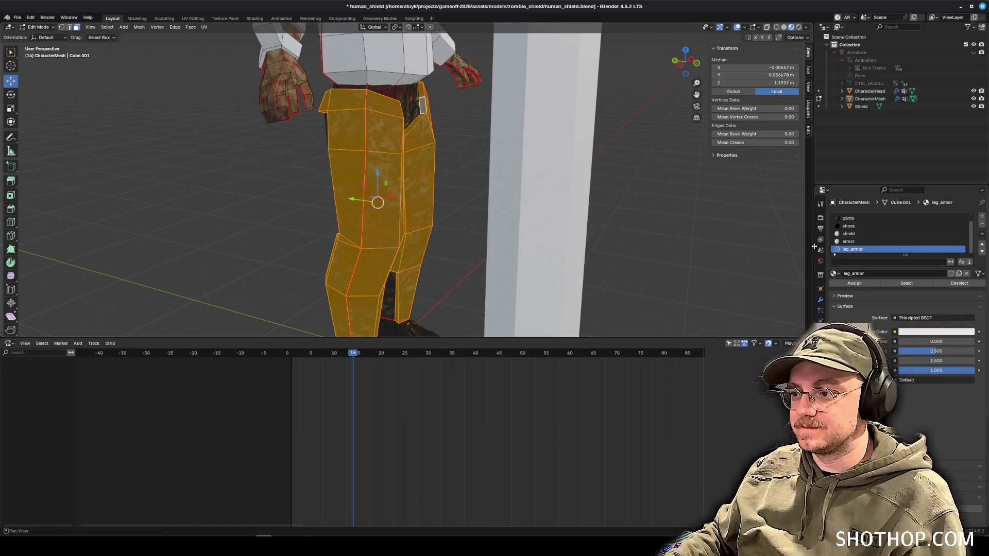
{"action": "left_click", "coordinate": [855, 283]}
{"action": "key", "text": "alt+a"}
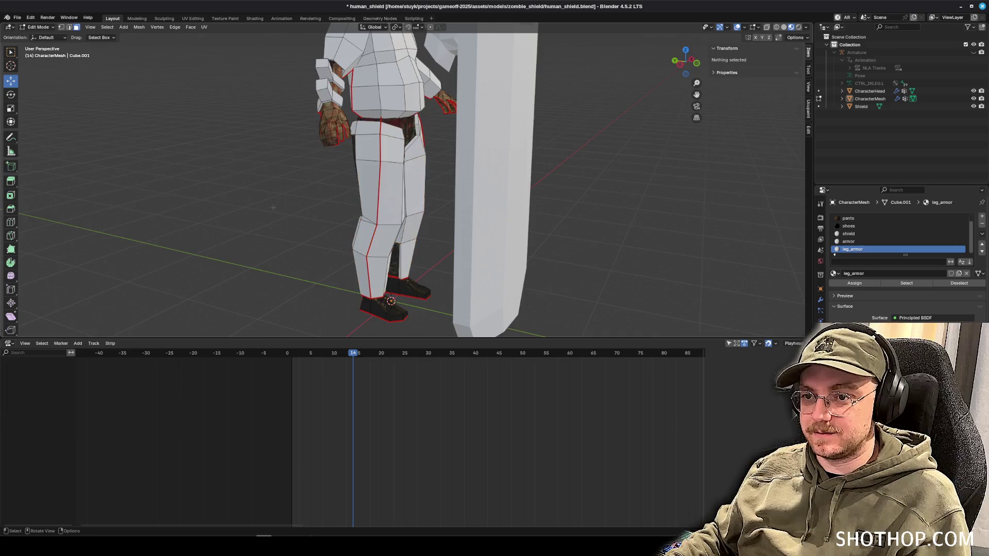
Save human_shield.blend and orbit around the character to check the leg armour.
{"action": "scroll", "coordinate": [614, 230], "scroll_direction": "up", "scroll_amount": 5}
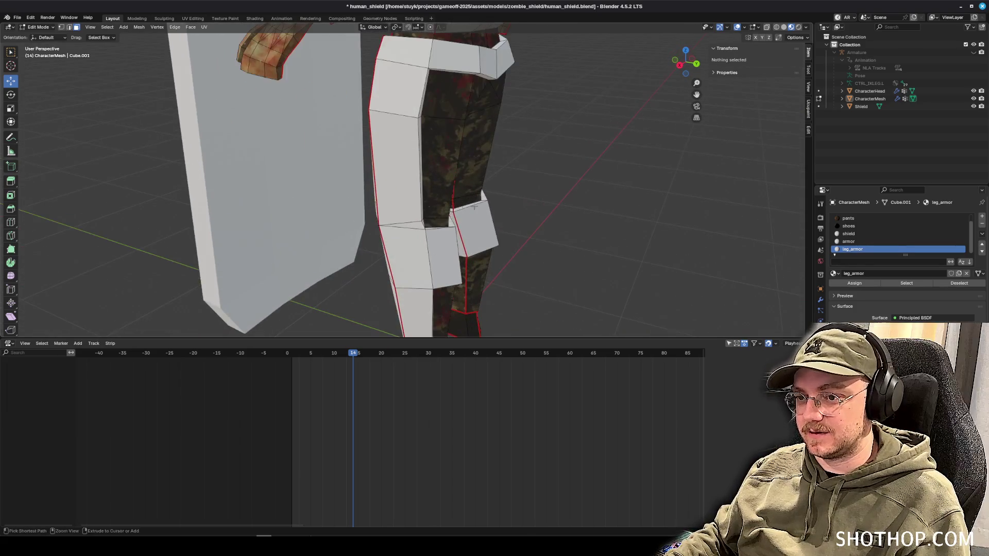
{"action": "key", "text": "ctrl+s"}
{"action": "mouse_move", "coordinate": [614, 229]}
{"action": "left_mouse_down"}
{"action": "mouse_move", "coordinate": [529, 243]}
{"action": "mouse_move", "coordinate": [584, 127]}
{"action": "mouse_move", "coordinate": [450, 198]}
{"action": "mouse_move", "coordinate": [428, 196]}
{"action": "mouse_move", "coordinate": [440, 187]}
{"action": "left_mouse_up"}
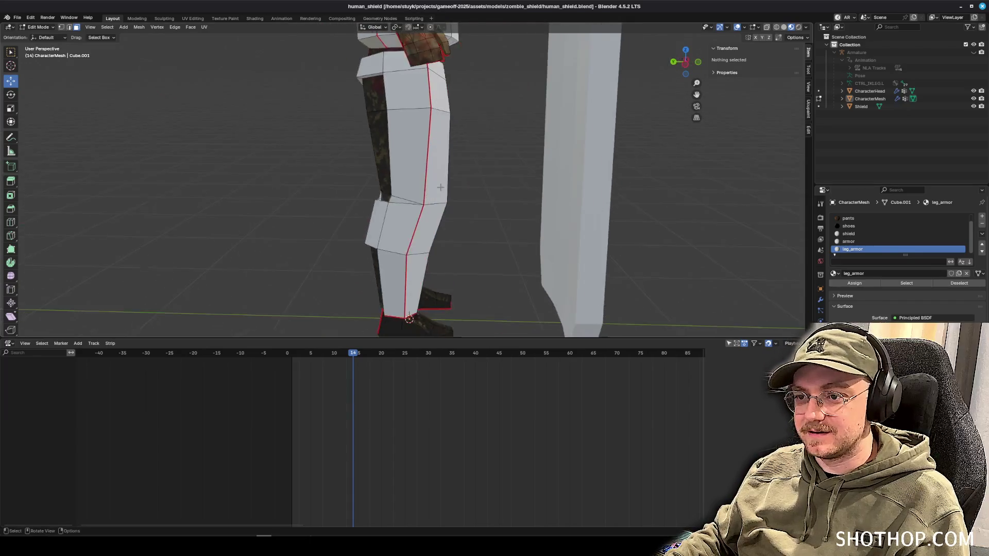
{"action": "scroll", "coordinate": [487, 154], "scroll_direction": "down", "scroll_amount": 5}
{"action": "mouse_move", "coordinate": [486, 154]}
{"action": "left_mouse_down"}
{"action": "mouse_move", "coordinate": [494, 157]}
{"action": "mouse_move", "coordinate": [389, 150]}
{"action": "mouse_move", "coordinate": [384, 125]}
{"action": "left_mouse_up"}
{"action": "left_click", "coordinate": [962, 6]}
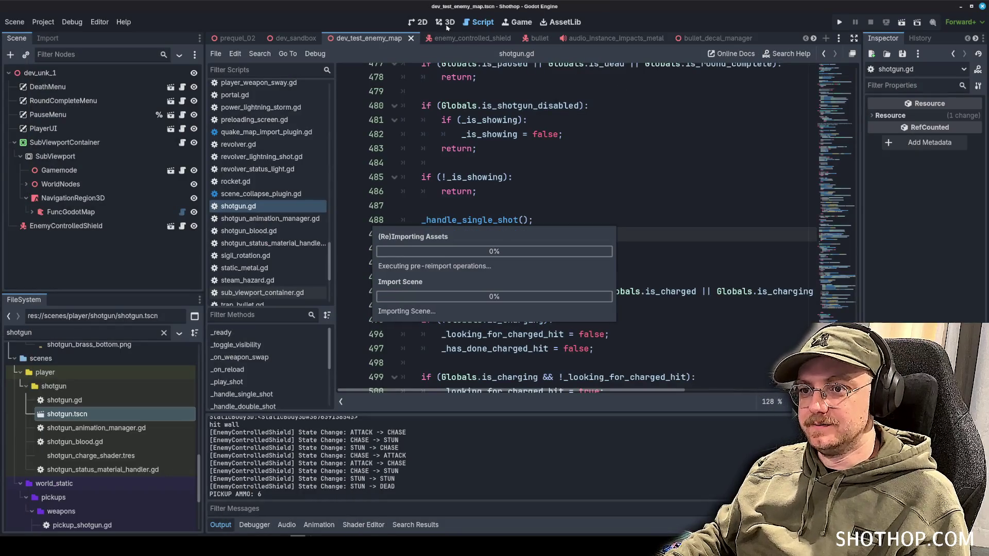
Switch to the dev_test_enemy_map scene and run the game.
{"action": "left_click", "coordinate": [455, 44]}
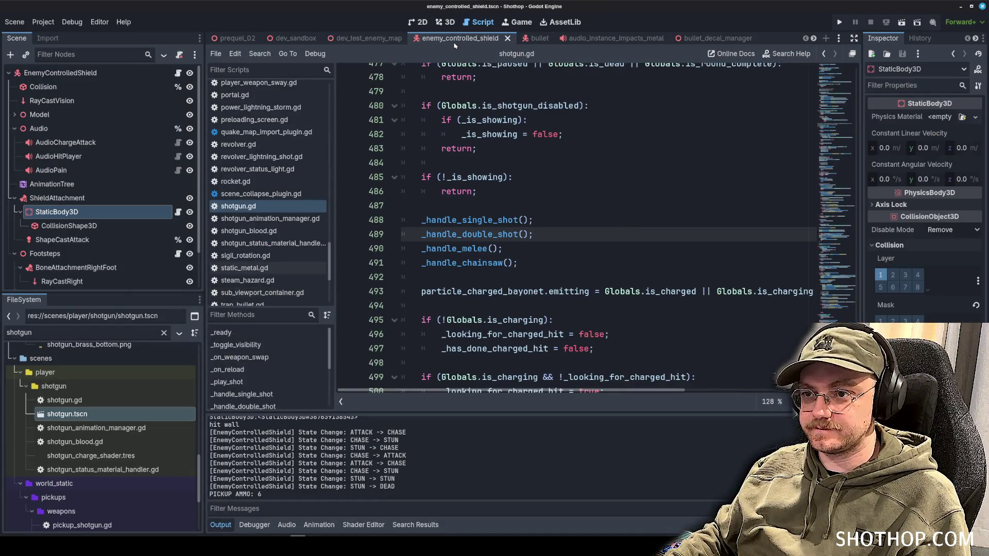
{"action": "left_click", "coordinate": [332, 40]}
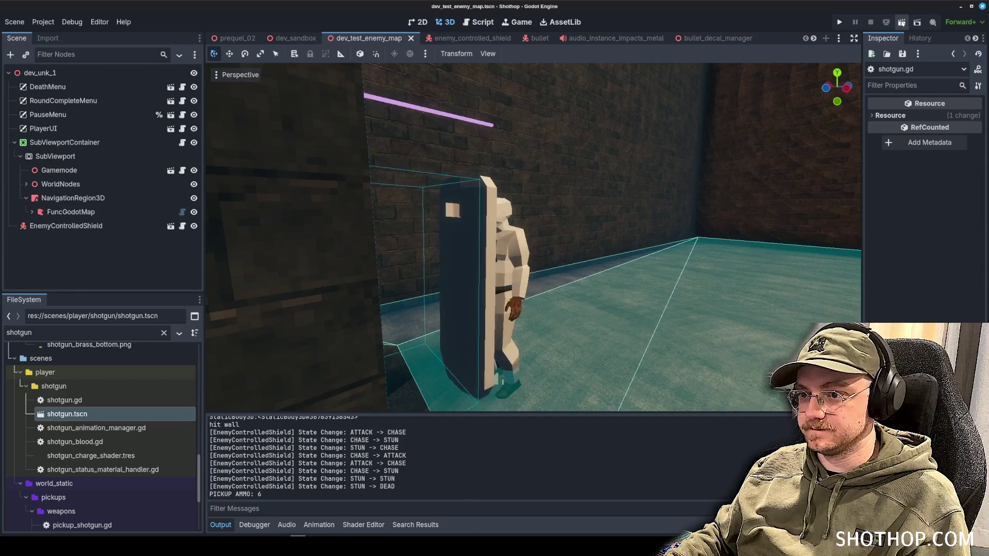
{"action": "left_click", "coordinate": [901, 22]}
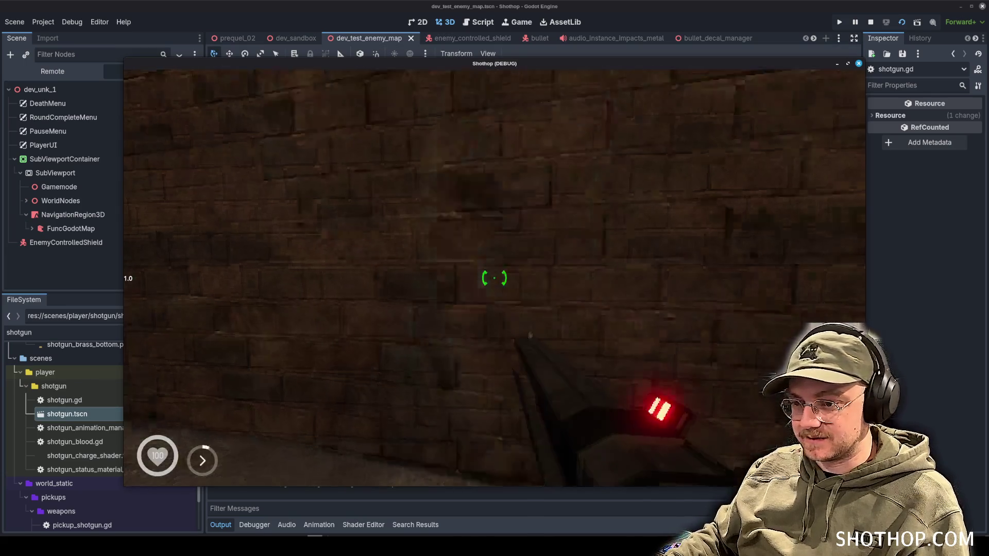
Walk the player around the shield enemy, then pause and stop the game.
{"action": "key", "text": "w"}
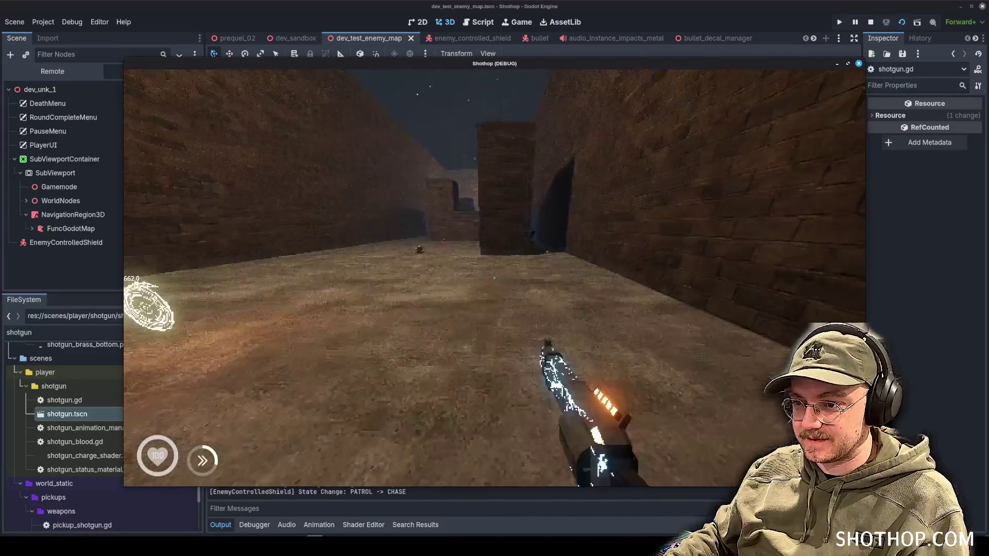
{"action": "key", "text": "w"}
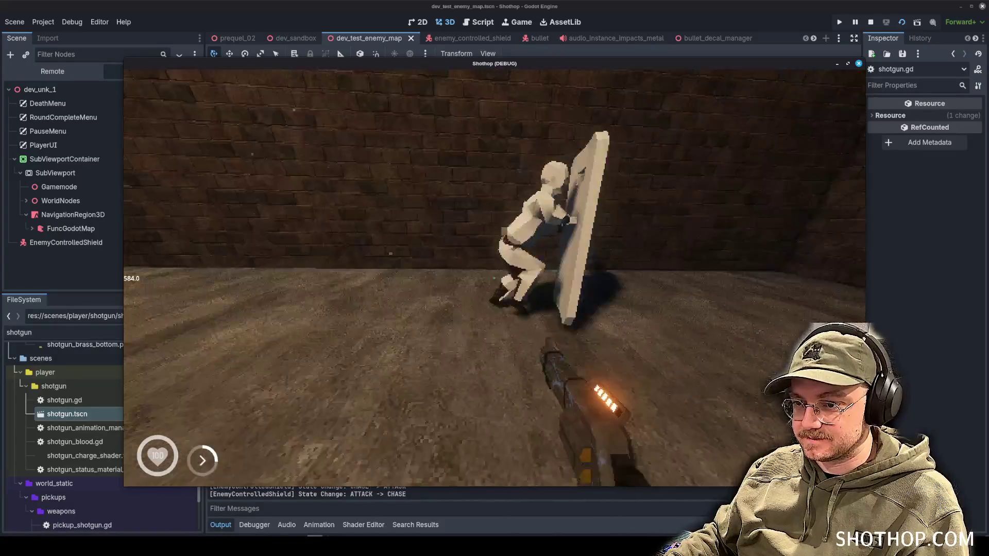
{"action": "key", "text": "w"}
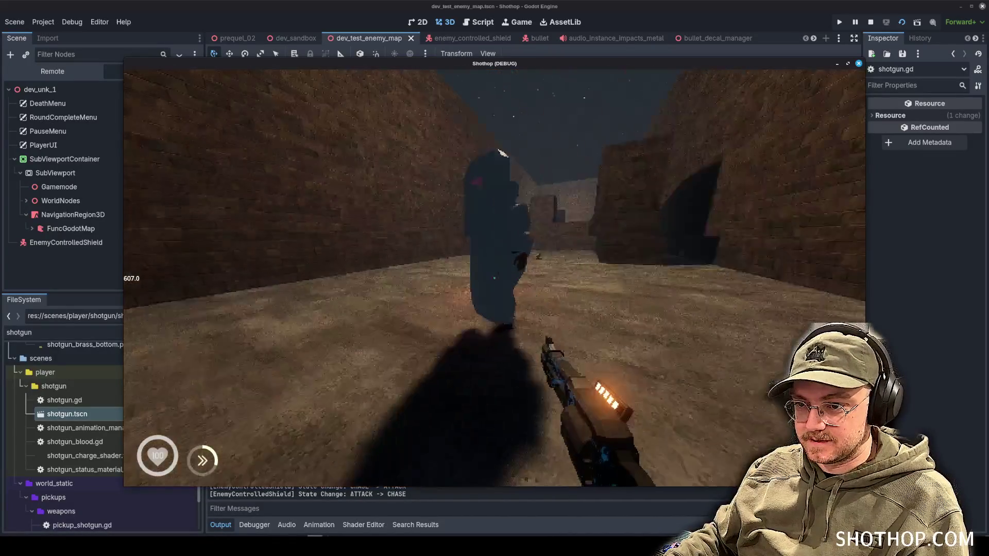
{"action": "key", "text": "w"}
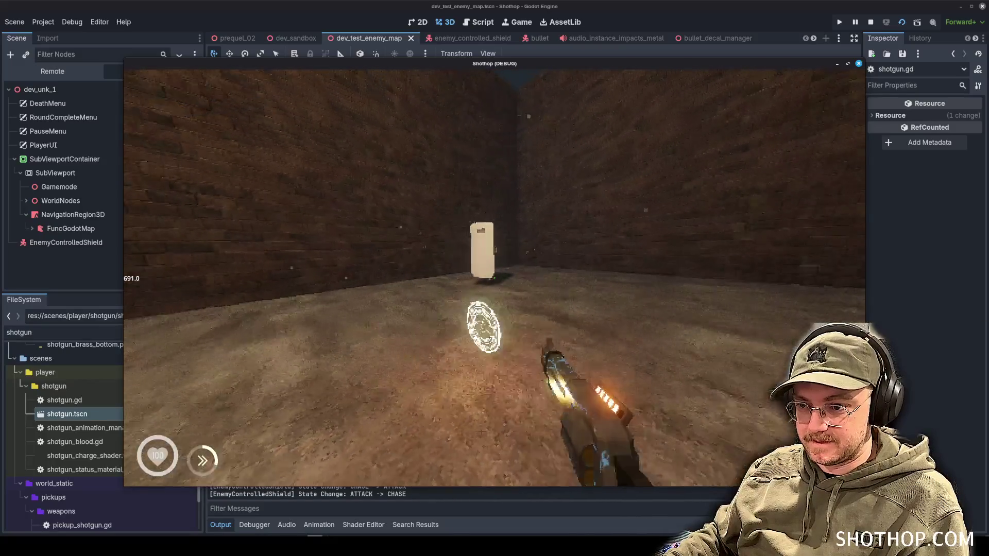
{"action": "key", "text": "w"}
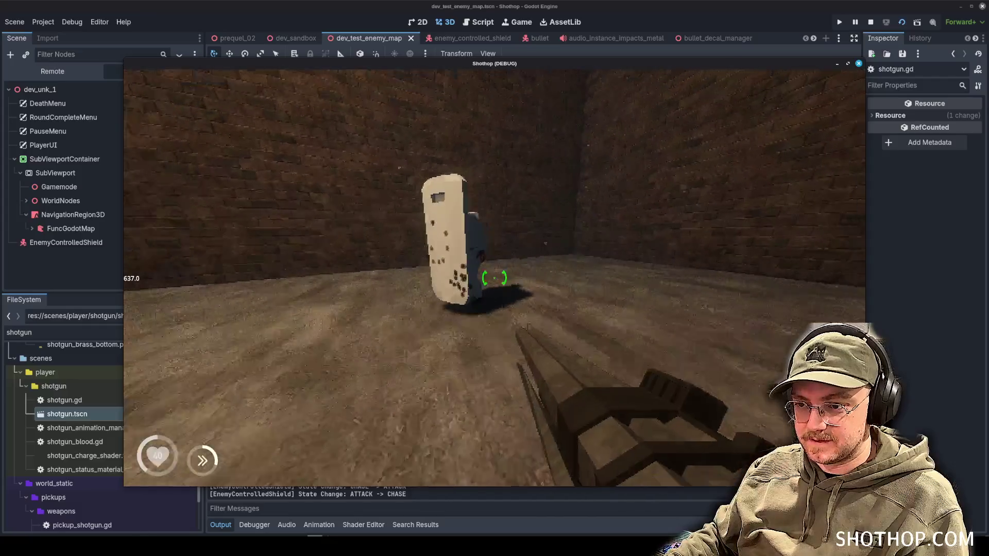
{"action": "key", "text": "w"}
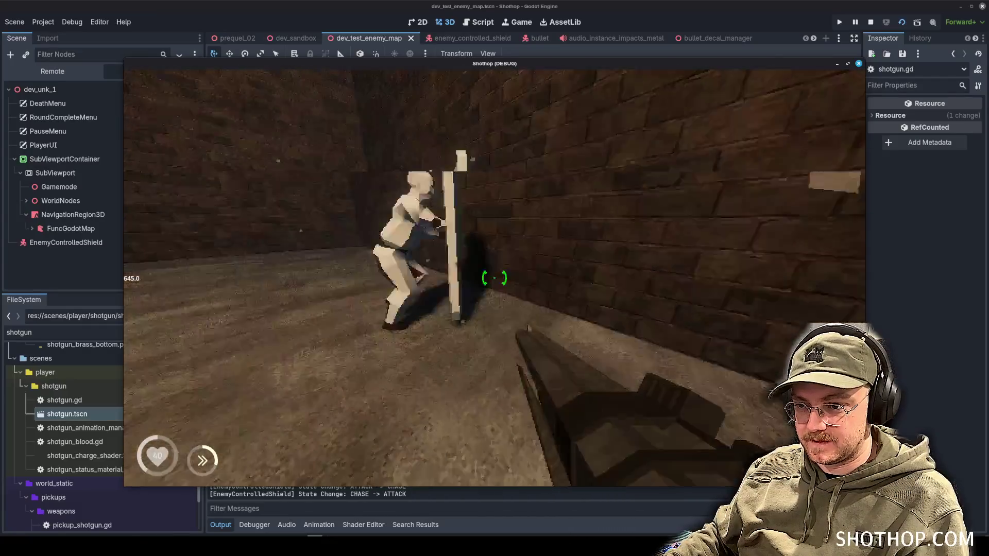
{"action": "key", "text": "Escape"}
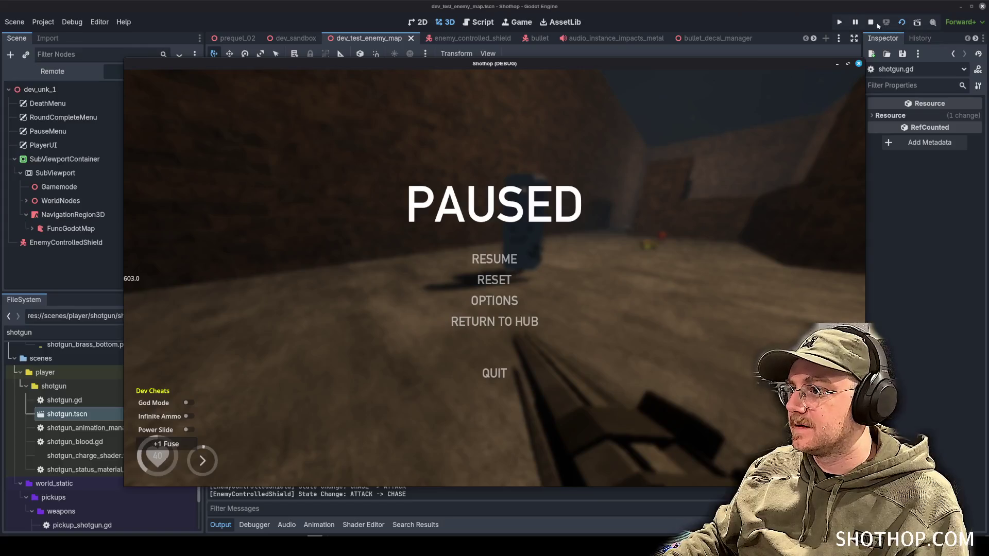
{"action": "left_click", "coordinate": [872, 22]}
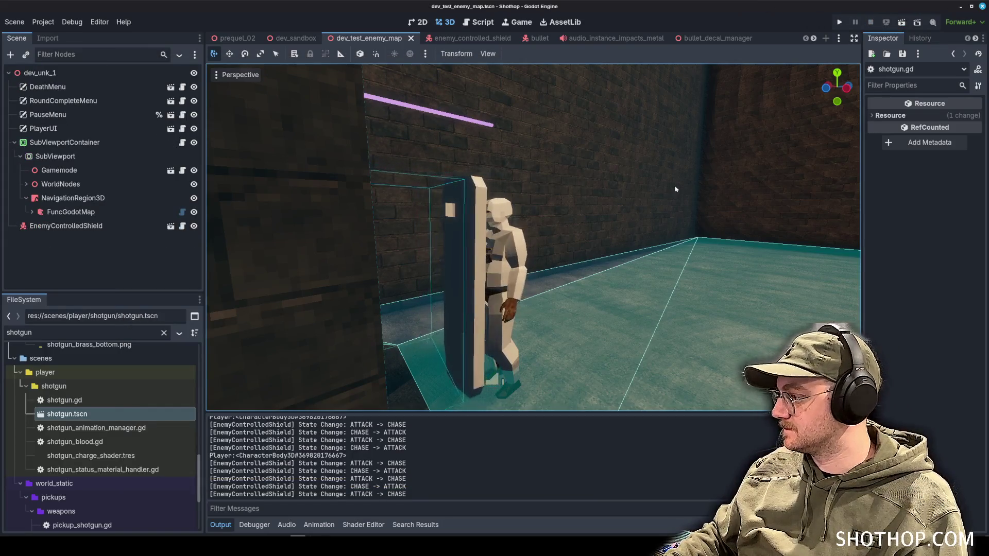
{"action": "mouse_move", "coordinate": [670, 195]}
{"action": "left_mouse_down"}
{"action": "mouse_move", "coordinate": [588, 267]}
{"action": "mouse_move", "coordinate": [365, 375]}
{"action": "left_mouse_up"}
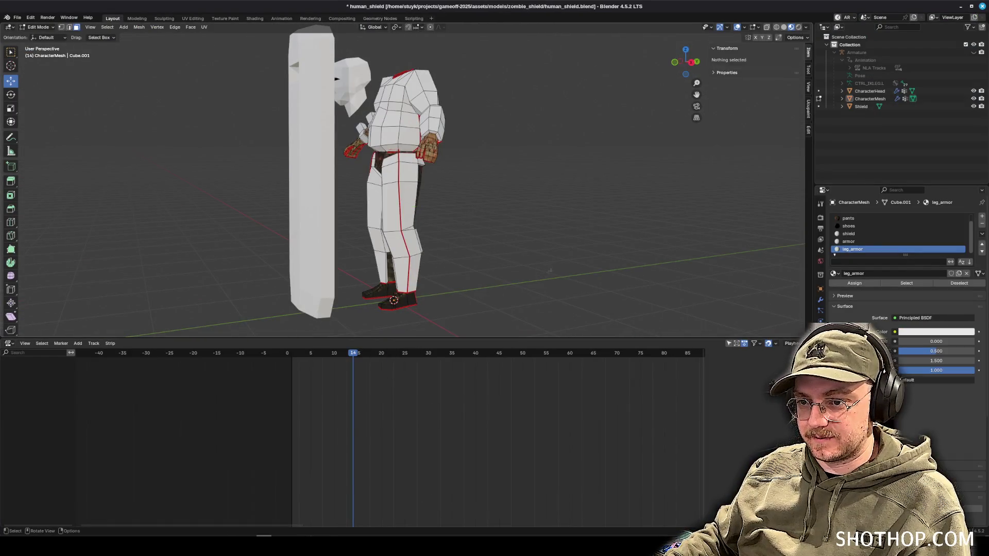
Return the character mesh to Object Mode.
{"action": "mouse_move", "coordinate": [355, 264]}
{"action": "left_mouse_down"}
{"action": "mouse_move", "coordinate": [417, 237]}
{"action": "mouse_move", "coordinate": [412, 201]}
{"action": "mouse_move", "coordinate": [466, 226]}
{"action": "mouse_move", "coordinate": [453, 230]}
{"action": "mouse_move", "coordinate": [494, 221]}
{"action": "left_mouse_up"}
{"action": "scroll", "coordinate": [416, 237], "scroll_direction": "up", "scroll_amount": 5}
{"action": "left_click", "coordinate": [69, 27]}
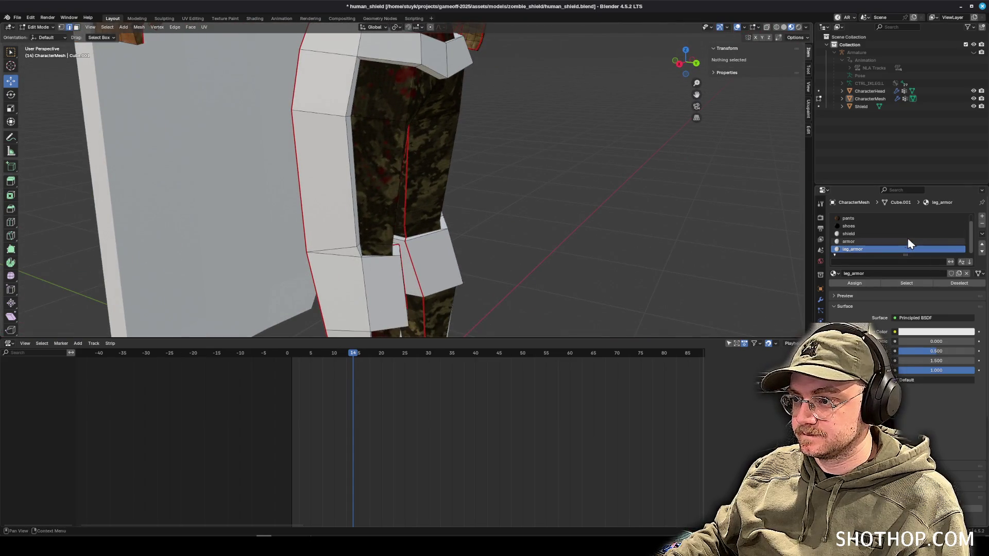
{"action": "scroll", "coordinate": [541, 182], "scroll_direction": "down", "scroll_amount": 2}
{"action": "mouse_move", "coordinate": [541, 182]}
{"action": "left_mouse_down"}
{"action": "mouse_move", "coordinate": [478, 158]}
{"action": "mouse_move", "coordinate": [531, 162]}
{"action": "left_mouse_up"}
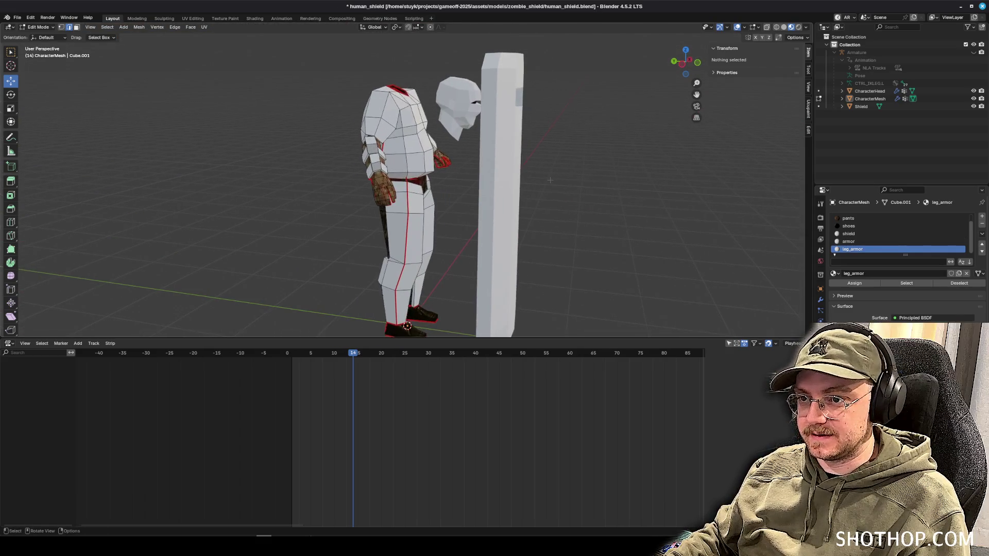
{"action": "left_click", "coordinate": [39, 26]}
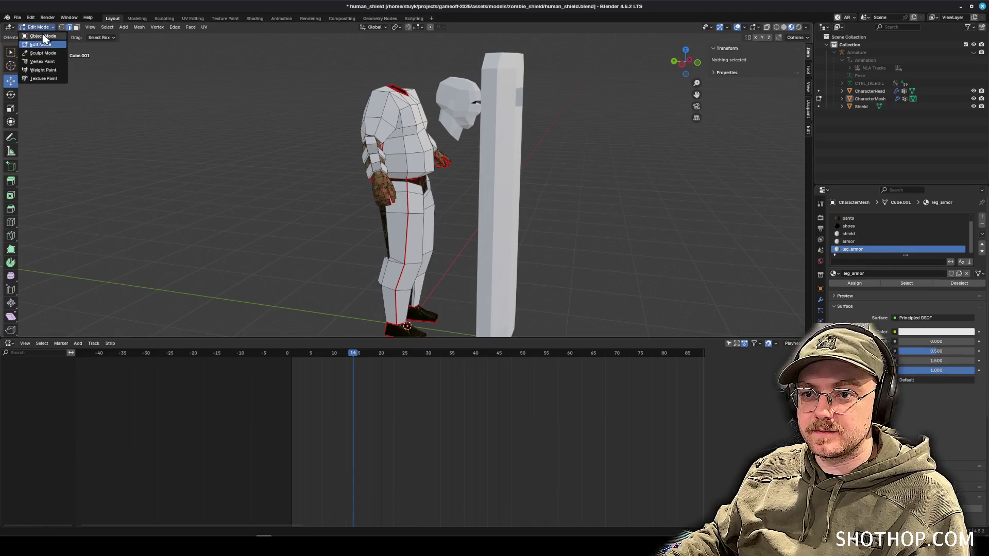
{"action": "left_click", "coordinate": [34, 38]}
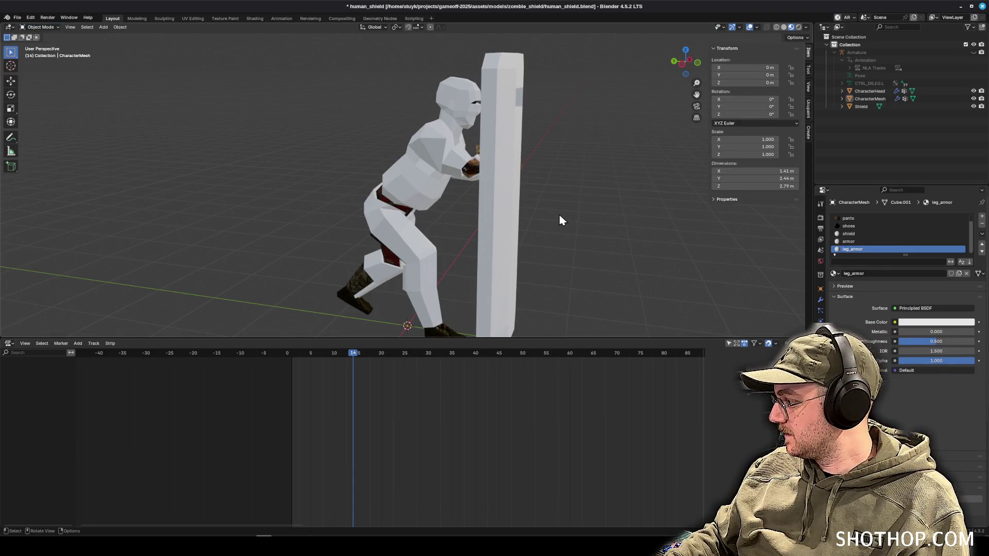
Select the Shield object, enter Edit Mode and select all faces of its Material slot.
{"action": "left_click", "coordinate": [497, 210]}
{"action": "left_click_drag", "start_coordinate": [610, 227], "coordinate": [543, 220]}
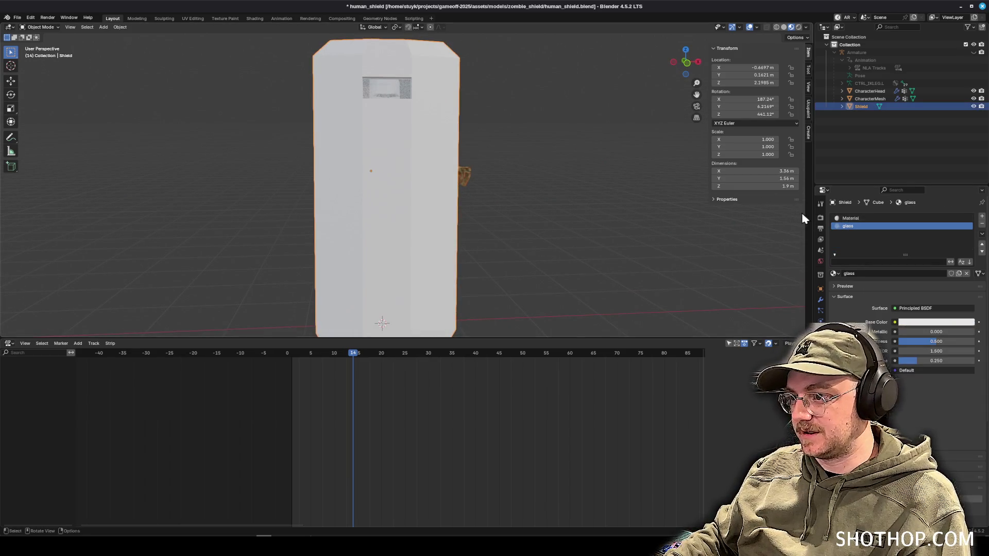
{"action": "left_click", "coordinate": [865, 219]}
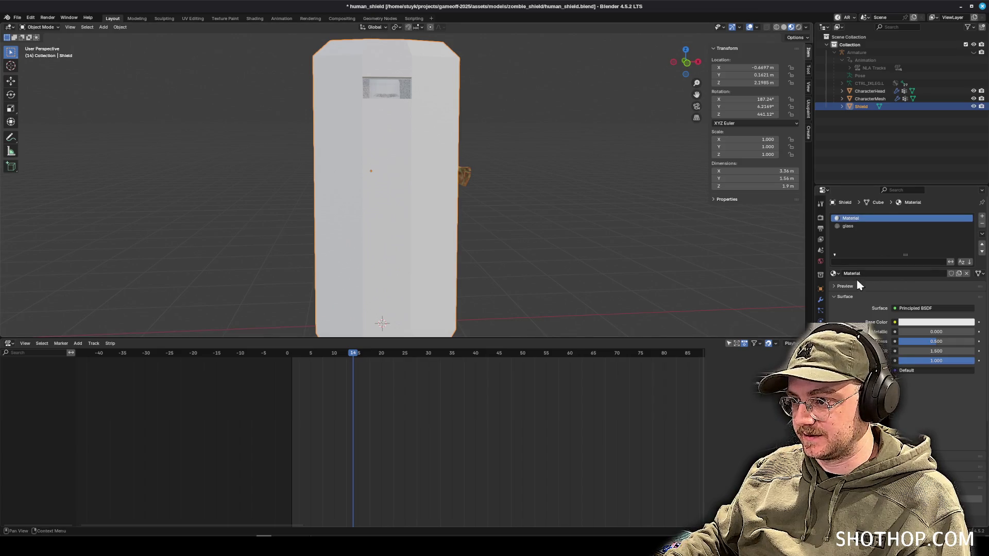
{"action": "left_click", "coordinate": [55, 26]}
{"action": "left_click", "coordinate": [41, 45]}
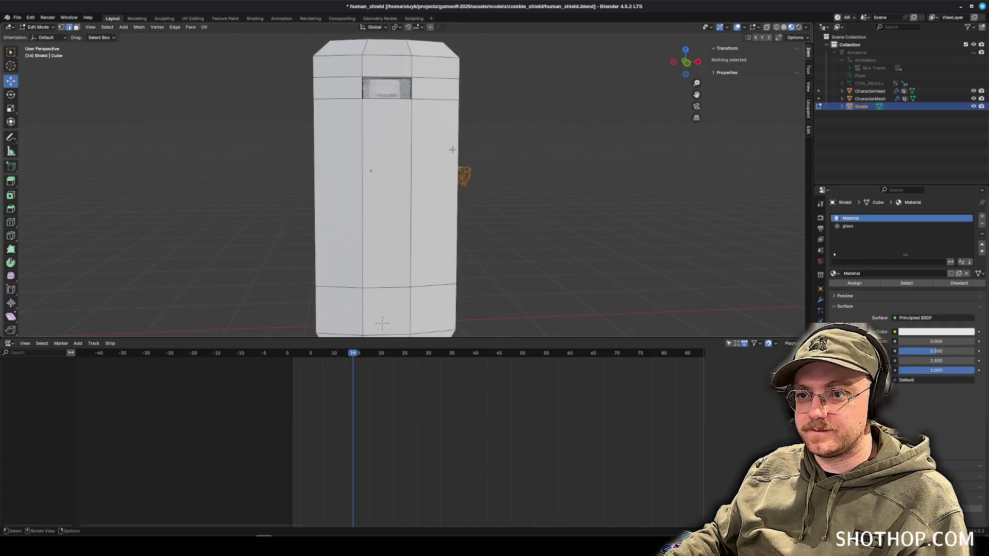
{"action": "left_click_drag", "start_coordinate": [453, 150], "coordinate": [432, 157]}
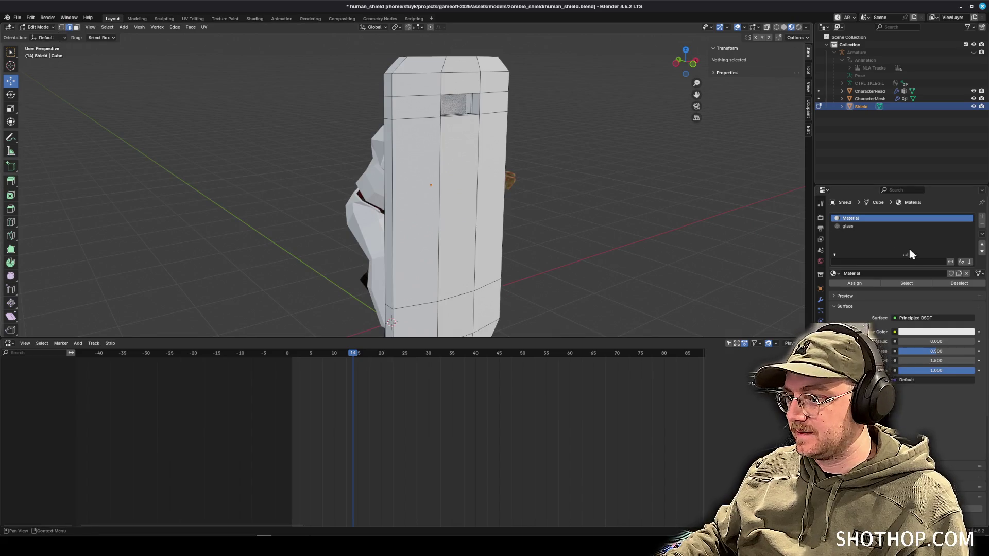
{"action": "left_click", "coordinate": [904, 283]}
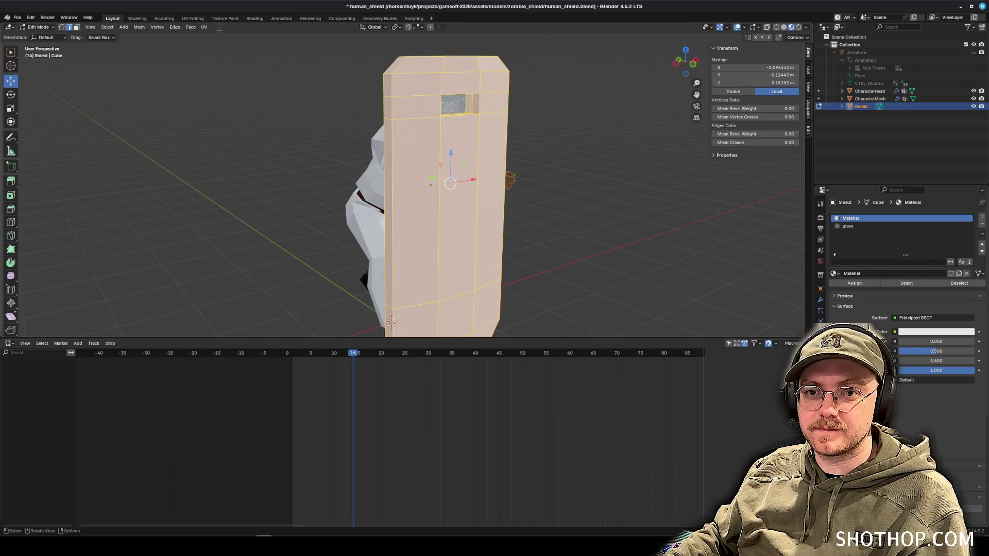
{"action": "left_click", "coordinate": [255, 18]}
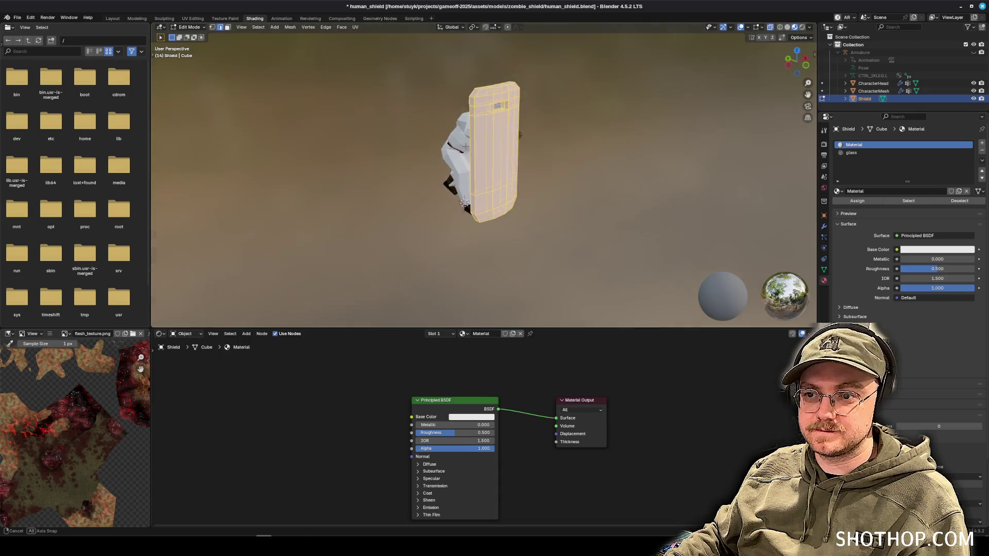
Re-unwrap the shield's UVs with Smart UV Project in the UV Editing workspace.
{"action": "left_click", "coordinate": [193, 18]}
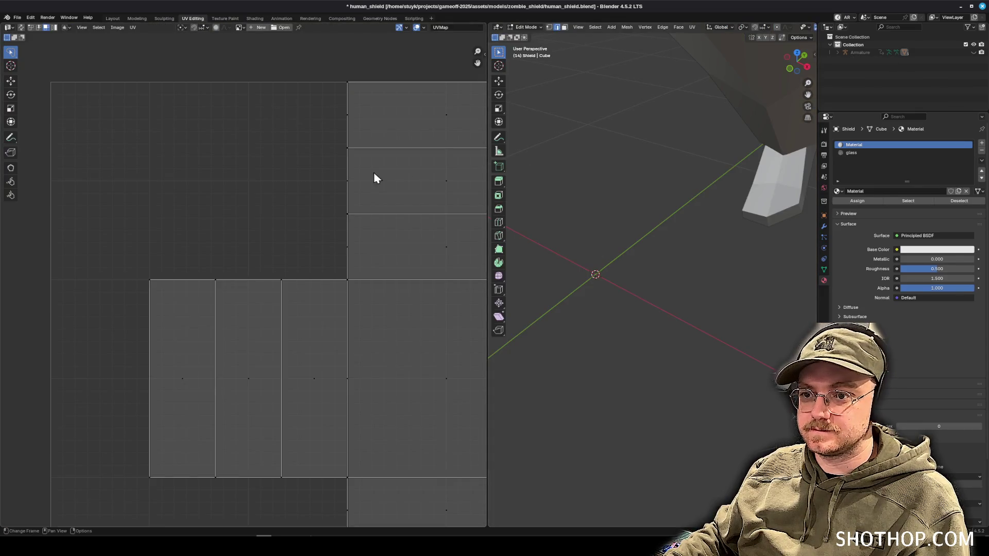
{"action": "key", "text": "Home"}
{"action": "key", "text": "KP_Decimal"}
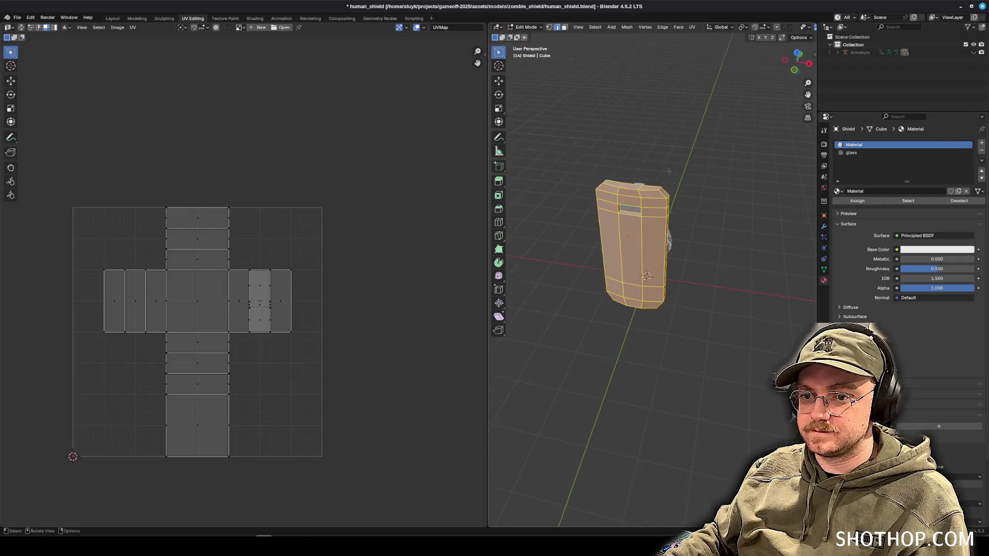
{"action": "left_click", "coordinate": [692, 27]}
{"action": "left_click", "coordinate": [703, 71]}
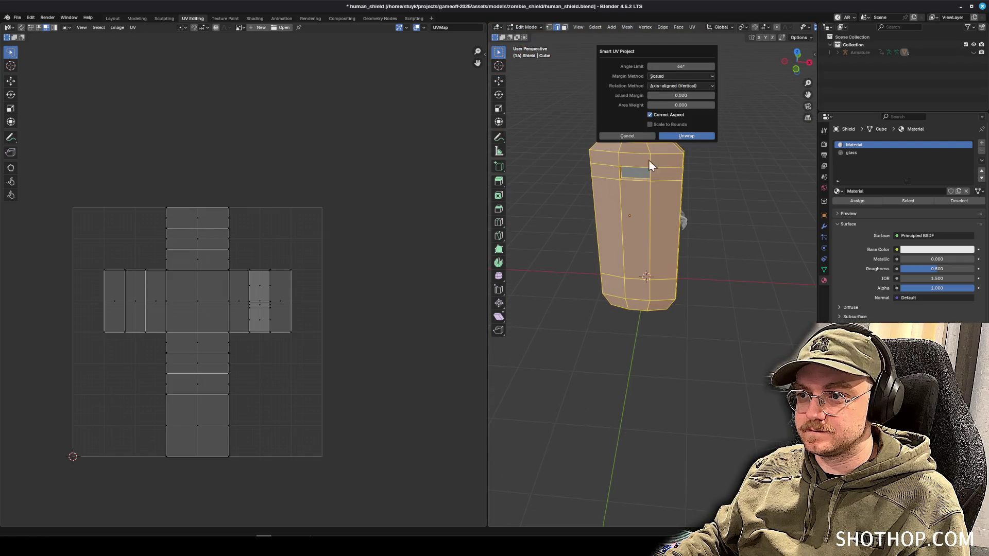
{"action": "left_click", "coordinate": [689, 137]}
{"action": "scroll", "coordinate": [375, 320], "scroll_direction": "up", "scroll_amount": 2}
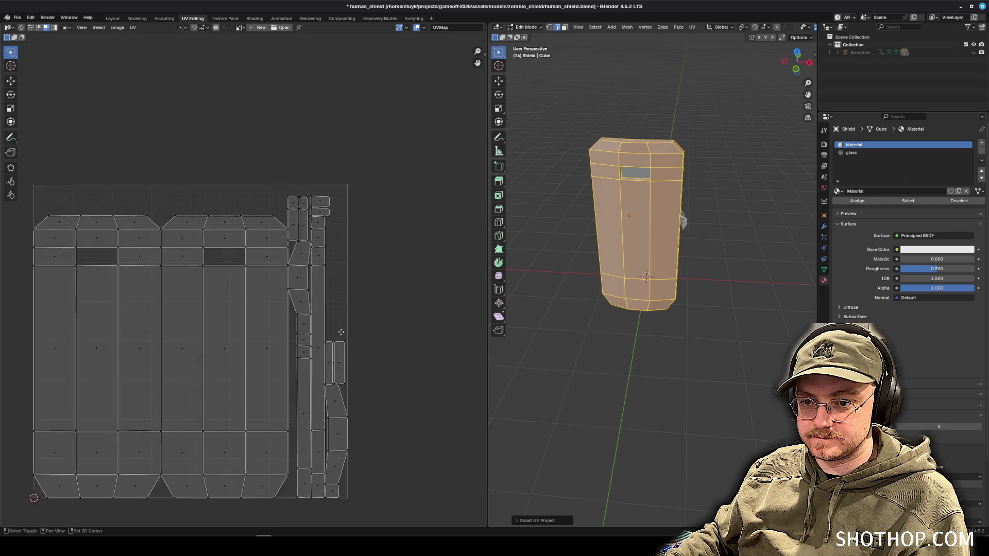
Start a UV layout export and delete the old character_blade_mask.png and character_blade.png files.
{"action": "left_click", "coordinate": [17, 18]}
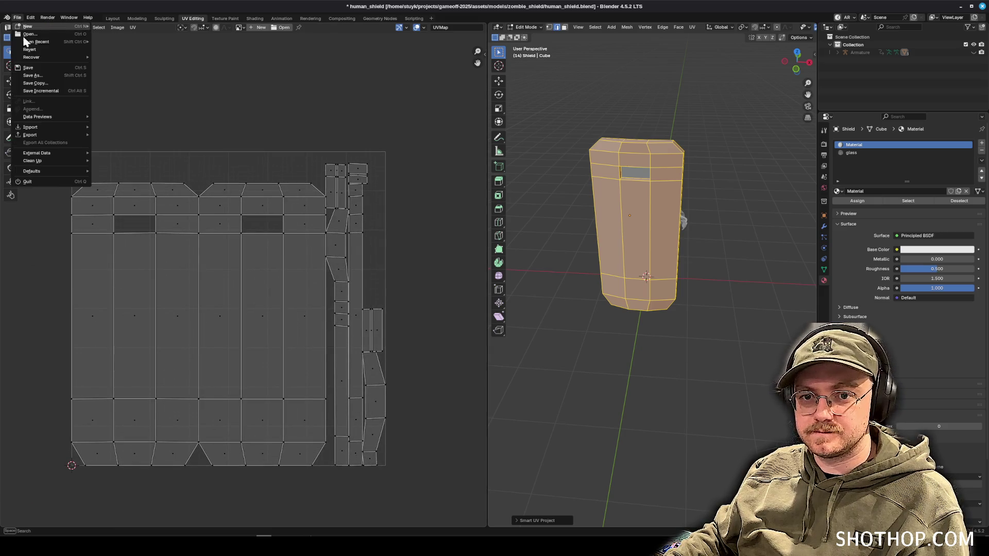
{"action": "mouse_move", "coordinate": [47, 136]}
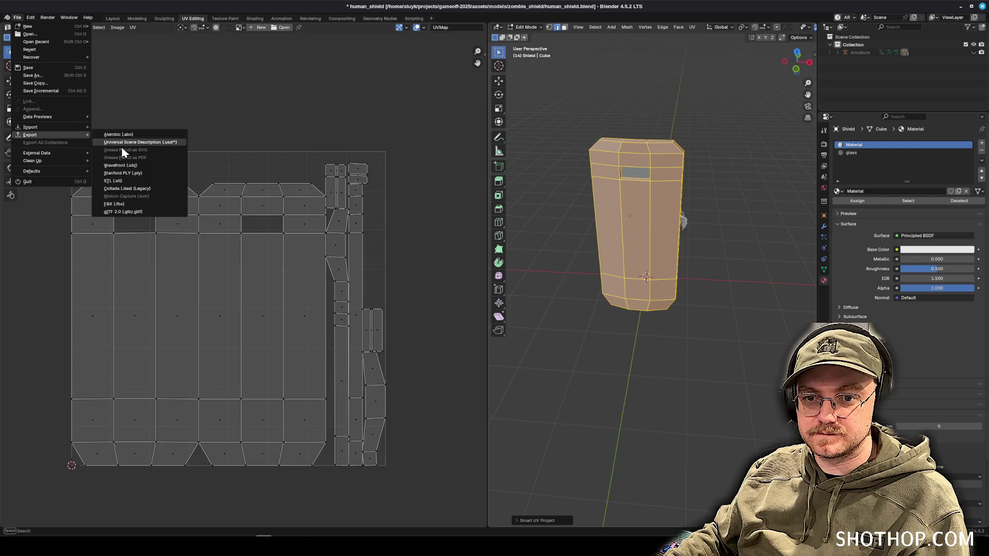
{"action": "left_click", "coordinate": [133, 27]}
{"action": "left_click", "coordinate": [165, 267]}
{"action": "scroll", "coordinate": [543, 150], "scroll_direction": "down", "scroll_amount": 2}
{"action": "scroll", "coordinate": [567, 54], "scroll_direction": "up", "scroll_amount": 2}
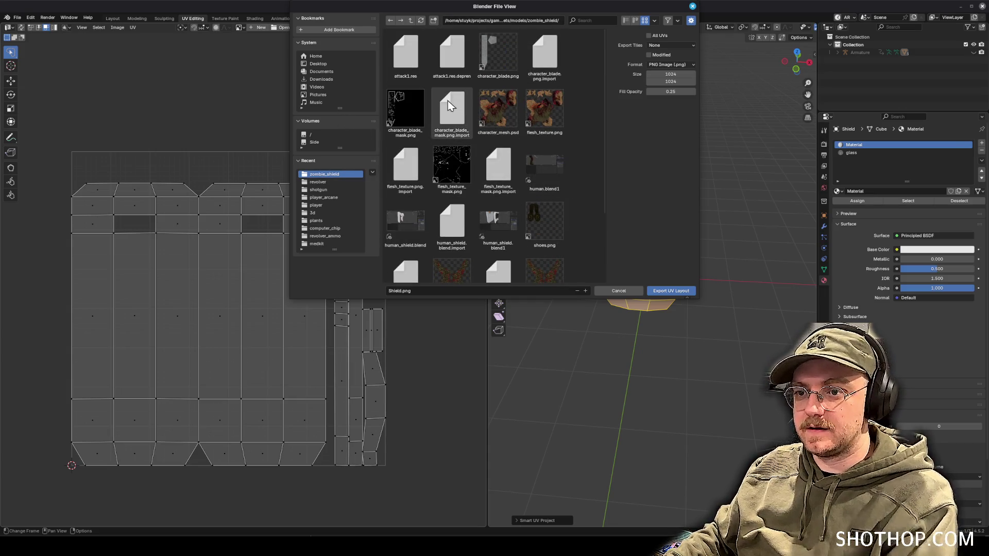
{"action": "key", "text": "Delete"}
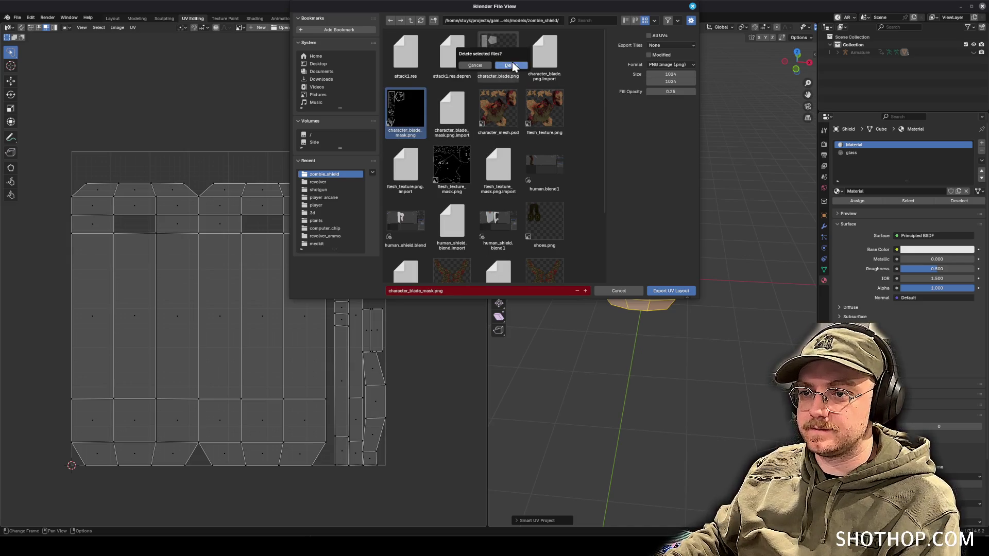
{"action": "left_click", "coordinate": [512, 65]}
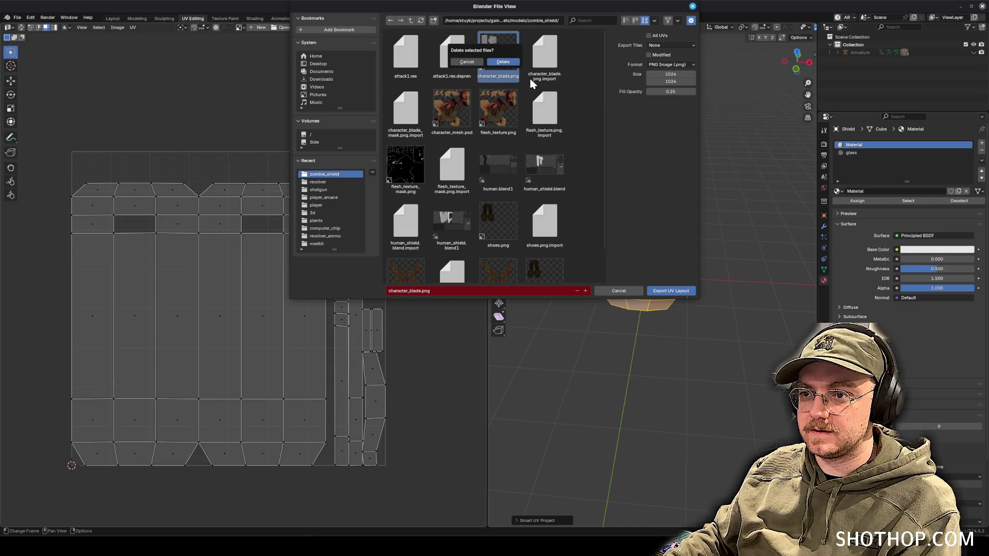
{"action": "left_click", "coordinate": [503, 62]}
{"action": "scroll", "coordinate": [566, 149], "scroll_direction": "down", "scroll_amount": 1}
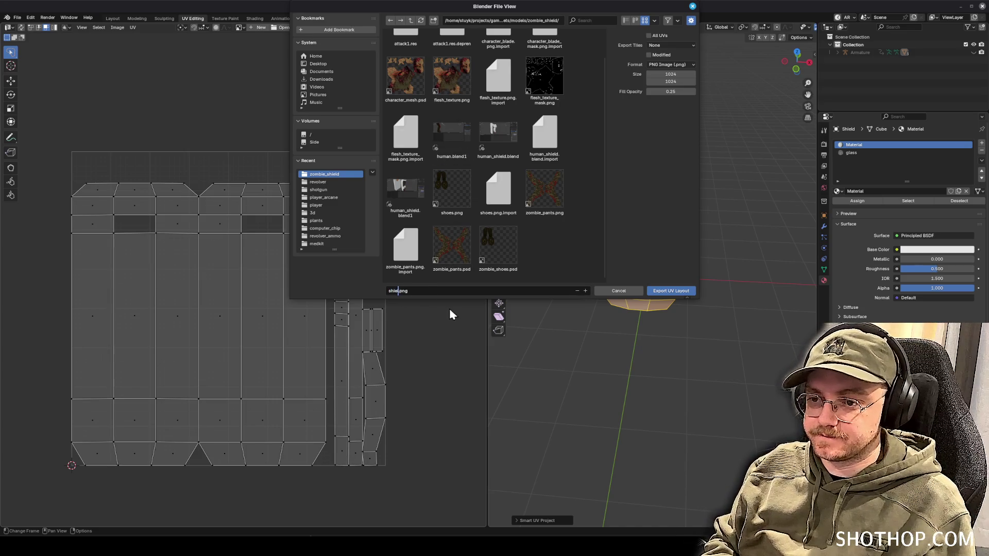
Name the export shield.png, set the size to 512×512 and export the layout.
{"action": "type", "text": "d"}
{"action": "key", "text": "Return"}
{"action": "left_click", "coordinate": [670, 73]}
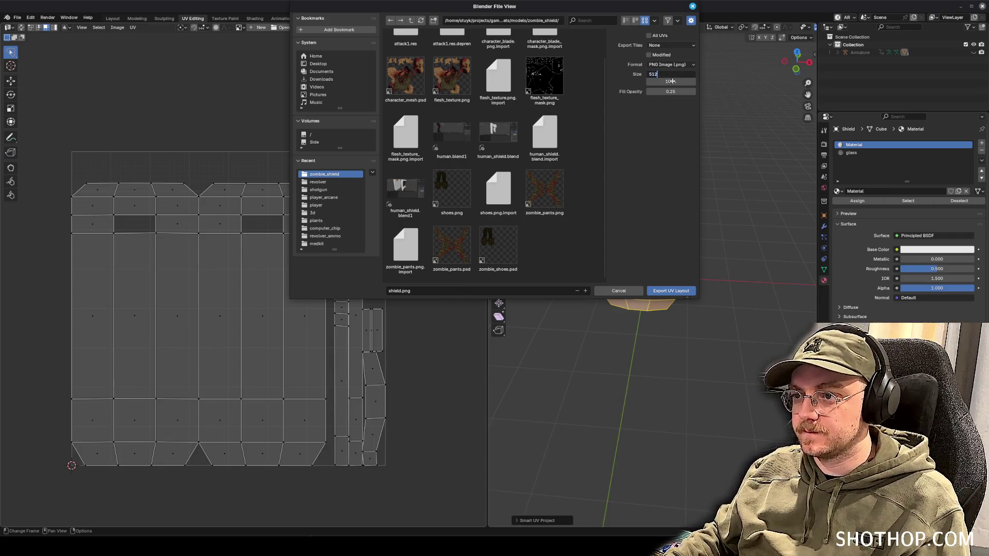
{"action": "key", "text": "Return"}
{"action": "key", "text": "Return"}
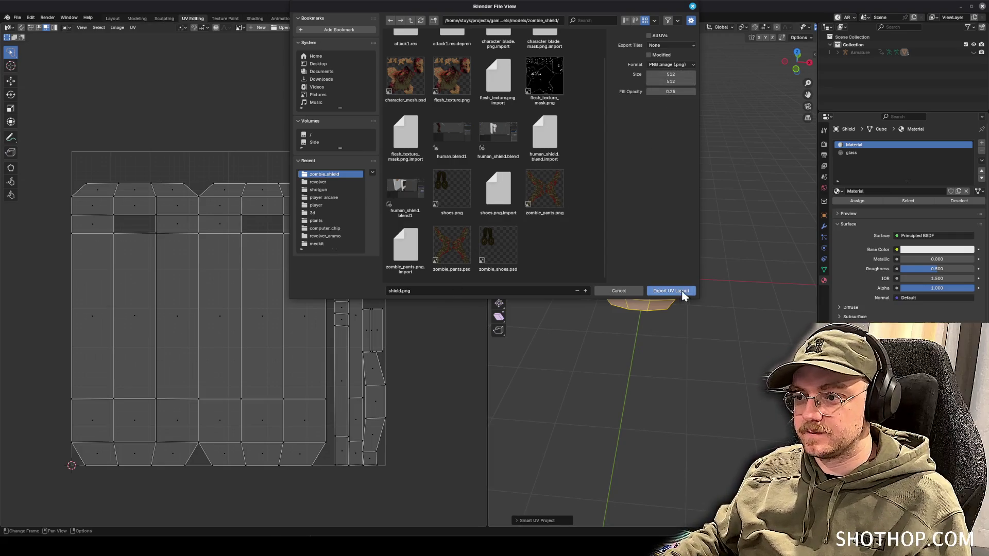
{"action": "left_click", "coordinate": [677, 291]}
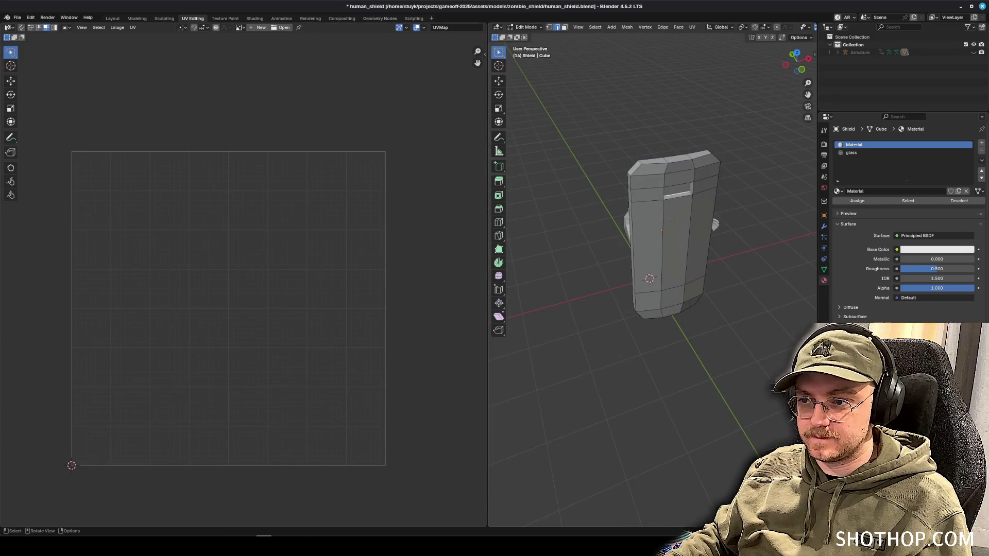
Rename the shield's material to Shield, leave Edit Mode and save the file.
{"action": "left_click_drag", "start_coordinate": [797, 61], "coordinate": [783, 57]}
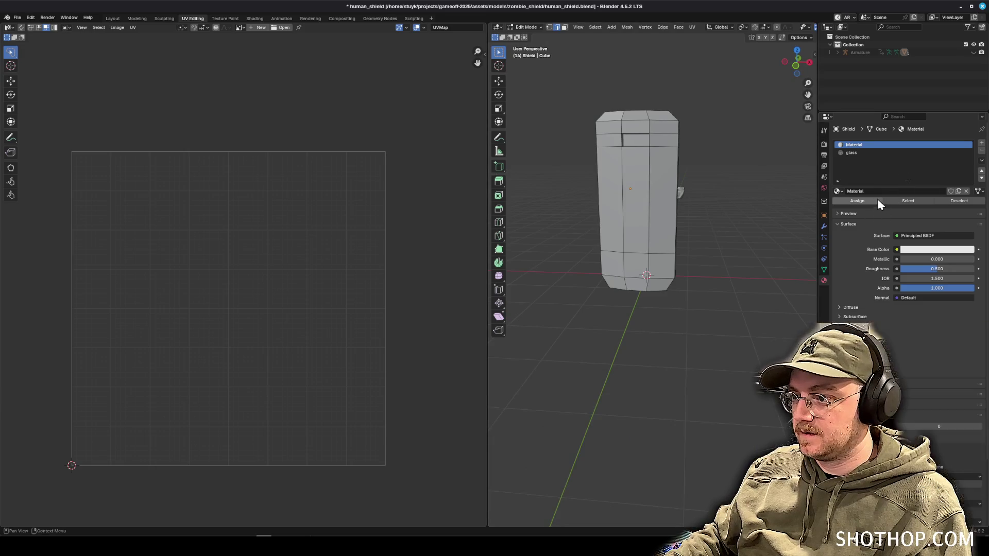
{"action": "left_click", "coordinate": [902, 200]}
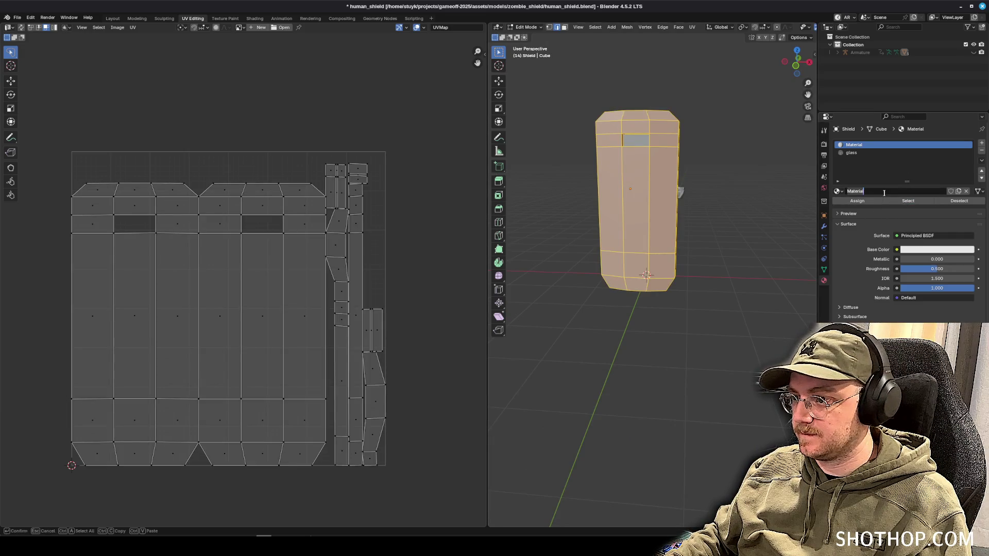
{"action": "left_click", "coordinate": [886, 191]}
{"action": "type", "text": "Shield"}
{"action": "key", "text": "Return"}
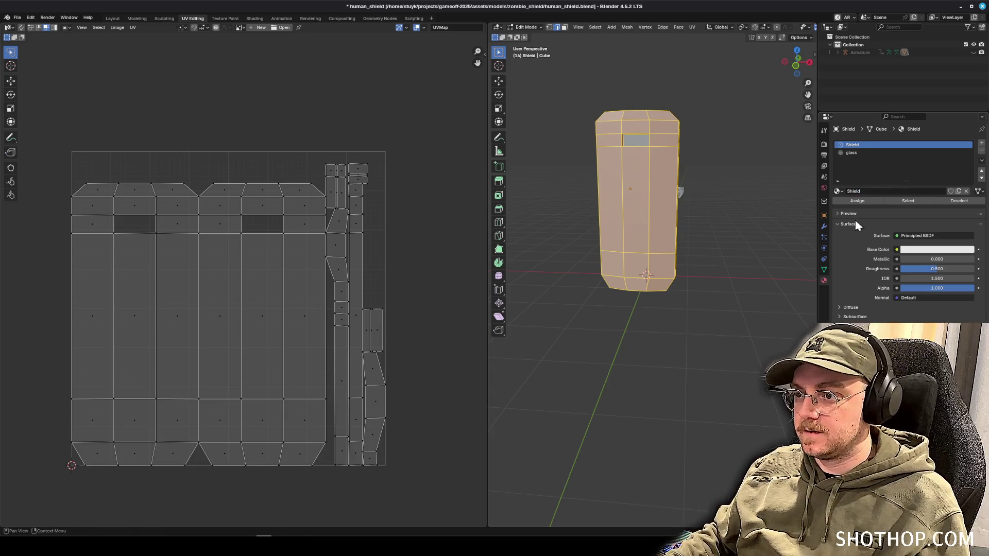
{"action": "key", "text": "Tab"}
{"action": "key", "text": "ctrl+s"}
Add an Image Texture node feeding the shader's Base Color and Alpha.
{"action": "left_click", "coordinate": [254, 18]}
{"action": "key", "text": "shift+a"}
{"action": "left_click", "coordinate": [302, 413]}
{"action": "key", "text": "Escape"}
{"action": "key", "text": "shift+a"}
{"action": "left_click", "coordinate": [242, 408]}
{"action": "key", "text": "Return"}
{"action": "mouse_move", "coordinate": [334, 415]}
{"action": "left_mouse_down"}
{"action": "mouse_move", "coordinate": [412, 417]}
{"action": "mouse_move", "coordinate": [362, 437]}
{"action": "mouse_move", "coordinate": [407, 446]}
{"action": "left_mouse_up"}
{"action": "left_click", "coordinate": [283, 442]}
Set the texture to Closest interpolation, load shield.png into it, and save.
{"action": "left_click", "coordinate": [276, 468]}
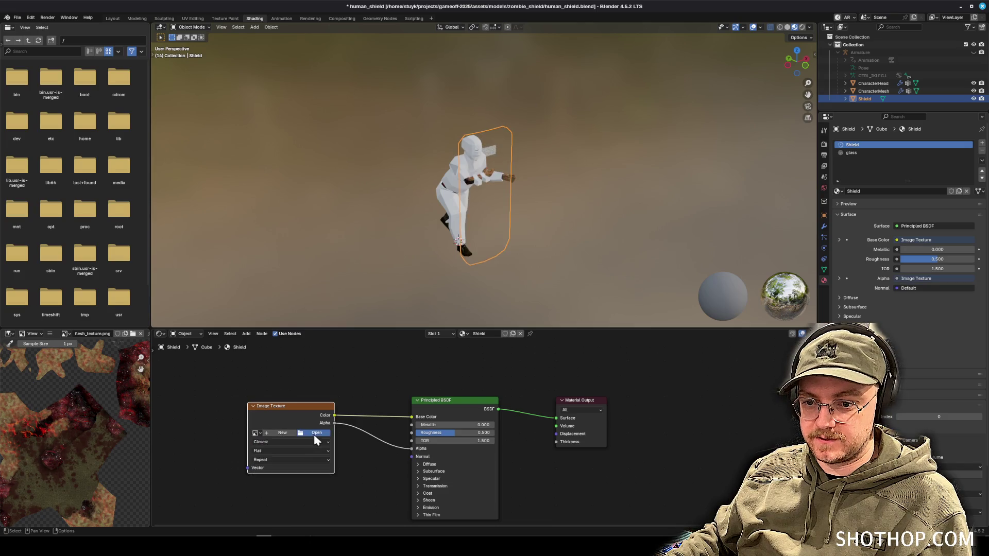
{"action": "left_click", "coordinate": [313, 434]}
{"action": "left_click", "coordinate": [554, 59]}
{"action": "left_click", "coordinate": [648, 290]}
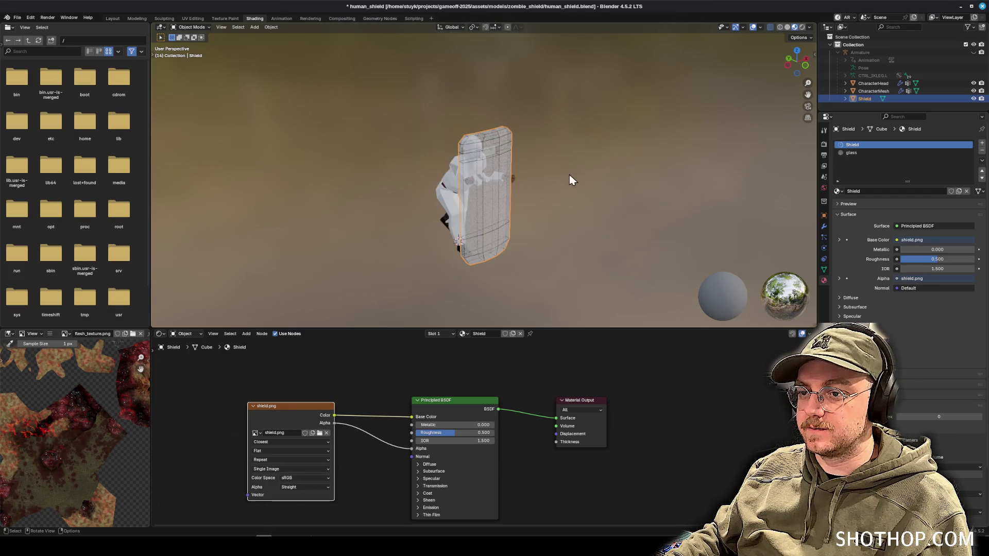
{"action": "left_click_drag", "start_coordinate": [570, 179], "coordinate": [506, 177]}
{"action": "scroll", "coordinate": [646, 188], "scroll_direction": "up", "scroll_amount": 3}
{"action": "mouse_move", "coordinate": [646, 188]}
{"action": "left_mouse_down"}
{"action": "mouse_move", "coordinate": [550, 171]}
{"action": "mouse_move", "coordinate": [652, 161]}
{"action": "mouse_move", "coordinate": [496, 172]}
{"action": "mouse_move", "coordinate": [566, 166]}
{"action": "left_mouse_up"}
{"action": "key", "text": "ctrl+s"}
{"action": "scroll", "coordinate": [566, 166], "scroll_direction": "up", "scroll_amount": 3}
{"action": "scroll", "coordinate": [552, 166], "scroll_direction": "down", "scroll_amount": 3}
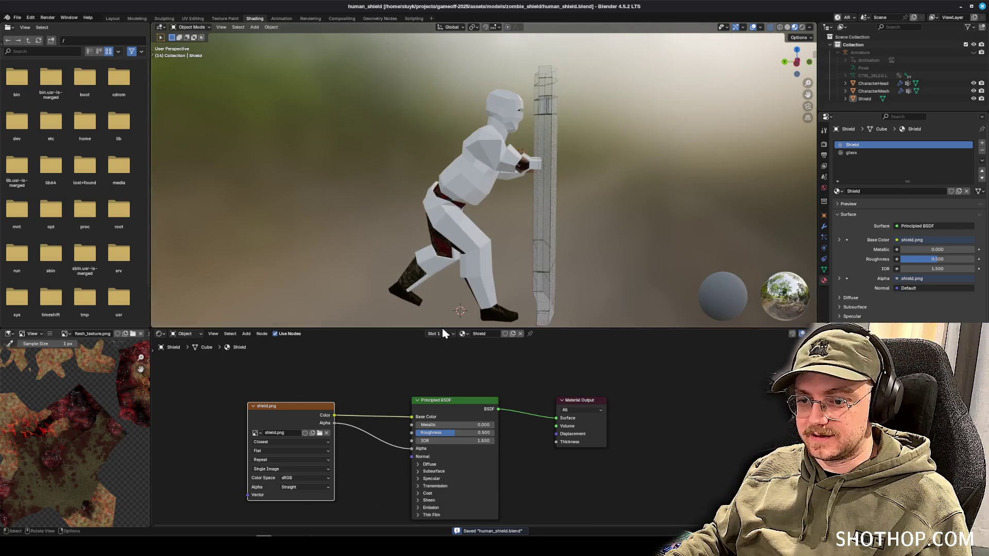
Launch Photopea from the application launcher.
{"action": "key", "text": "super"}
{"action": "type", "text": "photo"}
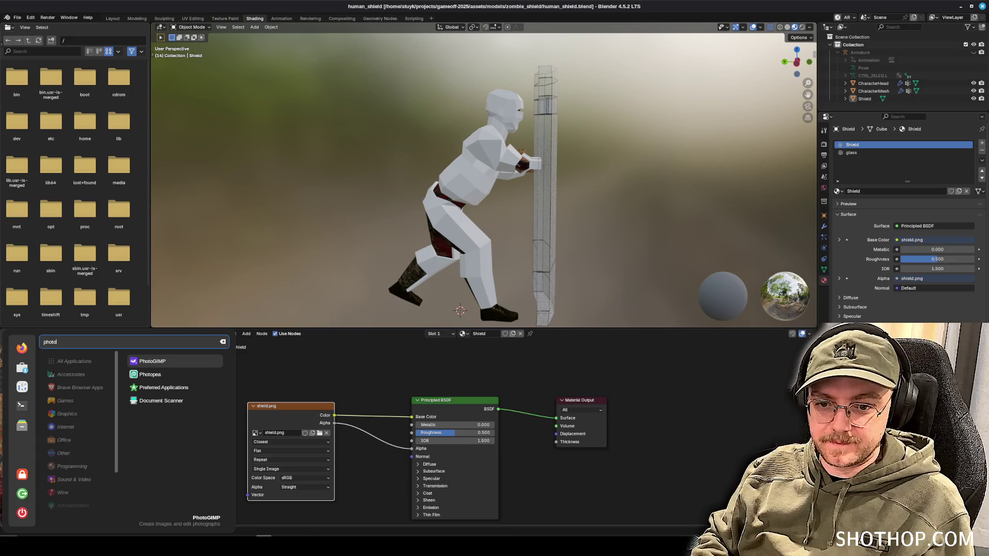
{"action": "key", "text": "Return"}
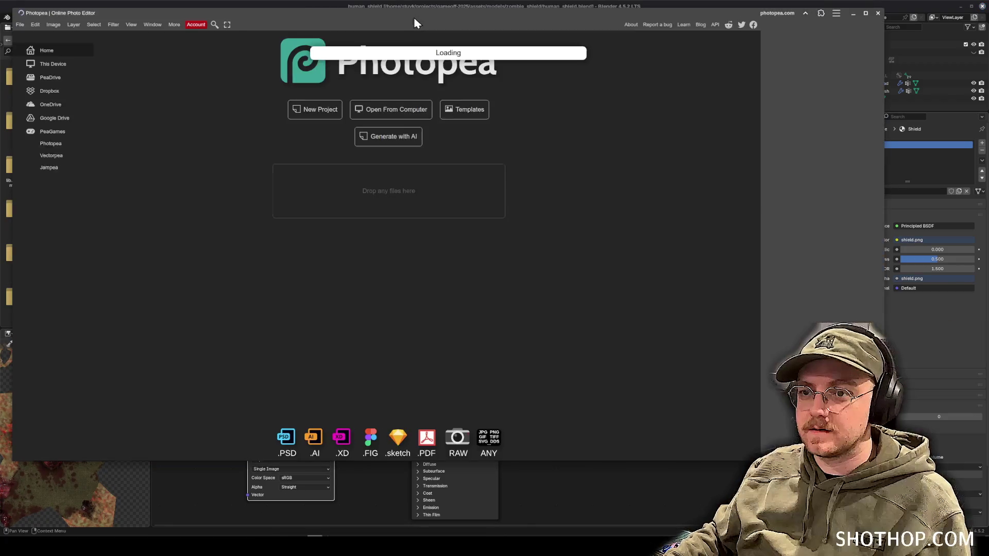
Open shield.png from gameoff-2025/assets/models/zombie_shield in Photopea.
{"action": "left_click_drag", "start_coordinate": [414, 17], "coordinate": [445, 35]}
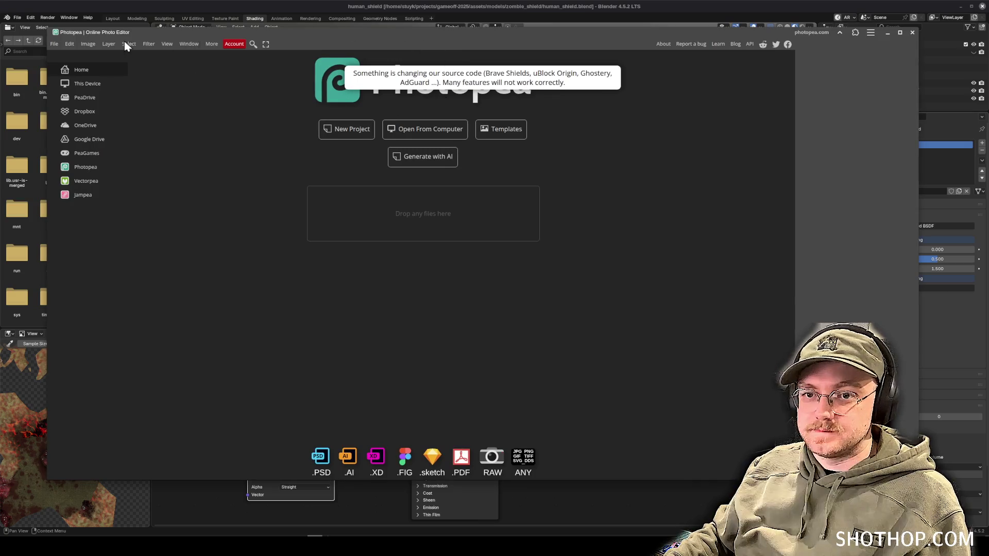
{"action": "left_click", "coordinate": [54, 44]}
{"action": "left_click", "coordinate": [66, 67]}
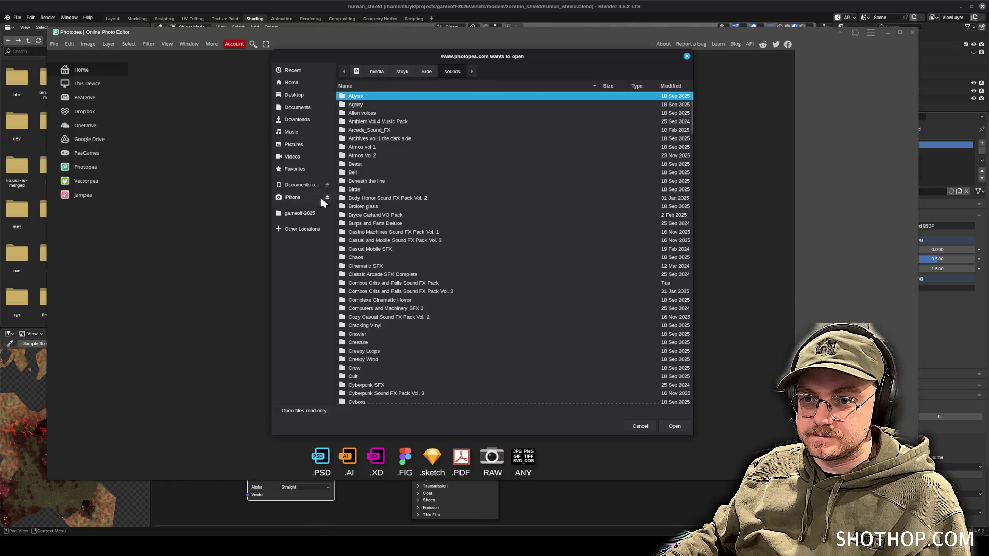
{"action": "left_click", "coordinate": [303, 215]}
{"action": "double_click", "coordinate": [369, 105]}
{"action": "double_click", "coordinate": [364, 122]}
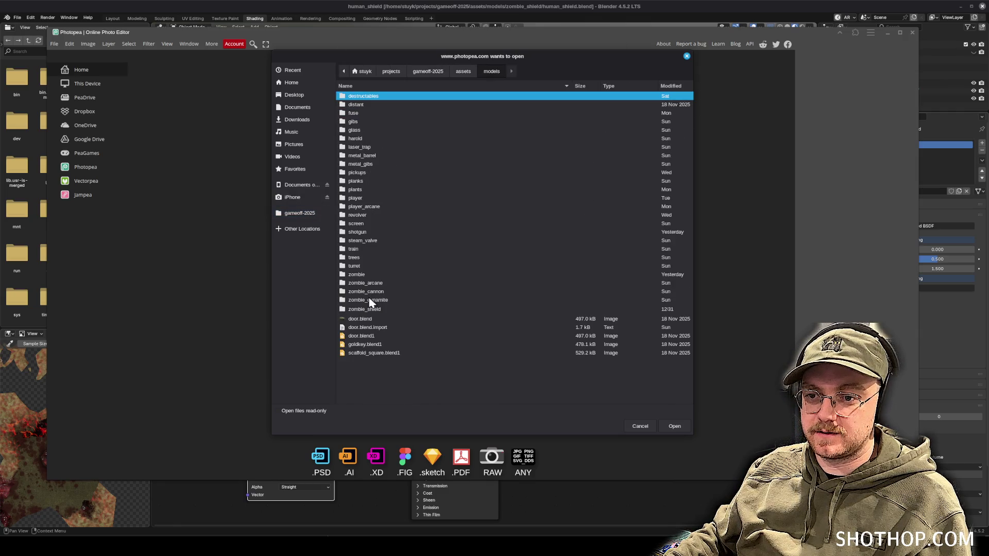
{"action": "double_click", "coordinate": [360, 310]}
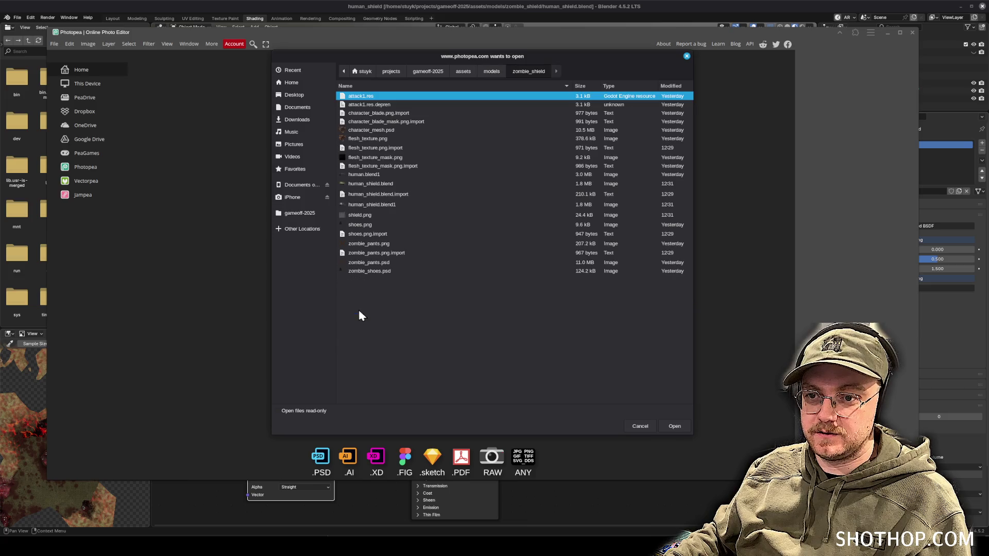
{"action": "left_click", "coordinate": [361, 216]}
{"action": "left_click", "coordinate": [677, 429]}
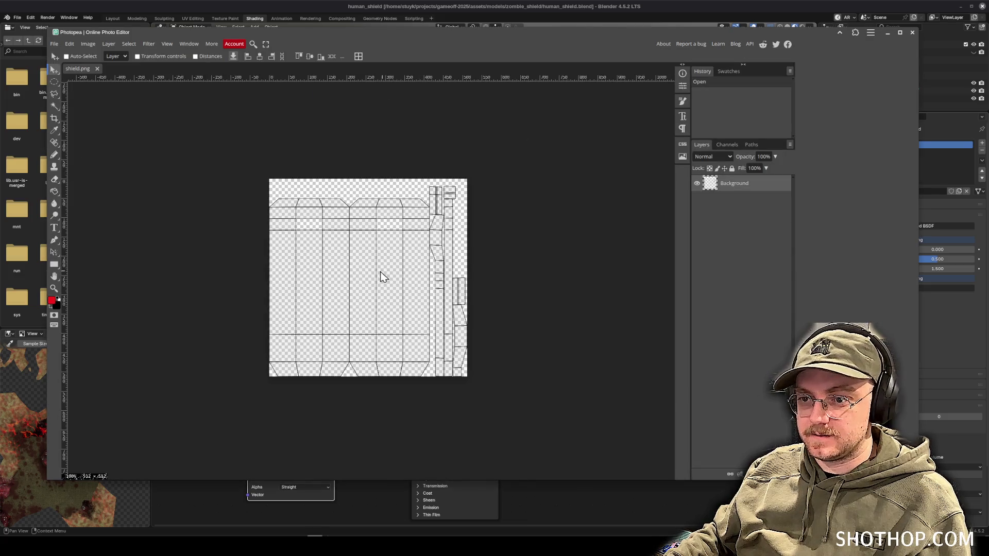
Magic Wand select the transparent area and the small gaps around the shield's UV islands.
{"action": "scroll", "coordinate": [285, 236], "scroll_direction": "up", "scroll_amount": 3}
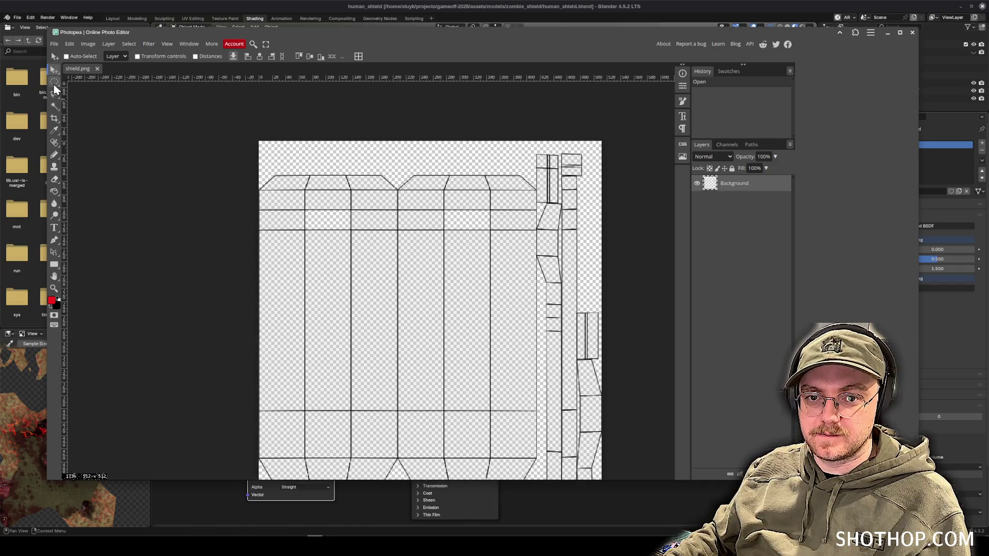
{"action": "left_click", "coordinate": [54, 106]}
{"action": "left_click", "coordinate": [304, 165]}
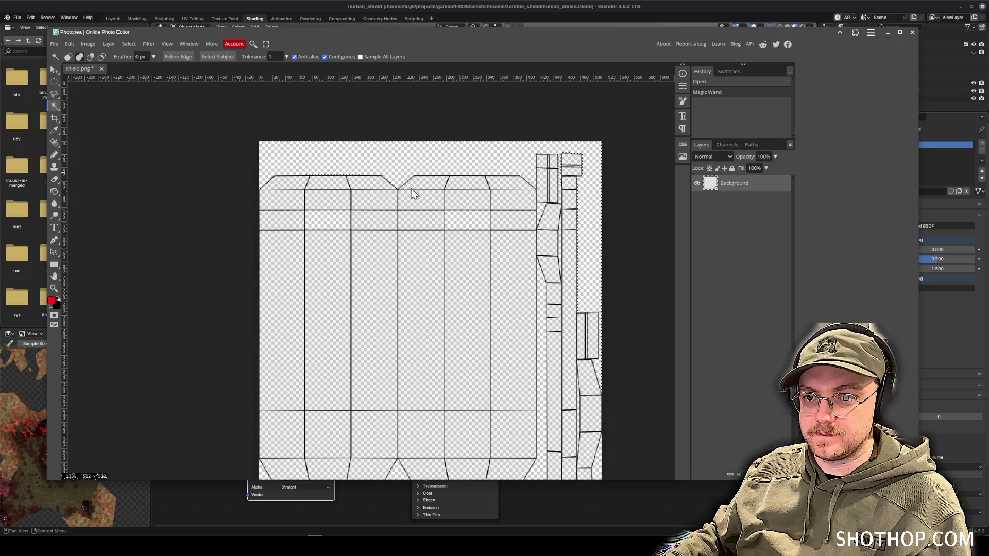
{"action": "left_click", "coordinate": [542, 219]}
{"action": "left_click", "coordinate": [545, 312]}
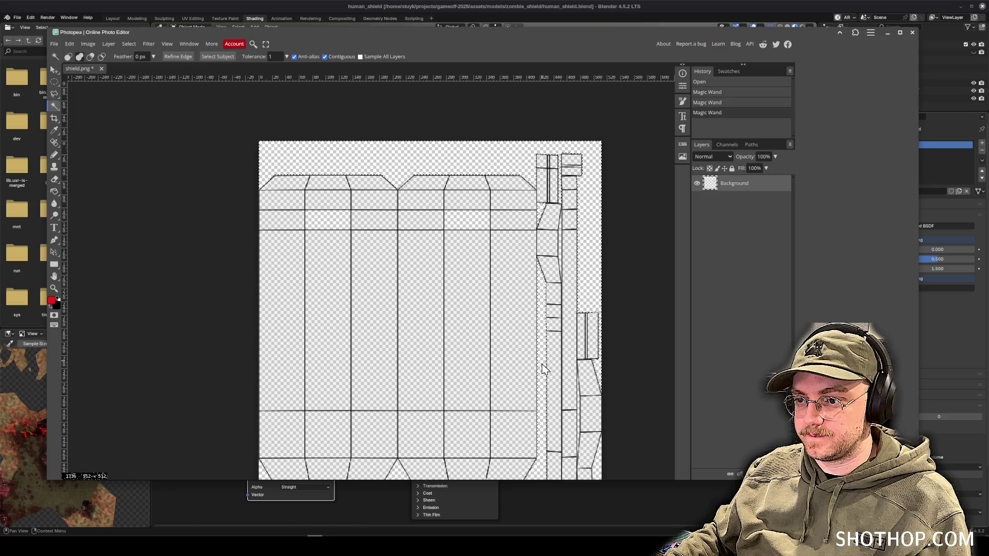
{"action": "scroll", "coordinate": [551, 376], "scroll_direction": "down", "scroll_amount": 4}
{"action": "scroll", "coordinate": [567, 367], "scroll_direction": "right", "scroll_amount": 1}
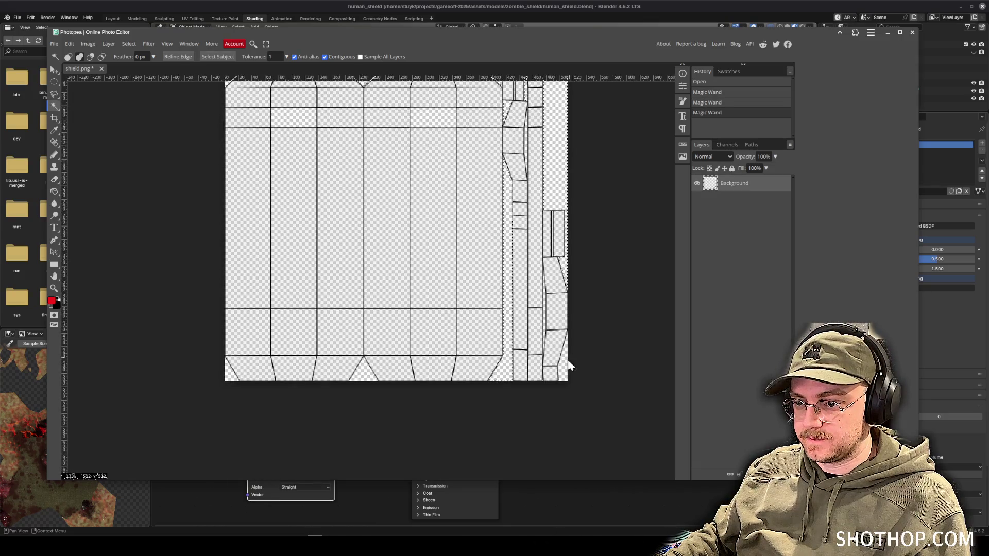
{"action": "scroll", "coordinate": [551, 342], "scroll_direction": "up", "scroll_amount": 3}
{"action": "left_click", "coordinate": [541, 300]}
{"action": "left_click", "coordinate": [348, 384]}
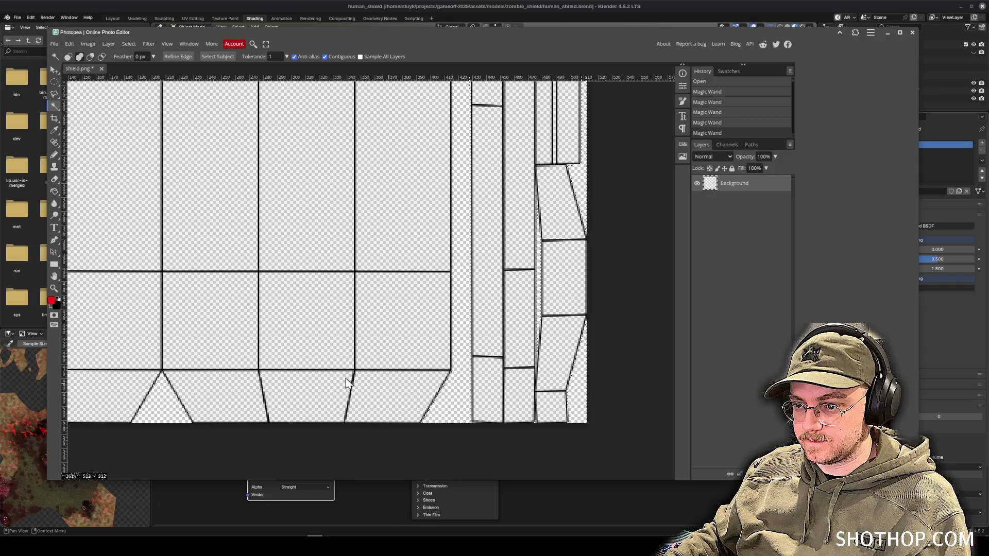
{"action": "scroll", "coordinate": [340, 365], "scroll_direction": "down", "scroll_amount": 3}
{"action": "left_click", "coordinate": [314, 387]}
{"action": "scroll", "coordinate": [431, 259], "scroll_direction": "down", "scroll_amount": 2}
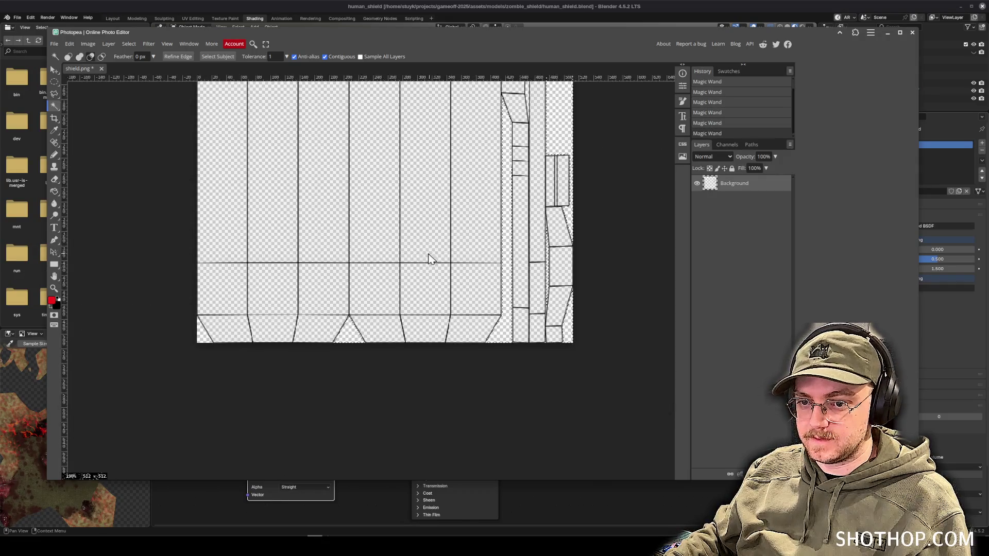
{"action": "scroll", "coordinate": [384, 140], "scroll_direction": "up", "scroll_amount": 2}
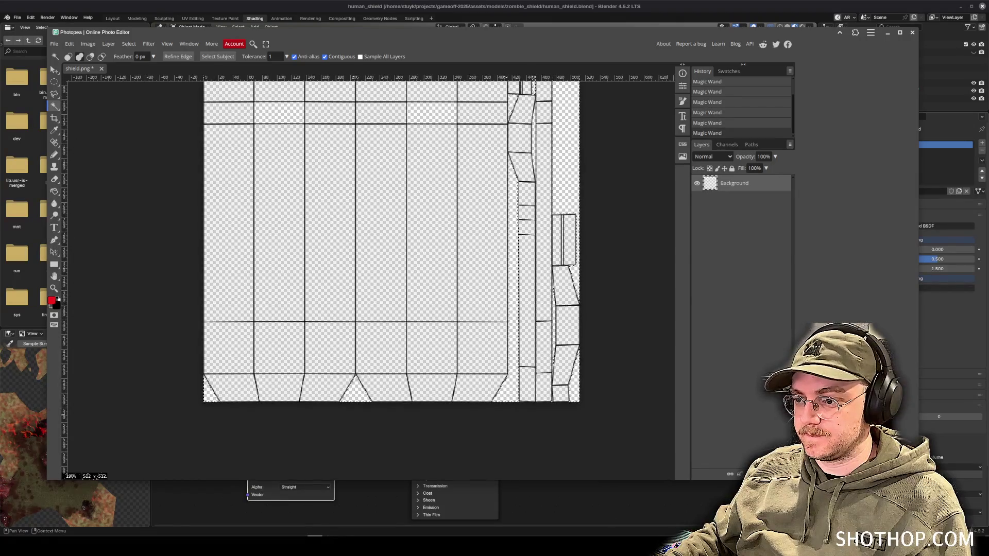
Add a new empty layer and set the Paint Bucket to fill with black.
{"action": "key", "text": "ctrl+shift+n"}
{"action": "key", "text": "g"}
{"action": "left_click", "coordinate": [59, 298]}
{"action": "left_click", "coordinate": [340, 216]}
{"action": "key", "text": "ctrl+z"}
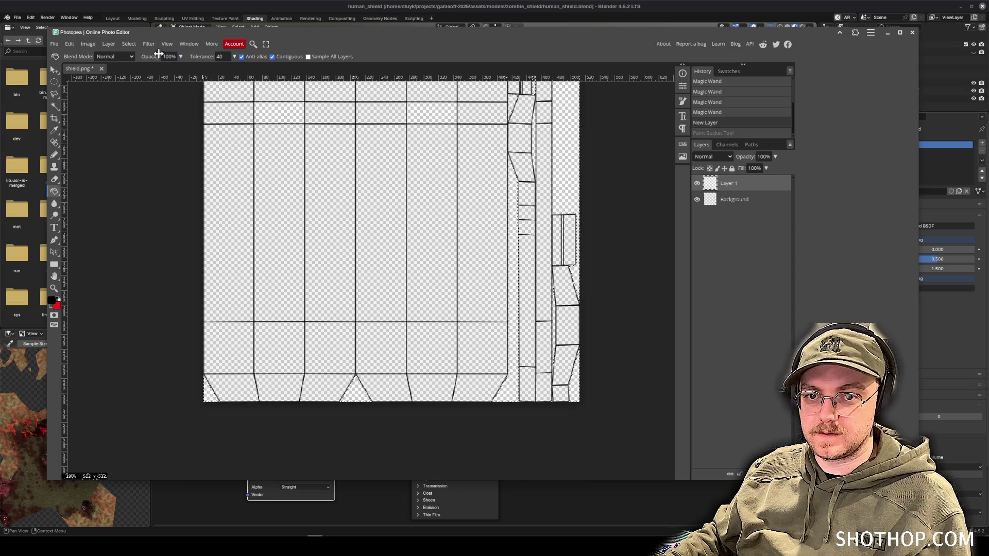
Invert the selection, fill the UV islands black on Layer 1, deselect and maximize the window.
{"action": "left_click", "coordinate": [129, 43]}
{"action": "left_click", "coordinate": [150, 82]}
{"action": "left_click", "coordinate": [418, 208]}
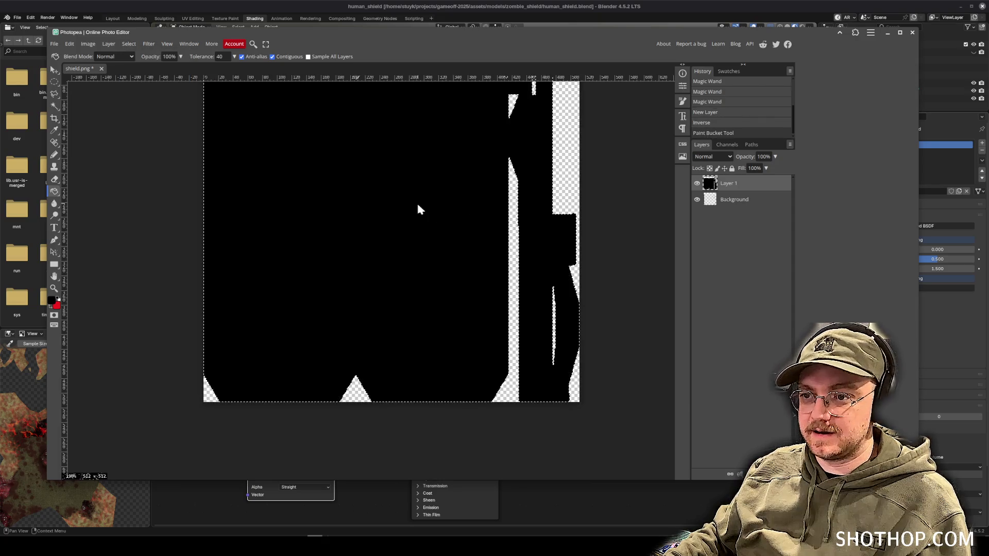
{"action": "key", "text": "ctrl+d"}
{"action": "scroll", "coordinate": [417, 208], "scroll_direction": "up", "scroll_amount": 3}
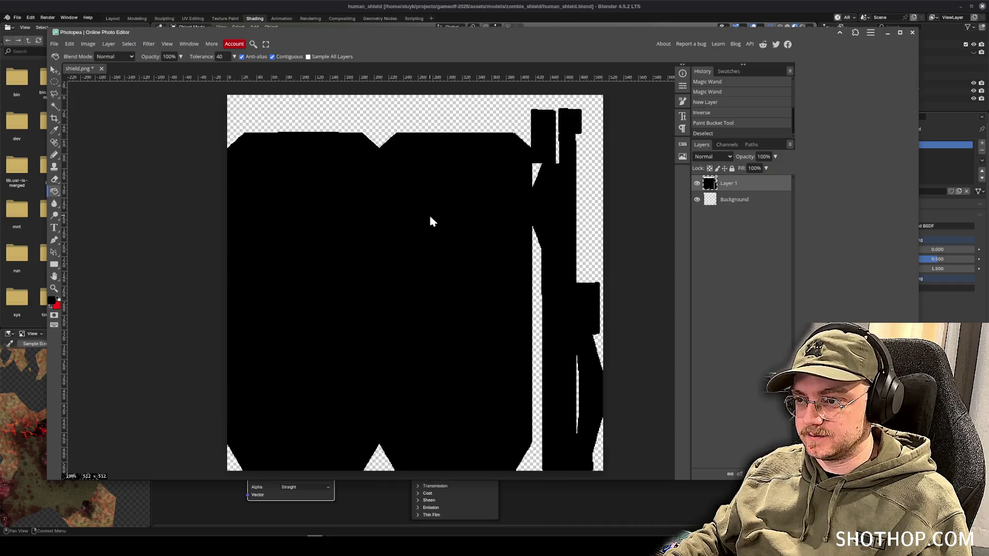
{"action": "scroll", "coordinate": [431, 222], "scroll_direction": "down", "scroll_amount": 2}
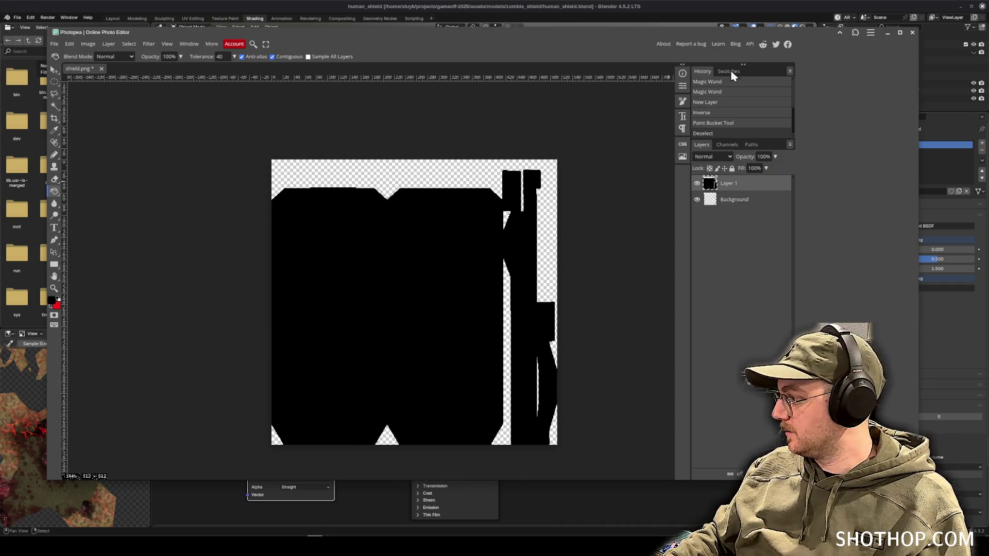
{"action": "left_click", "coordinate": [900, 33]}
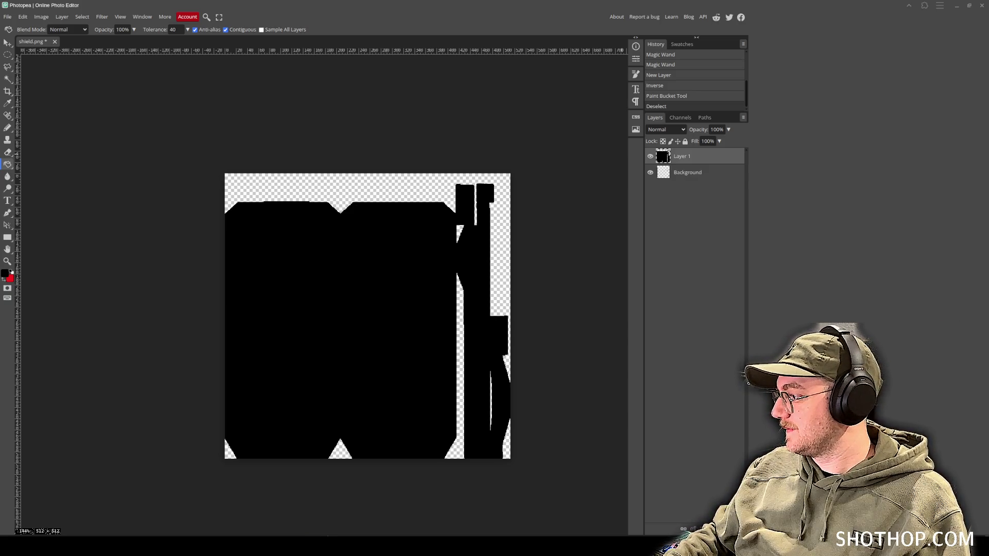
{"action": "key", "text": "alt+Tab"}
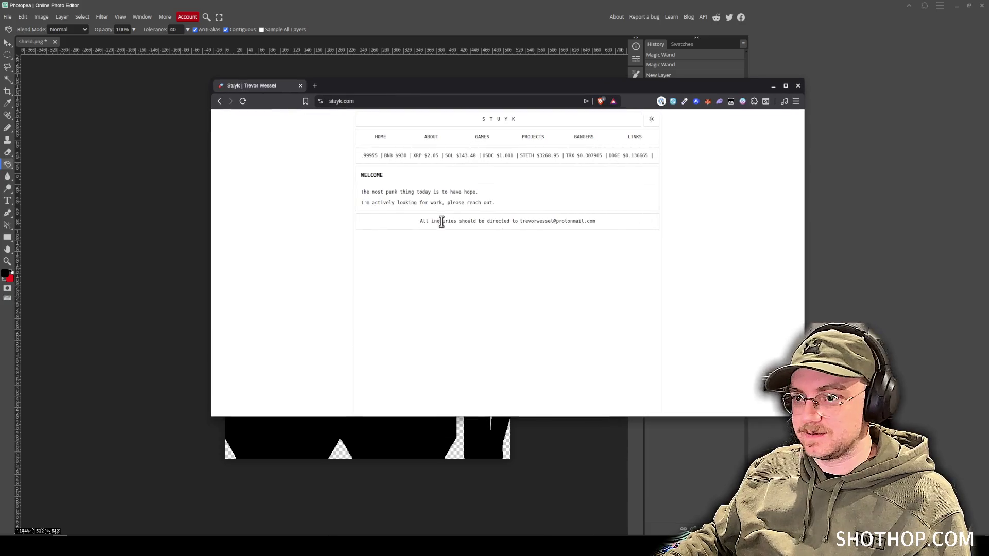
{"action": "left_click", "coordinate": [432, 137]}
{"action": "scroll", "coordinate": [765, 272], "scroll_direction": "down", "scroll_amount": 10}
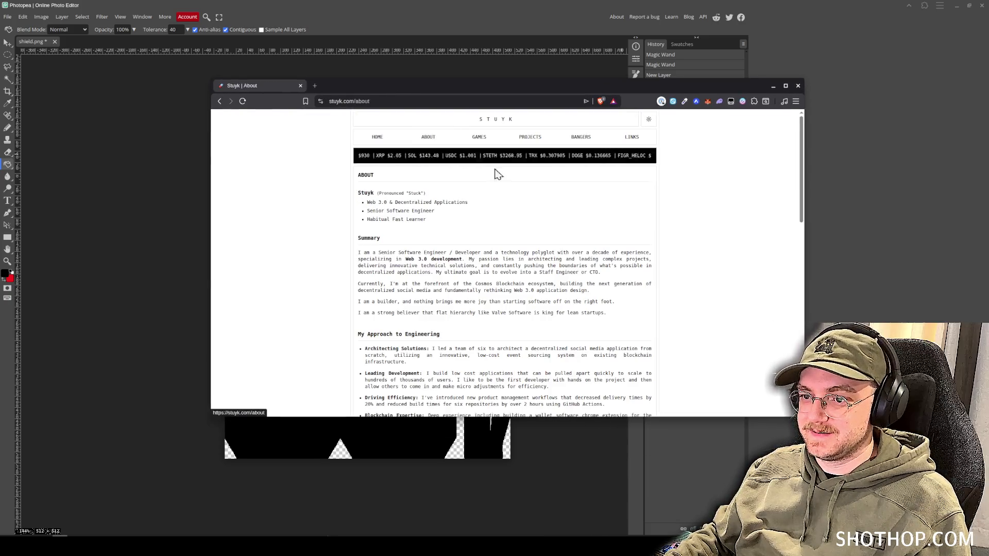
{"action": "scroll", "coordinate": [764, 272], "scroll_direction": "up", "scroll_amount": 10}
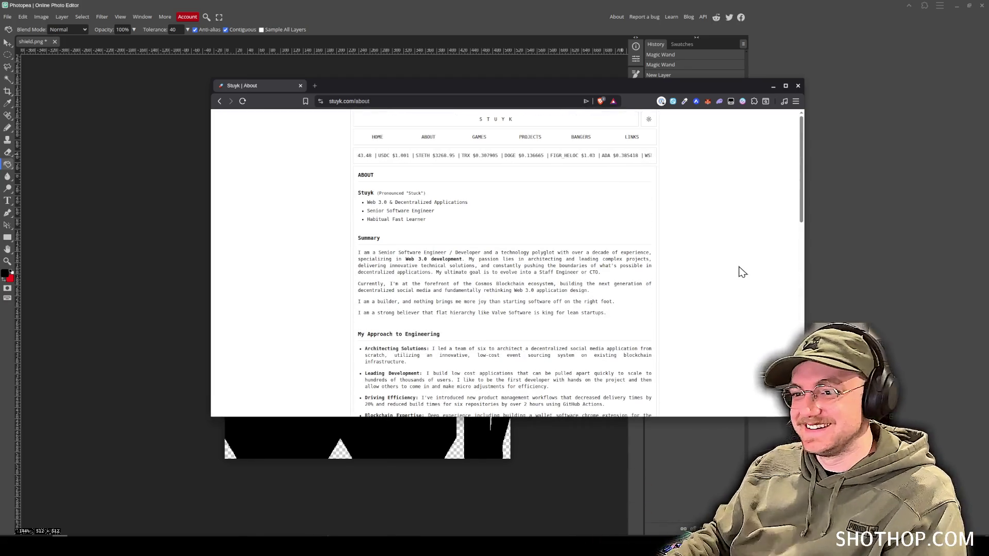
{"action": "left_click", "coordinate": [537, 135]}
{"action": "scroll", "coordinate": [702, 201], "scroll_direction": "down", "scroll_amount": 15}
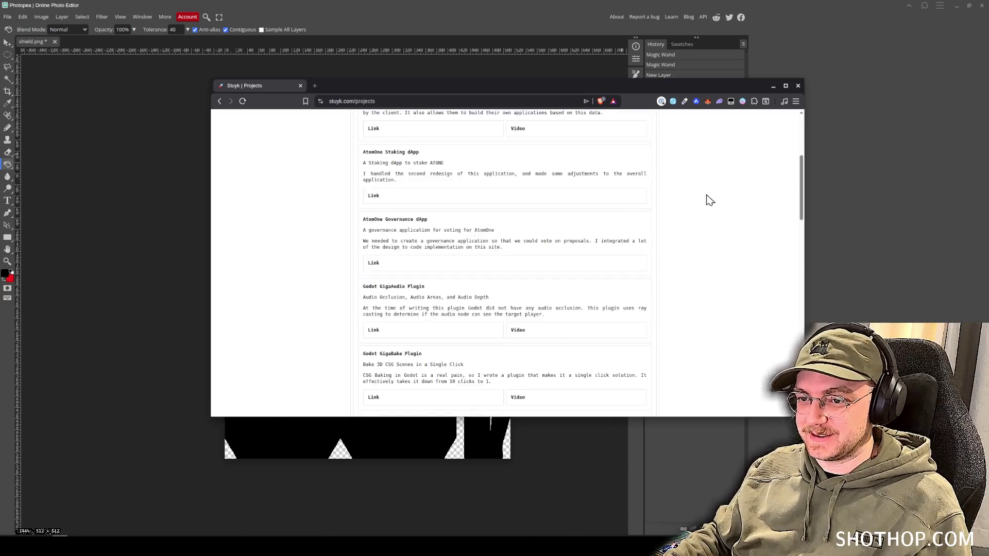
{"action": "scroll", "coordinate": [747, 366], "scroll_direction": "up", "scroll_amount": 15}
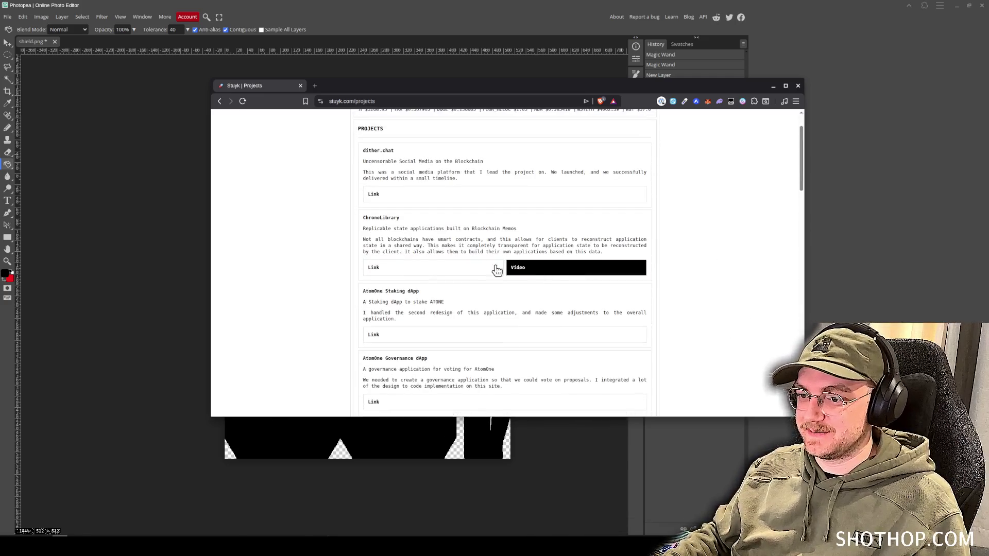
{"action": "left_click", "coordinate": [798, 85]}
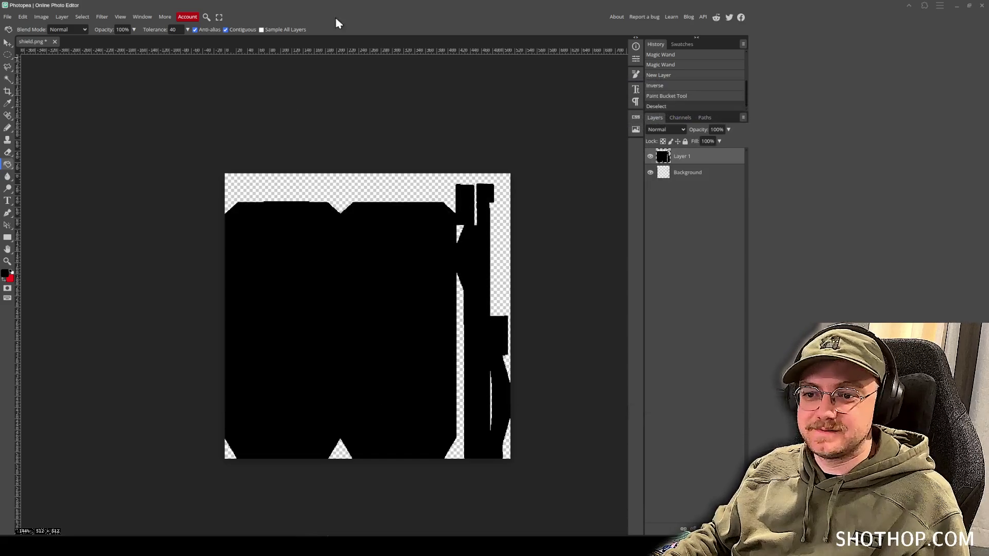
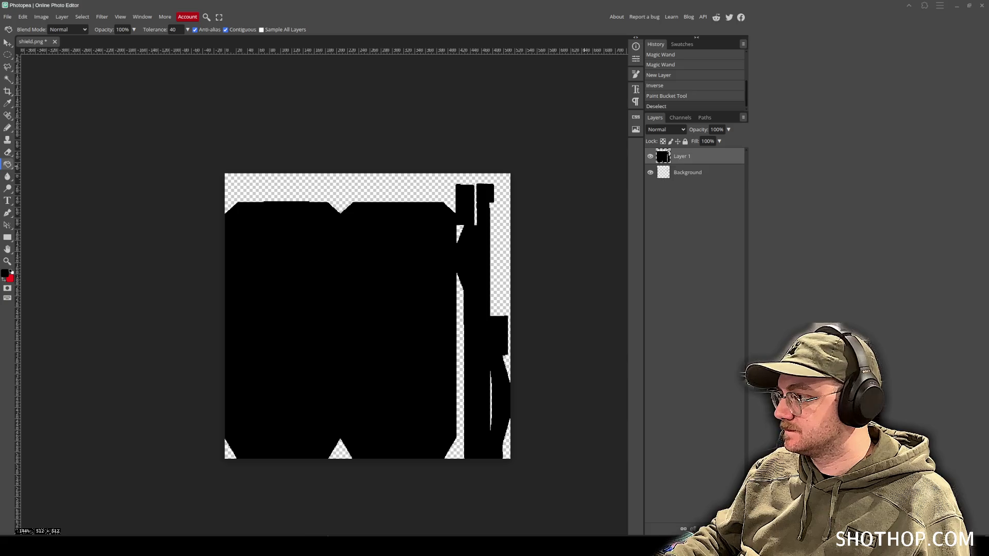
Place the red riveted MTBO1_2 texture top-left and copy it across the canvas top.
{"action": "mouse_move", "coordinate": [752, 212]}
{"action": "left_mouse_down"}
{"action": "mouse_move", "coordinate": [574, 227]}
{"action": "mouse_move", "coordinate": [366, 309]}
{"action": "mouse_move", "coordinate": [255, 227]}
{"action": "left_mouse_up"}
{"action": "key", "text": "Return"}
{"action": "key", "text": "g"}
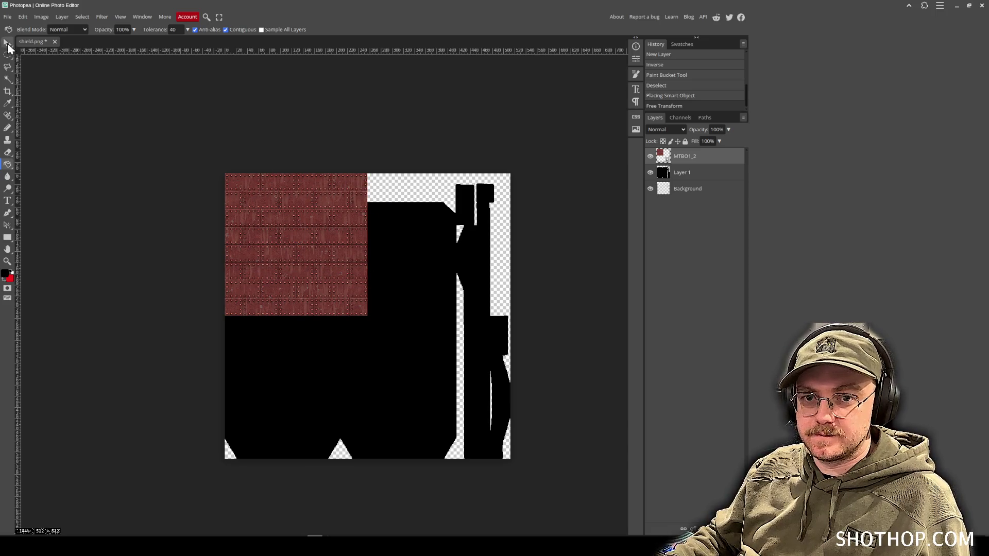
{"action": "left_click", "coordinate": [7, 44]}
{"action": "left_click_drag", "start_coordinate": [323, 246], "coordinate": [444, 243], "text": "alt"}
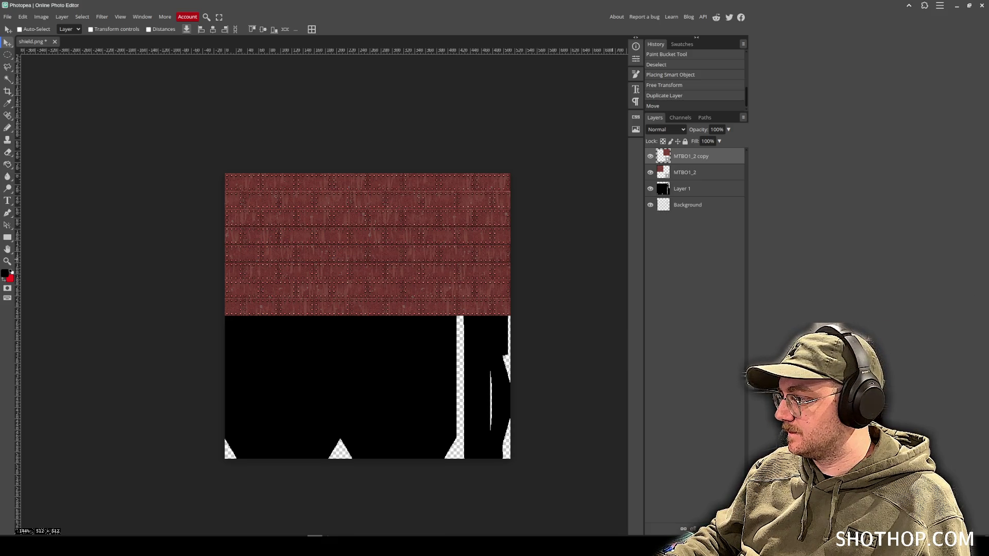
Merge the copies, fill the 512×512 canvas, merge again and clip to the shield shape.
{"action": "right_click", "coordinate": [672, 170]}
{"action": "left_click", "coordinate": [711, 351]}
{"action": "mouse_move", "coordinate": [422, 252]}
{"action": "left_mouse_down"}
{"action": "mouse_move", "coordinate": [397, 406]}
{"action": "mouse_move", "coordinate": [395, 380]}
{"action": "left_mouse_up"}
{"action": "right_click", "coordinate": [687, 172]}
{"action": "left_click", "coordinate": [704, 356]}
{"action": "right_click", "coordinate": [678, 156]}
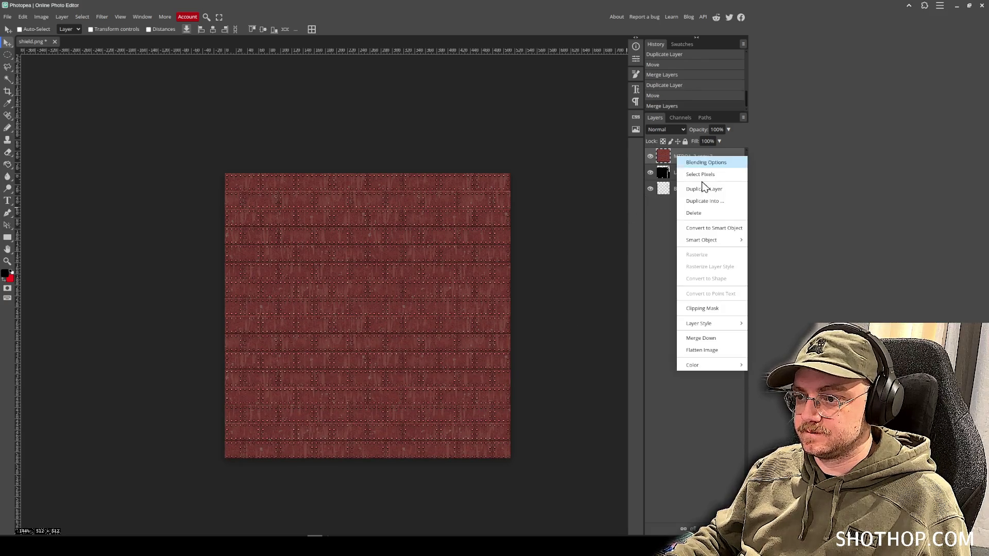
{"action": "left_click", "coordinate": [703, 310]}
Export the texture as PNG, replacing shield.png in gameoff-2025/assets/models/zombie_shield.
{"action": "mouse_move", "coordinate": [62, 133]}
{"action": "left_click", "coordinate": [98, 133]}
{"action": "left_click", "coordinate": [297, 181]}
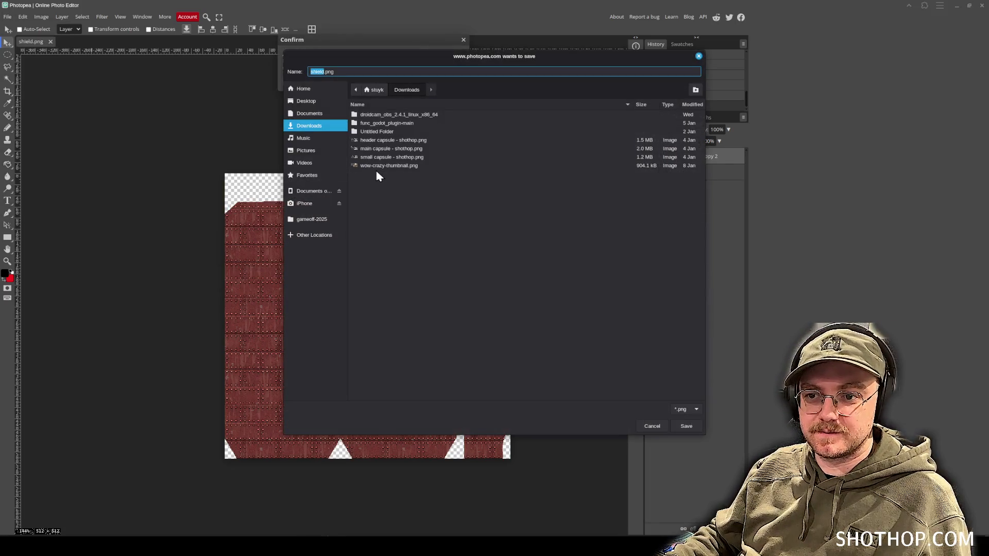
{"action": "left_click", "coordinate": [312, 220]}
{"action": "double_click", "coordinate": [389, 122]}
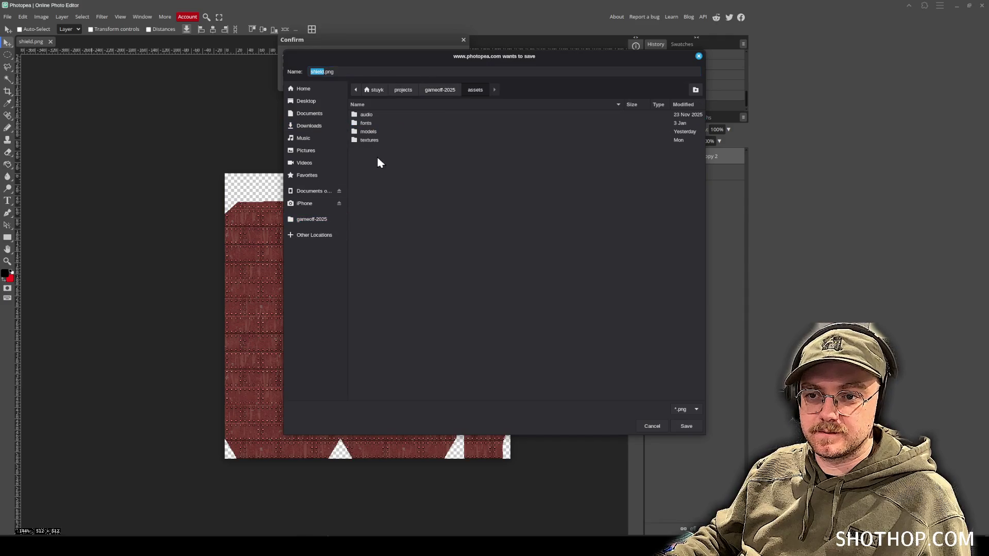
{"action": "double_click", "coordinate": [381, 140]}
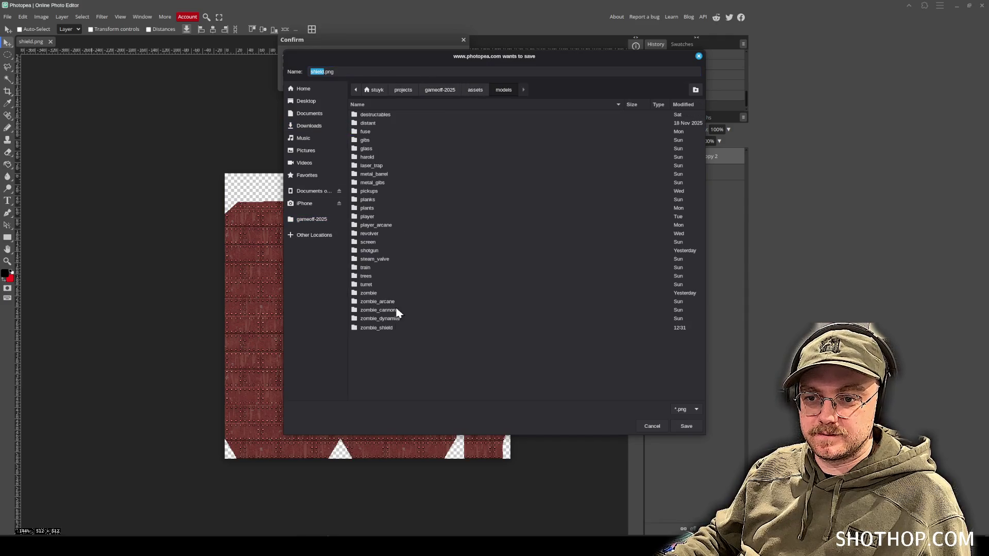
{"action": "double_click", "coordinate": [389, 329]}
{"action": "double_click", "coordinate": [385, 135]}
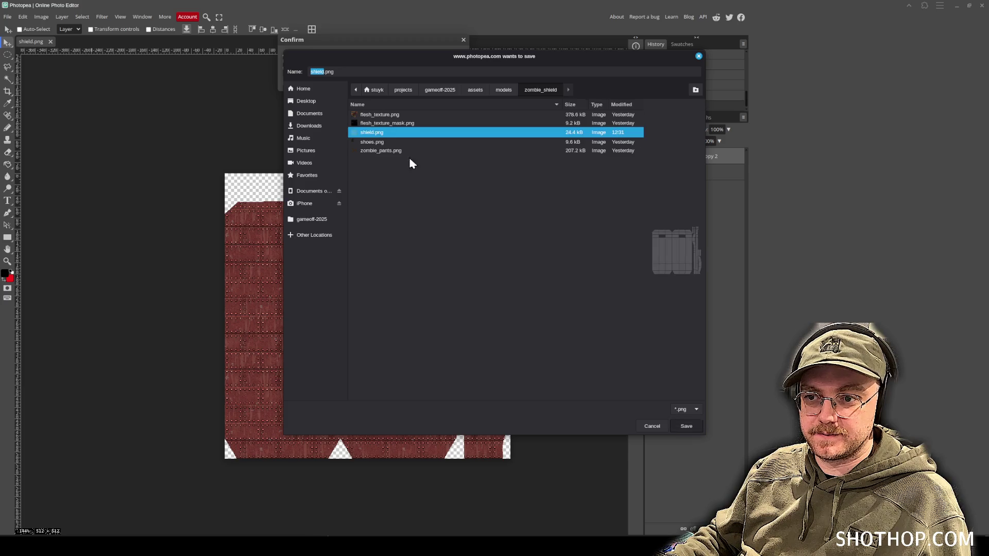
{"action": "left_click", "coordinate": [560, 281]}
{"action": "key", "text": "alt+Tab"}
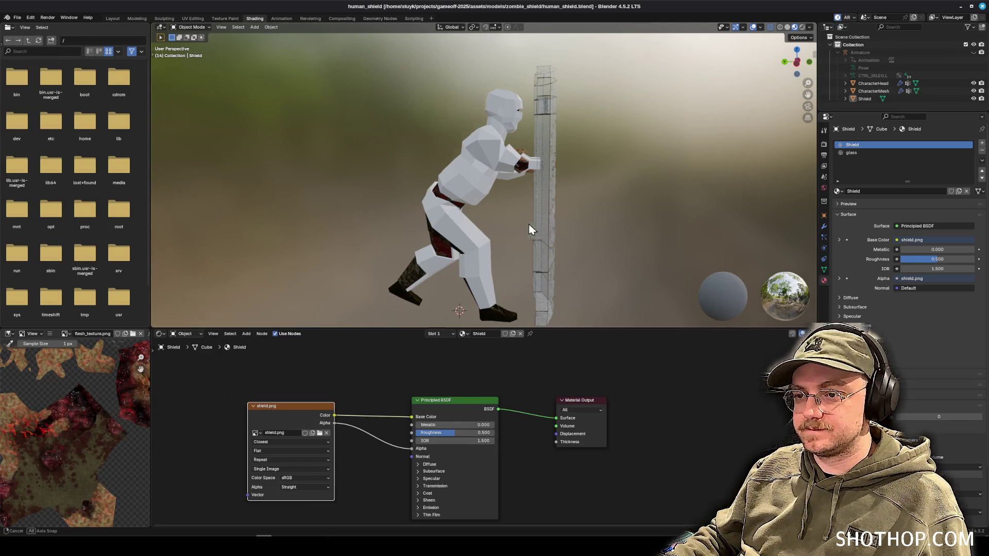
{"action": "left_click_drag", "start_coordinate": [530, 228], "coordinate": [490, 236]}
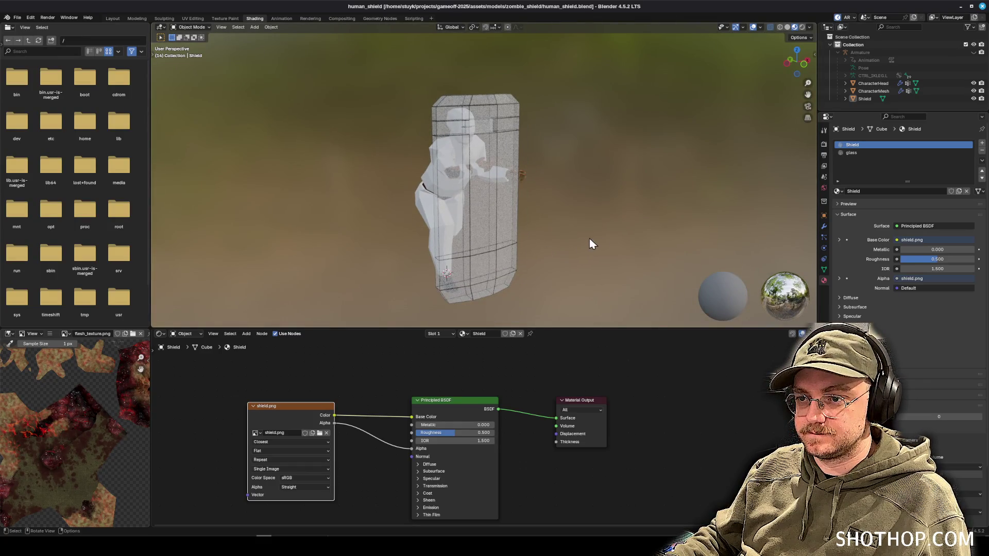
{"action": "mouse_move", "coordinate": [633, 219]}
{"action": "left_mouse_down"}
{"action": "mouse_move", "coordinate": [455, 207]}
{"action": "mouse_move", "coordinate": [526, 215]}
{"action": "left_mouse_up"}
{"action": "left_click_drag", "start_coordinate": [388, 247], "coordinate": [552, 243]}
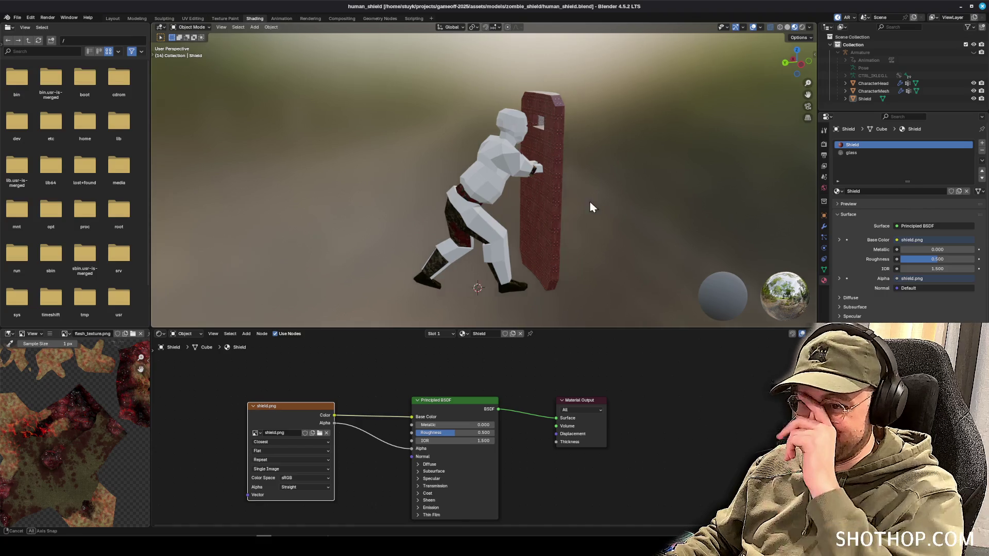
{"action": "left_click_drag", "start_coordinate": [610, 211], "coordinate": [533, 194]}
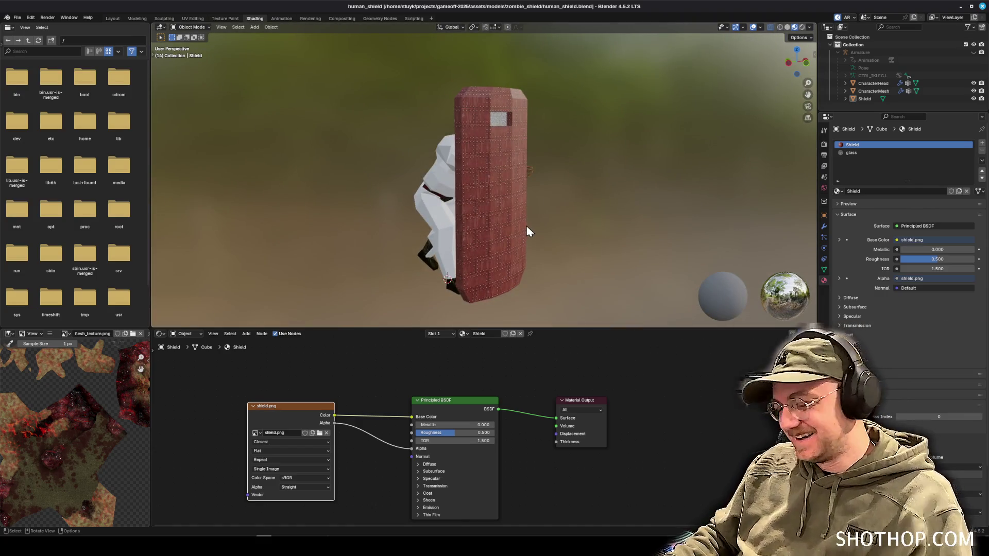
{"action": "left_click_drag", "start_coordinate": [624, 217], "coordinate": [547, 207]}
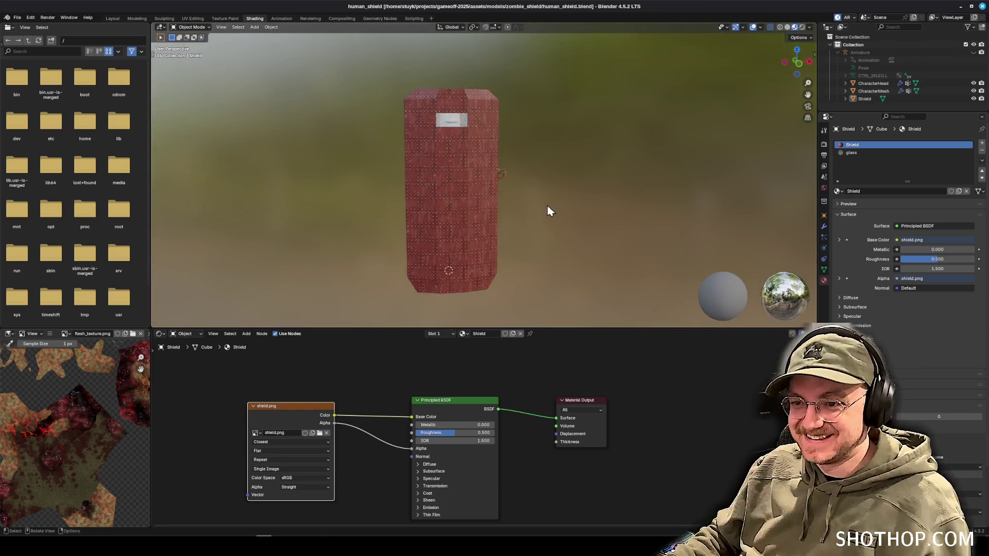
{"action": "scroll", "coordinate": [547, 211], "scroll_direction": "up", "scroll_amount": 4}
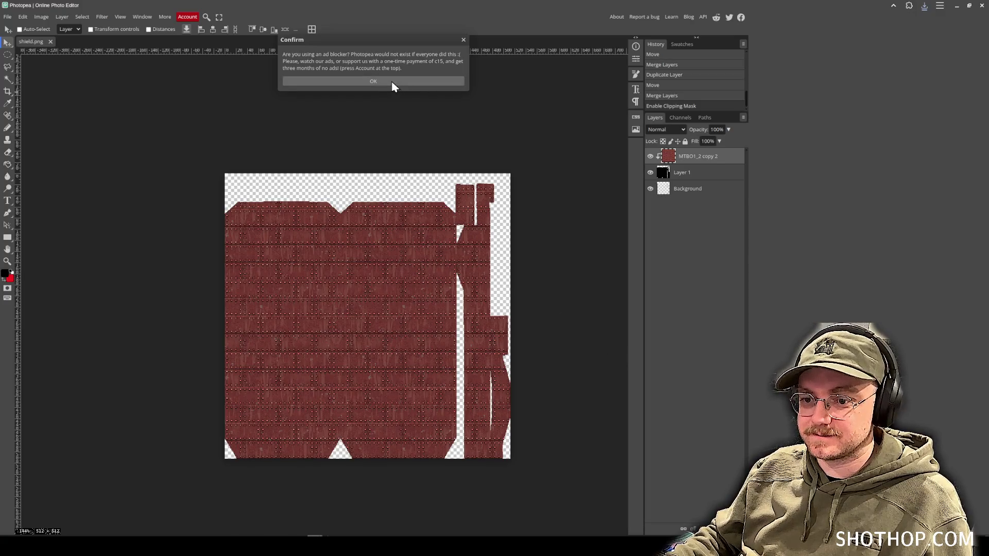
Dismiss the ad-blocker notice and place the dark grated MTBE7_2 panel on the canvas.
{"action": "left_click", "coordinate": [437, 81]}
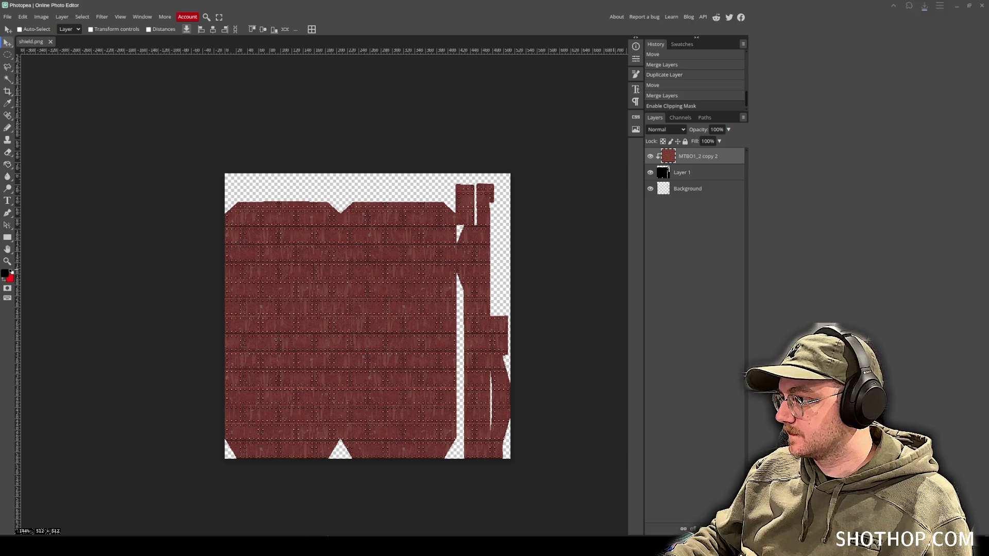
{"action": "mouse_move", "coordinate": [988, 273]}
{"action": "left_mouse_down"}
{"action": "mouse_move", "coordinate": [635, 278]}
{"action": "mouse_move", "coordinate": [434, 314]}
{"action": "left_mouse_up"}
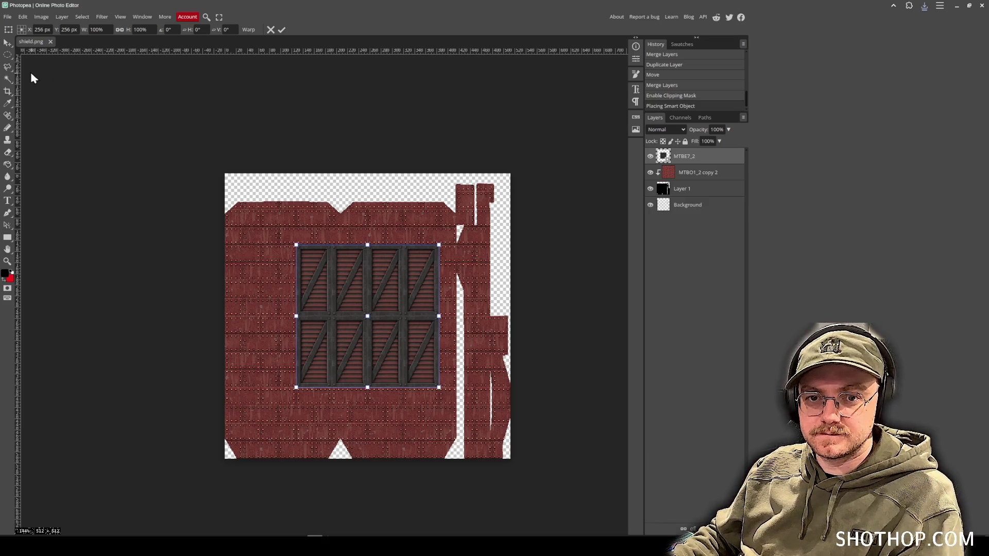
{"action": "key", "text": "Return"}
{"action": "left_click_drag", "start_coordinate": [400, 295], "coordinate": [354, 371]}
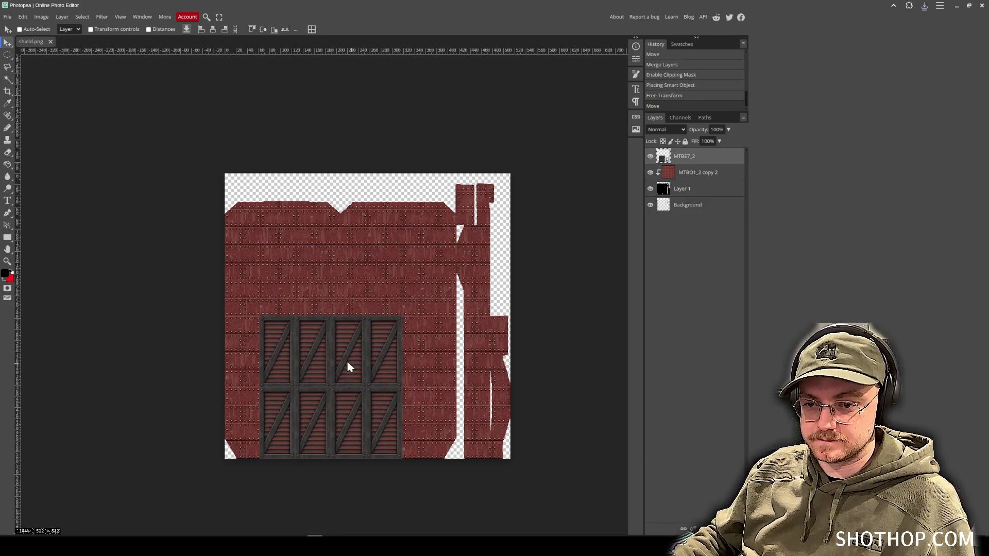
{"action": "left_click", "coordinate": [8, 54]}
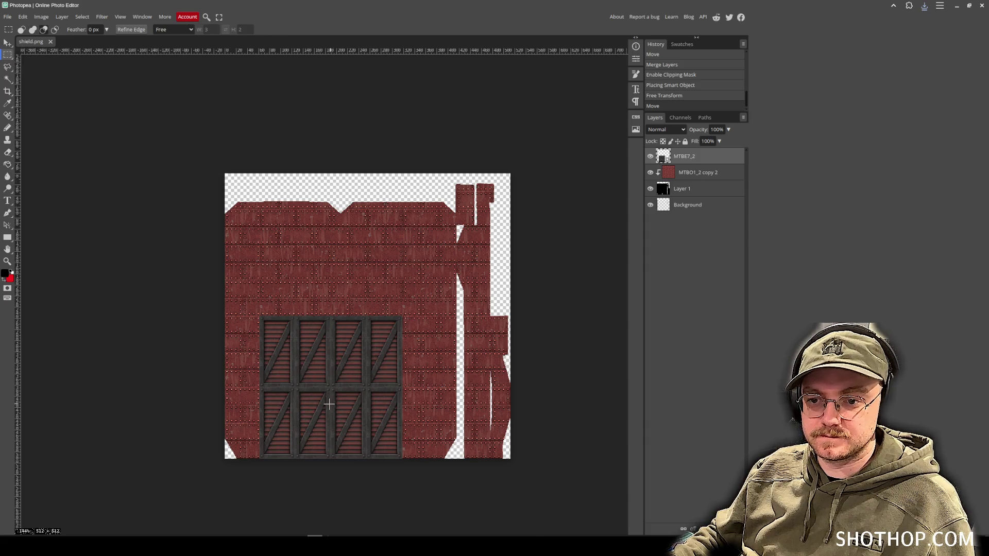
{"action": "scroll", "coordinate": [336, 405], "scroll_direction": "up", "scroll_amount": 2}
{"action": "scroll", "coordinate": [335, 405], "scroll_direction": "down", "scroll_amount": 2}
{"action": "scroll", "coordinate": [350, 371], "scroll_direction": "left", "scroll_amount": 1}
{"action": "left_click", "coordinate": [8, 42]}
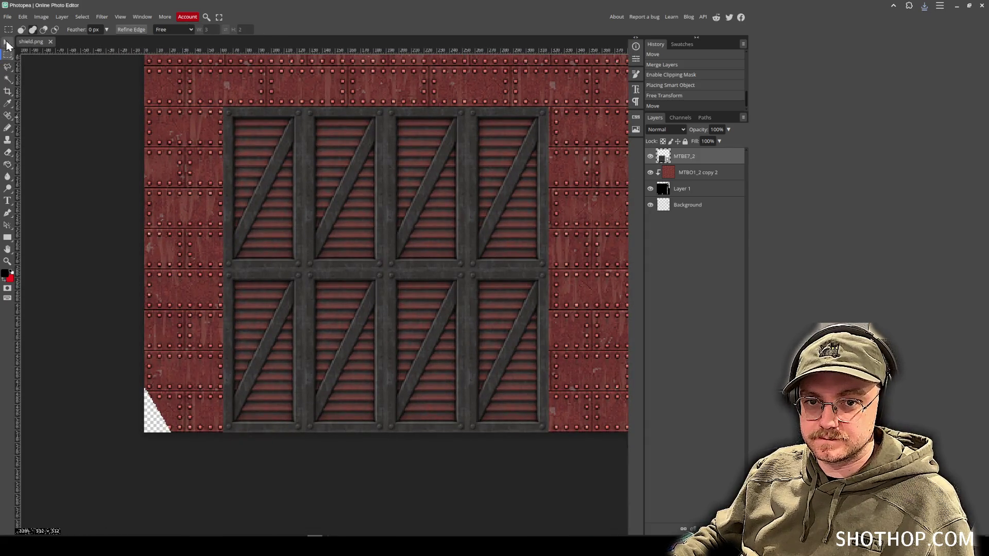
{"action": "left_click_drag", "start_coordinate": [459, 275], "coordinate": [438, 273]}
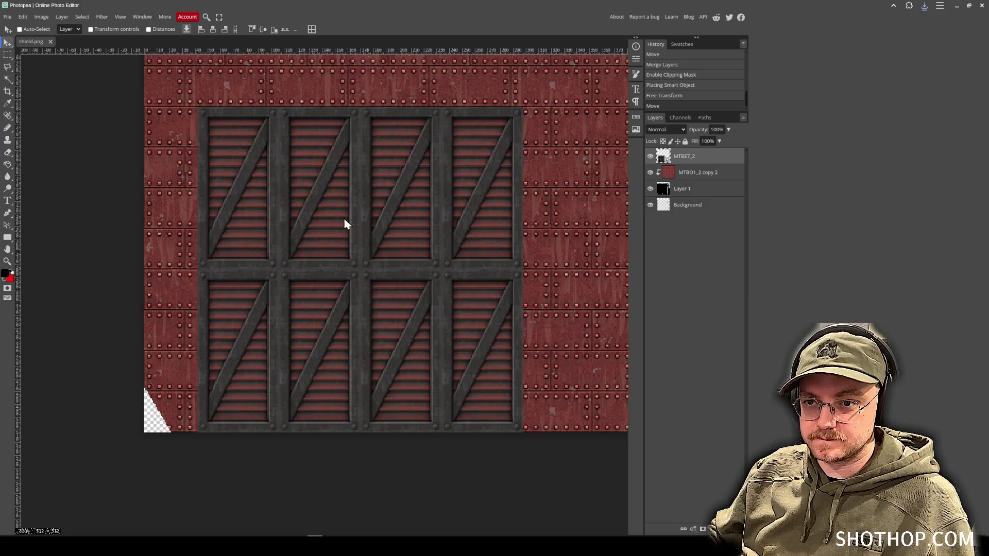
Delete the right half of the grated panel and reposition the narrowed strip.
{"action": "left_click", "coordinate": [7, 55]}
{"action": "mouse_move", "coordinate": [541, 75]}
{"action": "left_mouse_down"}
{"action": "mouse_move", "coordinate": [468, 397]}
{"action": "mouse_move", "coordinate": [361, 489]}
{"action": "left_mouse_up"}
{"action": "key", "text": "Delete"}
{"action": "left_click", "coordinate": [338, 67]}
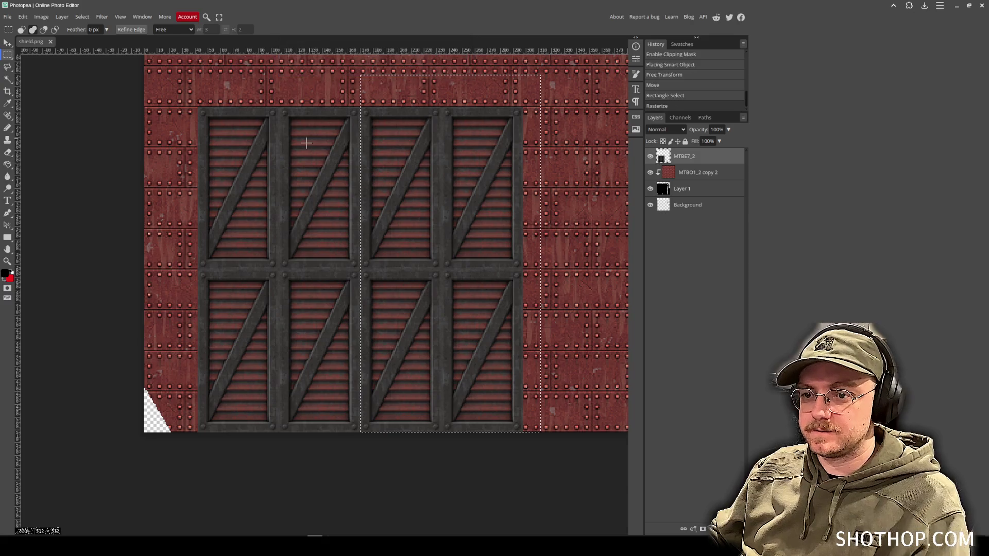
{"action": "key", "text": "ctrl+d"}
{"action": "key", "text": "v"}
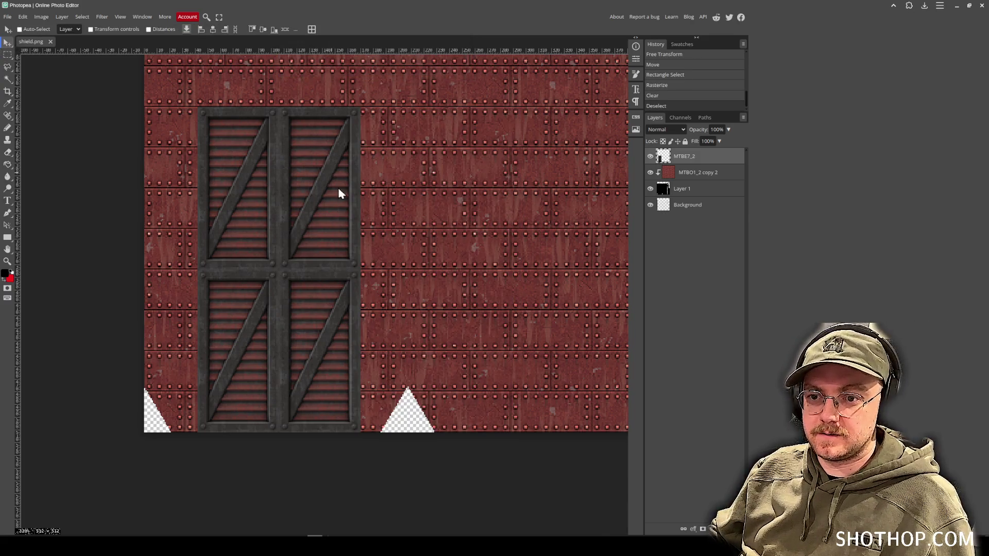
{"action": "scroll", "coordinate": [448, 317], "scroll_direction": "up", "scroll_amount": 3}
{"action": "scroll", "coordinate": [453, 309], "scroll_direction": "down", "scroll_amount": 6}
{"action": "scroll", "coordinate": [459, 298], "scroll_direction": "up", "scroll_amount": 2}
{"action": "mouse_move", "coordinate": [399, 324]}
{"action": "left_mouse_down"}
{"action": "mouse_move", "coordinate": [404, 271]}
{"action": "mouse_move", "coordinate": [393, 341]}
{"action": "left_mouse_up"}
{"action": "key", "text": "Right"}
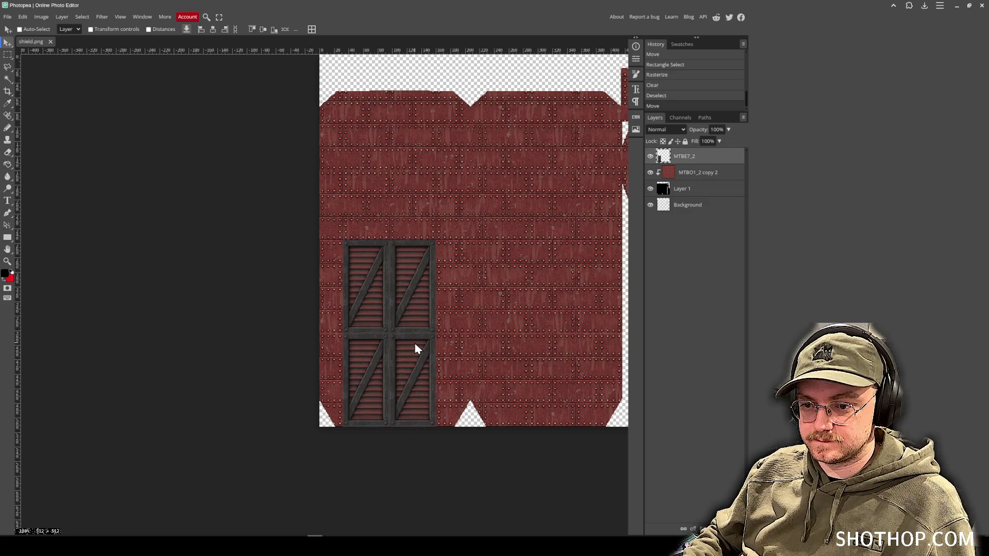
Merge the stacked panels into one strip, scale it to the shield height, and copy it right.
{"action": "left_click_drag", "start_coordinate": [366, 346], "coordinate": [382, 176]}
{"action": "right_click", "coordinate": [677, 176]}
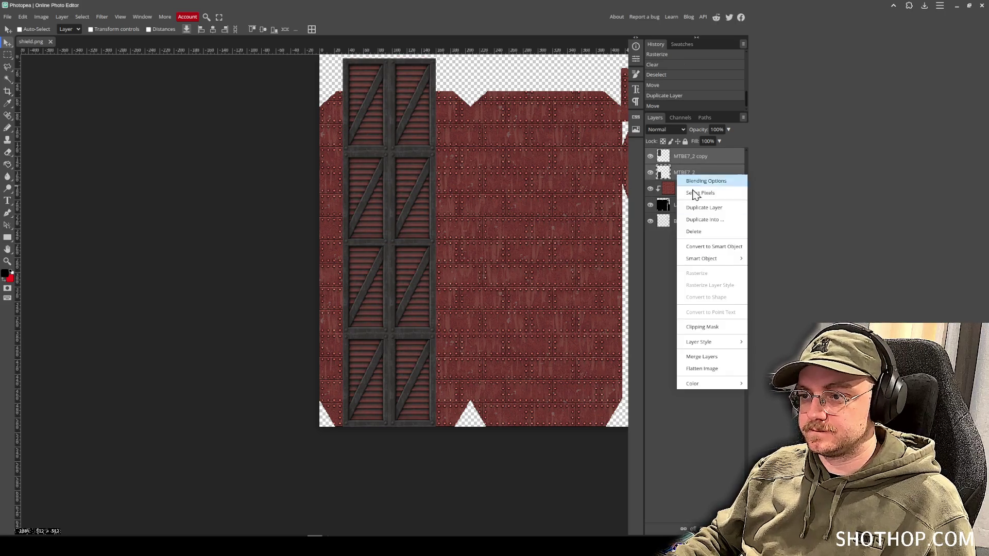
{"action": "left_click", "coordinate": [702, 357]}
{"action": "left_click", "coordinate": [22, 16]}
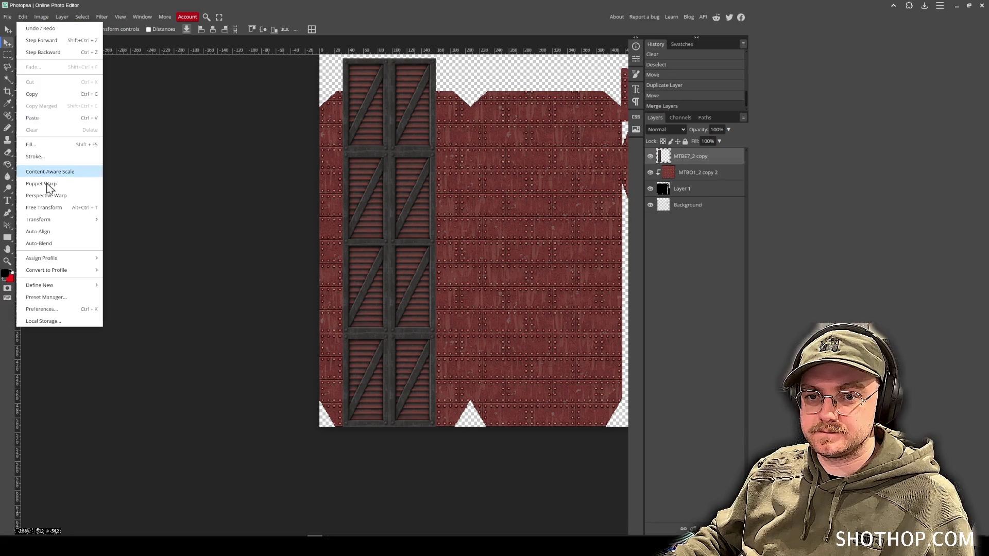
{"action": "mouse_move", "coordinate": [61, 222]}
{"action": "left_click", "coordinate": [135, 231]}
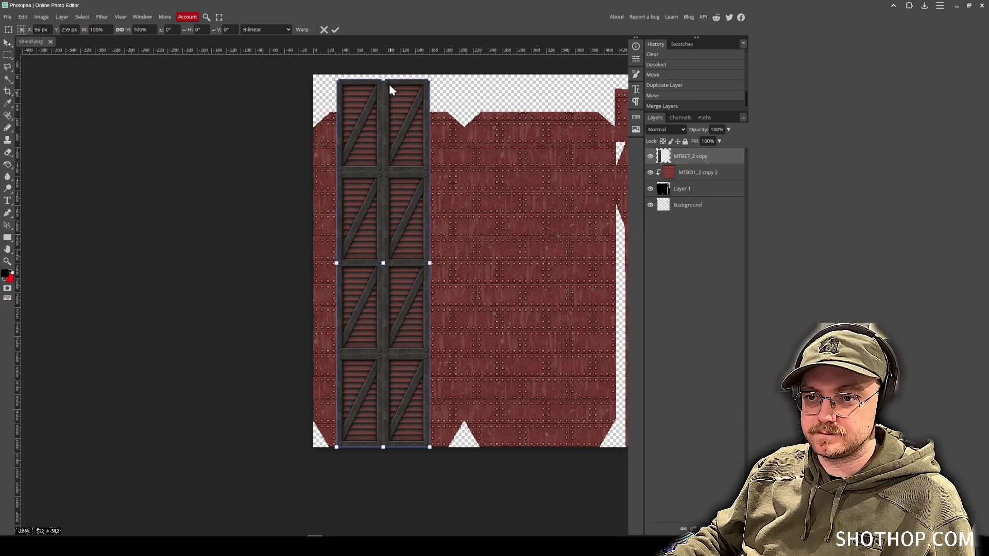
{"action": "left_click_drag", "start_coordinate": [384, 78], "coordinate": [382, 111]}
{"action": "key", "text": "Return"}
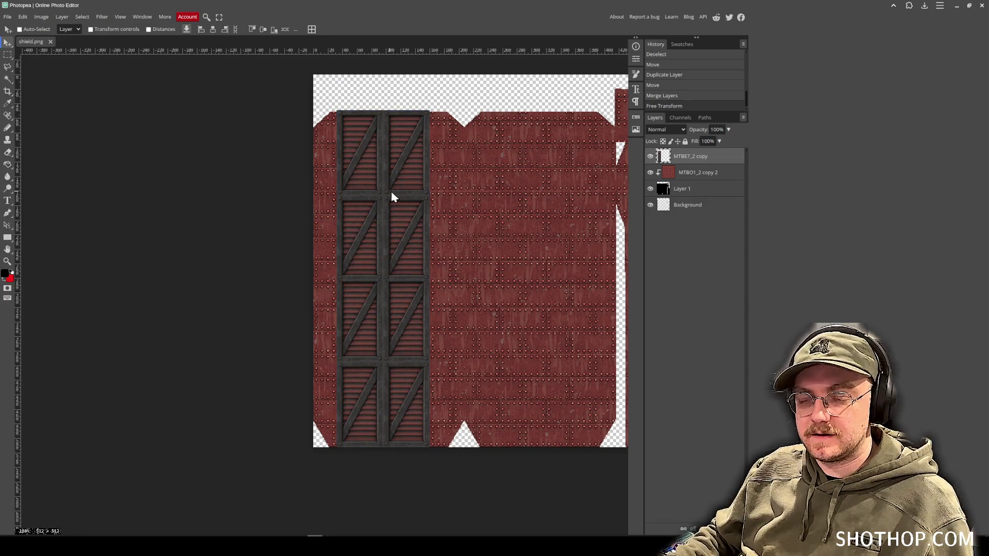
{"action": "left_click_drag", "start_coordinate": [385, 259], "coordinate": [534, 269]}
{"action": "left_click", "coordinate": [7, 16]}
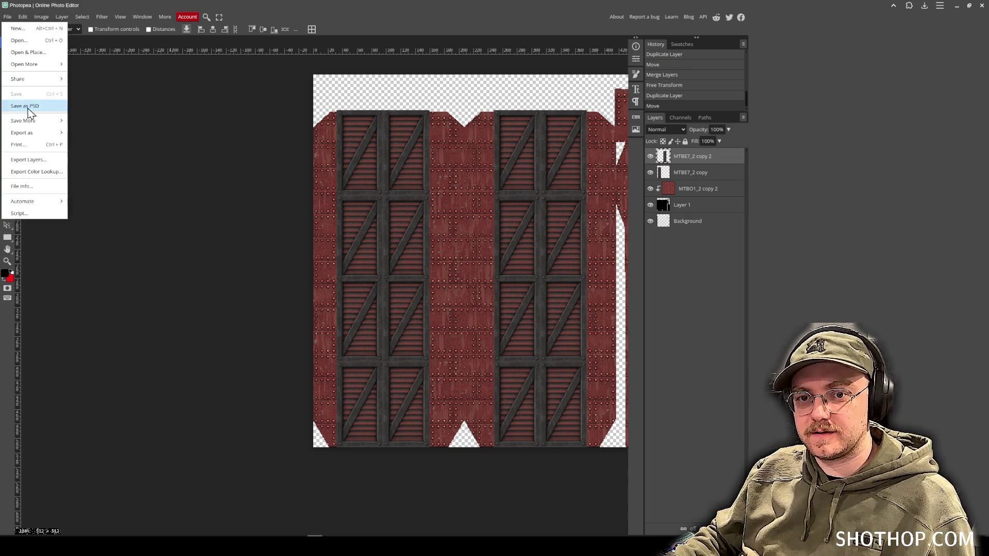
Export the updated texture over shield.png and check it in Blender.
{"action": "mouse_move", "coordinate": [47, 132]}
{"action": "left_click", "coordinate": [106, 135]}
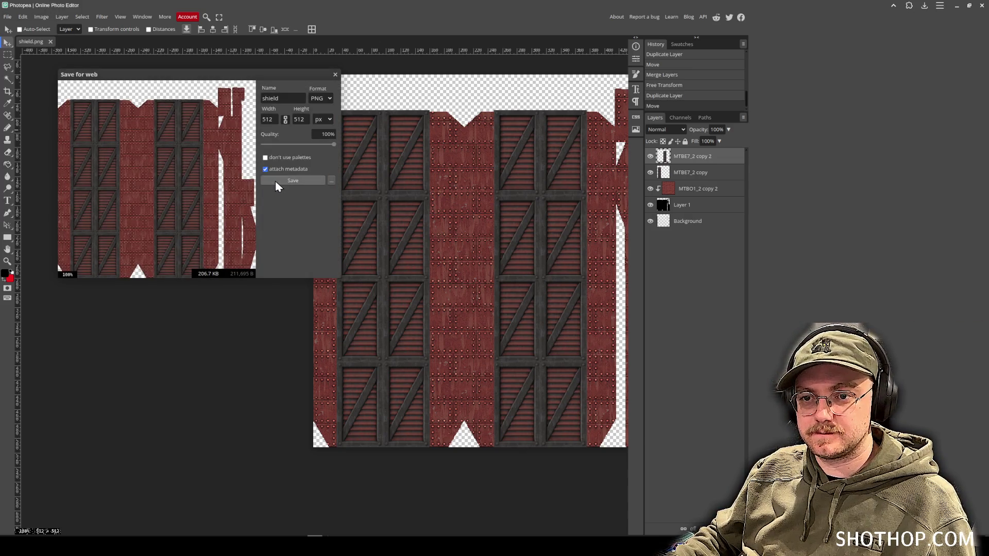
{"action": "left_click", "coordinate": [314, 180]}
{"action": "left_click", "coordinate": [388, 133]}
{"action": "key", "text": "Return"}
{"action": "left_click", "coordinate": [546, 283]}
{"action": "key", "text": "alt+Tab"}
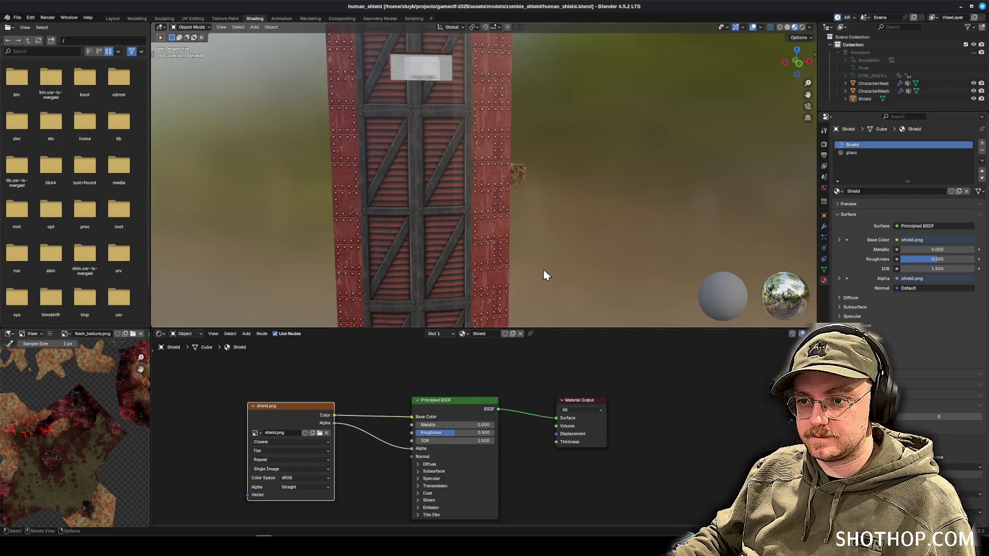
{"action": "scroll", "coordinate": [561, 246], "scroll_direction": "down", "scroll_amount": 5}
Undo the door-frame strip edits and place the dark studded metal image top-left.
{"action": "key", "text": "alt+Tab"}
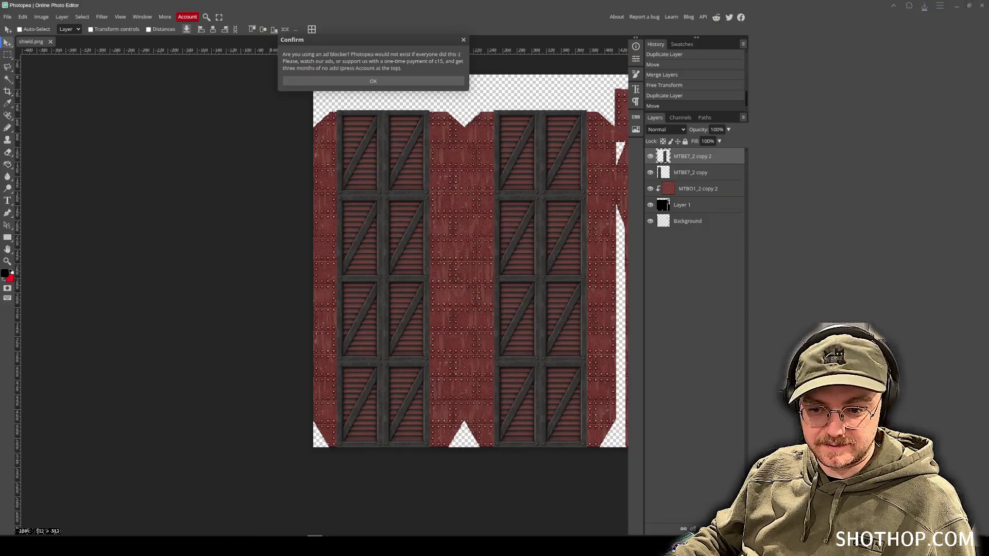
{"action": "key", "text": "ctrl+z"}
{"action": "key", "text": "ctrl+z"}
{"action": "key", "text": "ctrl+z"}
{"action": "key", "text": "ctrl+z"}
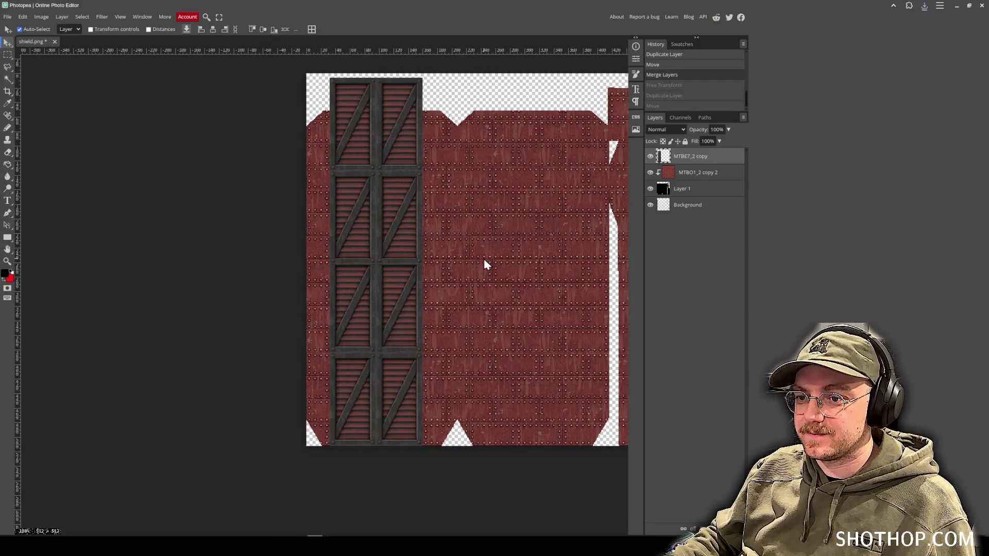
{"action": "key", "text": "ctrl+z"}
{"action": "key", "text": "ctrl+z"}
{"action": "key", "text": "ctrl+z"}
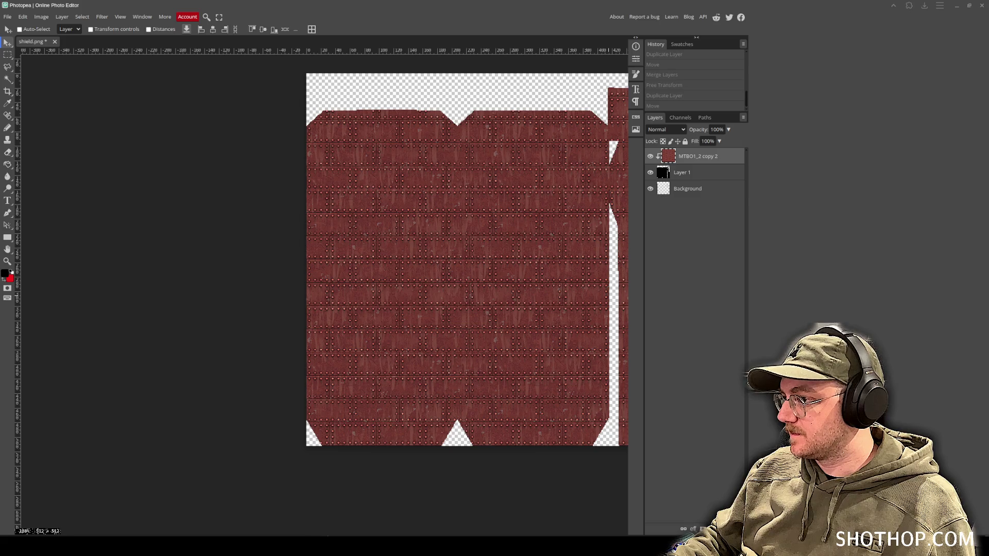
{"action": "mouse_move", "coordinate": [907, 252]}
{"action": "left_mouse_down"}
{"action": "mouse_move", "coordinate": [508, 349]}
{"action": "mouse_move", "coordinate": [399, 223]}
{"action": "mouse_move", "coordinate": [397, 205]}
{"action": "left_mouse_up"}
Fix the grey metal in the top-left corner and move the visible Background UV layout to the top.
{"action": "left_click_drag", "start_coordinate": [437, 293], "coordinate": [336, 315]}
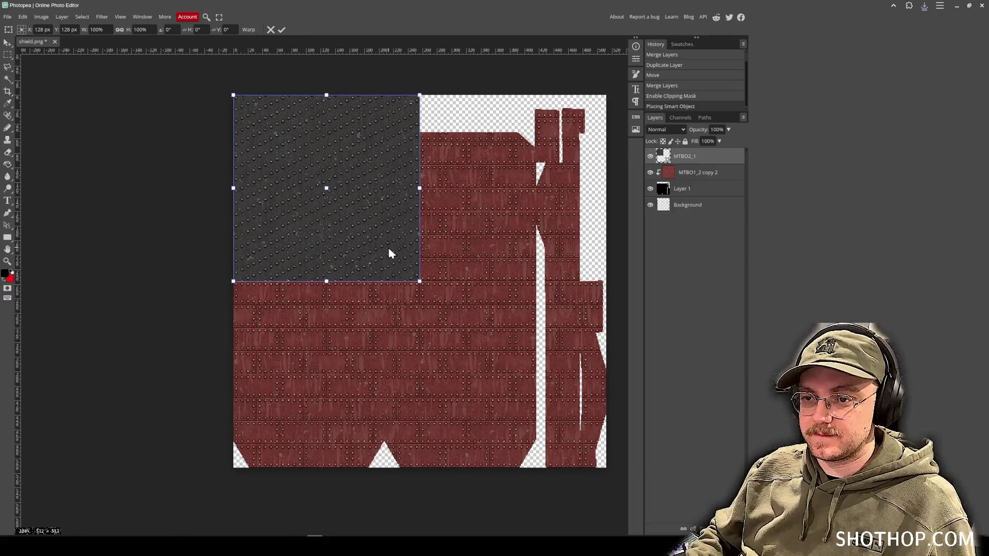
{"action": "key", "text": "Return"}
{"action": "left_click", "coordinate": [686, 206]}
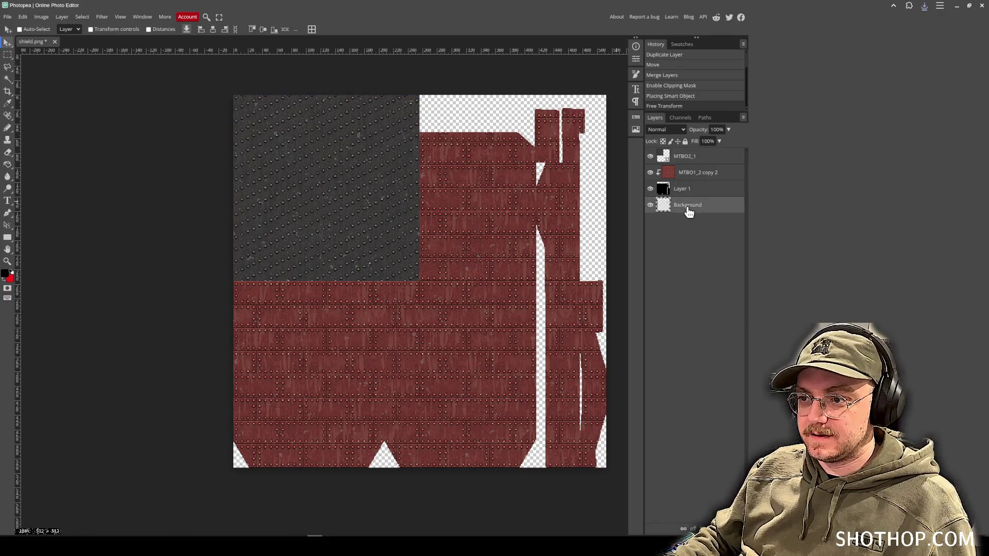
{"action": "left_click", "coordinate": [651, 206]}
{"action": "mouse_move", "coordinate": [665, 213]}
{"action": "left_mouse_down"}
{"action": "mouse_move", "coordinate": [701, 164]}
{"action": "mouse_move", "coordinate": [697, 151]}
{"action": "left_mouse_up"}
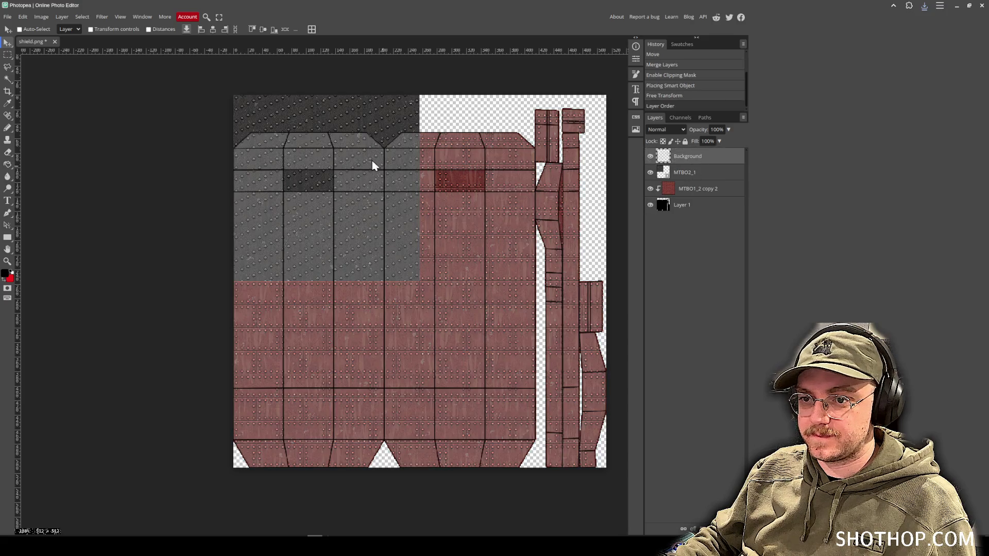
Duplicate the grey metal with Ctrl+J to cover the red, then merge the copies into one layer.
{"action": "left_click", "coordinate": [691, 172]}
{"action": "mouse_move", "coordinate": [375, 137]}
{"action": "left_mouse_down"}
{"action": "mouse_move", "coordinate": [400, 177]}
{"action": "mouse_move", "coordinate": [342, 221]}
{"action": "left_mouse_up"}
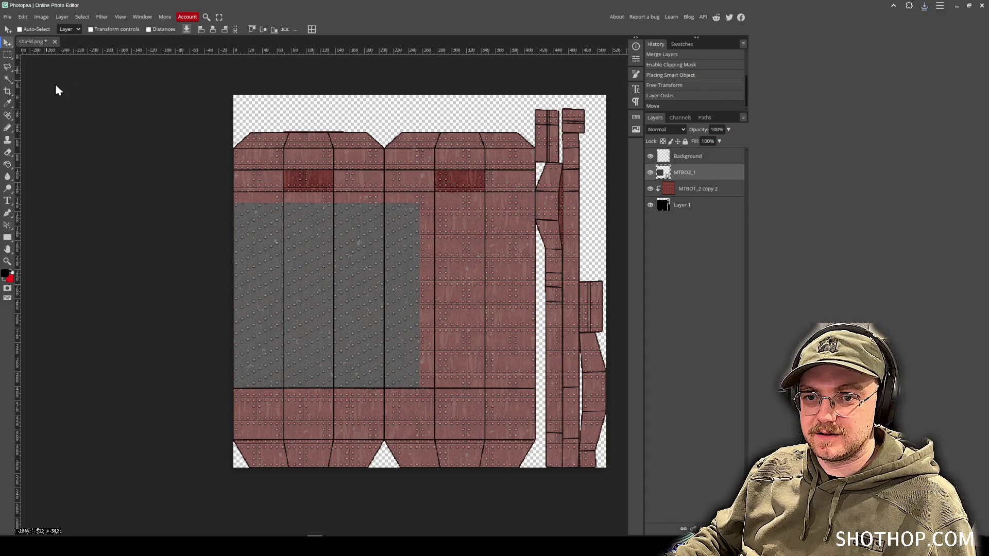
{"action": "mouse_move", "coordinate": [315, 271]}
{"action": "left_mouse_down"}
{"action": "mouse_move", "coordinate": [312, 187]}
{"action": "mouse_move", "coordinate": [303, 192]}
{"action": "mouse_move", "coordinate": [494, 194]}
{"action": "mouse_move", "coordinate": [477, 189]}
{"action": "mouse_move", "coordinate": [456, 48]}
{"action": "left_mouse_up"}
{"action": "key", "text": "ctrl+j"}
{"action": "key", "text": "ctrl+j"}
{"action": "left_click_drag", "start_coordinate": [487, 84], "coordinate": [477, 439]}
{"action": "key", "text": "ctrl+j"}
{"action": "mouse_move", "coordinate": [498, 106]}
{"action": "left_mouse_down"}
{"action": "mouse_move", "coordinate": [454, 474]}
{"action": "mouse_move", "coordinate": [495, 471]}
{"action": "left_mouse_up"}
{"action": "mouse_move", "coordinate": [488, 413]}
{"action": "left_mouse_down"}
{"action": "mouse_move", "coordinate": [260, 417]}
{"action": "mouse_move", "coordinate": [302, 413]}
{"action": "left_mouse_up"}
{"action": "key", "text": "ctrl+j"}
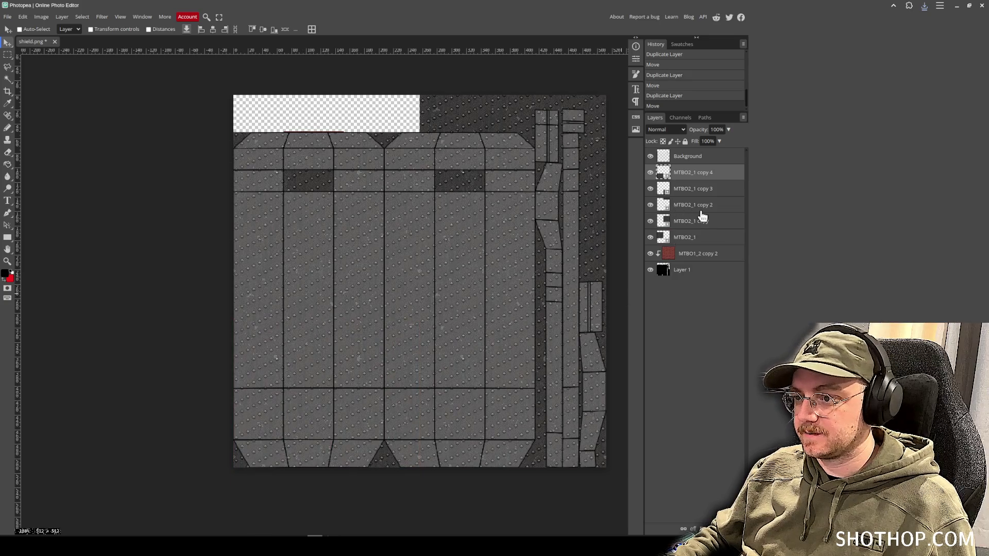
{"action": "left_click", "coordinate": [695, 239], "text": "shift"}
{"action": "right_click", "coordinate": [695, 240]}
{"action": "left_click", "coordinate": [713, 418]}
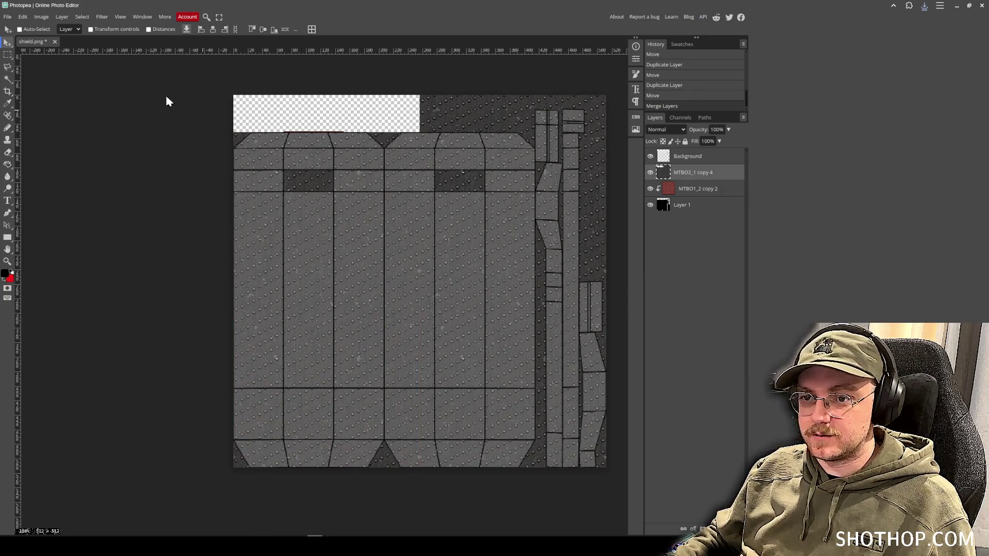
Magic Wand select all the left and right strip islands on the Background UV layout.
{"action": "left_click", "coordinate": [8, 79]}
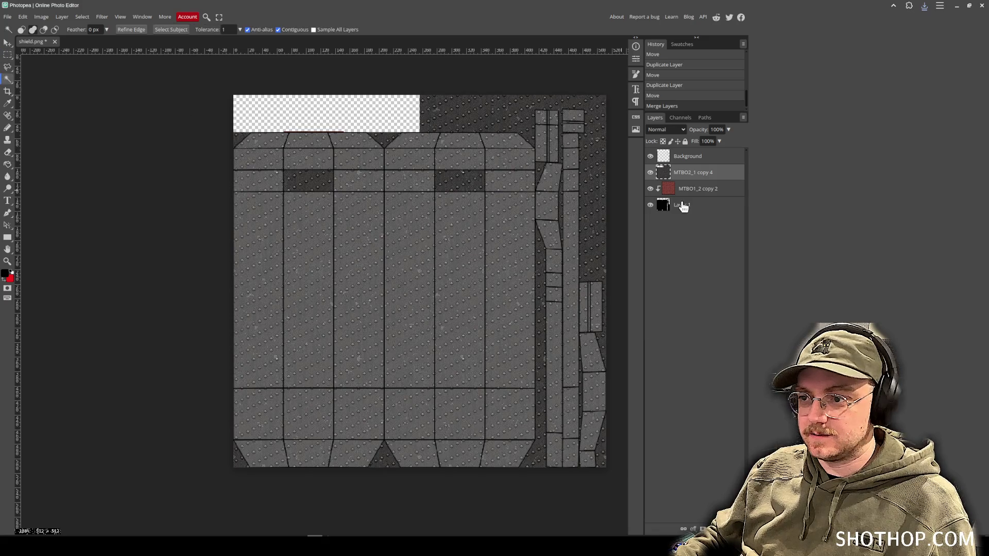
{"action": "left_click", "coordinate": [691, 160]}
{"action": "left_click", "coordinate": [303, 258]}
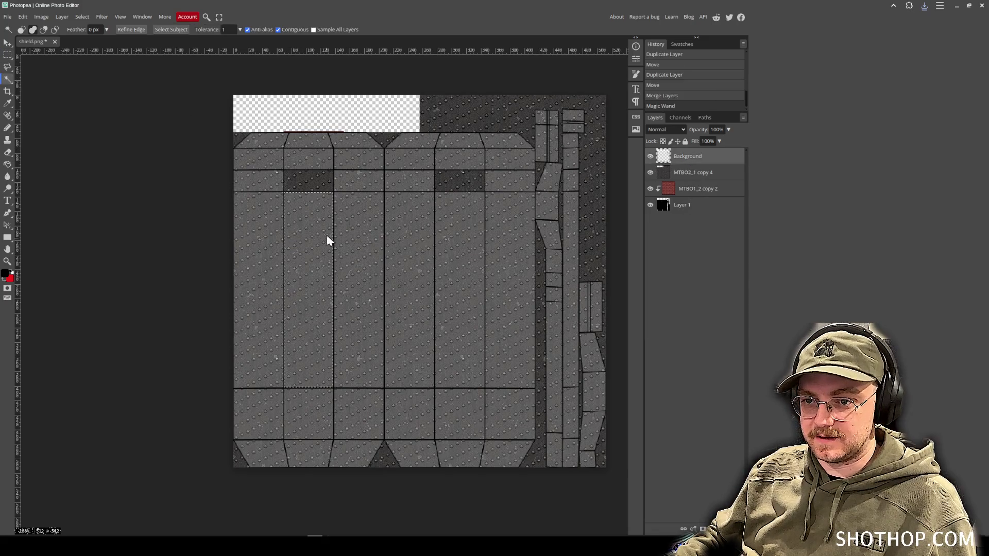
{"action": "left_click", "coordinate": [299, 185]}
{"action": "left_click", "coordinate": [316, 166]}
{"action": "left_click", "coordinate": [307, 146]}
{"action": "left_click", "coordinate": [447, 177]}
{"action": "left_click", "coordinate": [456, 160]}
{"action": "left_click", "coordinate": [456, 146]}
{"action": "left_click", "coordinate": [460, 251]}
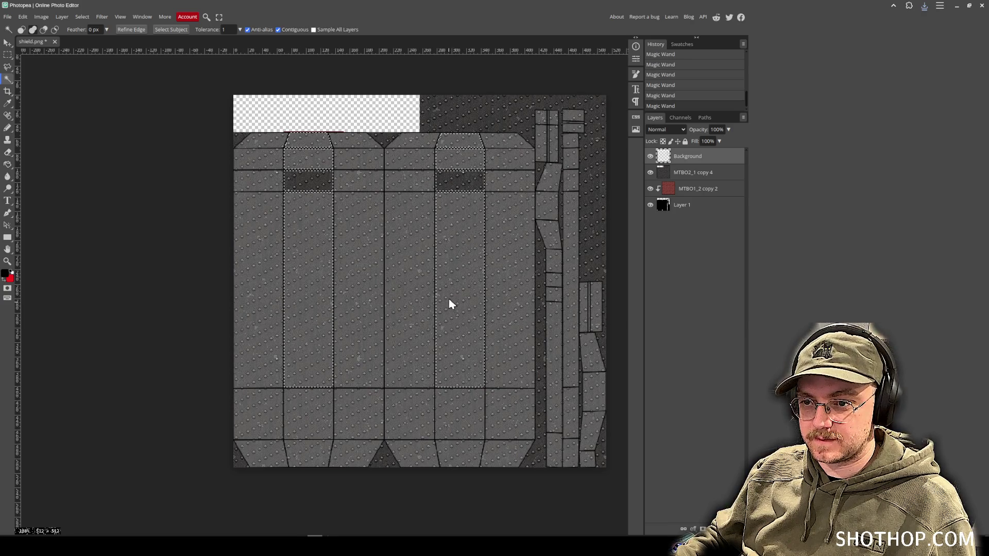
{"action": "left_click", "coordinate": [463, 435]}
{"action": "left_click", "coordinate": [313, 422]}
Delete the grey metal inside the strips to reveal the red beneath.
{"action": "left_click", "coordinate": [8, 54]}
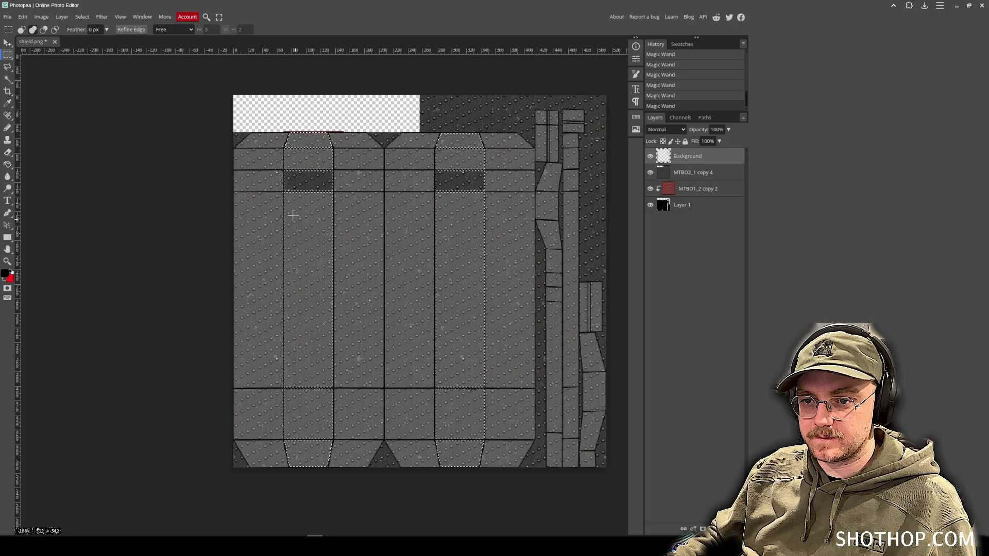
{"action": "left_click", "coordinate": [708, 174]}
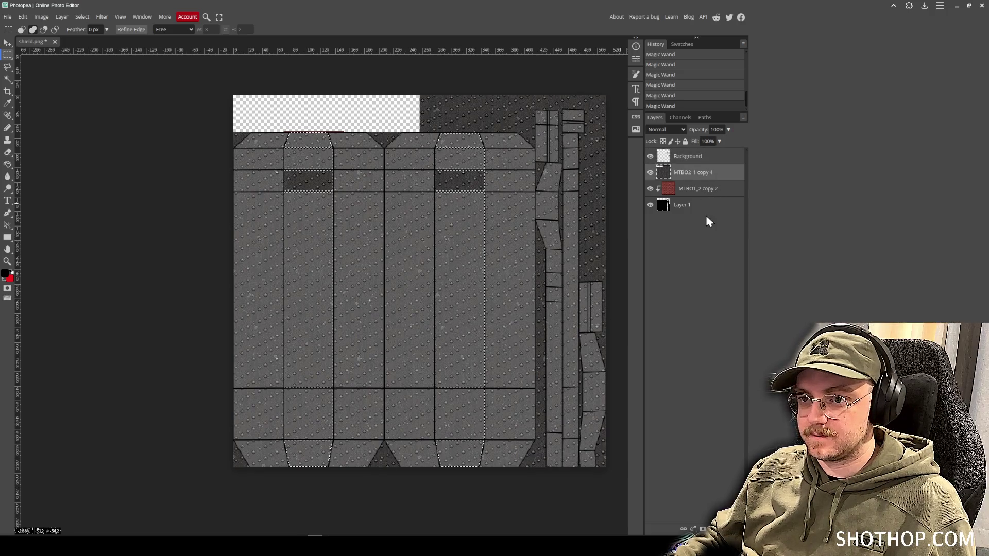
{"action": "key", "text": "Delete"}
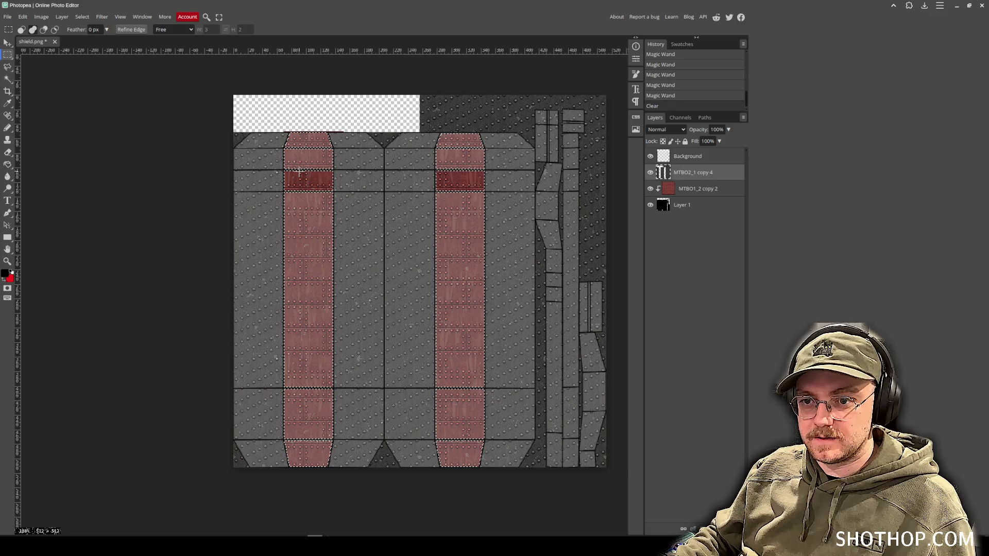
{"action": "key", "text": "ctrl+d"}
Select the small band squares in both strips and erase them to transparency.
{"action": "left_click", "coordinate": [732, 209]}
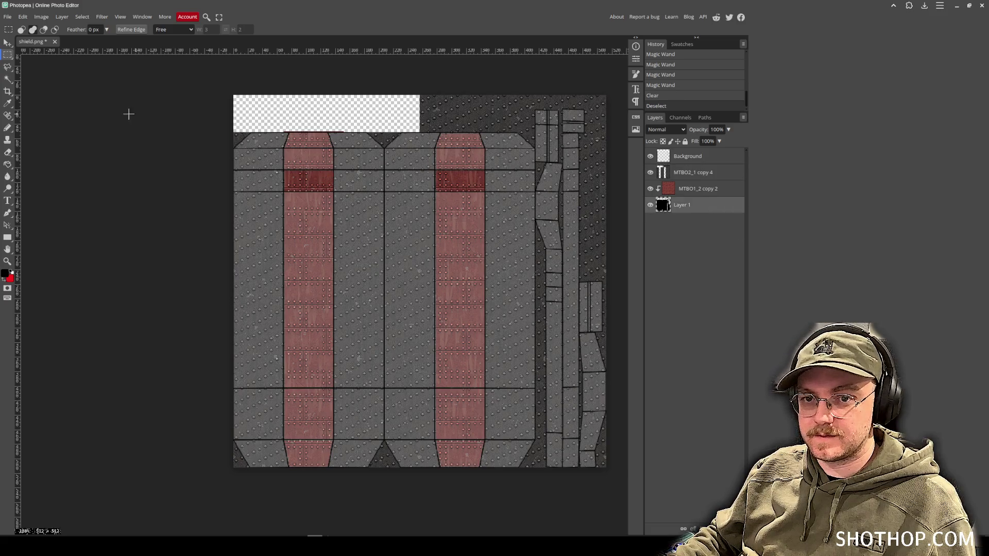
{"action": "left_click", "coordinate": [7, 78]}
{"action": "left_click", "coordinate": [680, 156]}
{"action": "left_click", "coordinate": [459, 180], "text": "shift"}
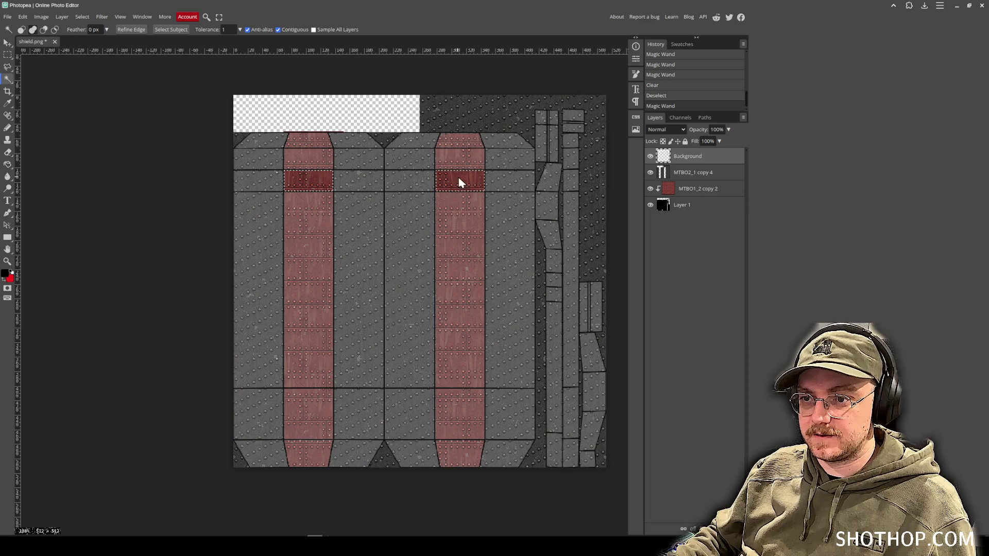
{"action": "key", "text": "Delete"}
{"action": "left_click", "coordinate": [713, 206]}
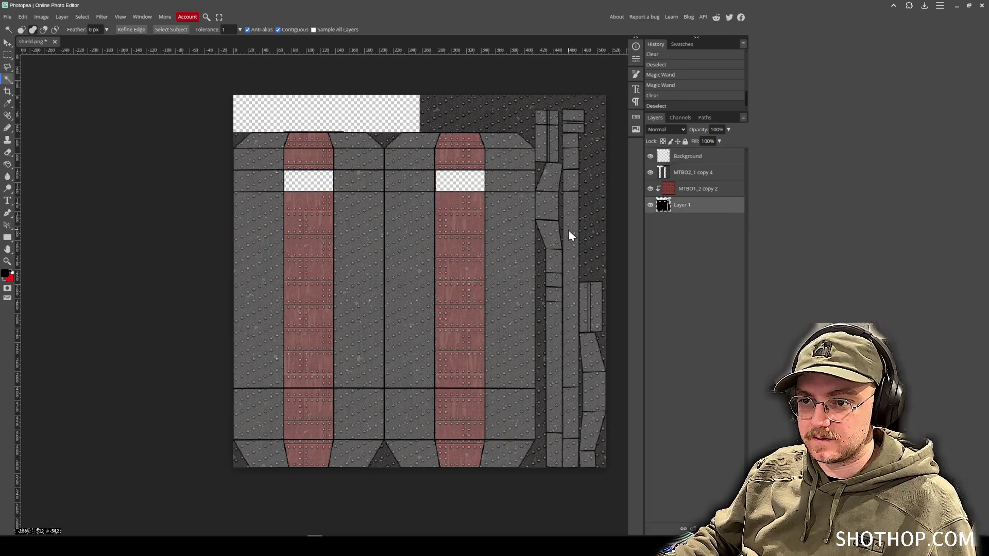
{"action": "key", "text": "ctrl+d"}
Clip the grey metal layer to the shield shape and show the Background UV layout again.
{"action": "left_click", "coordinate": [650, 156]}
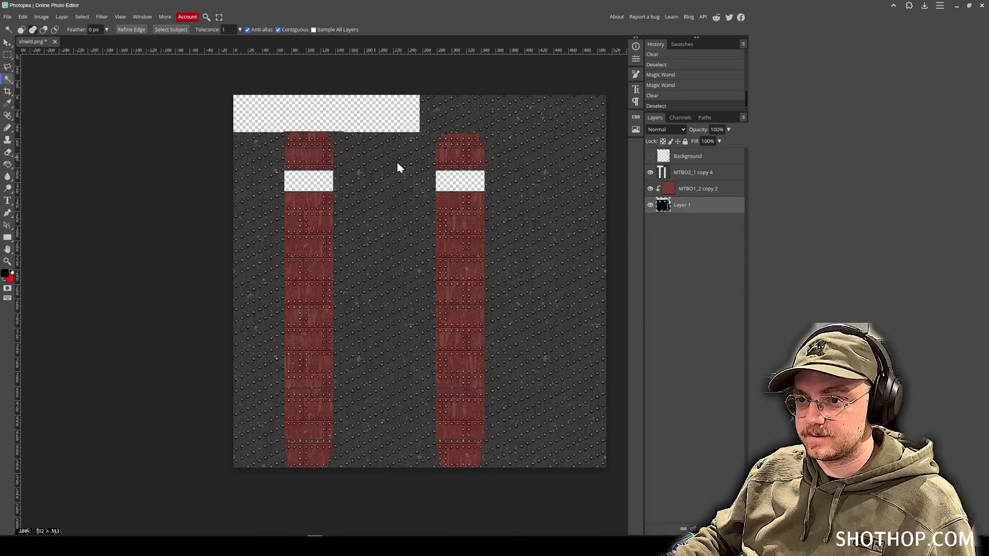
{"action": "right_click", "coordinate": [679, 172]}
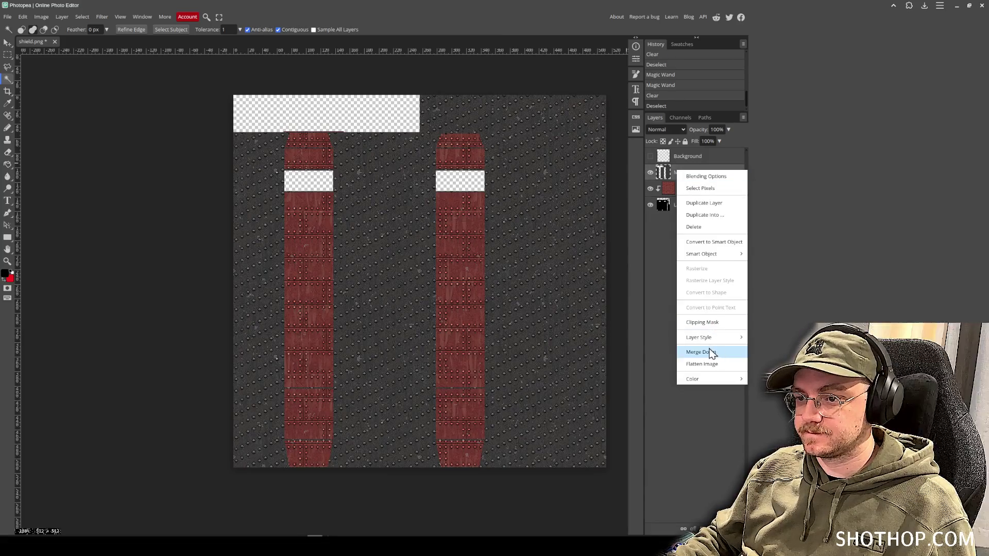
{"action": "left_click", "coordinate": [702, 352]}
{"action": "key", "text": "ctrl+z"}
{"action": "right_click", "coordinate": [696, 177]}
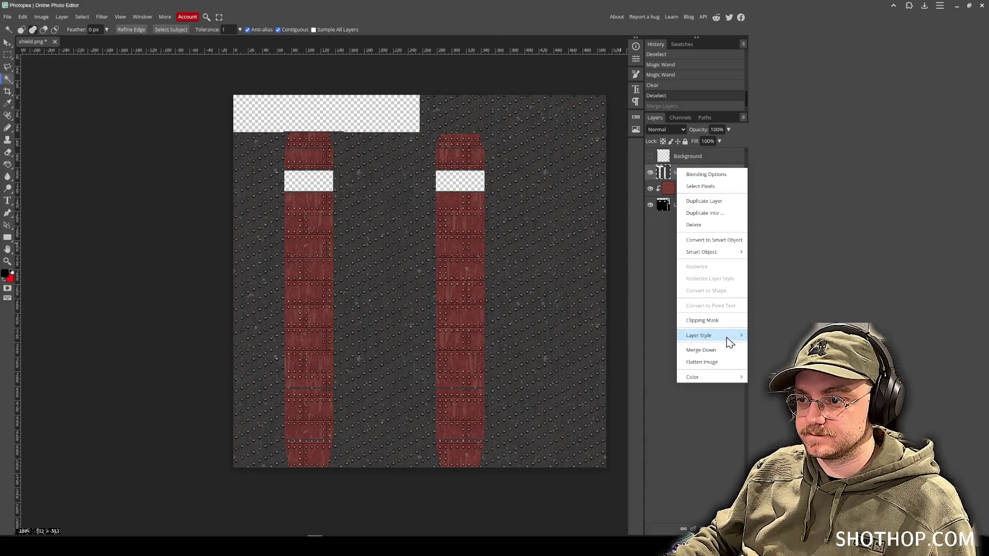
{"action": "left_click", "coordinate": [728, 336]}
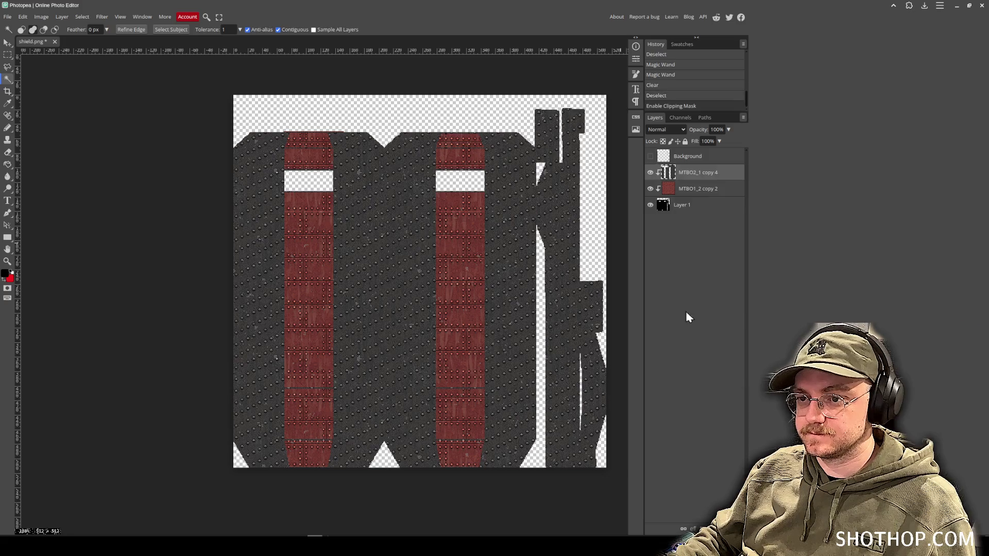
{"action": "left_click", "coordinate": [8, 42]}
{"action": "left_click", "coordinate": [692, 157]}
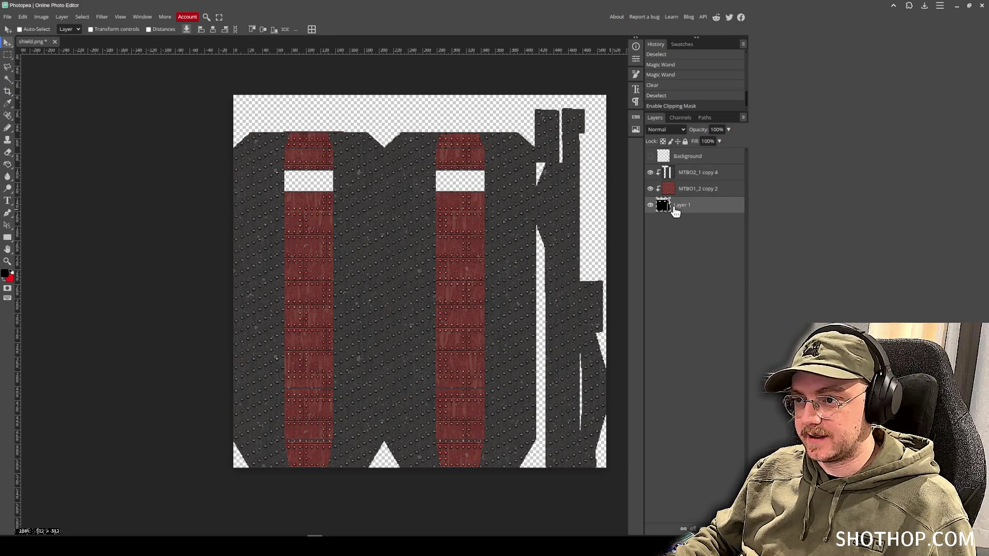
{"action": "left_click", "coordinate": [650, 156]}
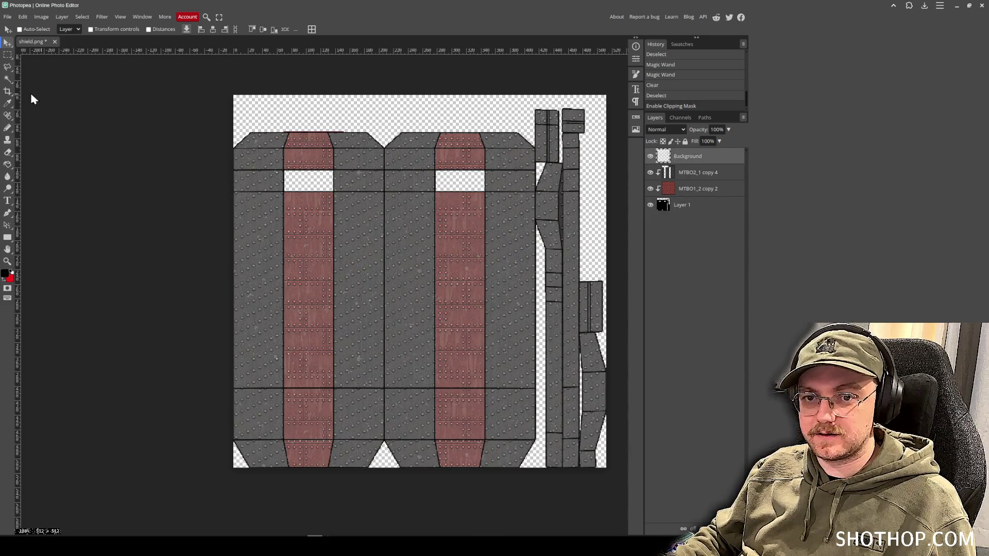
{"action": "left_click", "coordinate": [8, 79]}
Reselect the panel islands with the Magic Wand at tolerance 1.
{"action": "scroll", "coordinate": [332, 275], "scroll_direction": "up", "scroll_amount": 1}
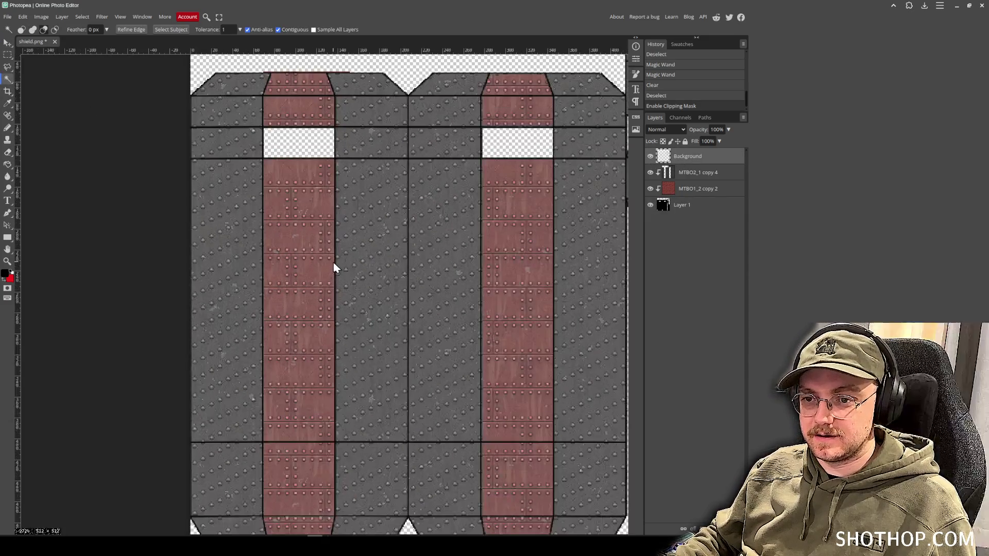
{"action": "scroll", "coordinate": [360, 313], "scroll_direction": "up", "scroll_amount": 1}
{"action": "left_click", "coordinate": [283, 246]}
{"action": "key", "text": "ctrl+d"}
{"action": "left_click", "coordinate": [284, 253]}
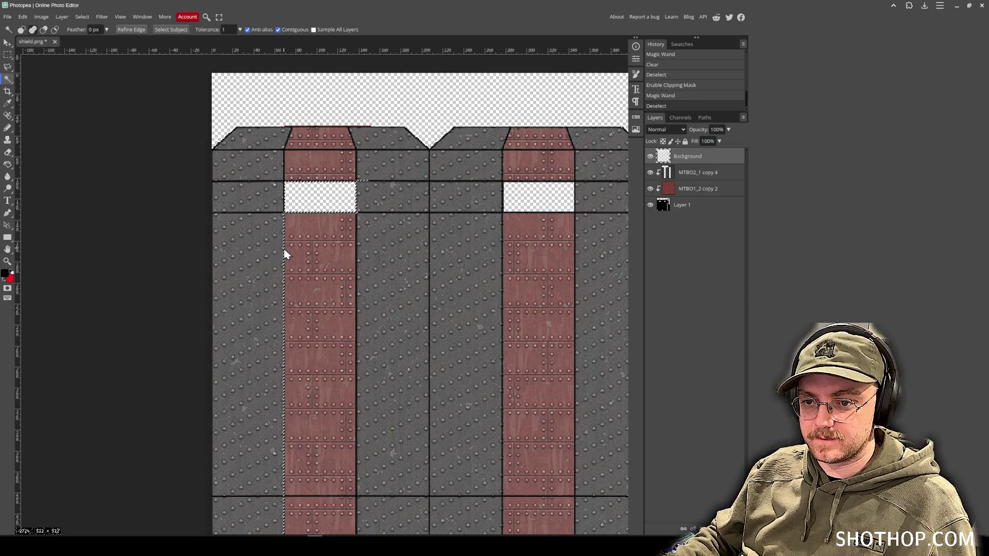
{"action": "key", "text": "ctrl+d"}
{"action": "type", "text": "7"}
{"action": "left_click", "coordinate": [284, 250]}
{"action": "type", "text": "30"}
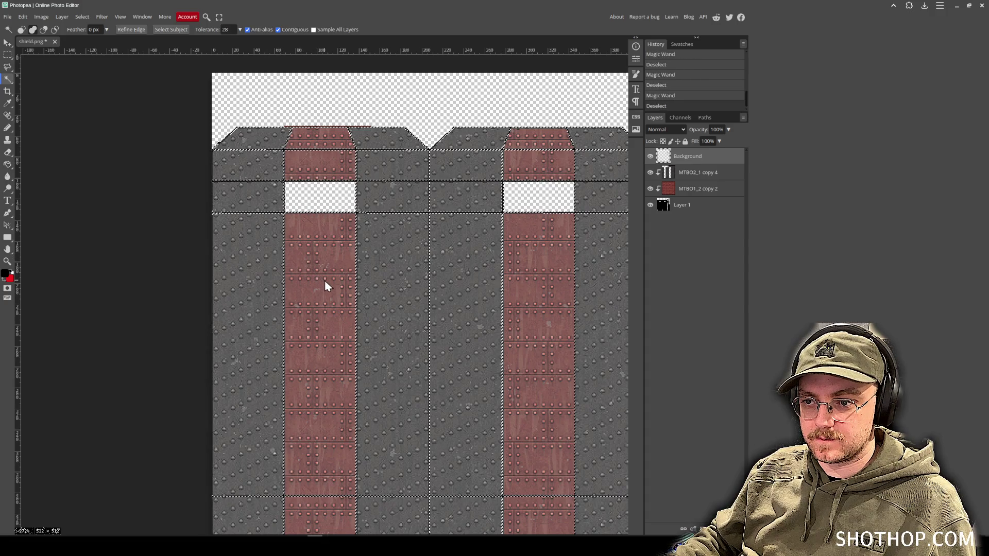
{"action": "key", "text": "BackSpace"}
{"action": "key", "text": "BackSpace"}
{"action": "type", "text": "1"}
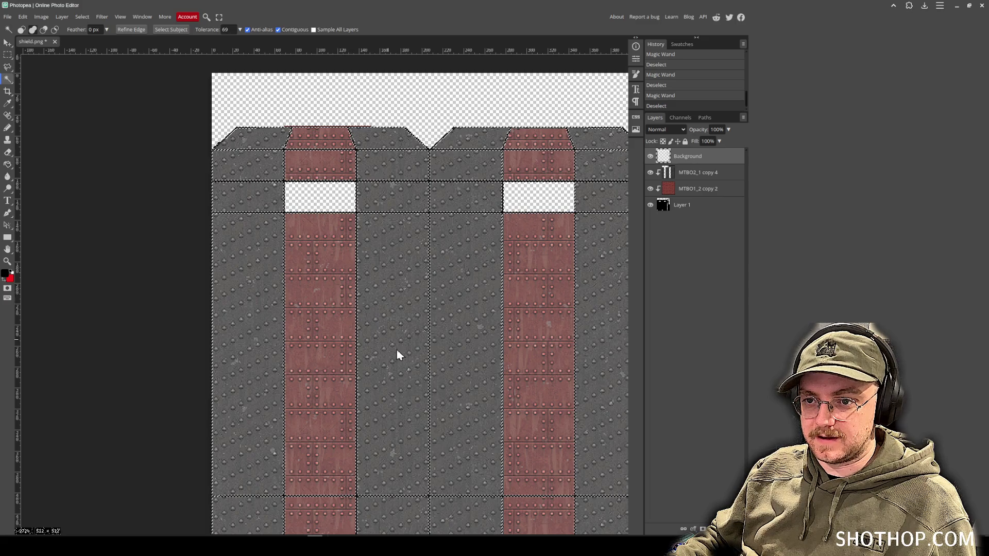
{"action": "left_click", "coordinate": [476, 414]}
{"action": "mouse_move", "coordinate": [476, 417]}
{"action": "left_mouse_down"}
{"action": "mouse_move", "coordinate": [258, 309]}
{"action": "mouse_move", "coordinate": [89, 117]}
{"action": "left_mouse_up"}
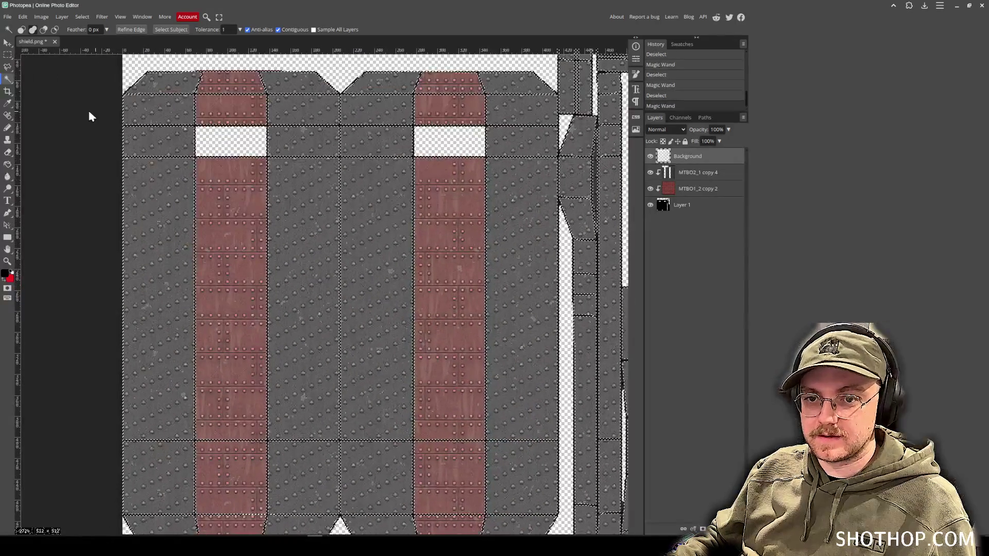
Expand the selection by 1 px, add empty Layer 2, and hide Background.
{"action": "left_click", "coordinate": [84, 17]}
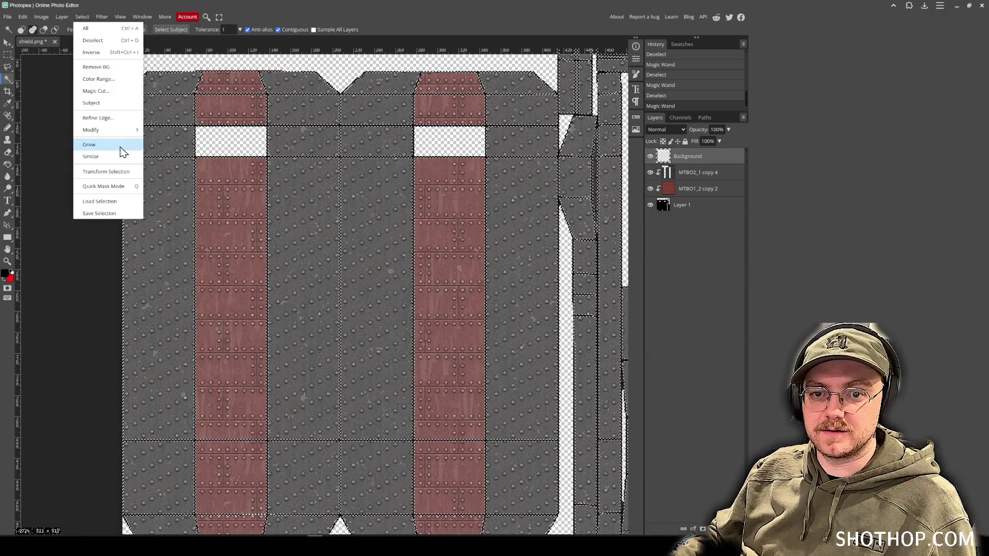
{"action": "mouse_move", "coordinate": [123, 130]}
{"action": "left_click", "coordinate": [163, 154]}
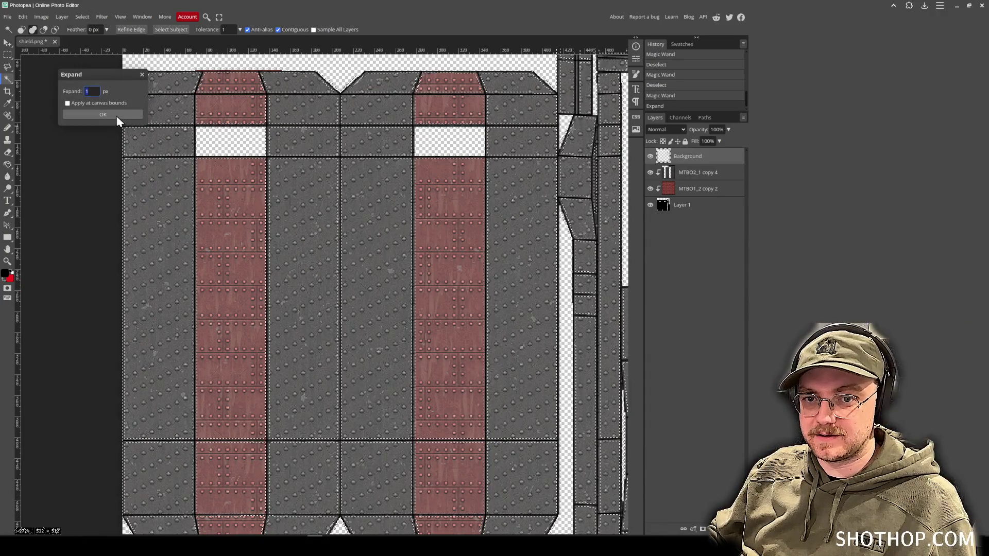
{"action": "left_click", "coordinate": [103, 116]}
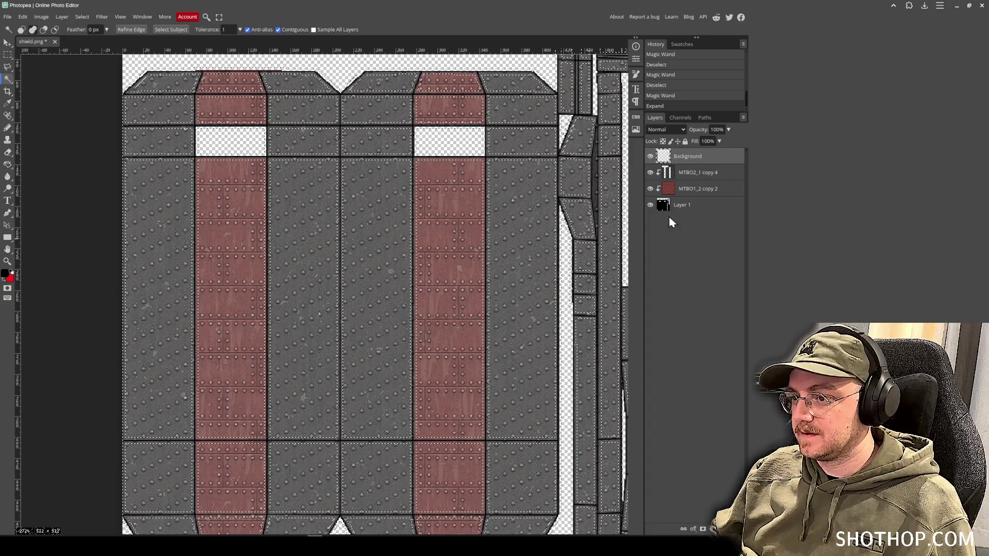
{"action": "key", "text": "ctrl+shift+n"}
{"action": "left_click", "coordinate": [650, 172]}
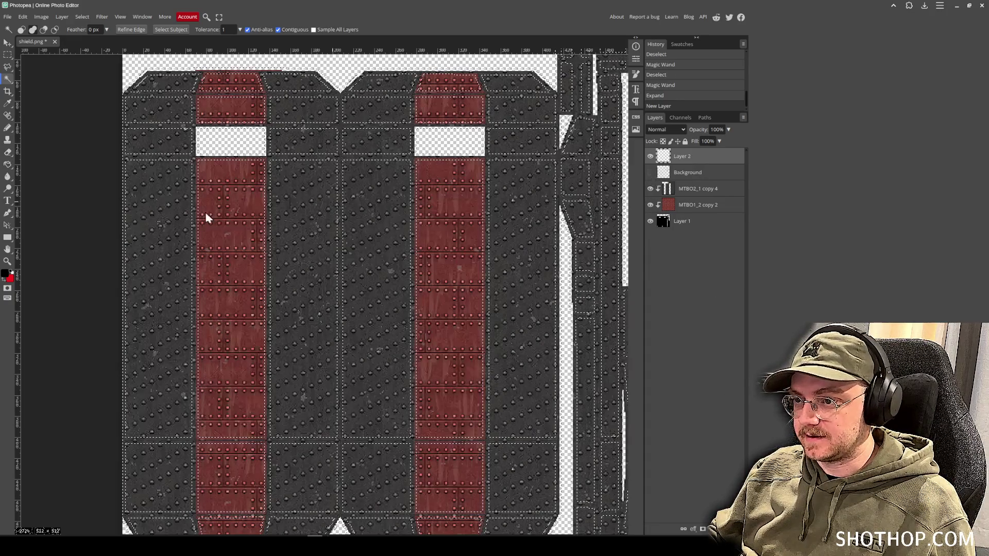
Fill the expanded seam selection on Layer 2 with white, then deselect.
{"action": "left_click", "coordinate": [8, 164]}
{"action": "left_click", "coordinate": [5, 279]}
{"action": "left_click", "coordinate": [63, 85]}
{"action": "left_click", "coordinate": [208, 85]}
{"action": "left_click", "coordinate": [333, 225]}
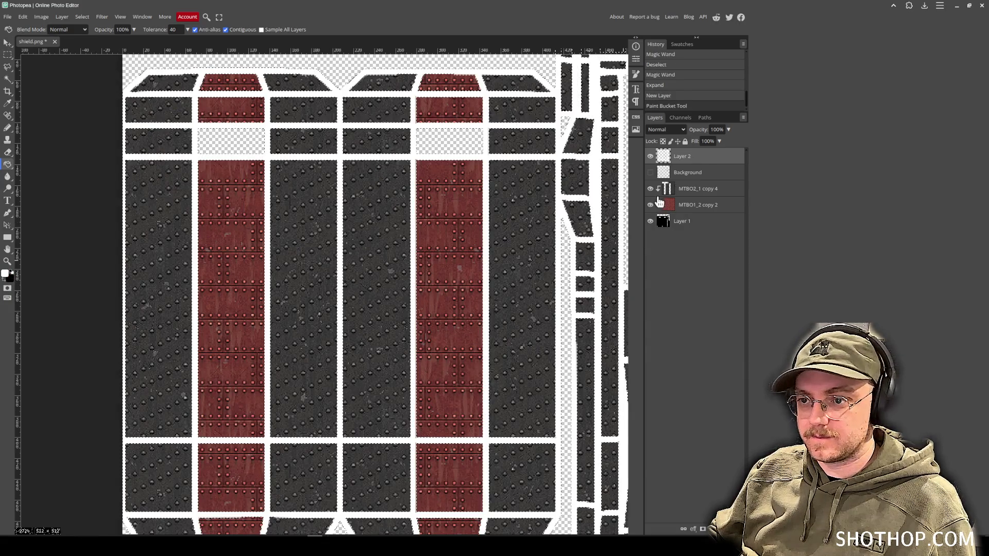
{"action": "key", "text": "ctrl+d"}
Set Layer 2's blend mode to Overlay after trying Exclusion and Hard Mix.
{"action": "left_click", "coordinate": [666, 129]}
{"action": "left_click", "coordinate": [664, 181]}
{"action": "key", "text": "Down"}
{"action": "key", "text": "Down"}
{"action": "key", "text": "Down"}
{"action": "key", "text": "Down"}
{"action": "key", "text": "Down"}
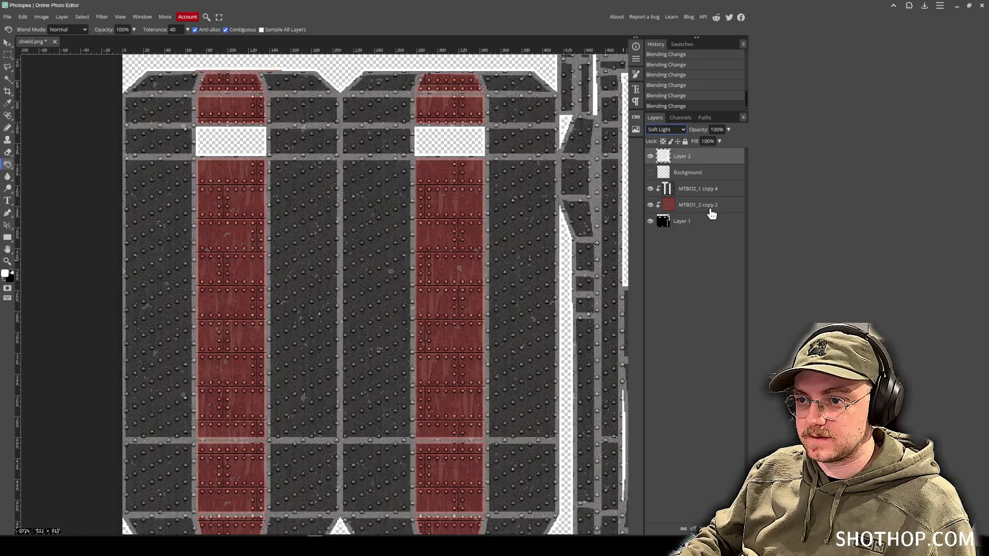
{"action": "key", "text": "e"}
{"action": "key", "text": "ctrl+z"}
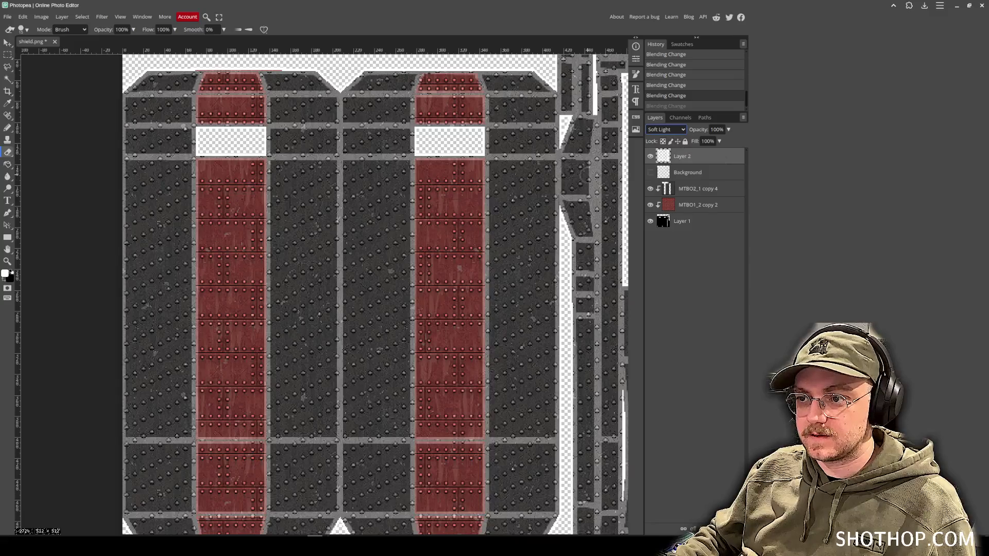
{"action": "key", "text": "Down"}
{"action": "key", "text": "Down"}
{"action": "key", "text": "Down"}
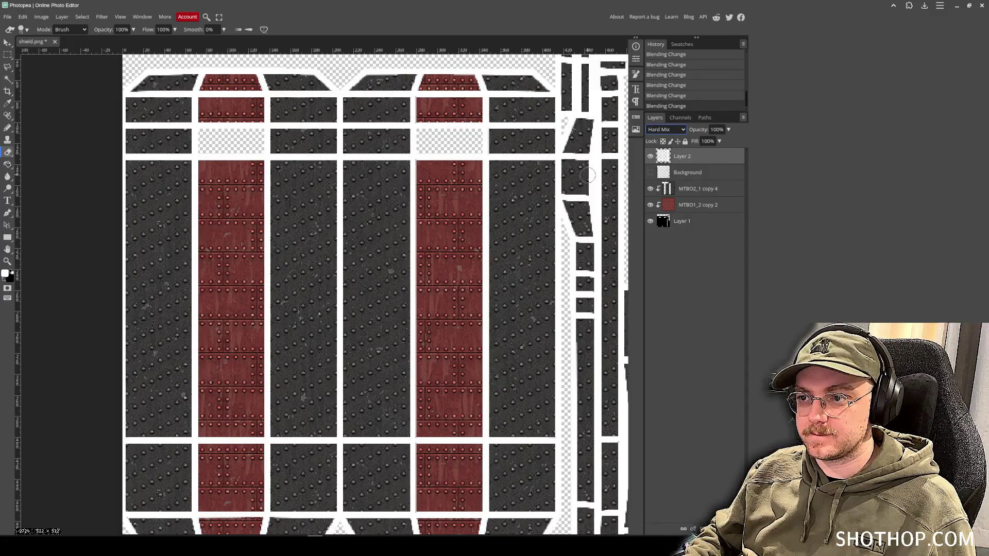
{"action": "key", "text": "Up"}
{"action": "key", "text": "Up"}
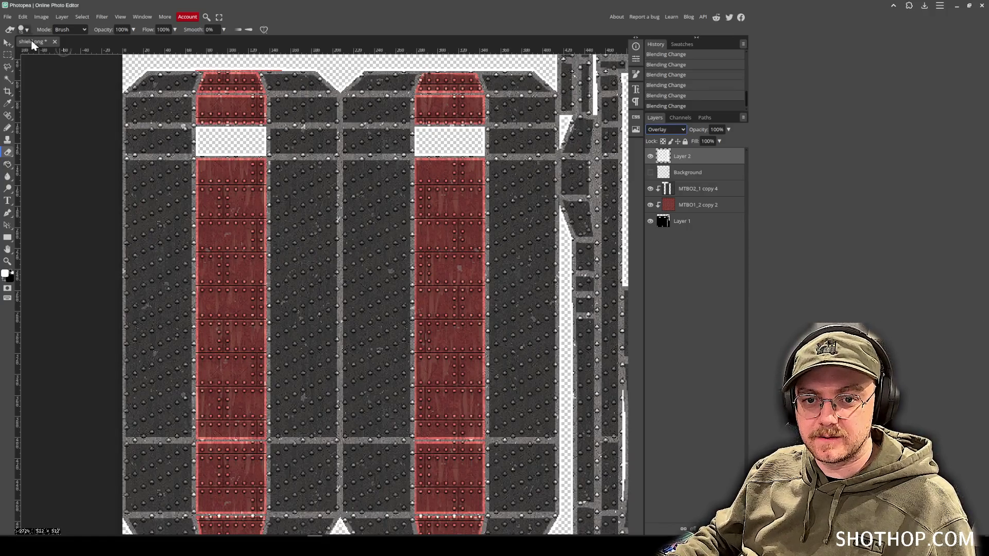
{"action": "left_click", "coordinate": [23, 29]}
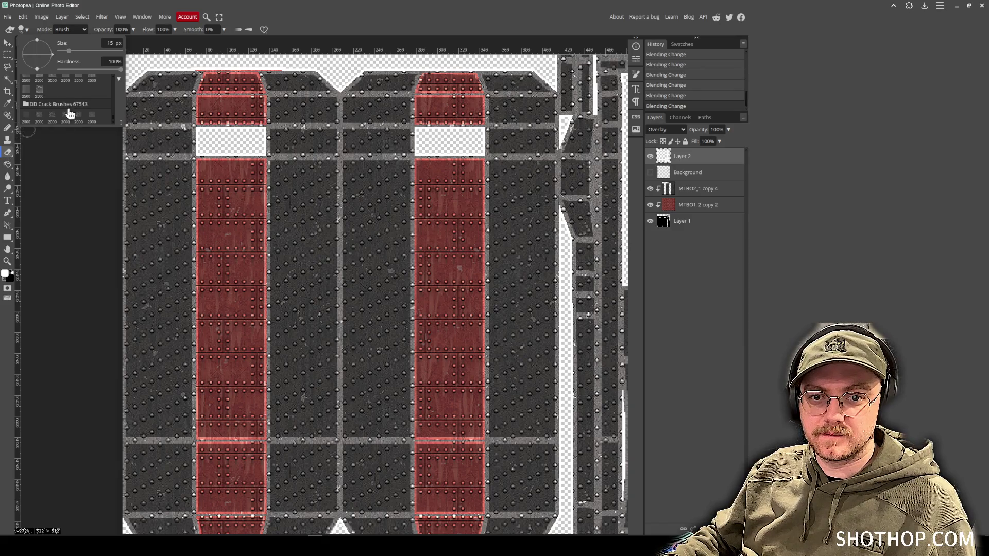
Erase cracked-concrete shapes from the white seams on the left, top and middle columns.
{"action": "scroll", "coordinate": [53, 94], "scroll_direction": "up", "scroll_amount": 3}
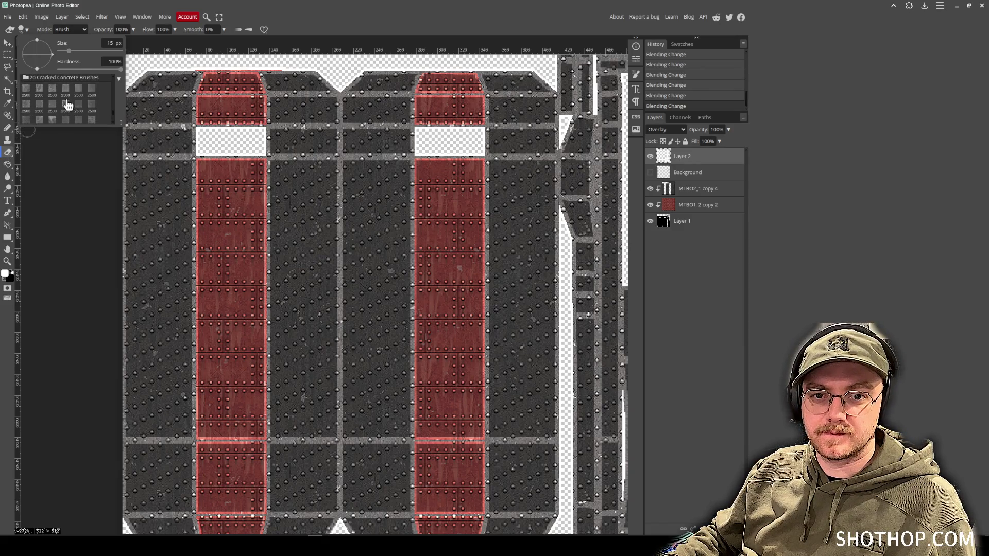
{"action": "left_click", "coordinate": [66, 92]}
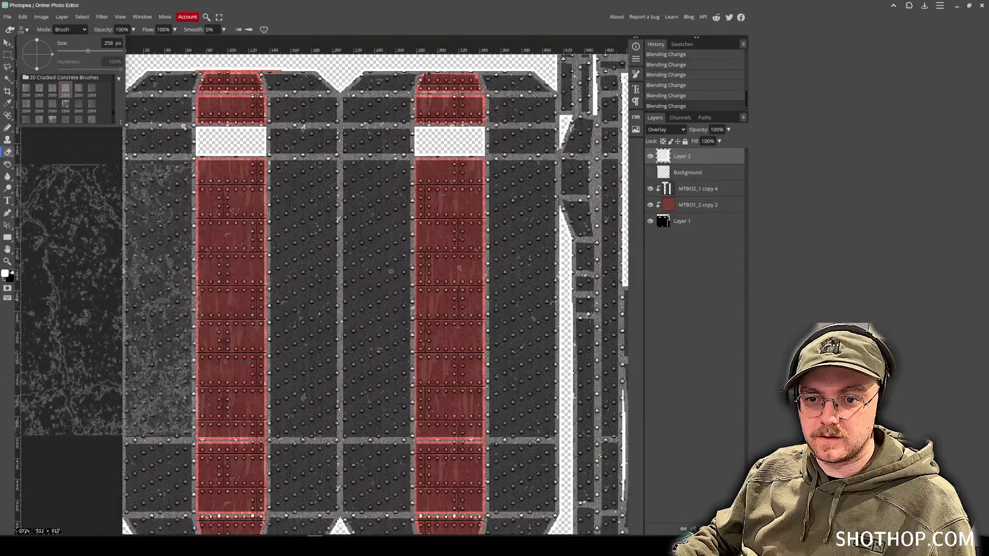
{"action": "left_click", "coordinate": [270, 279]}
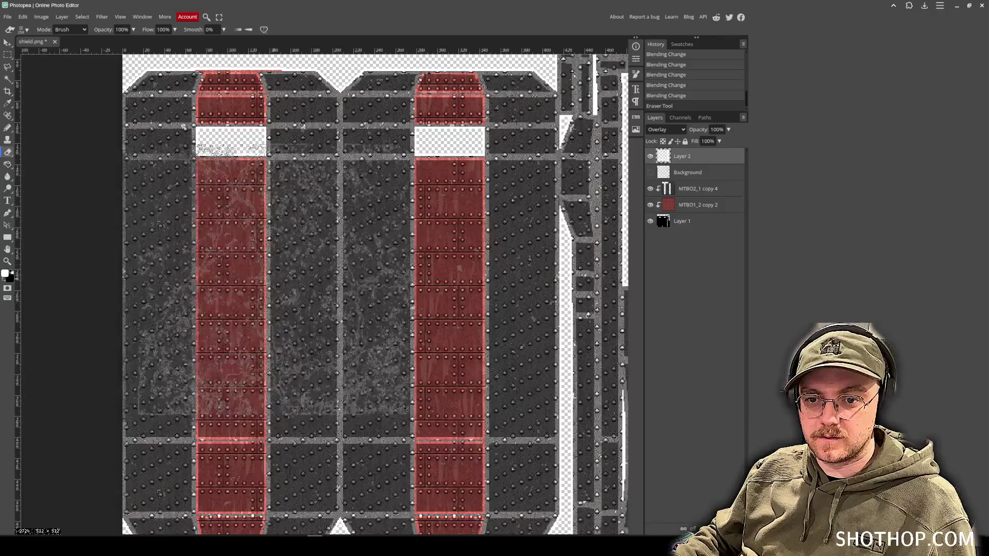
{"action": "left_click", "coordinate": [29, 29]}
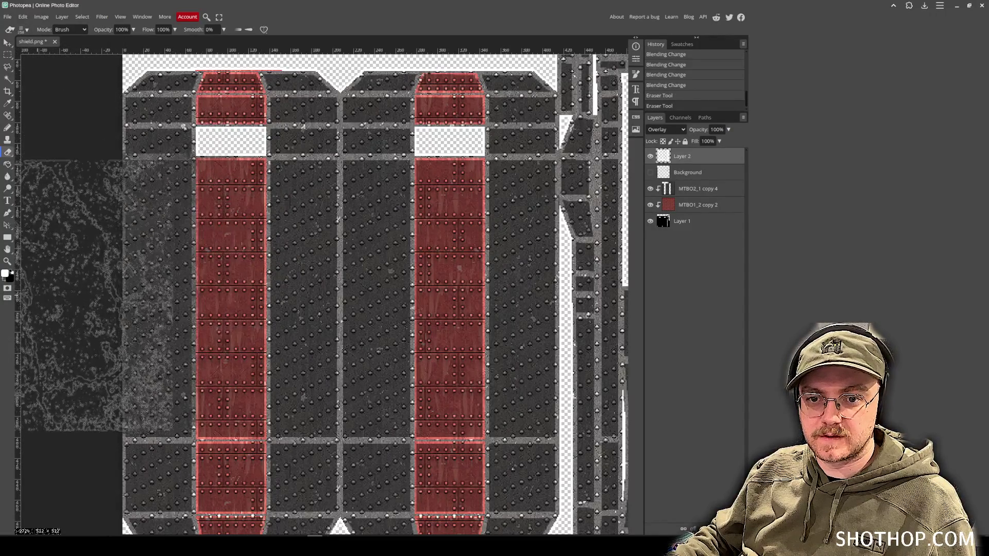
{"action": "left_click", "coordinate": [188, 250]}
{"action": "left_click", "coordinate": [340, 273]}
{"action": "left_click", "coordinate": [360, 273]}
{"action": "left_click", "coordinate": [391, 268]}
{"action": "left_click_drag", "start_coordinate": [287, 254], "coordinate": [230, 275]}
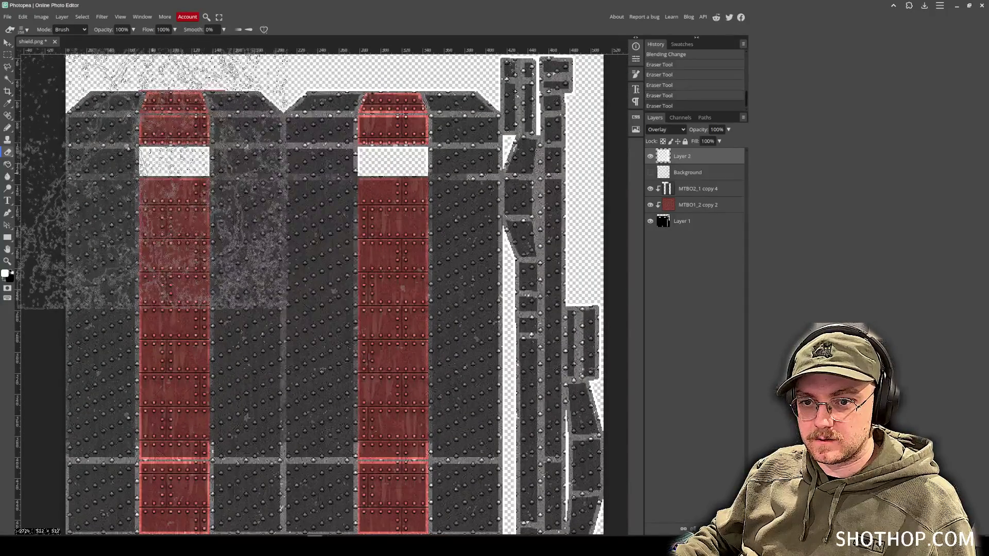
Erase cracks at the shield's right edge, then make red strip layer MTBO1_2 copy 2 active.
{"action": "left_click", "coordinate": [546, 185]}
{"action": "scroll", "coordinate": [546, 185], "scroll_direction": "down", "scroll_amount": 5}
{"action": "scroll", "coordinate": [546, 186], "scroll_direction": "right", "scroll_amount": 1}
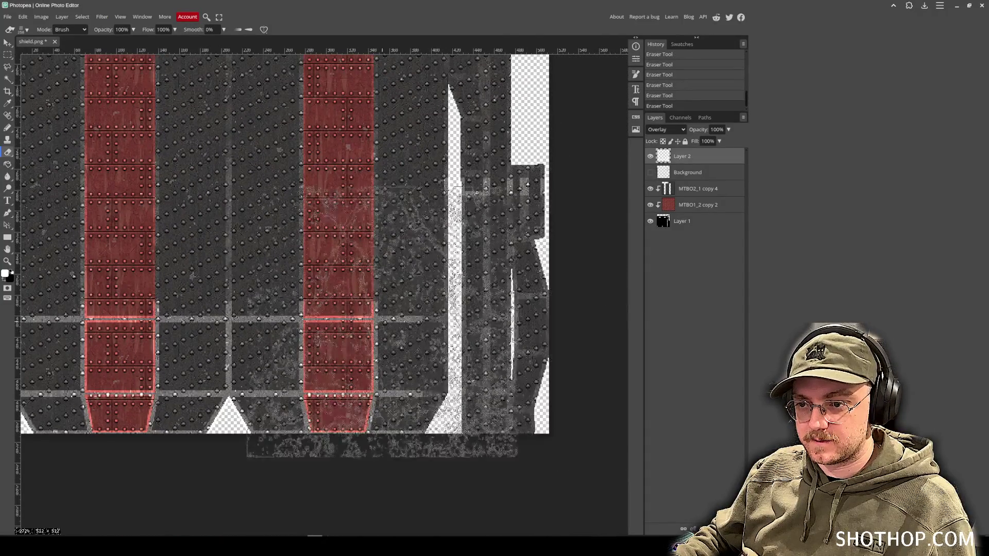
{"action": "scroll", "coordinate": [268, 485], "scroll_direction": "left", "scroll_amount": 3}
{"action": "scroll", "coordinate": [268, 485], "scroll_direction": "down", "scroll_amount": 1}
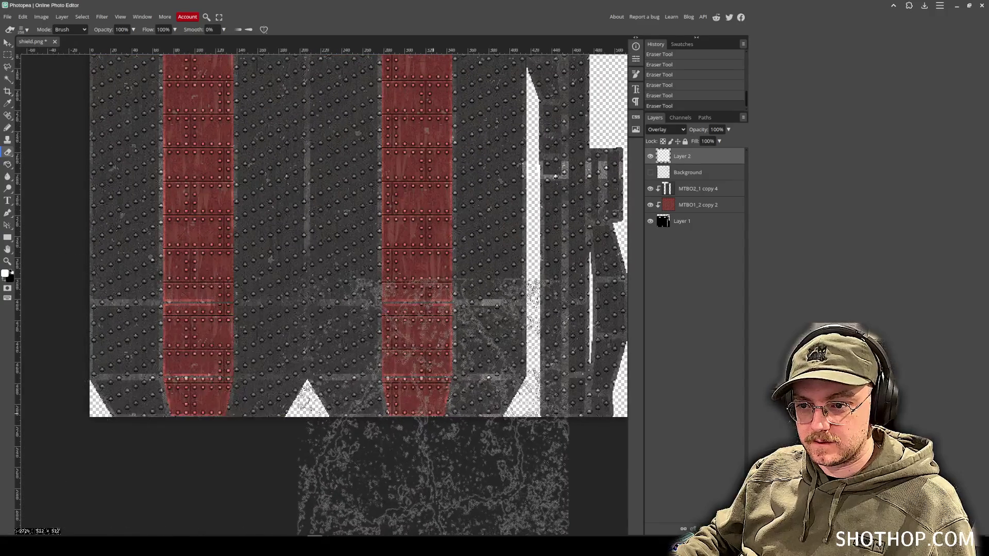
{"action": "scroll", "coordinate": [310, 216], "scroll_direction": "up", "scroll_amount": 2}
{"action": "scroll", "coordinate": [309, 217], "scroll_direction": "left", "scroll_amount": 1}
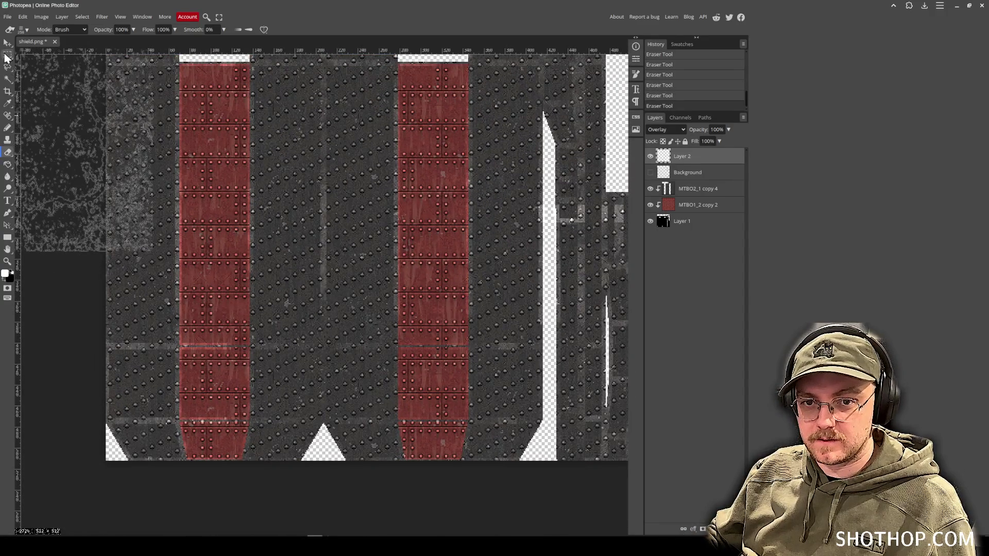
{"action": "left_click", "coordinate": [7, 56]}
{"action": "left_click", "coordinate": [695, 207]}
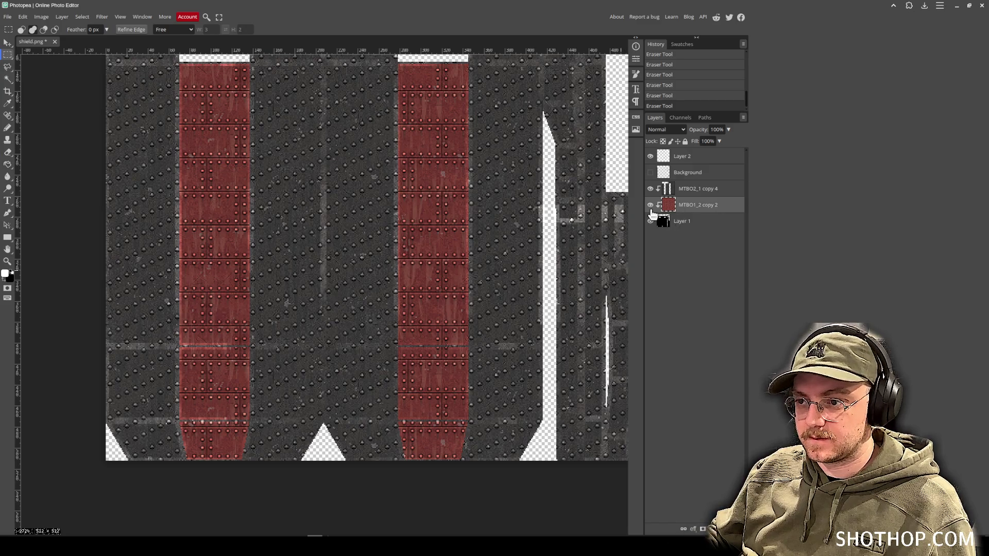
Toggle the red strip layer's visibility repeatedly to compare the texture with and without it.
{"action": "left_click", "coordinate": [651, 209]}
{"action": "left_click", "coordinate": [651, 209]}
{"action": "left_click", "coordinate": [651, 209]}
{"action": "left_click", "coordinate": [651, 209]}
{"action": "left_click", "coordinate": [651, 209]}
{"action": "left_click", "coordinate": [651, 209]}
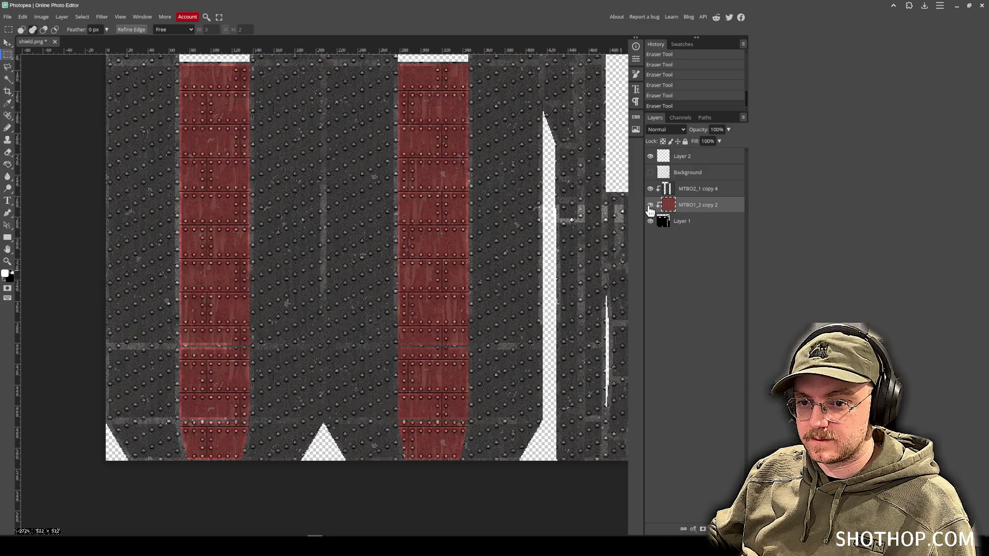
{"action": "scroll", "coordinate": [382, 315], "scroll_direction": "up", "scroll_amount": 6}
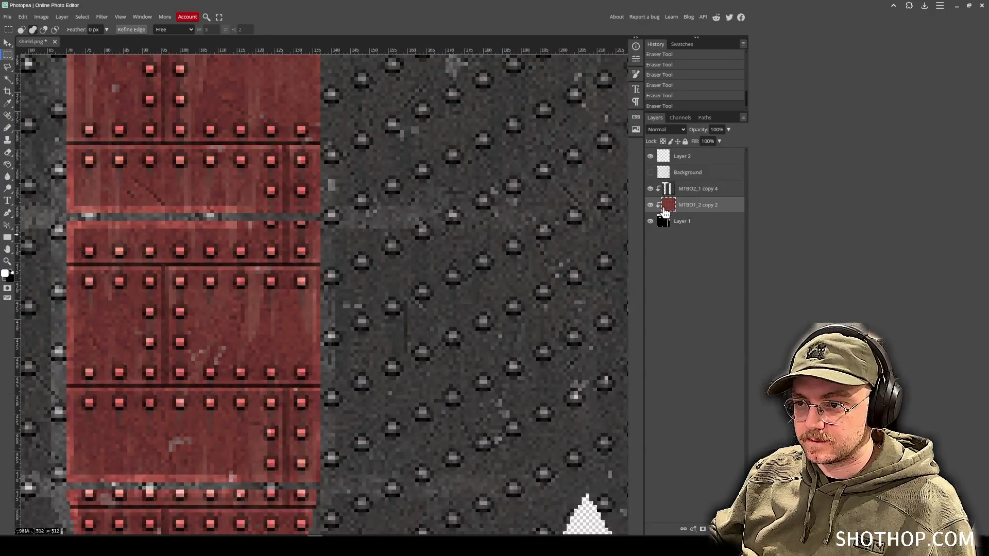
{"action": "left_click", "coordinate": [650, 205]}
{"action": "left_click", "coordinate": [651, 206]}
{"action": "left_click", "coordinate": [651, 206]}
{"action": "left_click", "coordinate": [651, 205]}
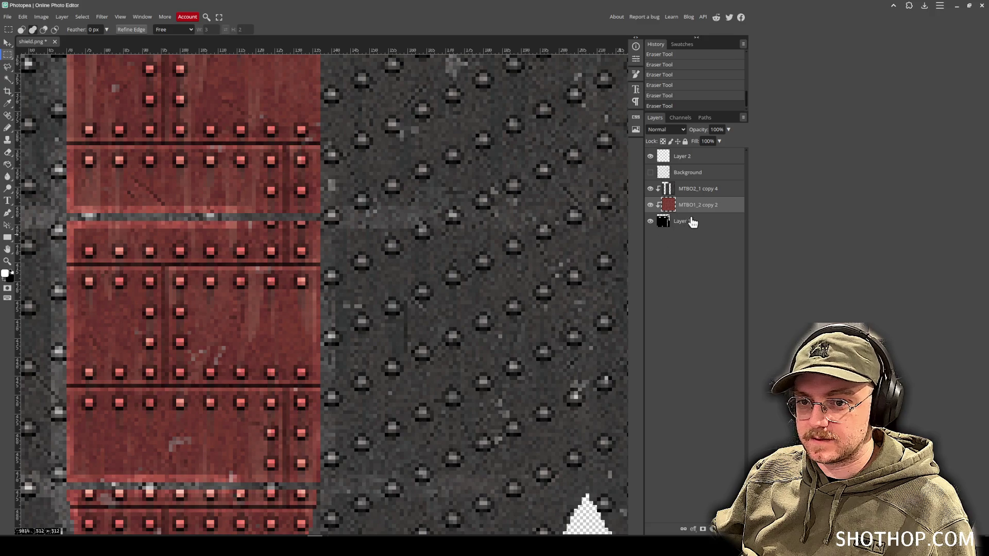
Try a pencil stroke, a Layer 1 duplicate and a white stroke on the red strip, undoing each.
{"action": "left_click", "coordinate": [713, 221]}
{"action": "key", "text": "b"}
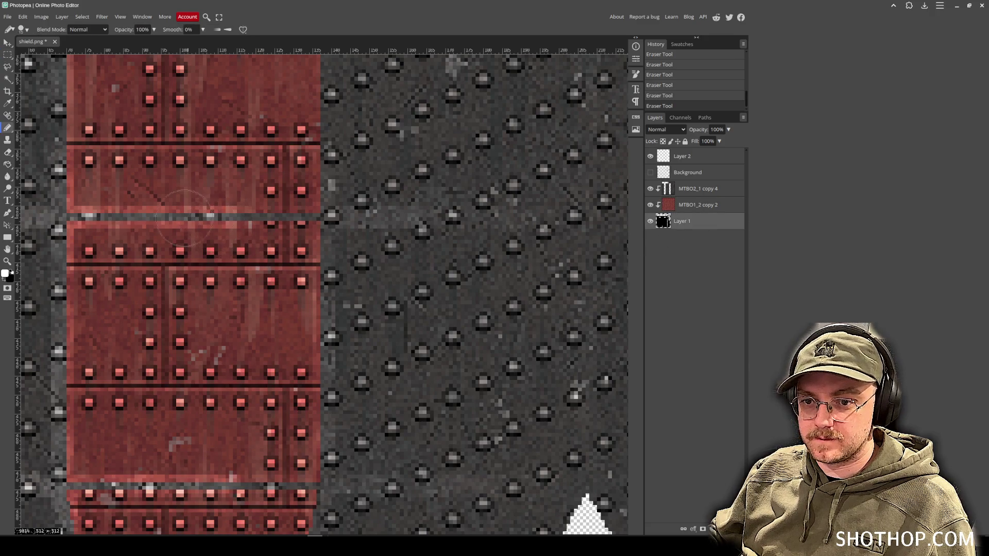
{"action": "key", "text": "ctrl+z"}
{"action": "key", "text": "ctrl+j"}
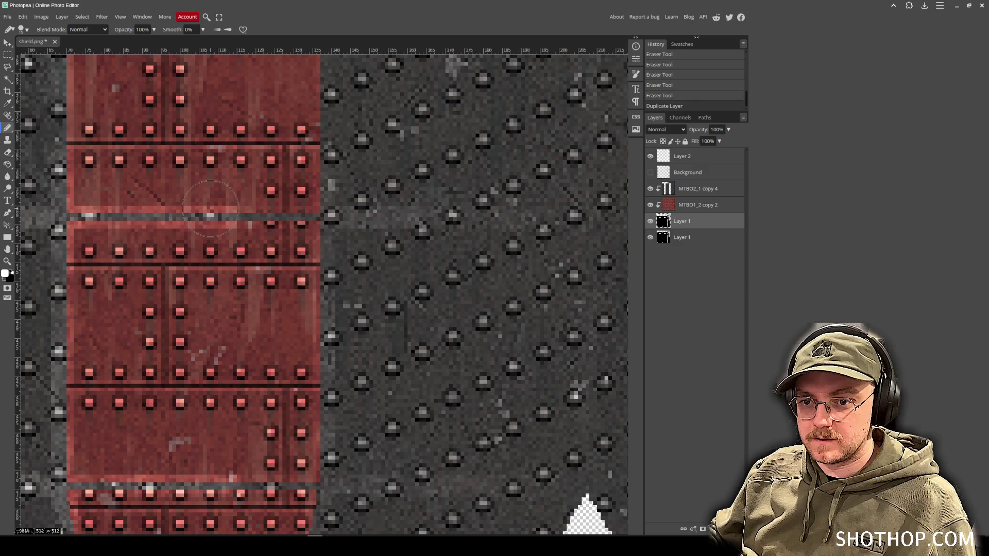
{"action": "key", "text": "ctrl+z"}
{"action": "left_click", "coordinate": [691, 205]}
{"action": "left_click_drag", "start_coordinate": [132, 219], "coordinate": [234, 222]}
{"action": "key", "text": "ctrl+z"}
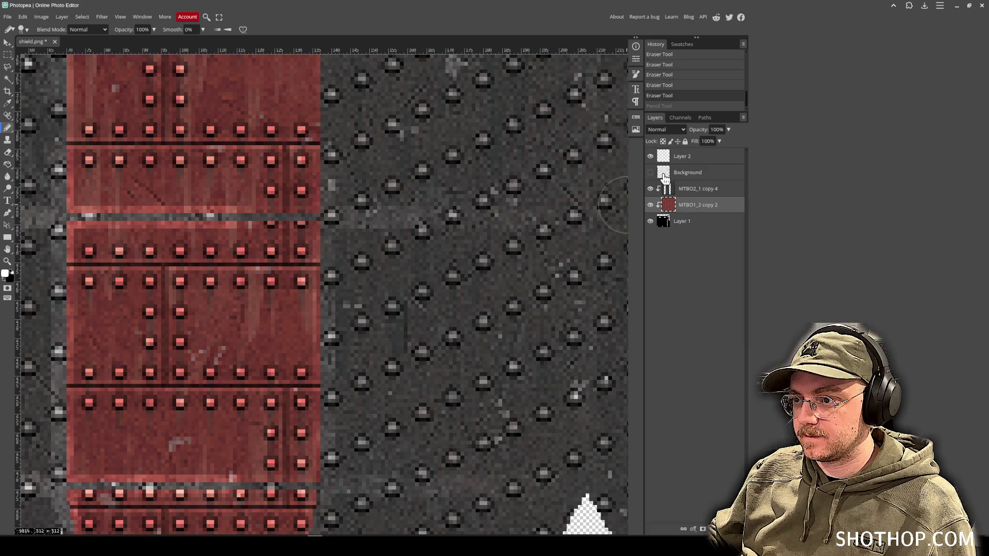
Toggle the studded metal layer MTBO2_1 copy 4 off and on to compare.
{"action": "left_click", "coordinate": [651, 189]}
{"action": "left_click", "coordinate": [651, 189]}
{"action": "left_click", "coordinate": [650, 190]}
{"action": "left_click", "coordinate": [650, 190]}
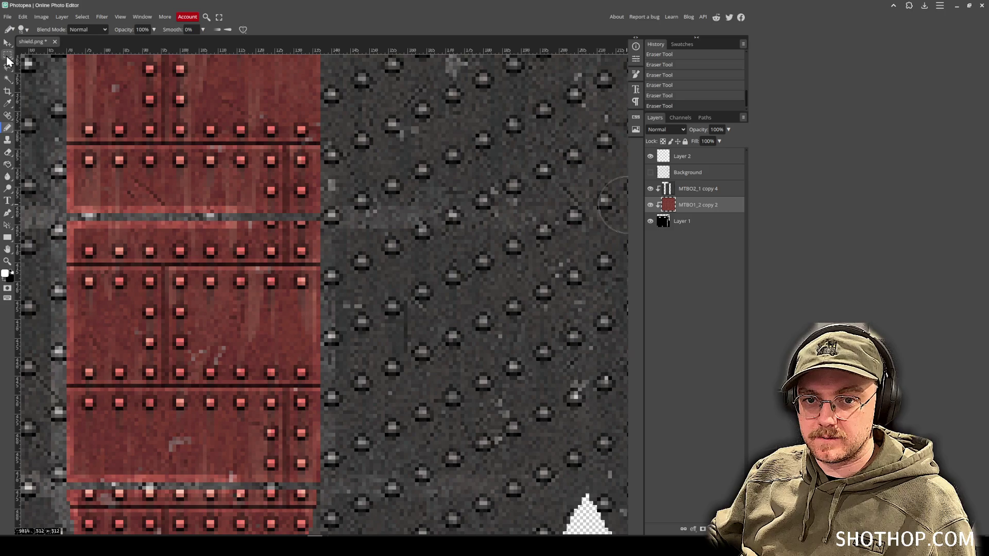
Clear rectangular areas over the red panel band from the MTBO2_1 copy 4 studded metal layer.
{"action": "left_click", "coordinate": [7, 55]}
{"action": "mouse_move", "coordinate": [69, 204]}
{"action": "left_mouse_down"}
{"action": "mouse_move", "coordinate": [301, 441]}
{"action": "mouse_move", "coordinate": [316, 500]}
{"action": "left_mouse_up"}
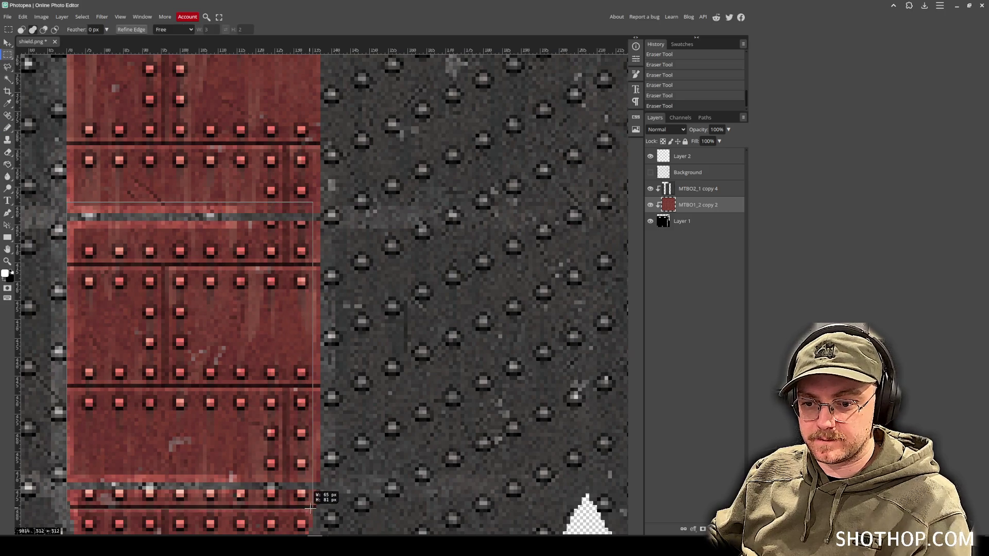
{"action": "key", "text": "Delete"}
{"action": "key", "text": "ctrl+z"}
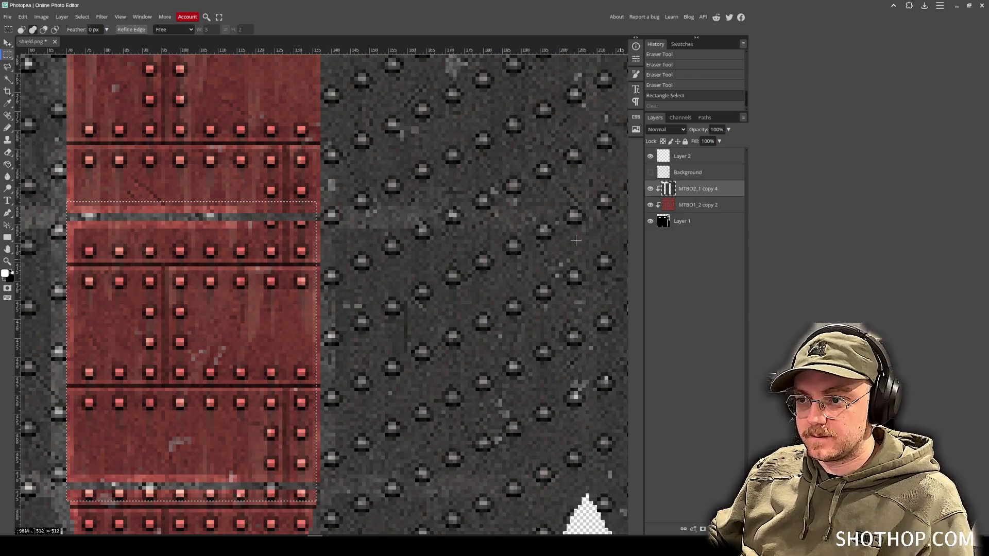
{"action": "left_click", "coordinate": [688, 189]}
{"action": "key", "text": "Delete"}
{"action": "scroll", "coordinate": [242, 293], "scroll_direction": "right", "scroll_amount": 10}
{"action": "scroll", "coordinate": [263, 273], "scroll_direction": "right", "scroll_amount": 3}
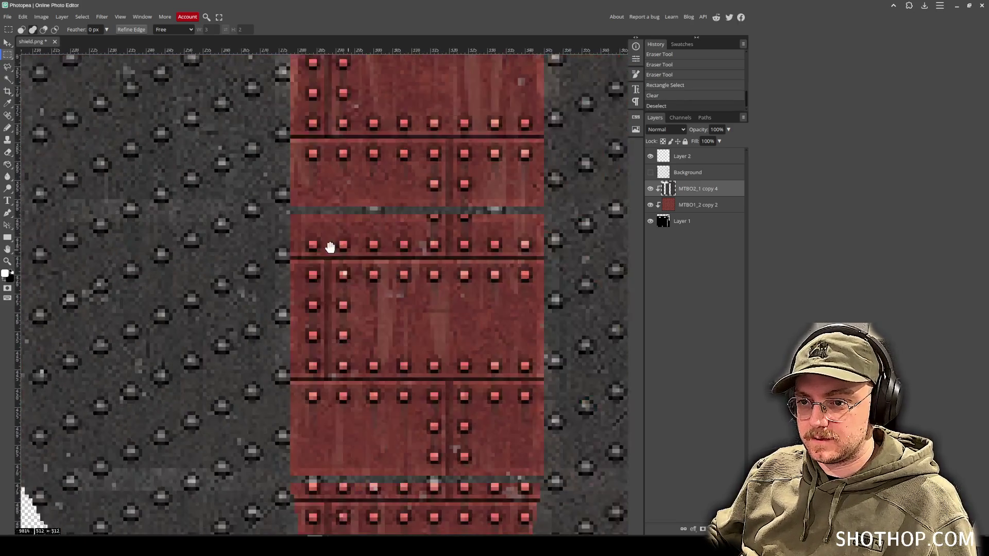
{"action": "scroll", "coordinate": [330, 250], "scroll_direction": "down", "scroll_amount": 1}
{"action": "mouse_move", "coordinate": [255, 189]}
{"action": "left_mouse_down"}
{"action": "mouse_move", "coordinate": [436, 370]}
{"action": "mouse_move", "coordinate": [495, 465]}
{"action": "mouse_move", "coordinate": [509, 466]}
{"action": "left_mouse_up"}
{"action": "key", "text": "Delete"}
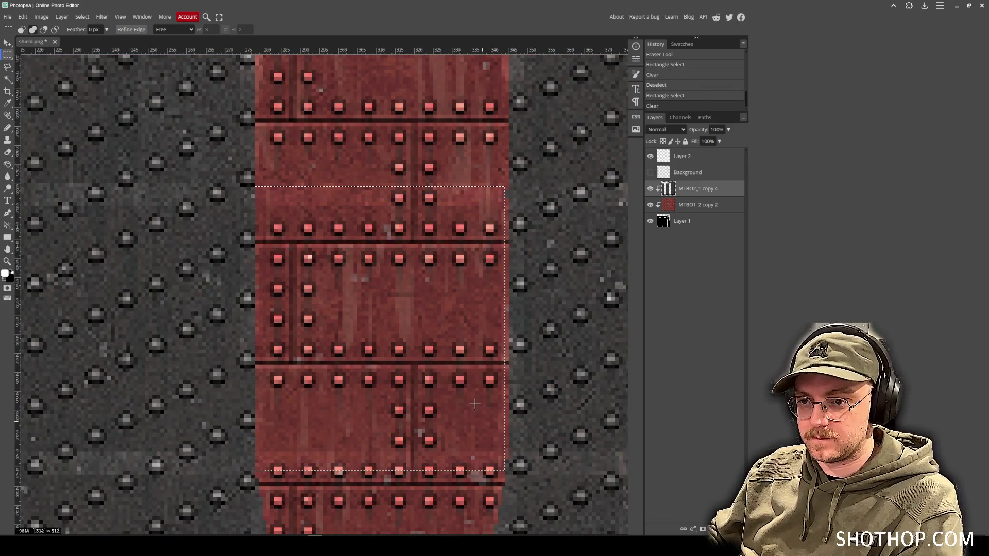
Try a selection over the red column's upper band, then deselect it.
{"action": "scroll", "coordinate": [361, 395], "scroll_direction": "down", "scroll_amount": 5}
{"action": "scroll", "coordinate": [361, 395], "scroll_direction": "down", "scroll_amount": 2}
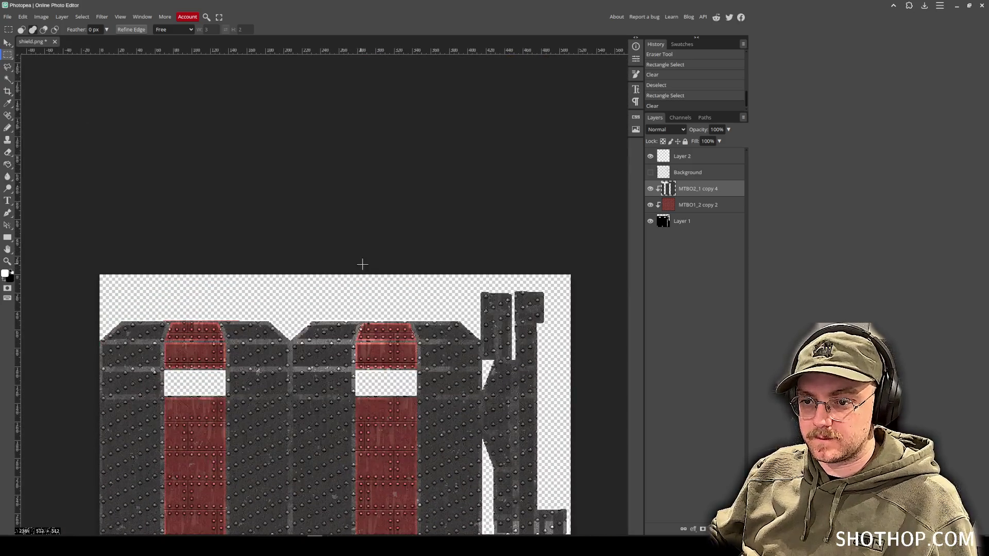
{"action": "scroll", "coordinate": [360, 361], "scroll_direction": "up", "scroll_amount": 5}
{"action": "left_click_drag", "start_coordinate": [295, 245], "coordinate": [491, 266]}
{"action": "key", "text": "ctrl+d"}
{"action": "scroll", "coordinate": [266, 306], "scroll_direction": "left", "scroll_amount": 5}
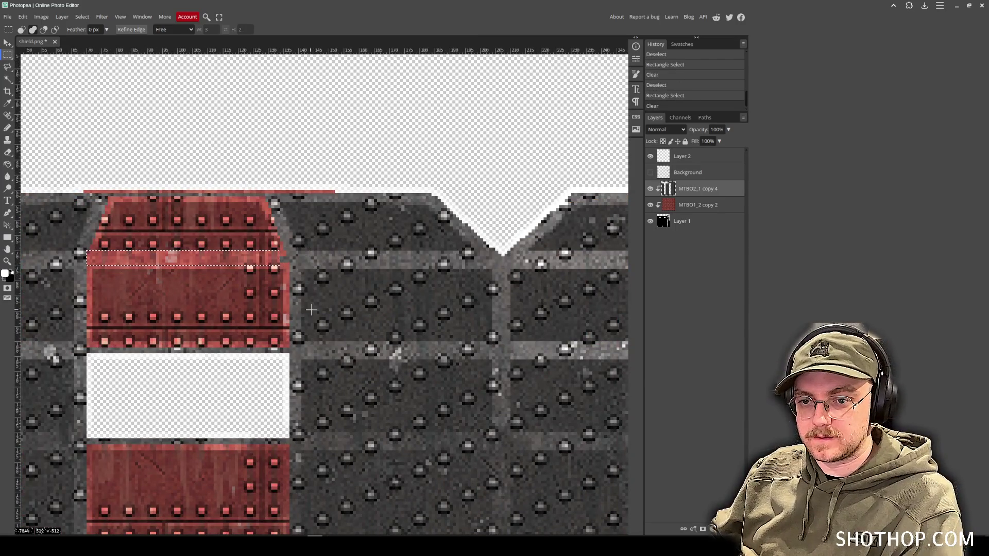
Bring both red strips into view, then show Layer 2 again and make it active.
{"action": "left_click", "coordinate": [689, 159]}
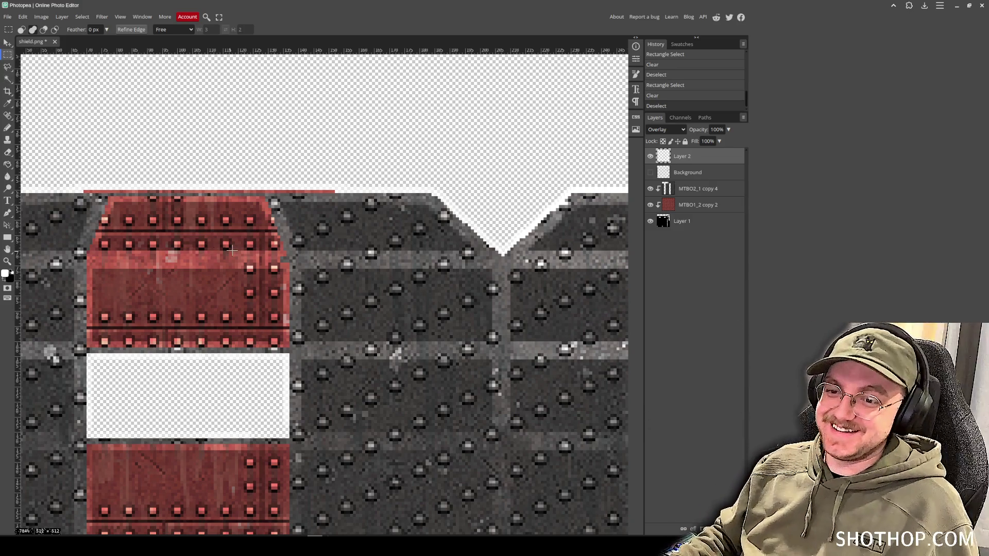
{"action": "scroll", "coordinate": [229, 251], "scroll_direction": "down", "scroll_amount": 3}
{"action": "scroll", "coordinate": [230, 251], "scroll_direction": "left", "scroll_amount": 5}
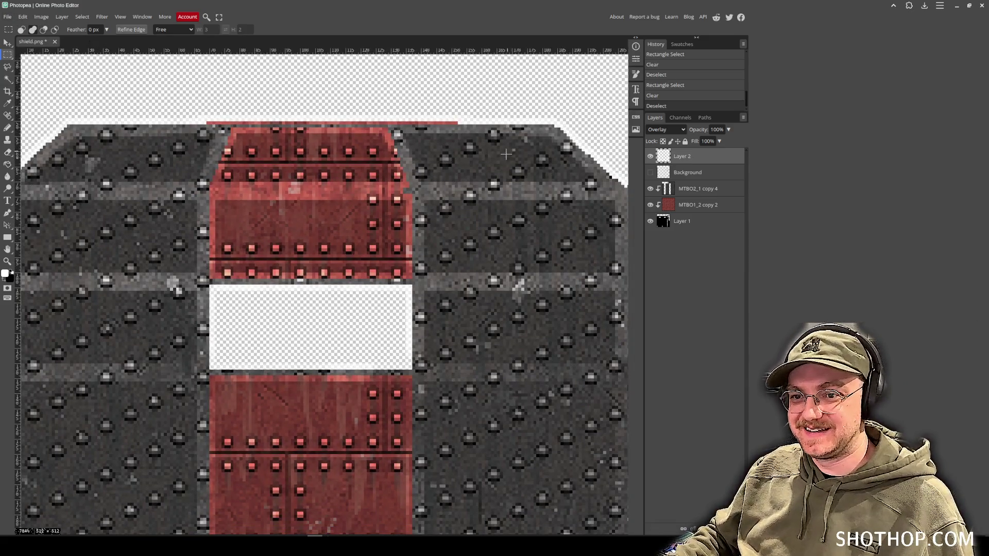
{"action": "scroll", "coordinate": [506, 154], "scroll_direction": "down", "scroll_amount": 4}
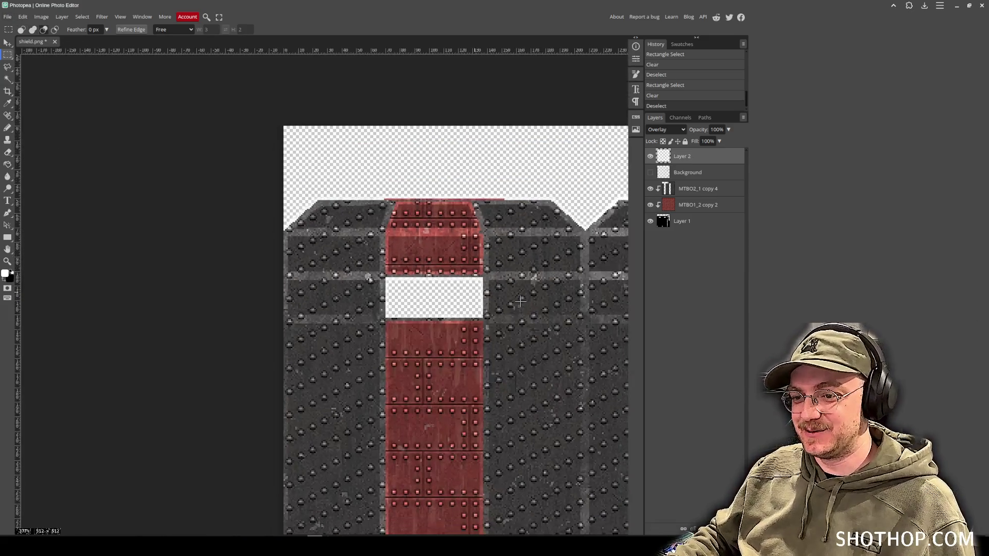
{"action": "left_click_drag", "start_coordinate": [596, 326], "coordinate": [359, 231]}
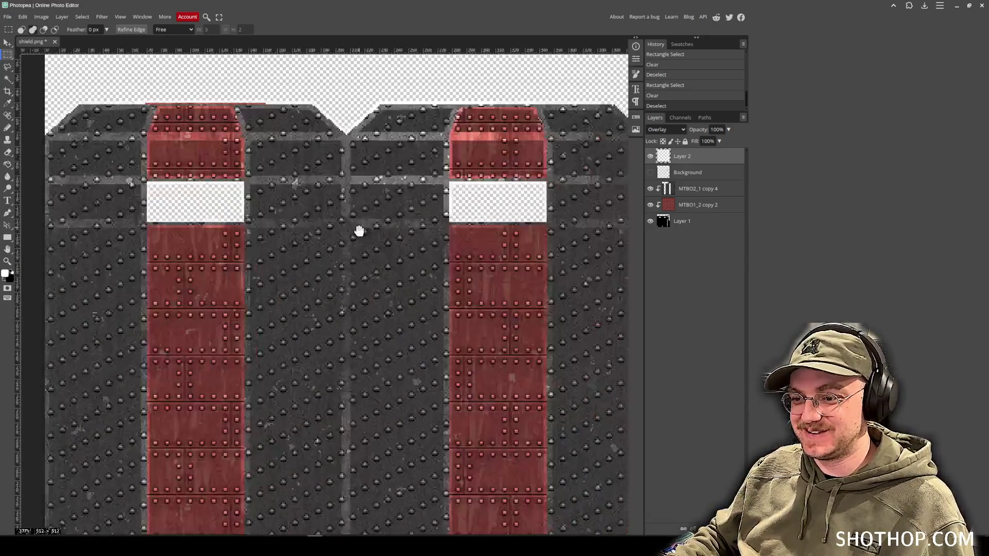
{"action": "scroll", "coordinate": [480, 283], "scroll_direction": "down", "scroll_amount": 3}
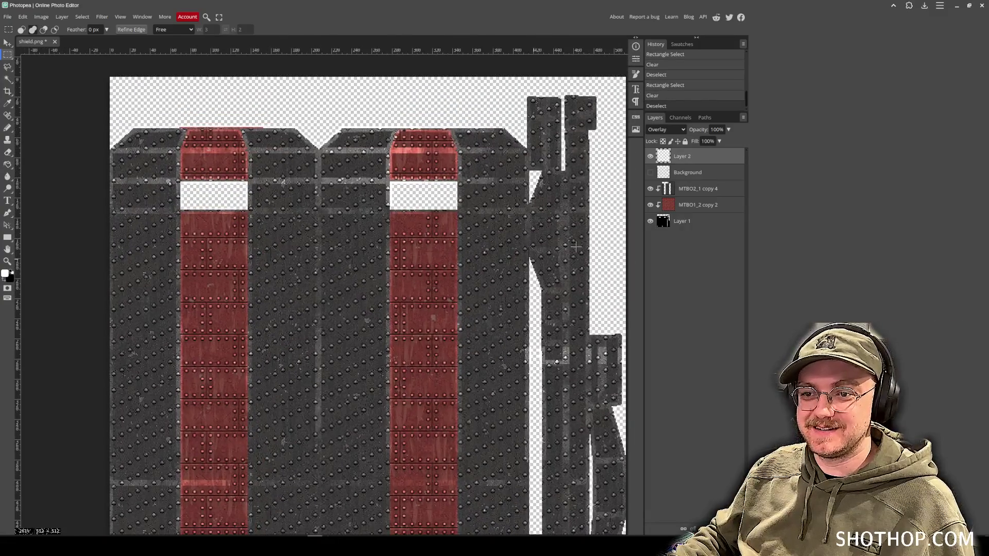
{"action": "left_click", "coordinate": [669, 167]}
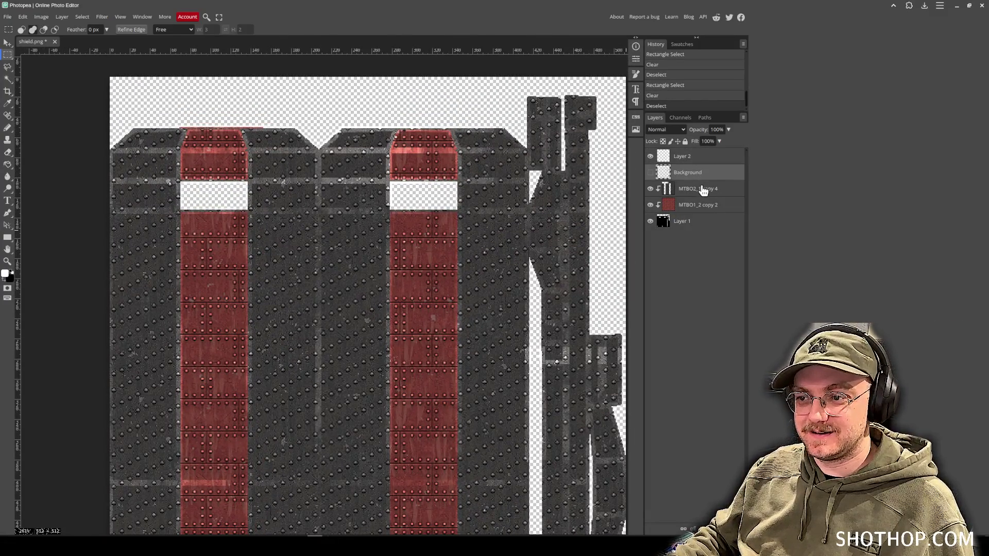
{"action": "left_click", "coordinate": [704, 190]}
{"action": "left_click", "coordinate": [651, 156]}
{"action": "left_click", "coordinate": [680, 156]}
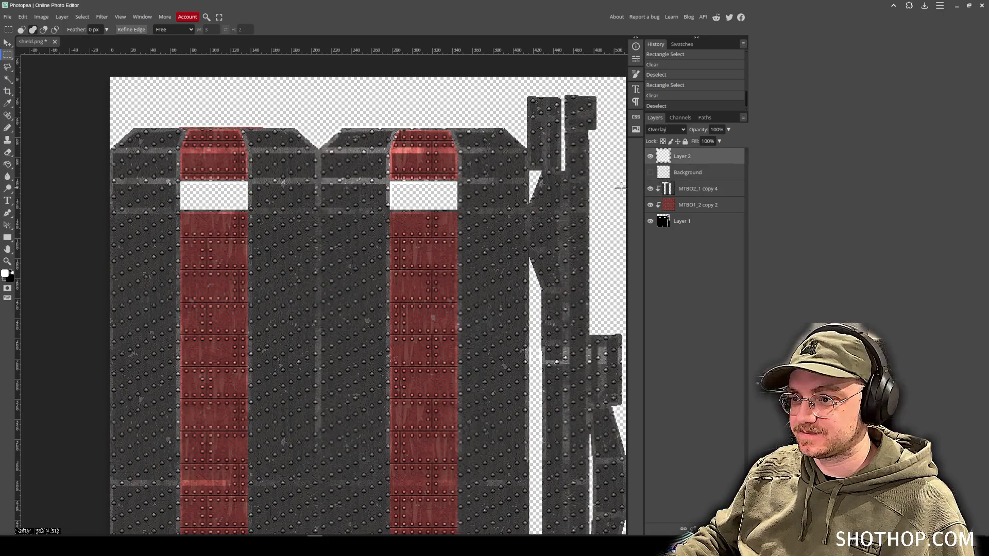
{"action": "left_click", "coordinate": [8, 17]}
Export the texture as PNG, overwriting the existing shield.png.
{"action": "mouse_move", "coordinate": [46, 133]}
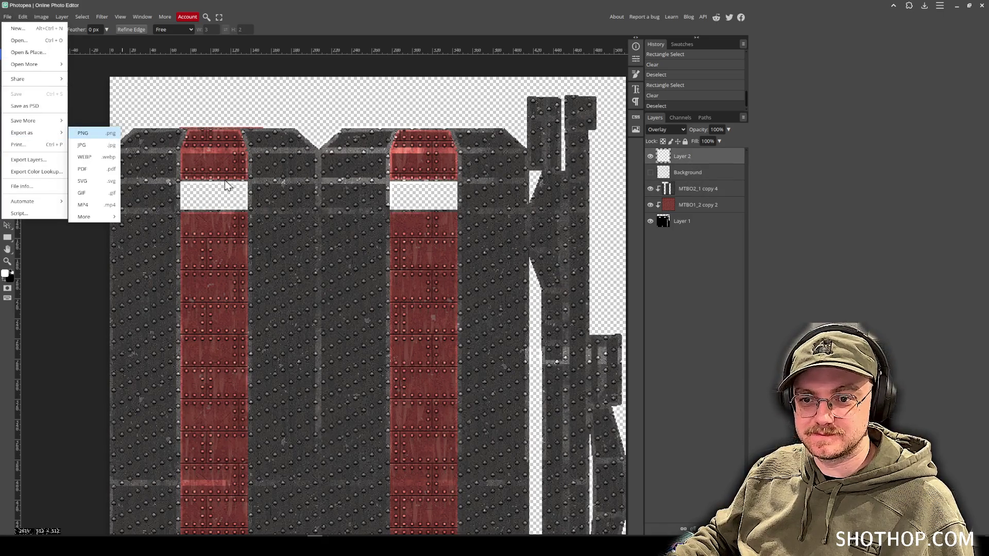
{"action": "key", "text": "Return"}
{"action": "left_click", "coordinate": [289, 181]}
{"action": "left_click", "coordinate": [379, 123]}
{"action": "double_click", "coordinate": [372, 133]}
{"action": "left_click", "coordinate": [561, 282]}
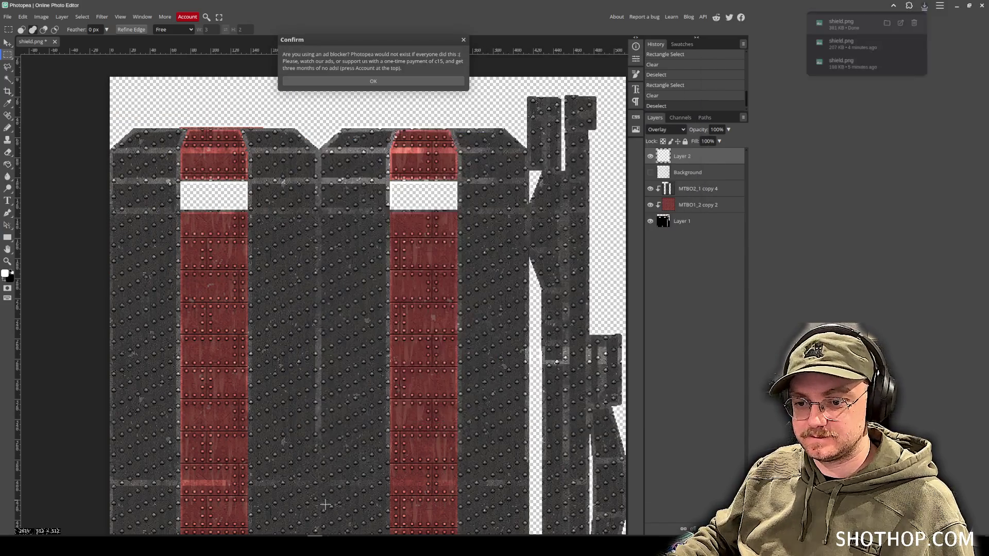
Orbit the shield model in the engine to check the texture, then dismiss Photopea's ad-blocker prompt.
{"action": "key", "text": "alt+Tab"}
{"action": "mouse_move", "coordinate": [612, 242]}
{"action": "left_mouse_down"}
{"action": "mouse_move", "coordinate": [564, 218]}
{"action": "mouse_move", "coordinate": [484, 218]}
{"action": "mouse_move", "coordinate": [529, 225]}
{"action": "left_mouse_up"}
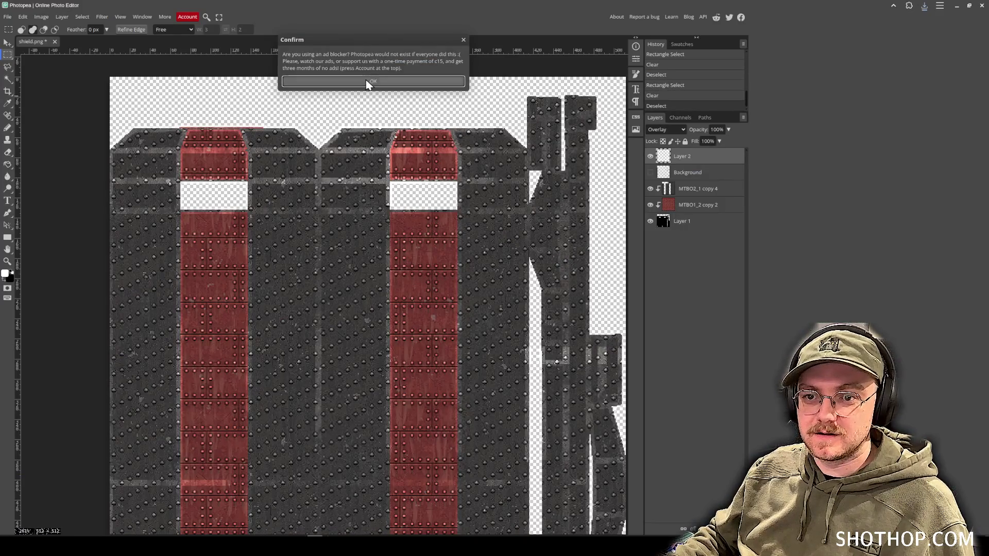
{"action": "left_click", "coordinate": [366, 82]}
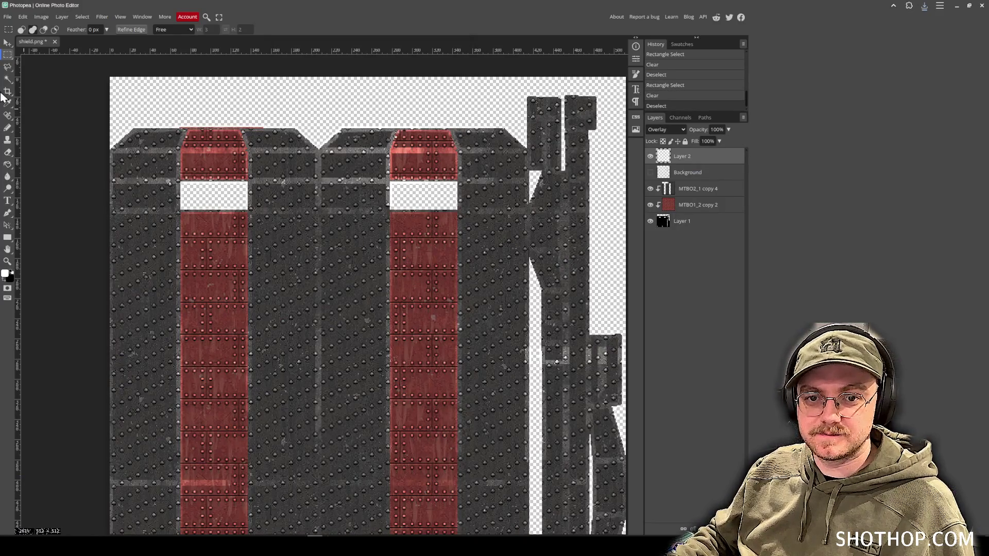
Set the Eraser to the third 20 Blood Brushes preset at 68 px.
{"action": "key", "text": "e"}
{"action": "left_click", "coordinate": [27, 29]}
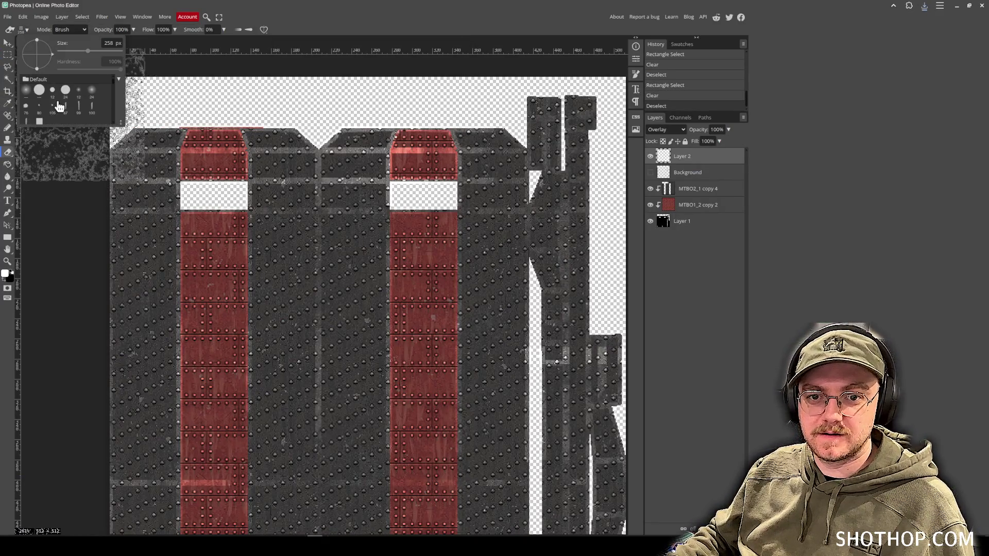
{"action": "scroll", "coordinate": [66, 111], "scroll_direction": "down", "scroll_amount": 5}
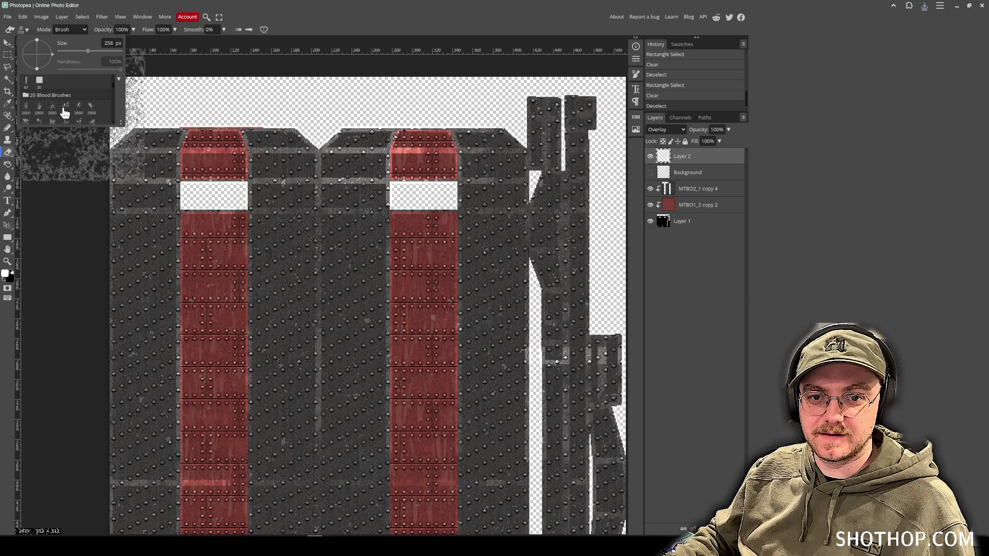
{"action": "left_click", "coordinate": [53, 108]}
{"action": "left_click", "coordinate": [74, 51]}
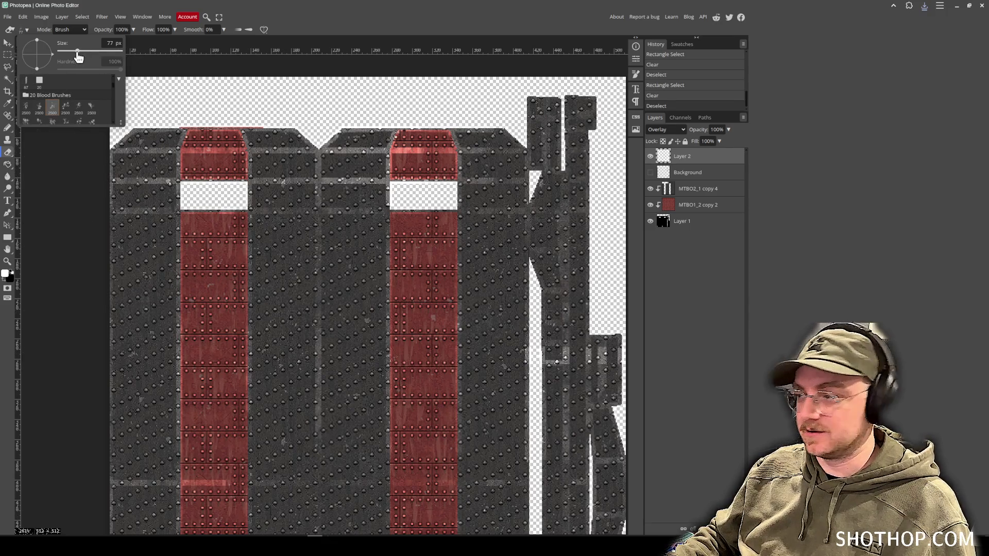
{"action": "left_click", "coordinate": [58, 42]}
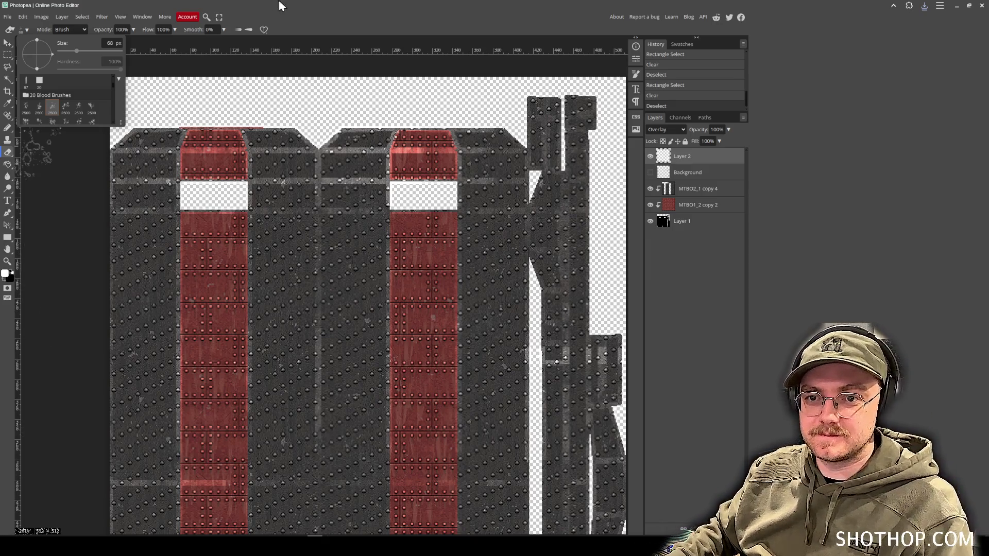
{"action": "left_click", "coordinate": [28, 31]}
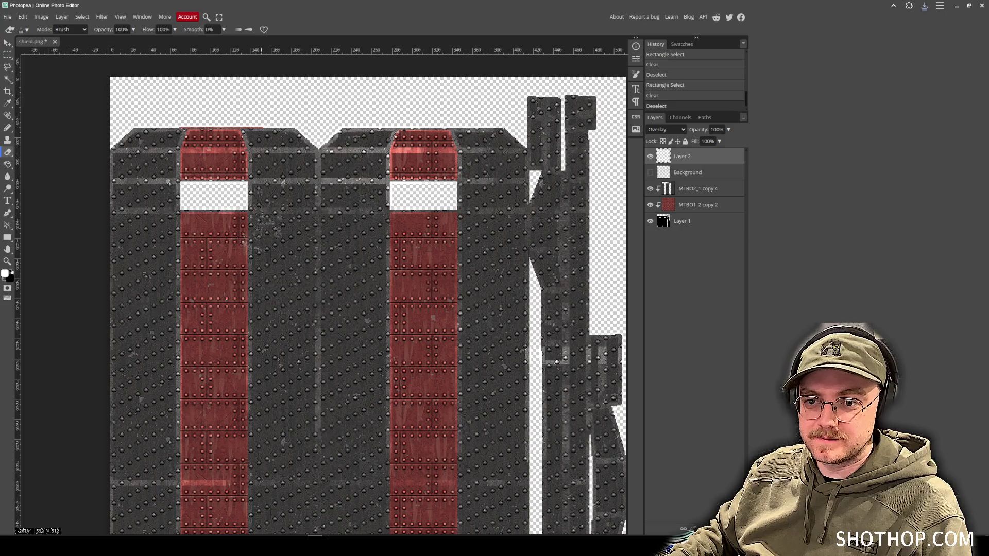
{"action": "left_click", "coordinate": [667, 131]}
{"action": "left_click", "coordinate": [663, 259]}
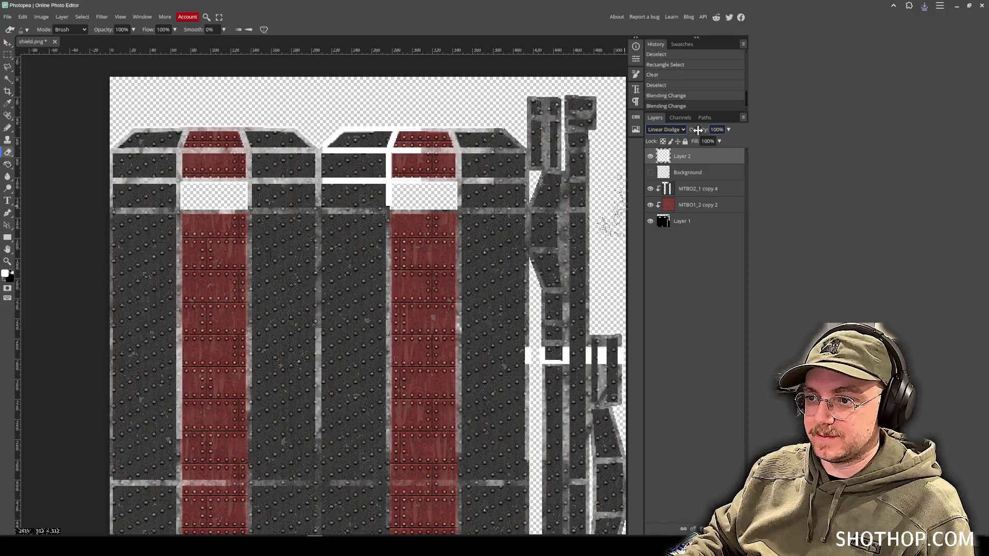
{"action": "key", "text": "Down"}
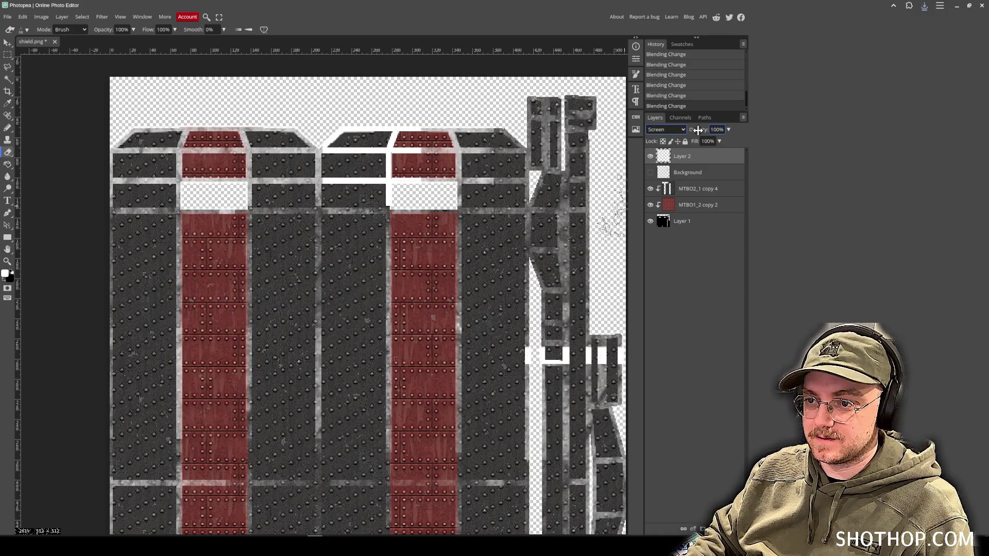
{"action": "key", "text": "Down"}
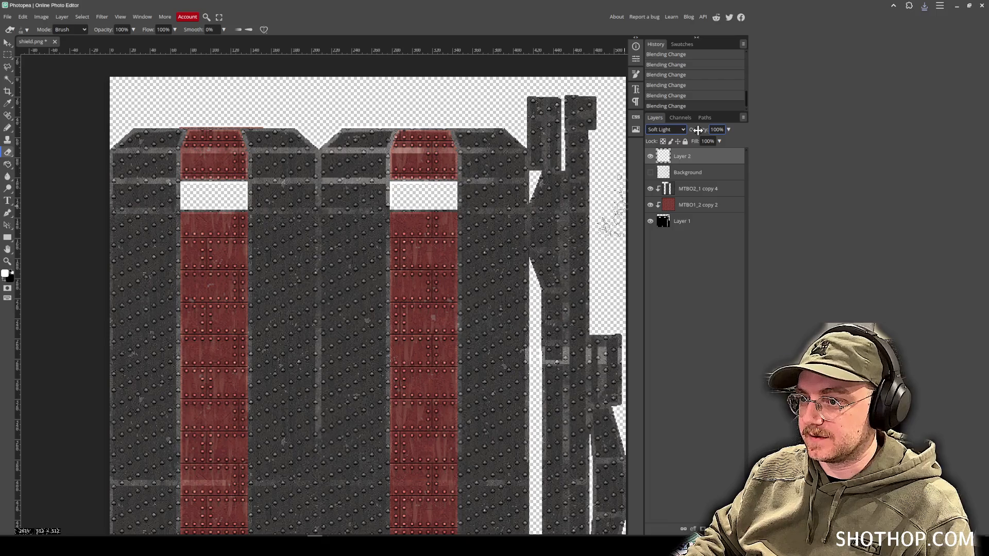
{"action": "key", "text": "Down"}
{"action": "key", "text": "Down"}
{"action": "key", "text": "Up"}
{"action": "key", "text": "Up"}
{"action": "key", "text": "Up"}
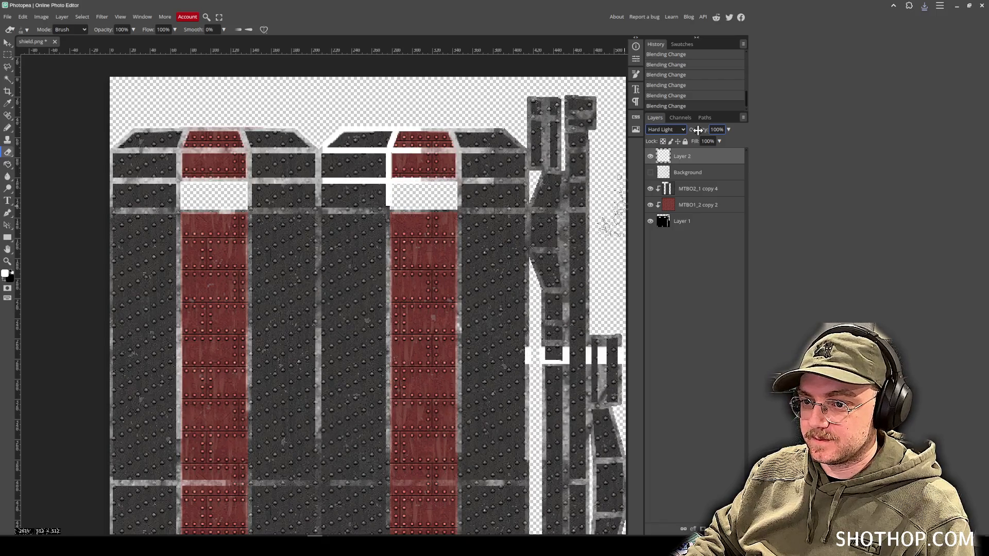
{"action": "key", "text": "Down"}
{"action": "key", "text": "Down"}
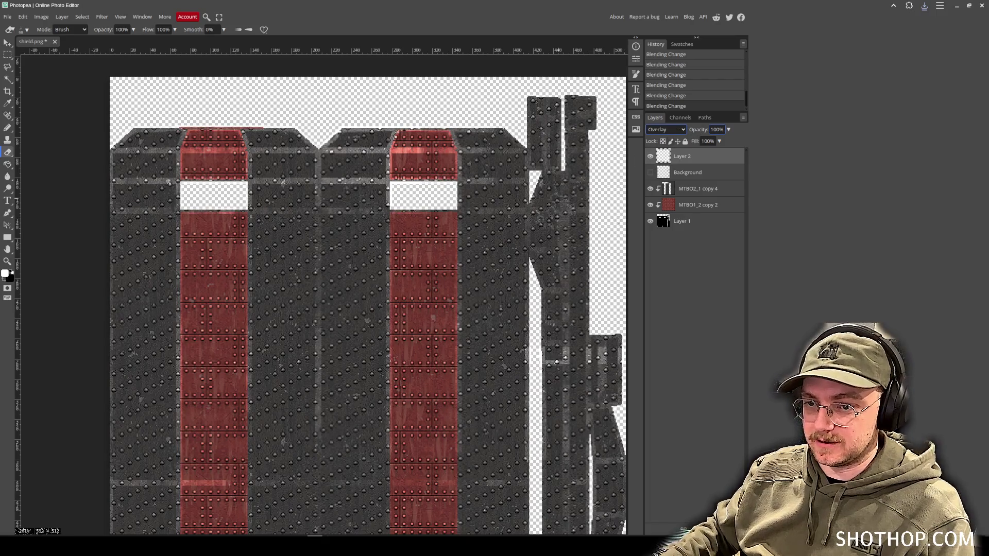
{"action": "left_click", "coordinate": [288, 273]}
Erase five blood-splatter patches from the Layer 2 grunge near the shield's top, then place a rusty metal image.
{"action": "scroll", "coordinate": [284, 262], "scroll_direction": "up", "scroll_amount": 2}
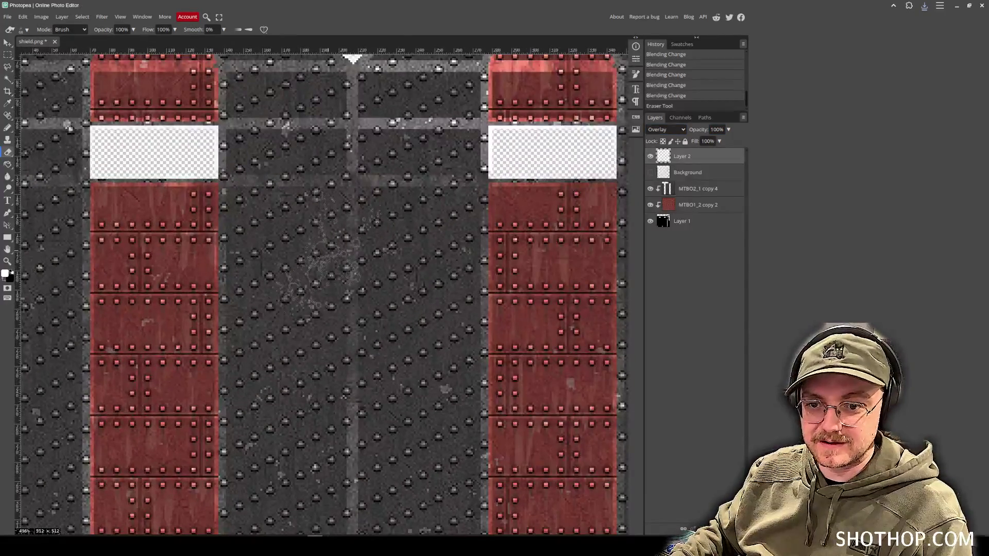
{"action": "left_click_drag", "start_coordinate": [319, 257], "coordinate": [385, 311]}
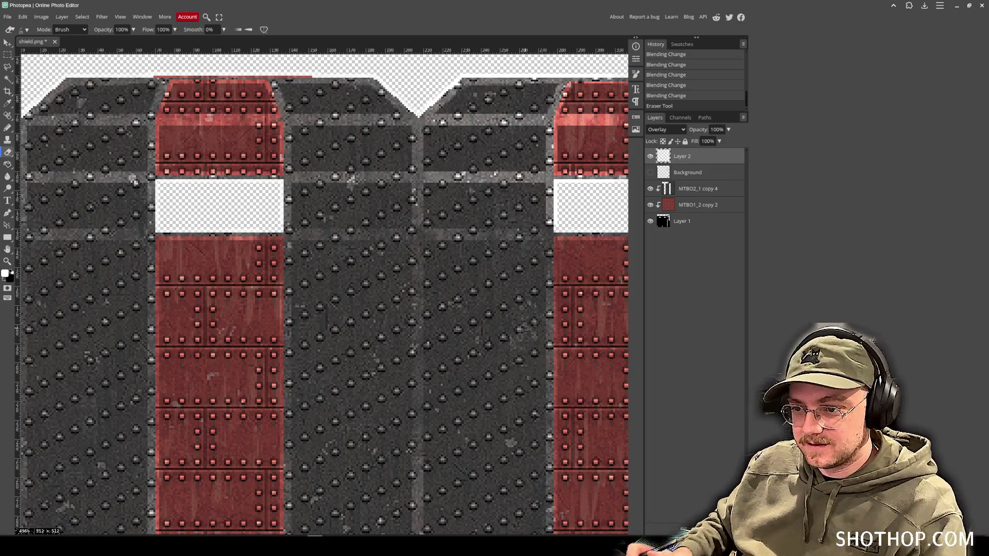
{"action": "left_click", "coordinate": [327, 175]}
{"action": "left_click", "coordinate": [315, 168]}
{"action": "left_click", "coordinate": [332, 169]}
{"action": "left_click", "coordinate": [361, 157]}
{"action": "left_click", "coordinate": [396, 160]}
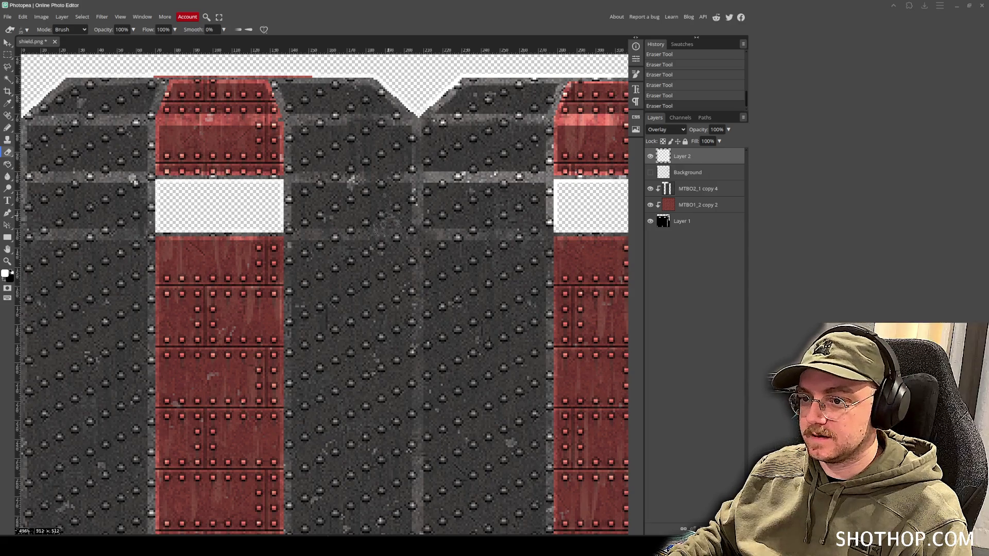
{"action": "scroll", "coordinate": [370, 171], "scroll_direction": "down", "scroll_amount": 5}
{"action": "scroll", "coordinate": [370, 170], "scroll_direction": "up", "scroll_amount": 2}
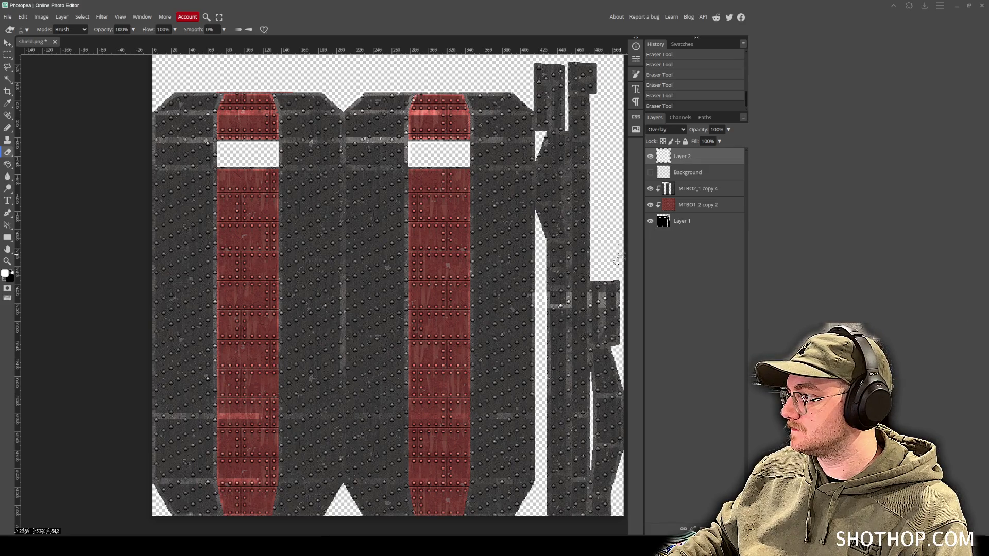
{"action": "mouse_move", "coordinate": [619, 258]}
{"action": "left_mouse_down"}
{"action": "mouse_move", "coordinate": [794, 270]}
{"action": "mouse_move", "coordinate": [670, 248]}
{"action": "mouse_move", "coordinate": [655, 224]}
{"action": "left_mouse_up"}
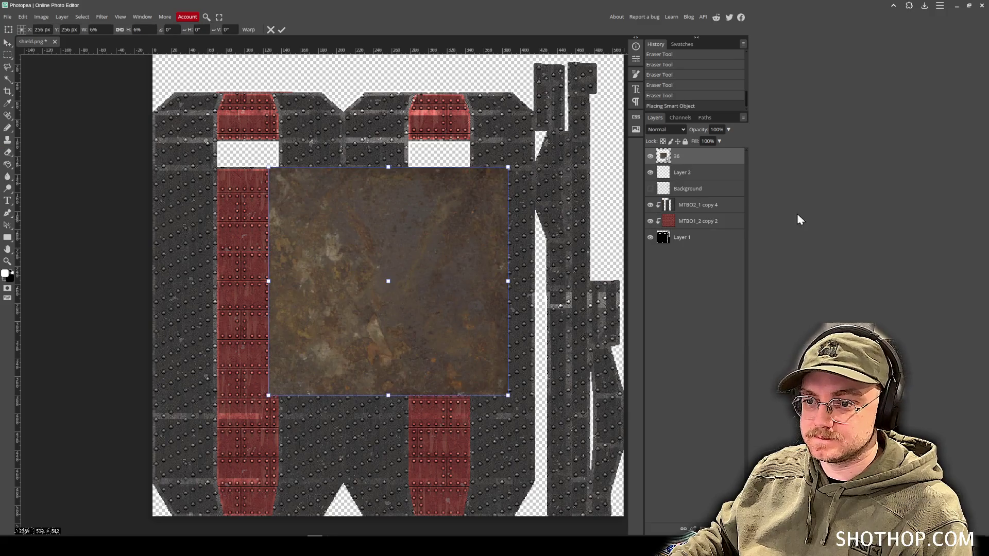
Position the placed rust image over the left panels, moving it down and left.
{"action": "left_click_drag", "start_coordinate": [418, 266], "coordinate": [367, 275]}
{"action": "key", "text": "Return"}
{"action": "key", "text": "e"}
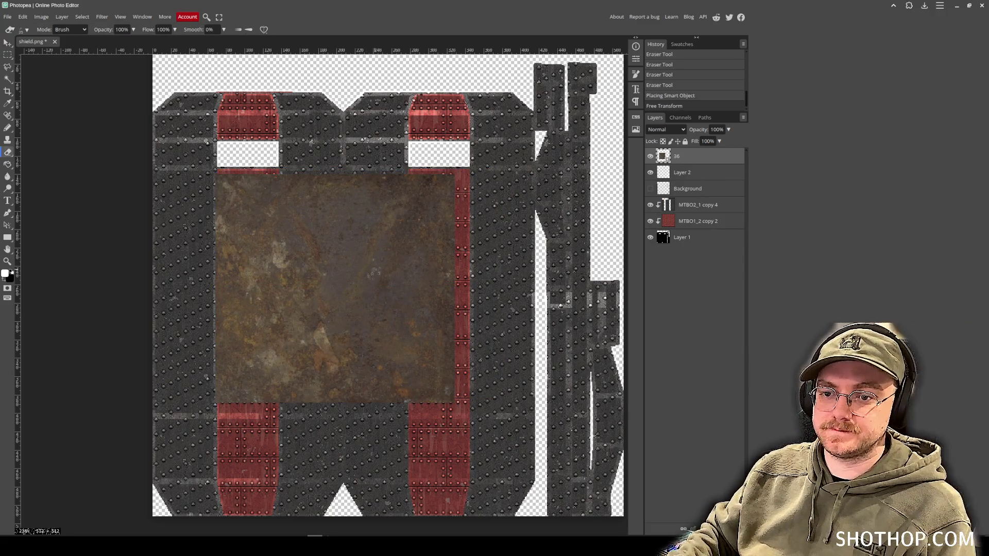
{"action": "left_click", "coordinate": [8, 43]}
{"action": "left_click_drag", "start_coordinate": [257, 187], "coordinate": [211, 225]}
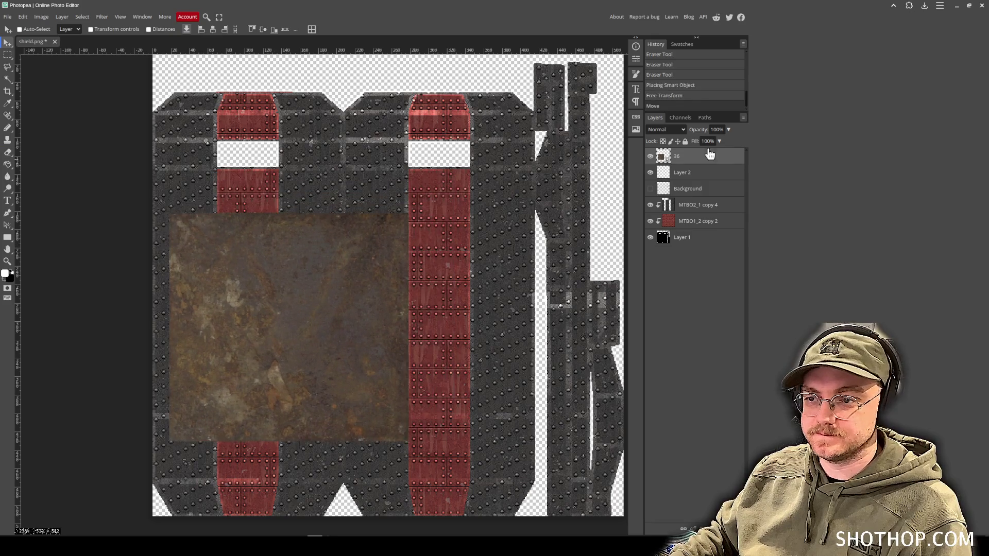
Give the rust layer Luminosity blending, nudge it slightly, and preview the shield in Blender.
{"action": "left_click", "coordinate": [665, 129]}
{"action": "left_click", "coordinate": [685, 172]}
{"action": "key", "text": "Down"}
{"action": "key", "text": "Down"}
{"action": "key", "text": "Down"}
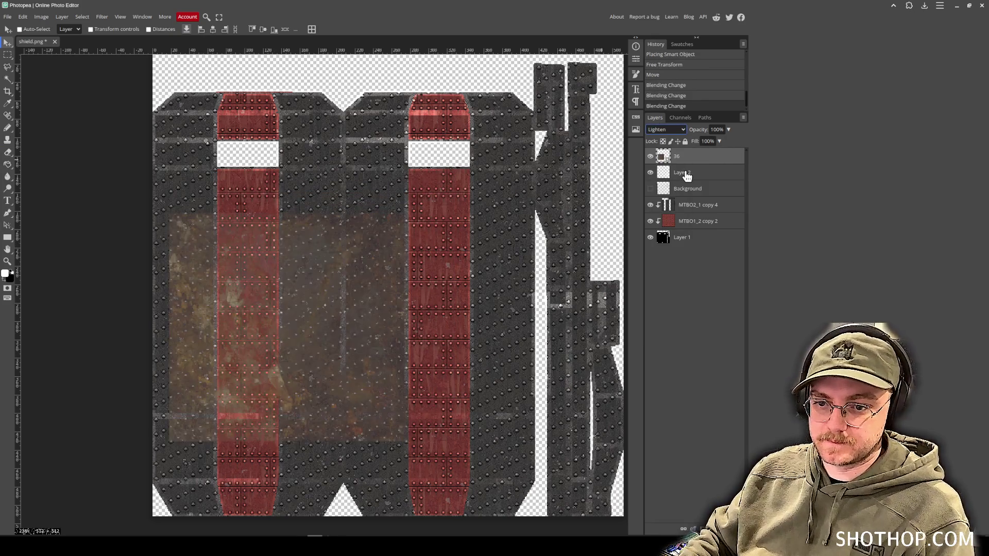
{"action": "key", "text": "Down"}
{"action": "key", "text": "Down"}
{"action": "key", "text": "Down"}
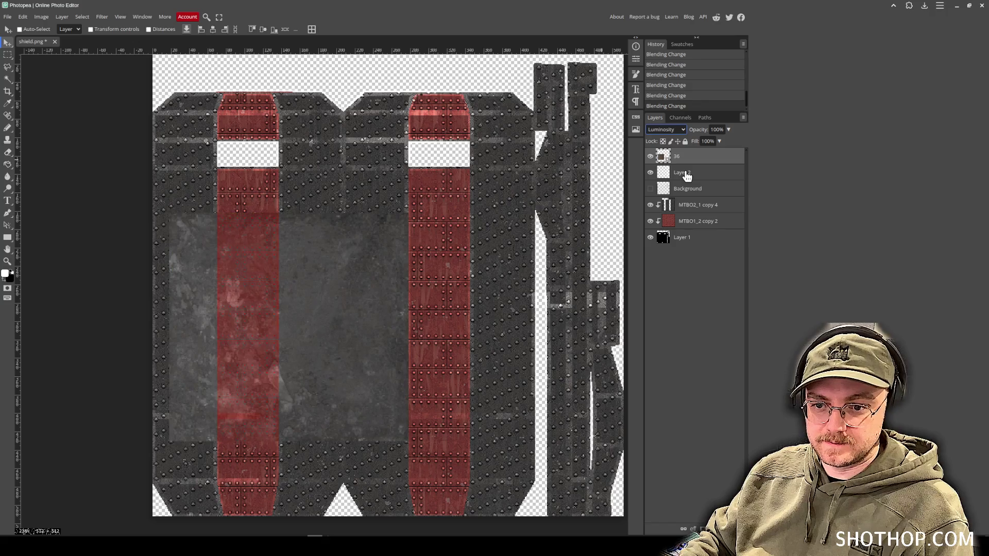
{"action": "key", "text": "Up"}
{"action": "key", "text": "Down"}
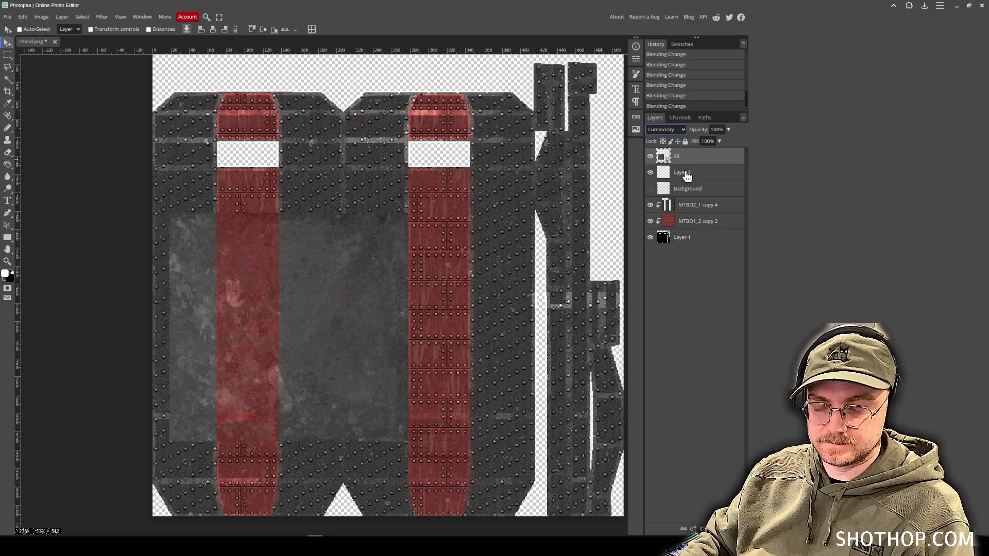
{"action": "mouse_move", "coordinate": [349, 321]}
{"action": "left_mouse_down"}
{"action": "mouse_move", "coordinate": [329, 349]}
{"action": "mouse_move", "coordinate": [354, 360]}
{"action": "mouse_move", "coordinate": [375, 313]}
{"action": "left_mouse_up"}
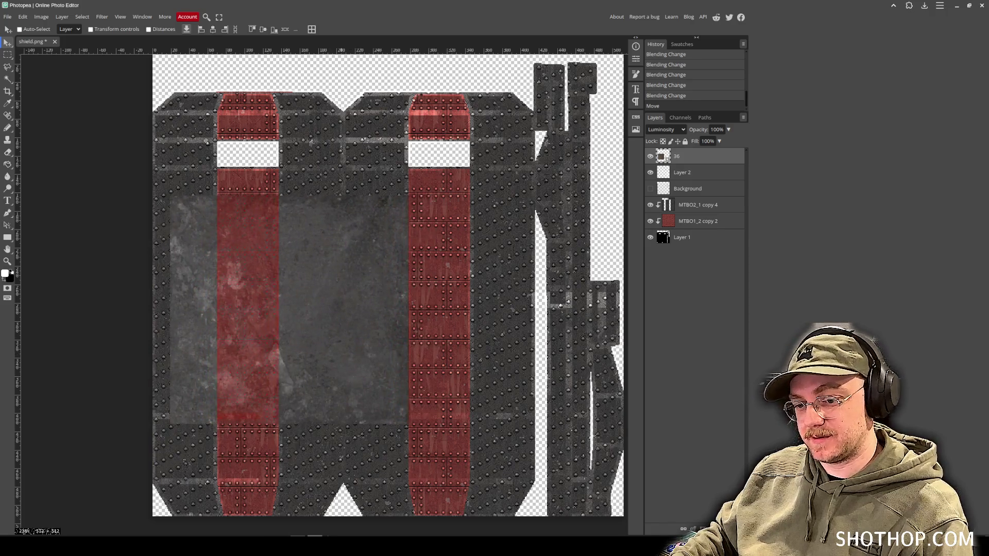
{"action": "key", "text": "alt+Tab"}
{"action": "scroll", "coordinate": [415, 185], "scroll_direction": "up", "scroll_amount": 5}
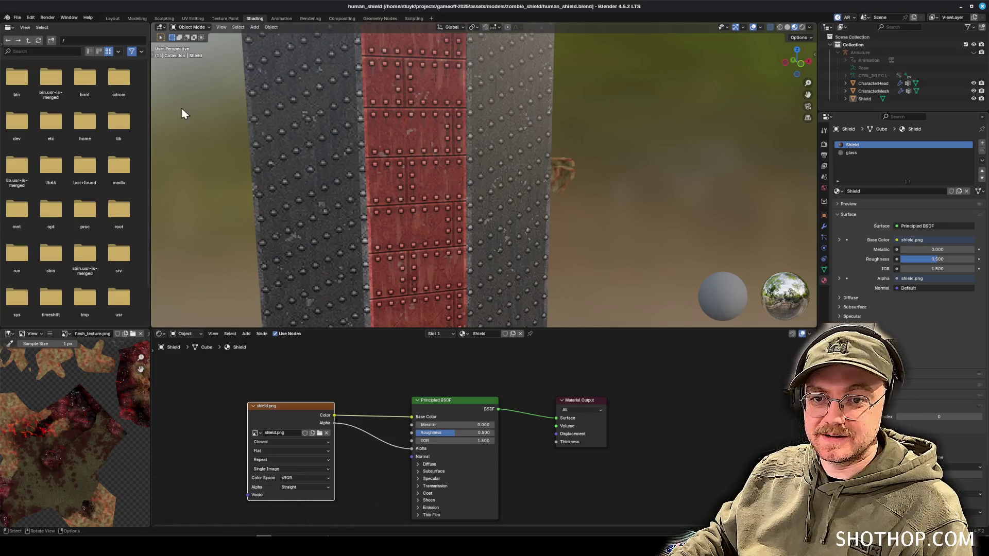
Put Shield in Edit Mode with face select, and in UV Editing select its left side face.
{"action": "left_click", "coordinate": [299, 136]}
{"action": "scroll", "coordinate": [309, 134], "scroll_direction": "down", "scroll_amount": 3}
{"action": "left_click", "coordinate": [191, 27]}
{"action": "left_click", "coordinate": [191, 41]}
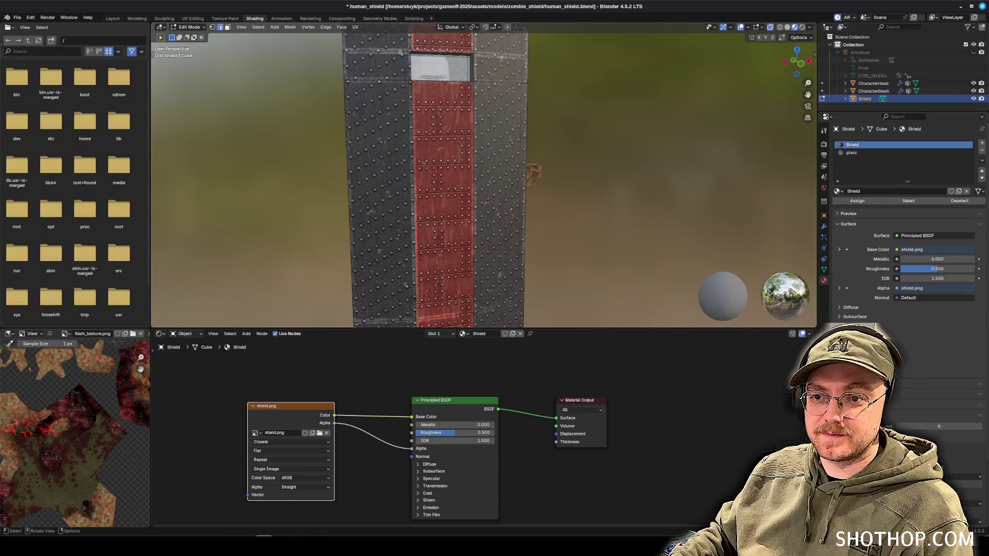
{"action": "left_click", "coordinate": [227, 27]}
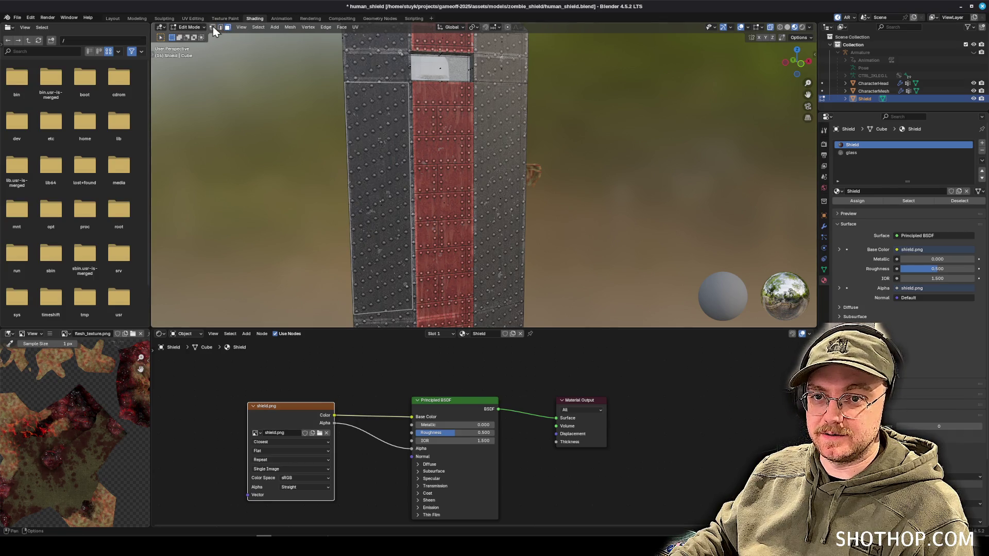
{"action": "left_click", "coordinate": [194, 19]}
{"action": "key", "text": "Home"}
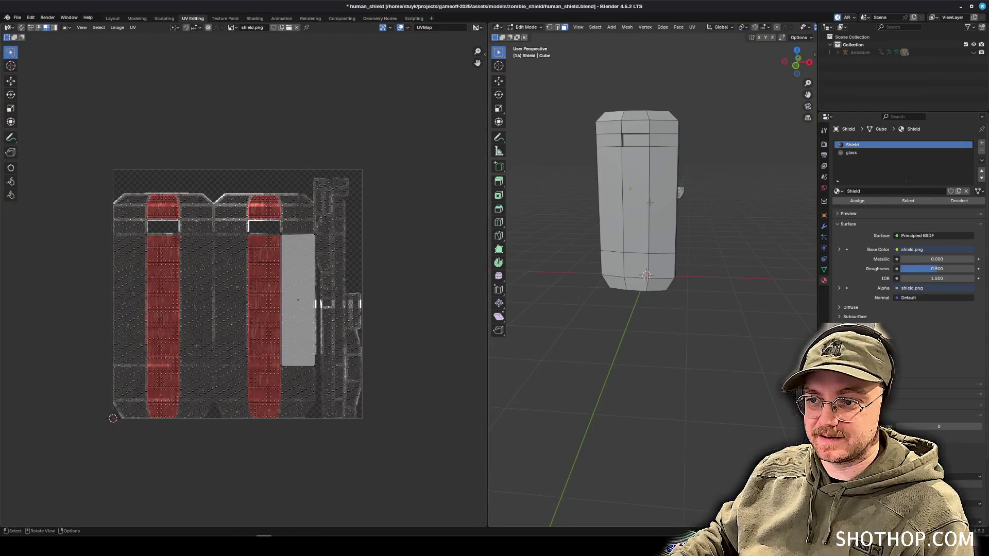
{"action": "left_click", "coordinate": [613, 187]}
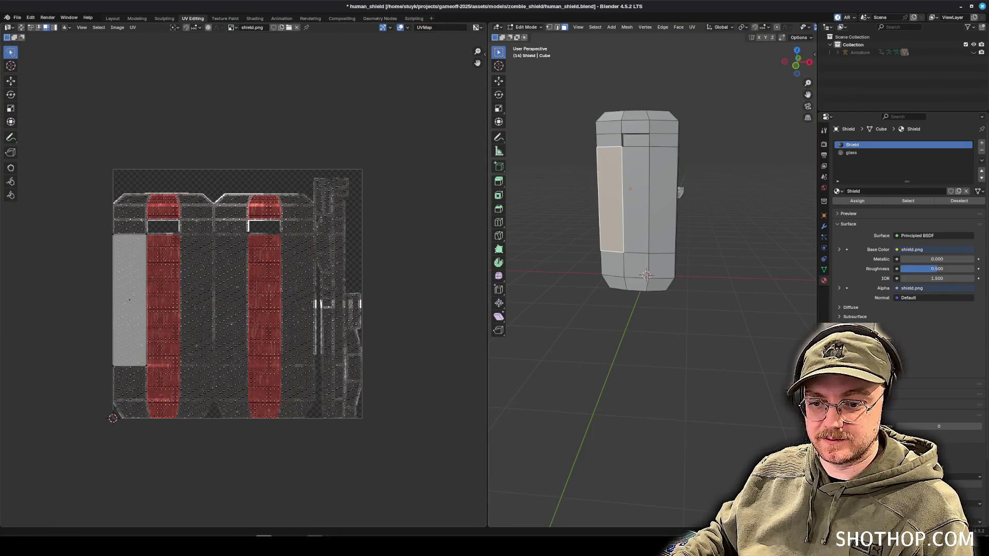
{"action": "left_click", "coordinate": [315, 536]}
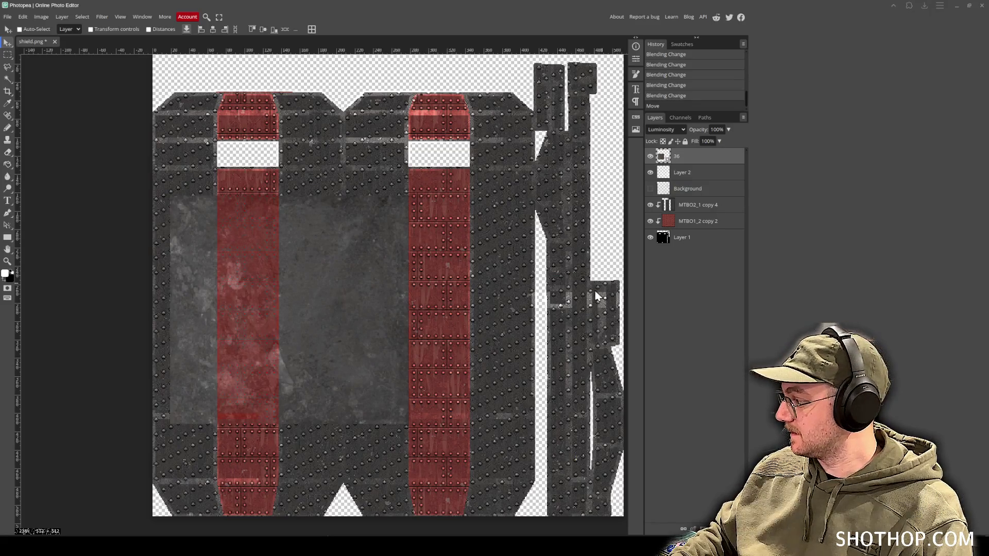
Move the concrete panel down and left, then rasterize it and clear a narrow vertical strip.
{"action": "mouse_move", "coordinate": [294, 287]}
{"action": "left_mouse_down"}
{"action": "mouse_move", "coordinate": [327, 284]}
{"action": "mouse_move", "coordinate": [321, 342]}
{"action": "left_mouse_up"}
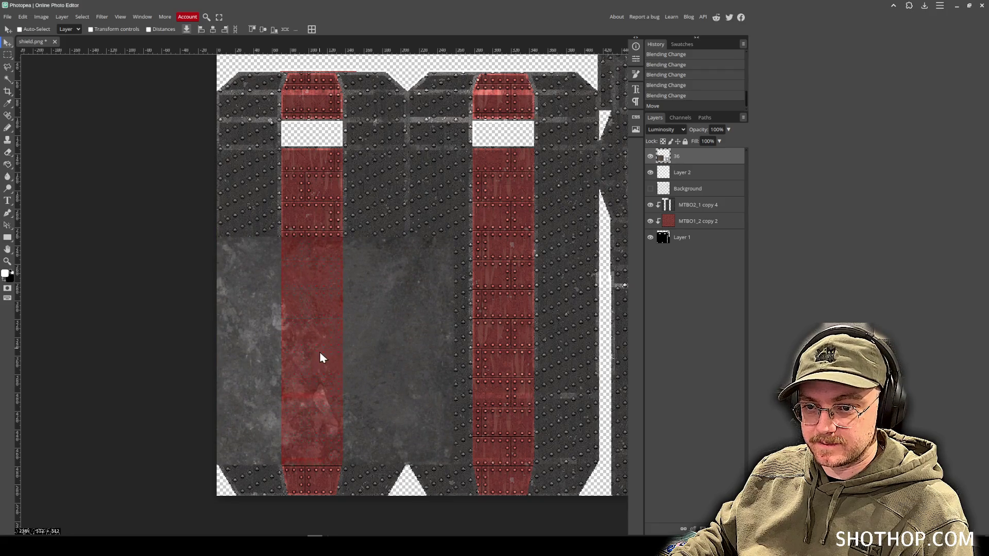
{"action": "scroll", "coordinate": [321, 341], "scroll_direction": "up", "scroll_amount": 4}
{"action": "scroll", "coordinate": [332, 336], "scroll_direction": "down", "scroll_amount": 1}
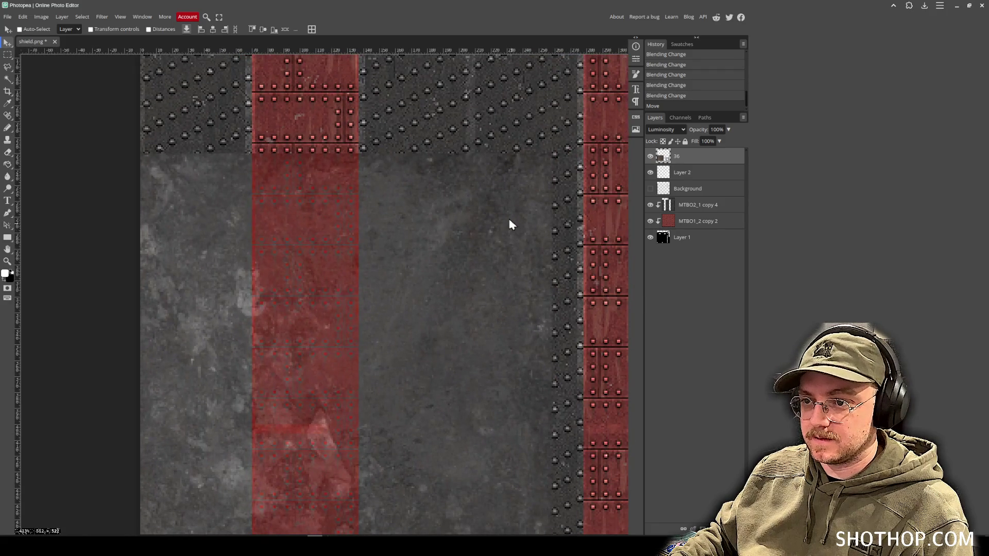
{"action": "left_click_drag", "start_coordinate": [511, 223], "coordinate": [339, 292]}
{"action": "left_click", "coordinate": [7, 54]}
{"action": "scroll", "coordinate": [427, 284], "scroll_direction": "down", "scroll_amount": 3}
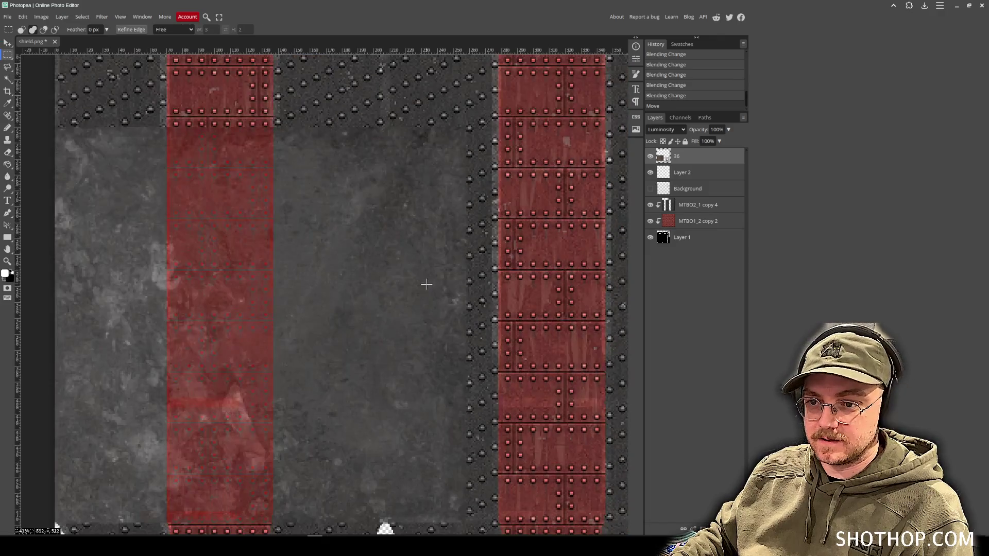
{"action": "left_click_drag", "start_coordinate": [493, 86], "coordinate": [387, 525]}
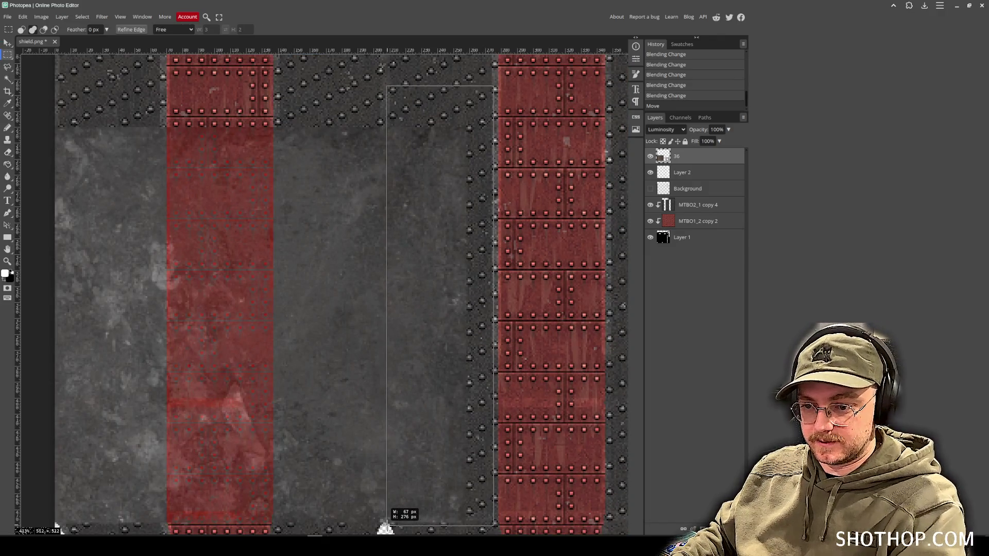
{"action": "key", "text": "Delete"}
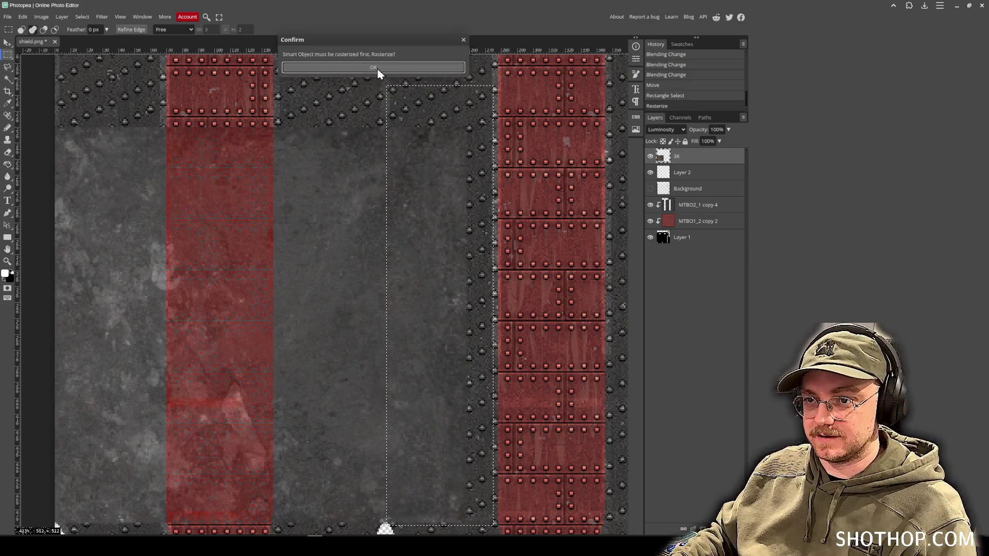
{"action": "left_click", "coordinate": [377, 69]}
{"action": "key", "text": "Delete"}
{"action": "key", "text": "ctrl+d"}
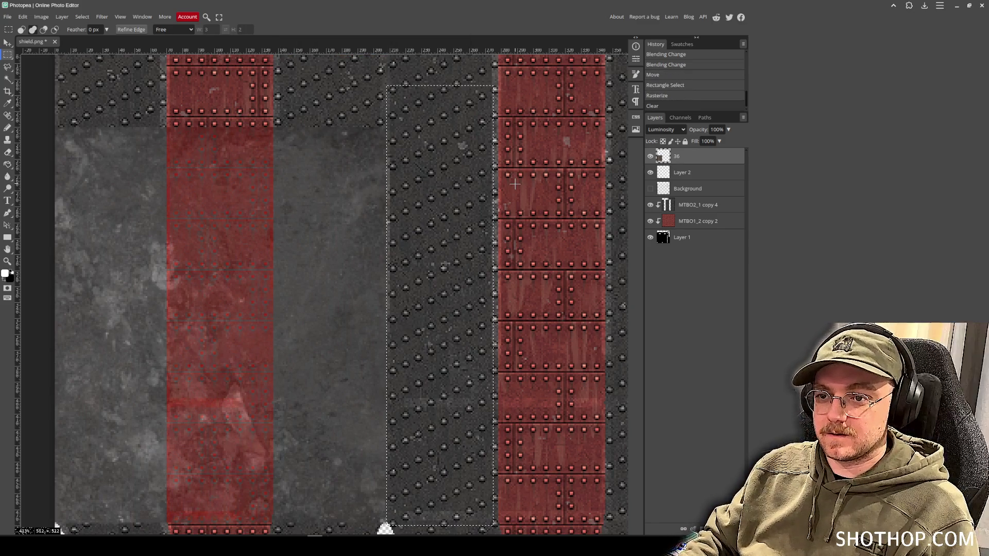
Nudge the concrete layer, place it below Background and clip it to the texture.
{"action": "left_click", "coordinate": [8, 45]}
{"action": "scroll", "coordinate": [238, 253], "scroll_direction": "down", "scroll_amount": 3}
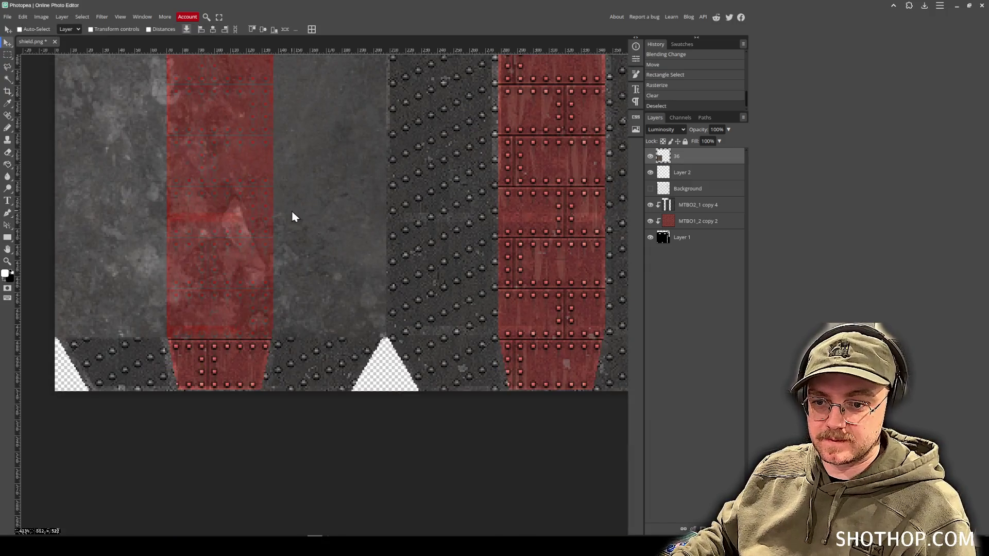
{"action": "left_click_drag", "start_coordinate": [305, 196], "coordinate": [308, 251]}
{"action": "left_click_drag", "start_coordinate": [706, 164], "coordinate": [701, 195]}
{"action": "right_click", "coordinate": [677, 189]}
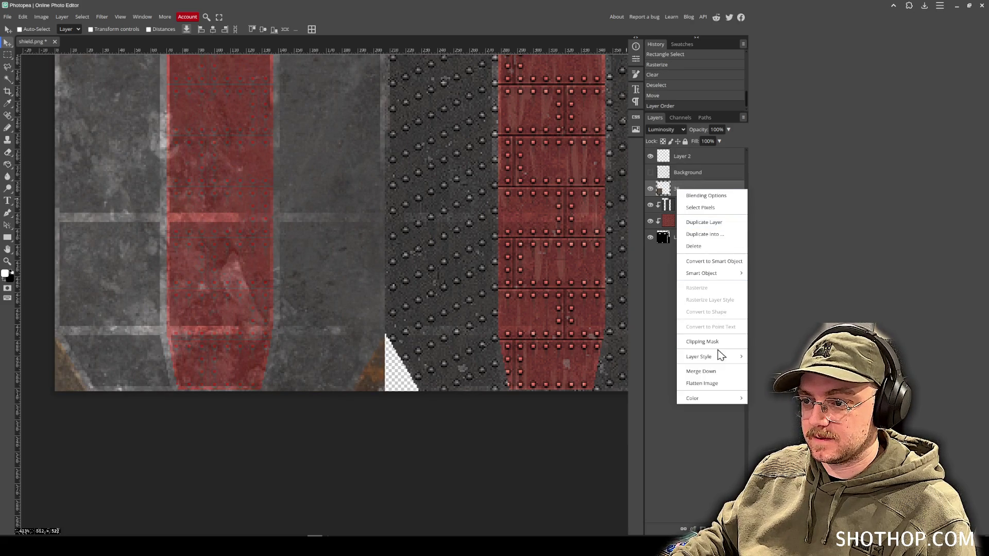
{"action": "left_click", "coordinate": [705, 341]}
Duplicate the concrete panel, move the copy over the left column and flip it vertically.
{"action": "scroll", "coordinate": [325, 227], "scroll_direction": "up", "scroll_amount": 3}
{"action": "scroll", "coordinate": [330, 279], "scroll_direction": "left", "scroll_amount": 1}
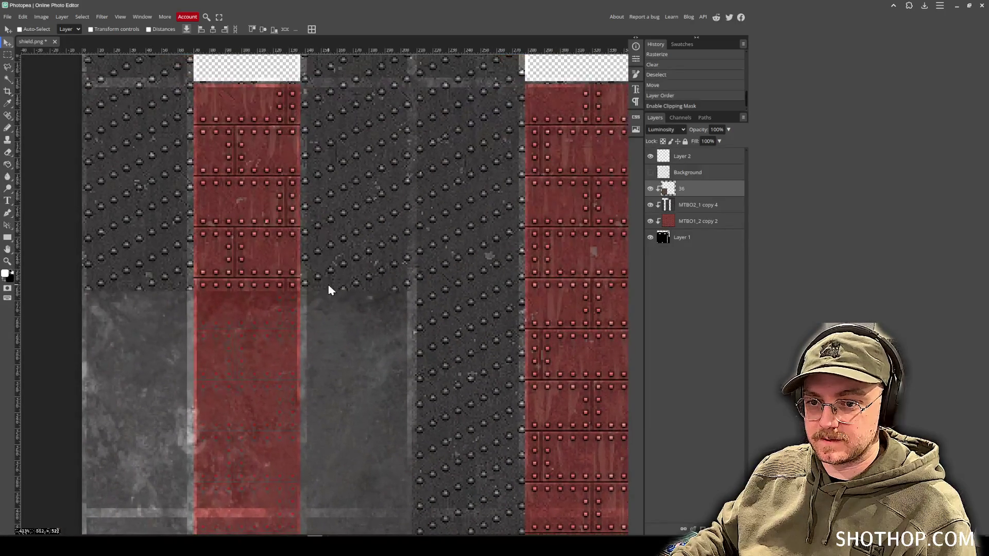
{"action": "left_click_drag", "start_coordinate": [336, 437], "coordinate": [329, 143]}
{"action": "key", "text": "ctrl+j"}
{"action": "mouse_move", "coordinate": [320, 254]}
{"action": "left_mouse_down"}
{"action": "mouse_move", "coordinate": [380, 336]}
{"action": "mouse_move", "coordinate": [358, 269]}
{"action": "mouse_move", "coordinate": [359, 195]}
{"action": "left_mouse_up"}
{"action": "scroll", "coordinate": [358, 338], "scroll_direction": "down", "scroll_amount": 2}
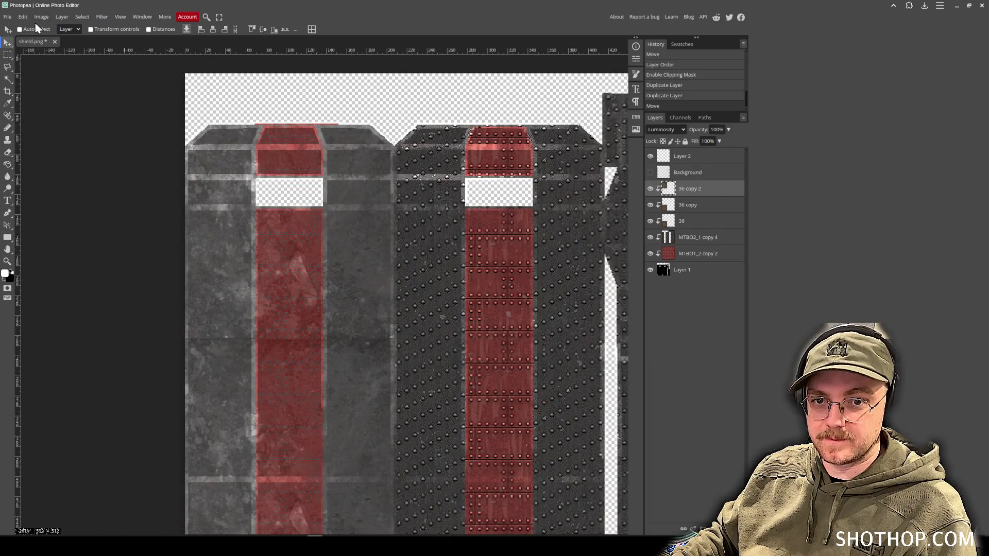
{"action": "left_click", "coordinate": [23, 17]}
{"action": "mouse_move", "coordinate": [51, 221]}
{"action": "left_click", "coordinate": [162, 361]}
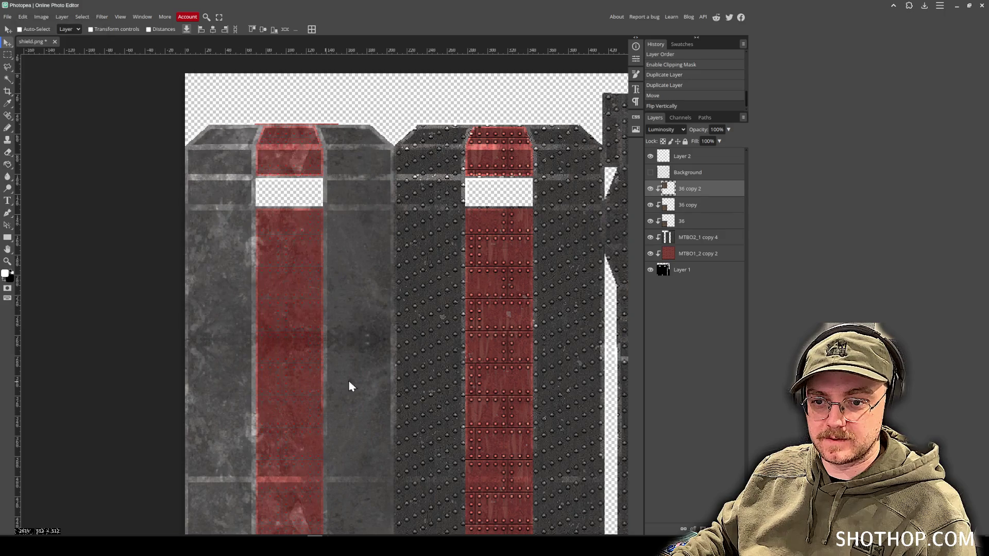
{"action": "scroll", "coordinate": [382, 341], "scroll_direction": "down", "scroll_amount": 1}
{"action": "scroll", "coordinate": [309, 276], "scroll_direction": "up", "scroll_amount": 1}
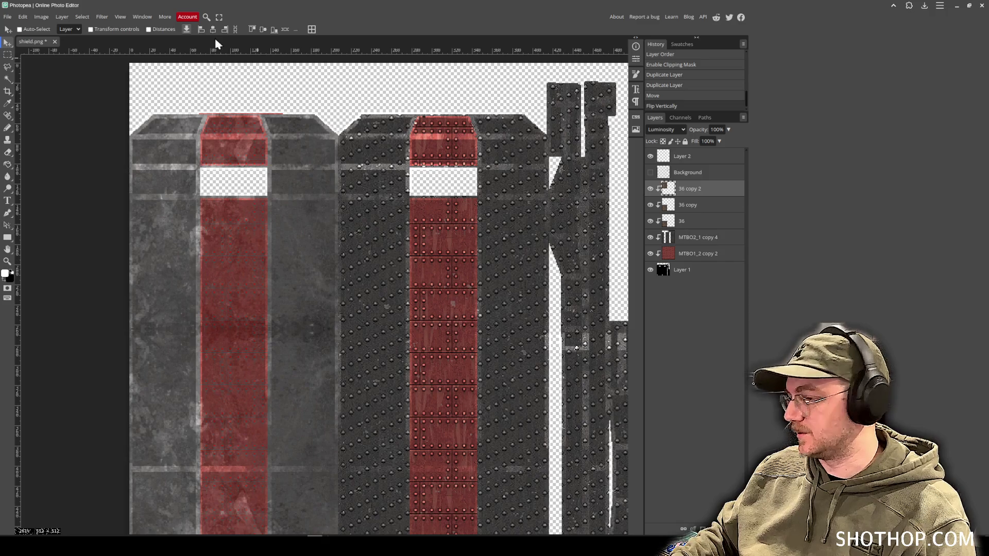
{"action": "left_click", "coordinate": [7, 16]}
Export the texture as PNG, replacing shield.png in assets/models/zombie_shield.
{"action": "mouse_move", "coordinate": [31, 137]}
{"action": "left_click", "coordinate": [82, 137]}
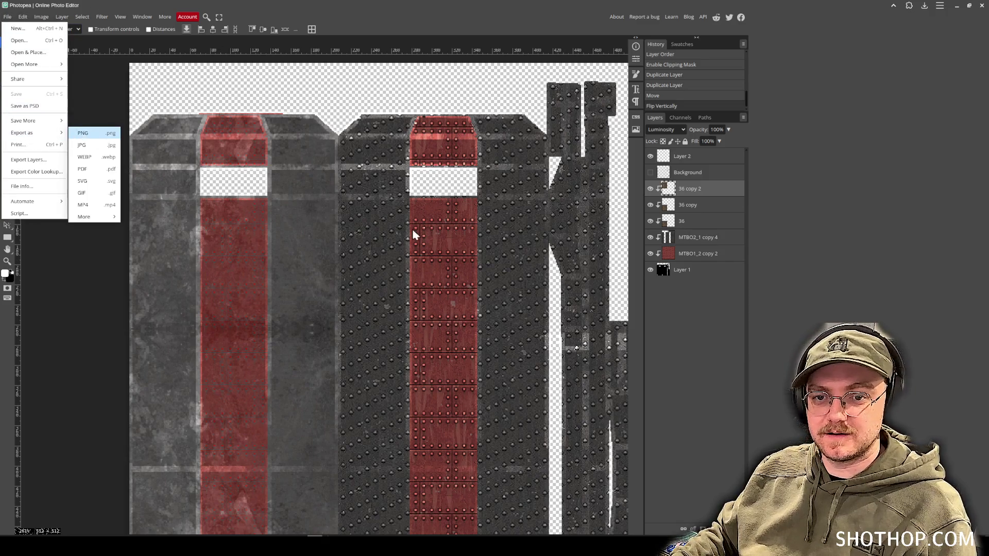
{"action": "left_click", "coordinate": [287, 182]}
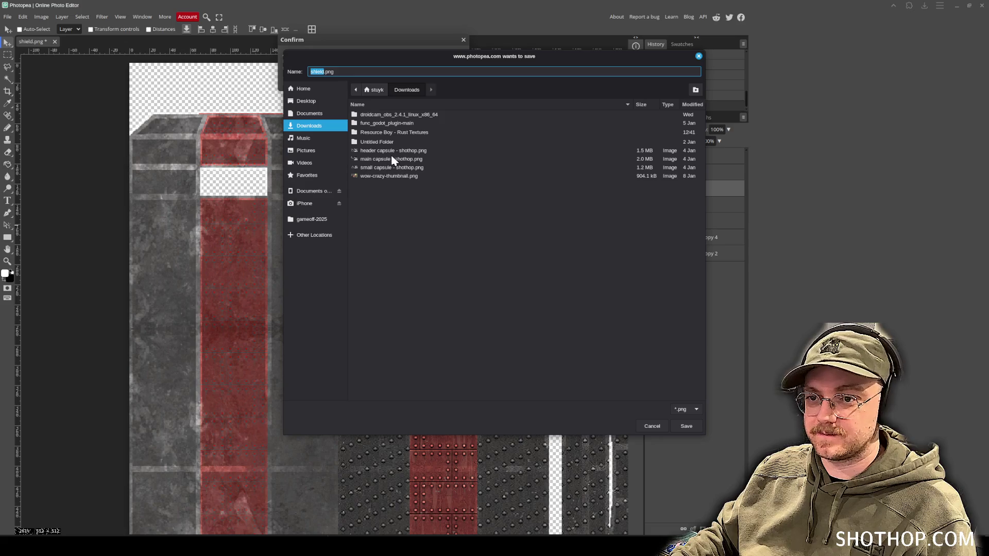
{"action": "left_click", "coordinate": [309, 219]}
{"action": "double_click", "coordinate": [369, 131]}
{"action": "double_click", "coordinate": [371, 132]}
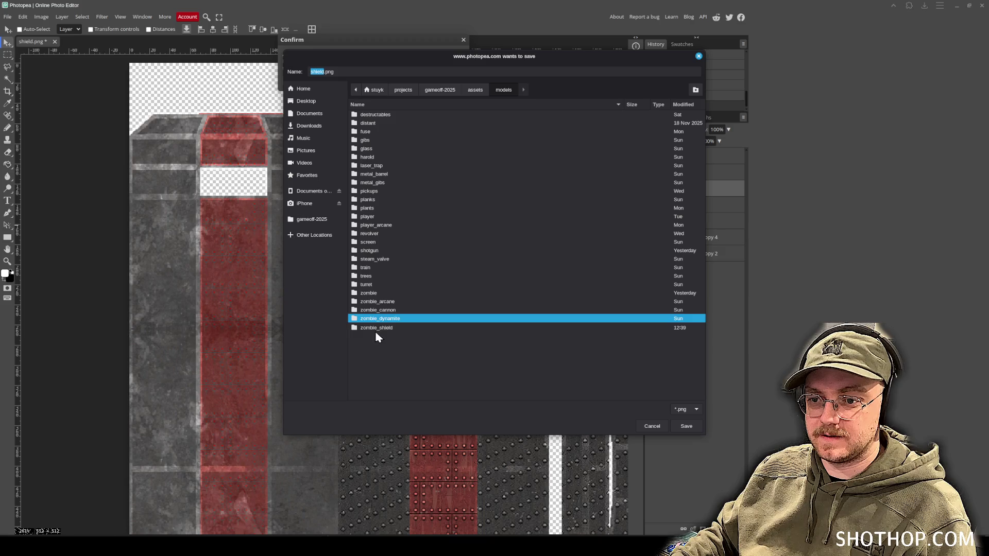
{"action": "double_click", "coordinate": [376, 328]}
{"action": "double_click", "coordinate": [374, 135]}
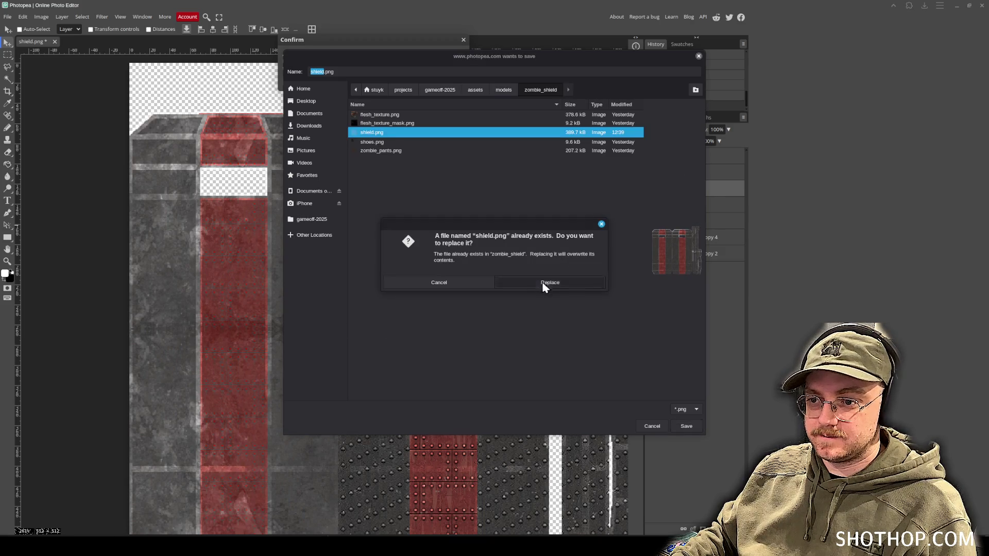
{"action": "left_click", "coordinate": [582, 282]}
{"action": "key", "text": "alt+Tab"}
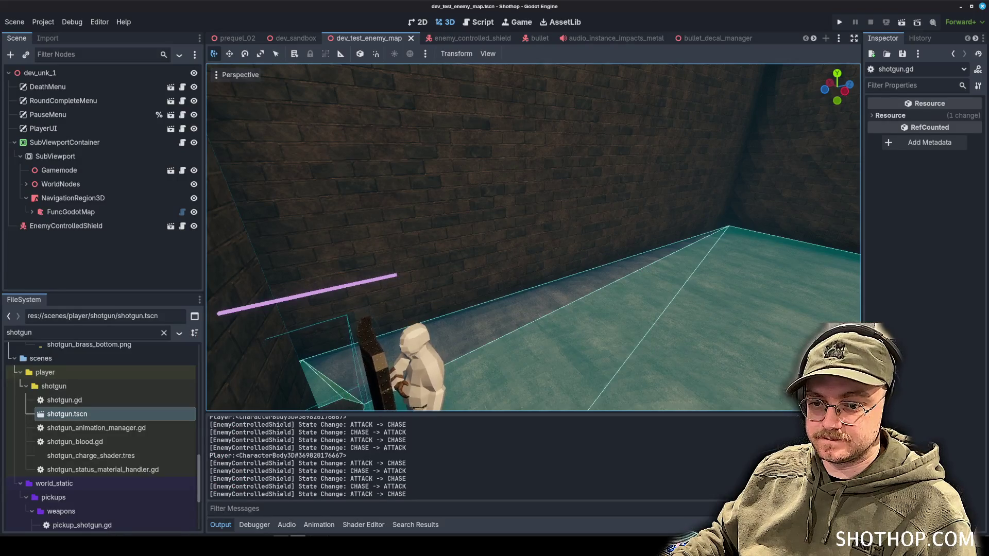
Orbit the shield in Blender's Layout workspace to check the grimier texture, then return via Godot to Photopea.
{"action": "key", "text": "alt+Tab"}
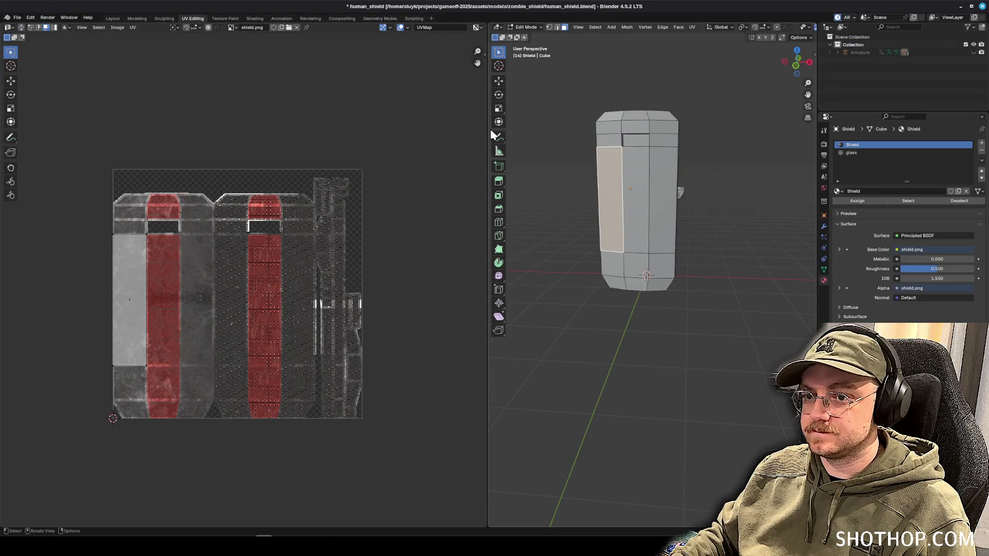
{"action": "left_click", "coordinate": [110, 19]}
{"action": "mouse_move", "coordinate": [490, 186]}
{"action": "left_mouse_down"}
{"action": "mouse_move", "coordinate": [539, 197]}
{"action": "mouse_move", "coordinate": [508, 203]}
{"action": "mouse_move", "coordinate": [609, 203]}
{"action": "mouse_move", "coordinate": [540, 196]}
{"action": "left_mouse_up"}
{"action": "mouse_move", "coordinate": [436, 211]}
{"action": "left_mouse_down"}
{"action": "mouse_move", "coordinate": [417, 156]}
{"action": "mouse_move", "coordinate": [569, 161]}
{"action": "mouse_move", "coordinate": [530, 154]}
{"action": "mouse_move", "coordinate": [470, 228]}
{"action": "mouse_move", "coordinate": [206, 217]}
{"action": "left_mouse_up"}
{"action": "left_click", "coordinate": [298, 536]}
{"action": "mouse_move", "coordinate": [315, 536]}
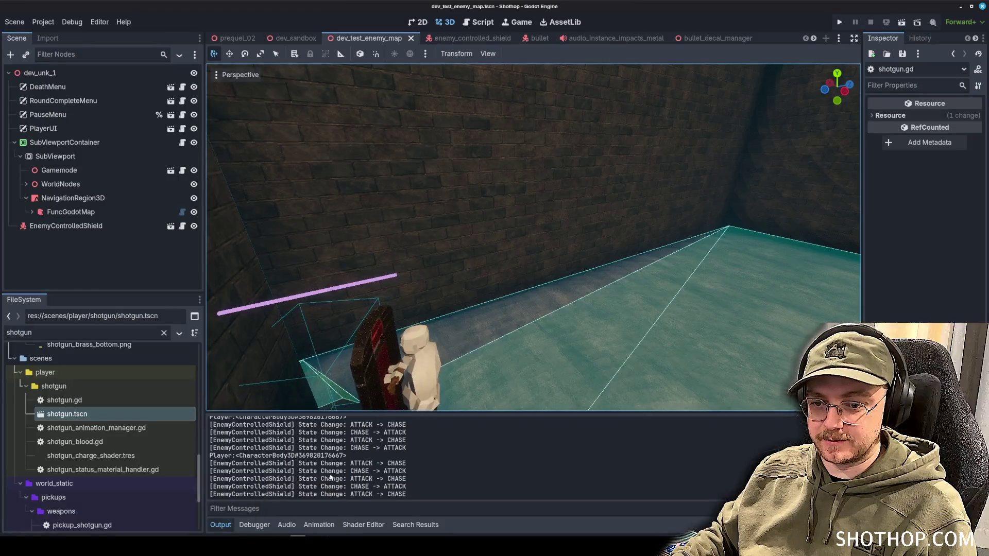
{"action": "left_click", "coordinate": [315, 508]}
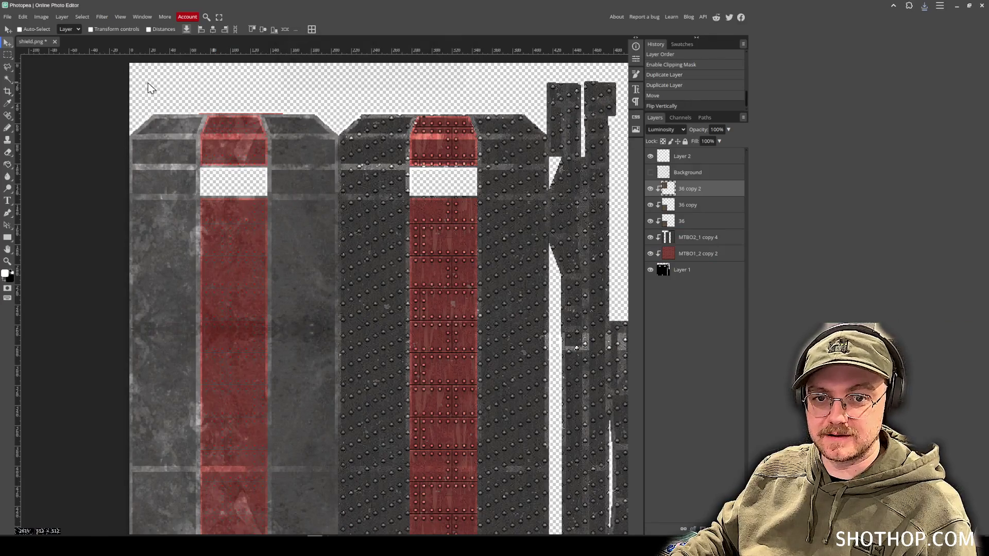
Release the clipping on both concrete copies and merge them into one layer.
{"action": "right_click", "coordinate": [708, 185]}
{"action": "left_click", "coordinate": [703, 337]}
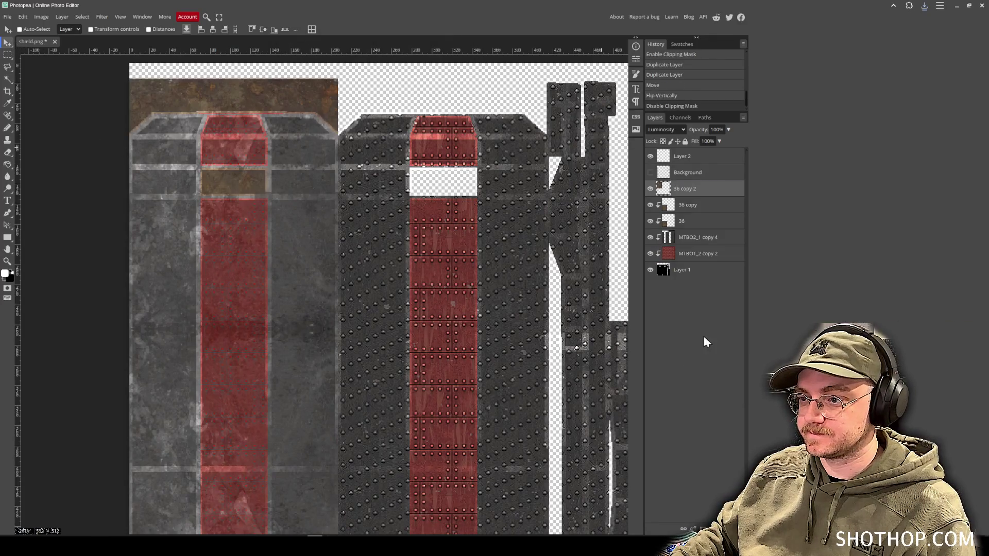
{"action": "right_click", "coordinate": [688, 203]}
{"action": "left_click", "coordinate": [703, 354]}
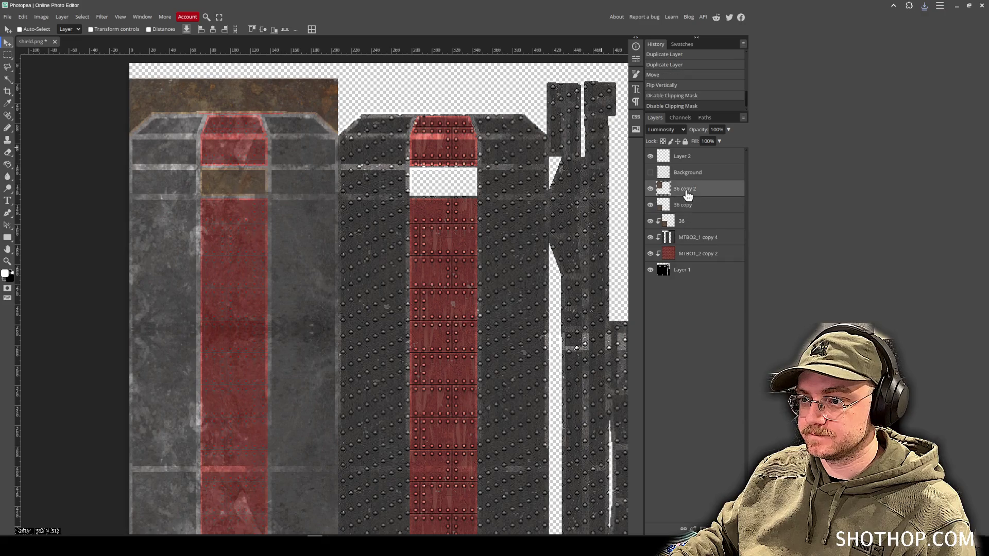
{"action": "right_click", "coordinate": [686, 205]}
{"action": "left_click", "coordinate": [707, 386]}
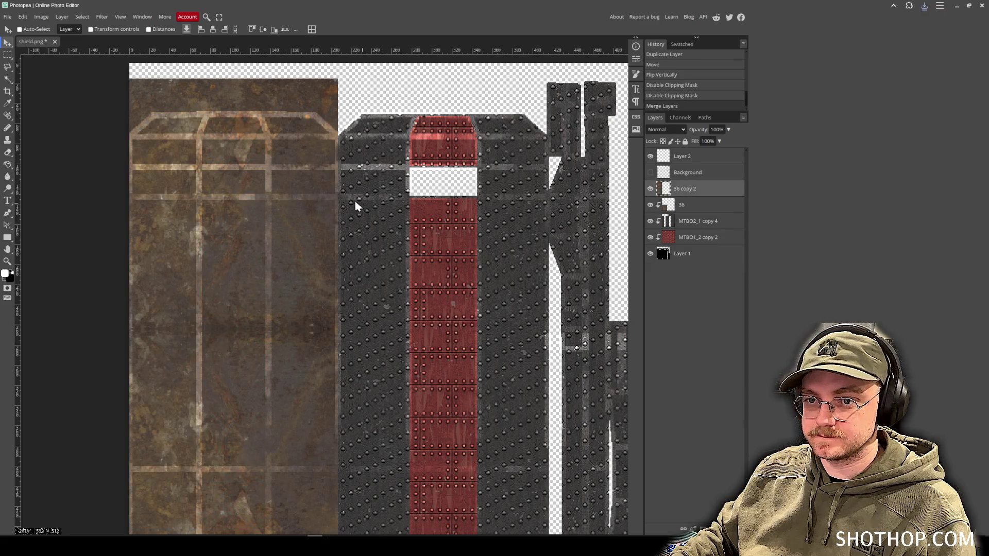
Slide the texture copy one tile right, flip it horizontally and merge it down.
{"action": "mouse_move", "coordinate": [371, 293]}
{"action": "left_mouse_down"}
{"action": "mouse_move", "coordinate": [355, 292]}
{"action": "mouse_move", "coordinate": [432, 296]}
{"action": "left_mouse_up"}
{"action": "left_click", "coordinate": [23, 16]}
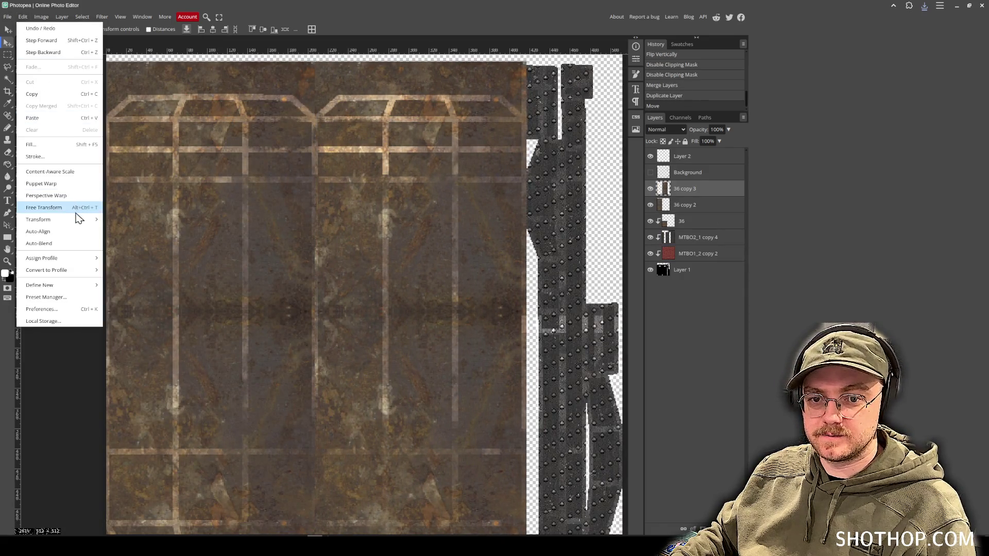
{"action": "mouse_move", "coordinate": [87, 222]}
{"action": "left_click", "coordinate": [149, 348]}
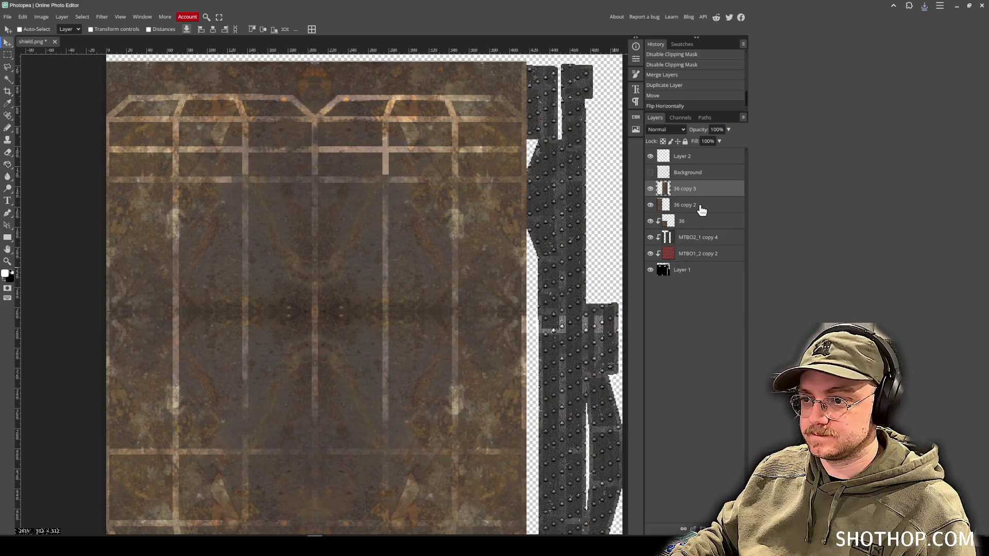
{"action": "right_click", "coordinate": [678, 205]}
{"action": "left_click", "coordinate": [702, 386]}
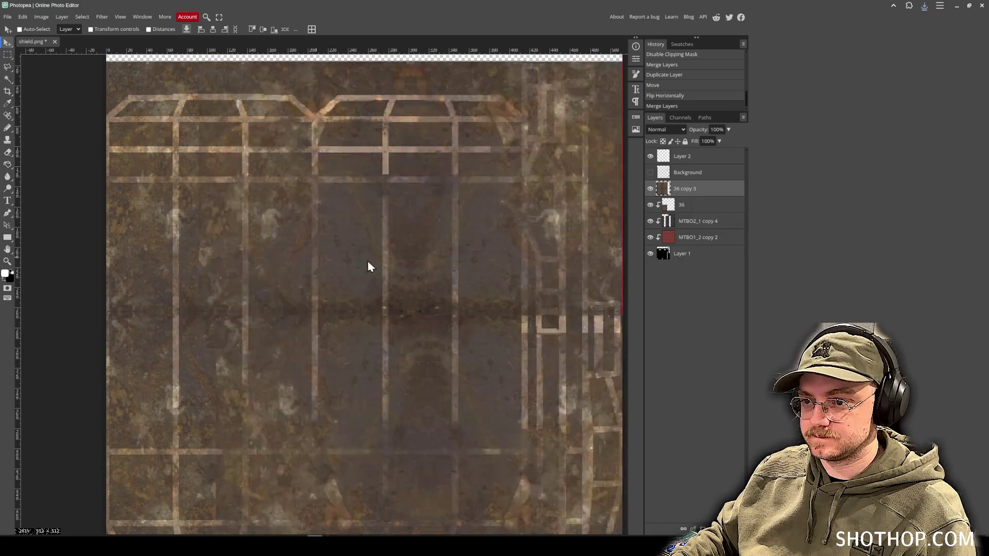
Duplicate the merged rust texture, close the seam, and merge it down into 36 copy 3.
{"action": "scroll", "coordinate": [309, 255], "scroll_direction": "right", "scroll_amount": 5}
{"action": "key", "text": "ctrl+j"}
{"action": "scroll", "coordinate": [347, 316], "scroll_direction": "left", "scroll_amount": 10}
{"action": "mouse_move", "coordinate": [347, 316]}
{"action": "left_mouse_down"}
{"action": "mouse_move", "coordinate": [347, 276]}
{"action": "mouse_move", "coordinate": [332, 275]}
{"action": "left_mouse_up"}
{"action": "key", "text": "Left"}
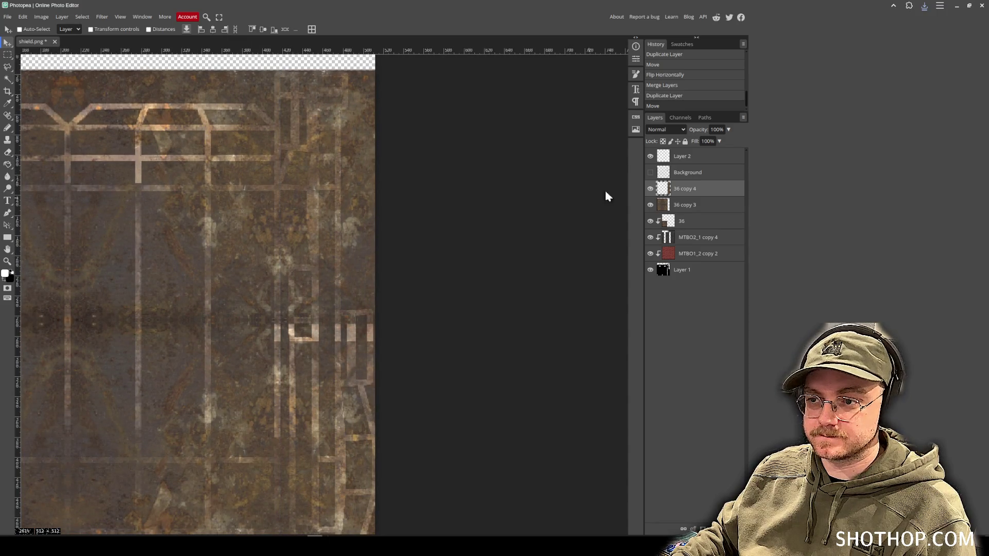
{"action": "left_click", "coordinate": [662, 130]}
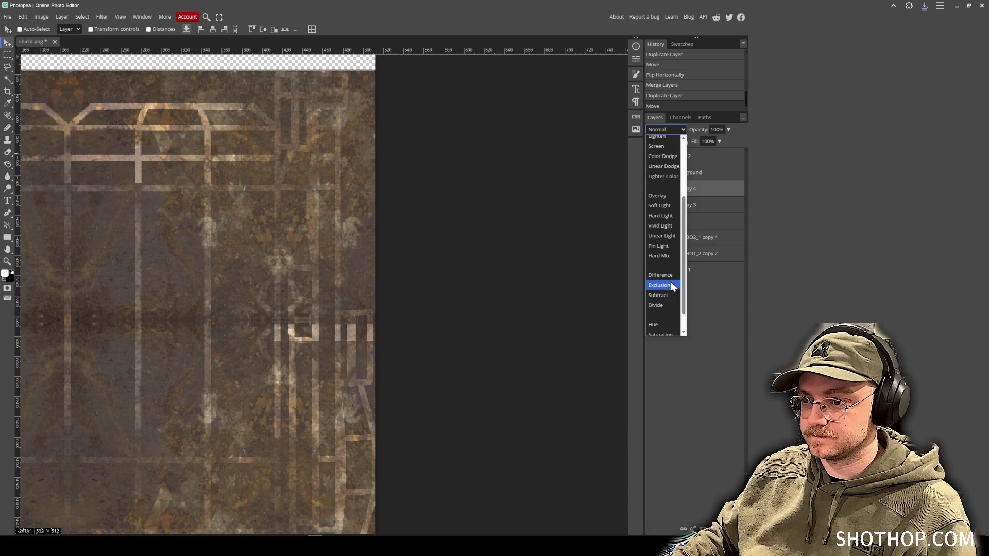
{"action": "left_click", "coordinate": [663, 322]}
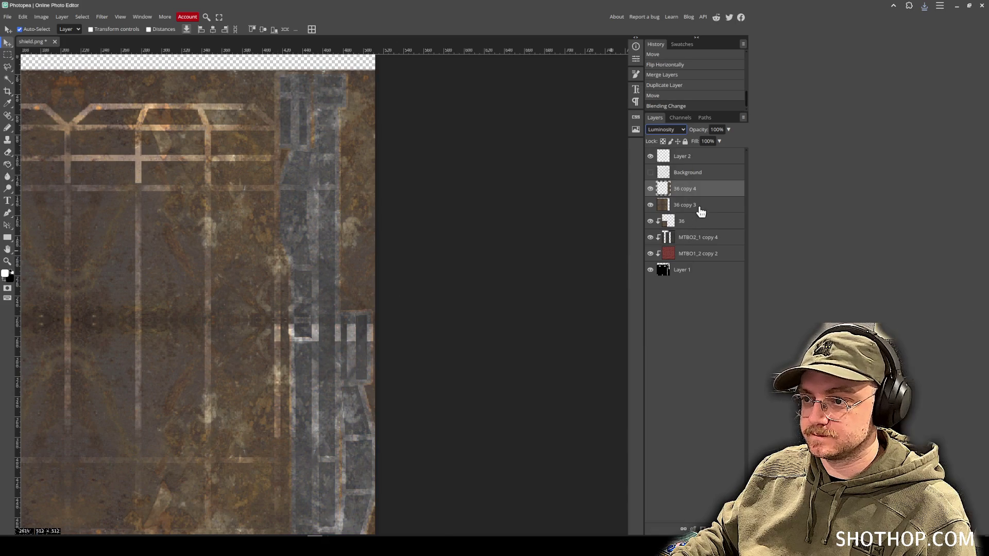
{"action": "key", "text": "ctrl+z"}
{"action": "right_click", "coordinate": [692, 193]}
{"action": "left_click", "coordinate": [710, 370]}
Set 36 copy 3 to Luminosity blending and clip it to the shield below.
{"action": "left_click", "coordinate": [664, 133]}
{"action": "left_click", "coordinate": [664, 326]}
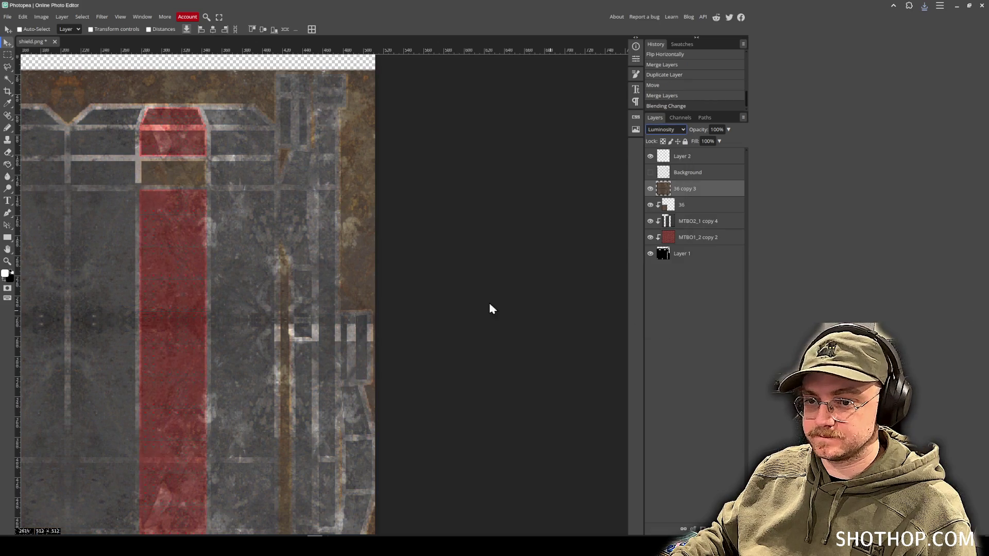
{"action": "scroll", "coordinate": [486, 270], "scroll_direction": "left", "scroll_amount": 5}
{"action": "right_click", "coordinate": [688, 194]}
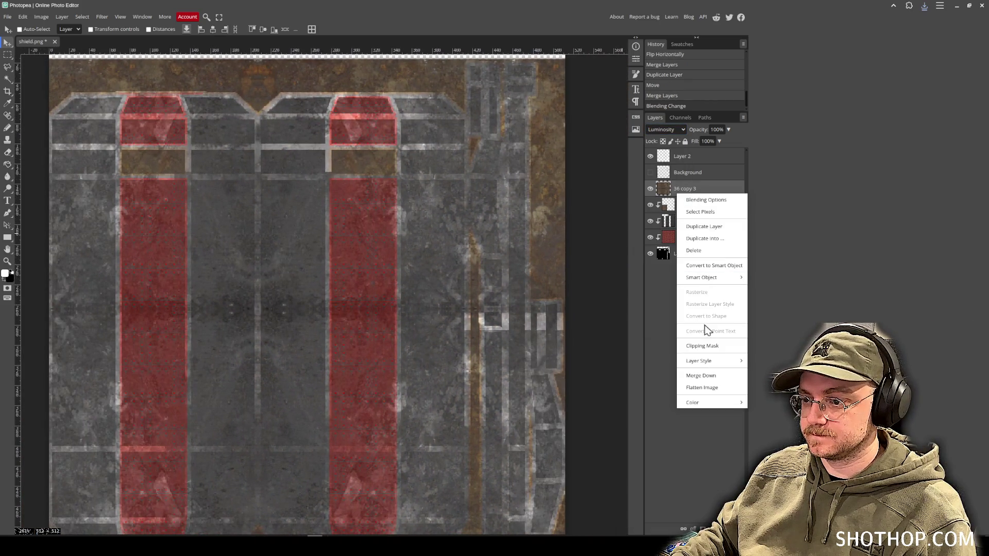
{"action": "left_click", "coordinate": [715, 346]}
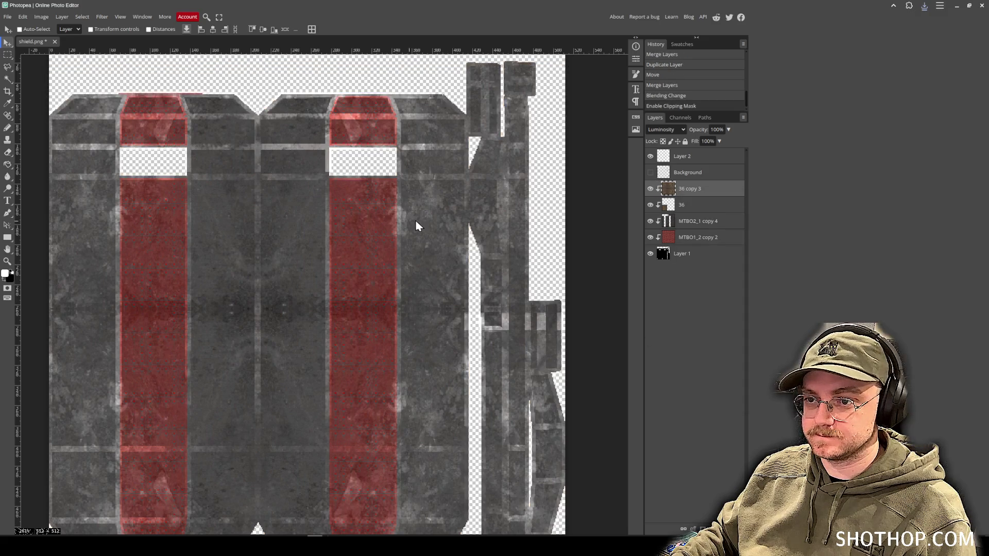
{"action": "left_click", "coordinate": [690, 156]}
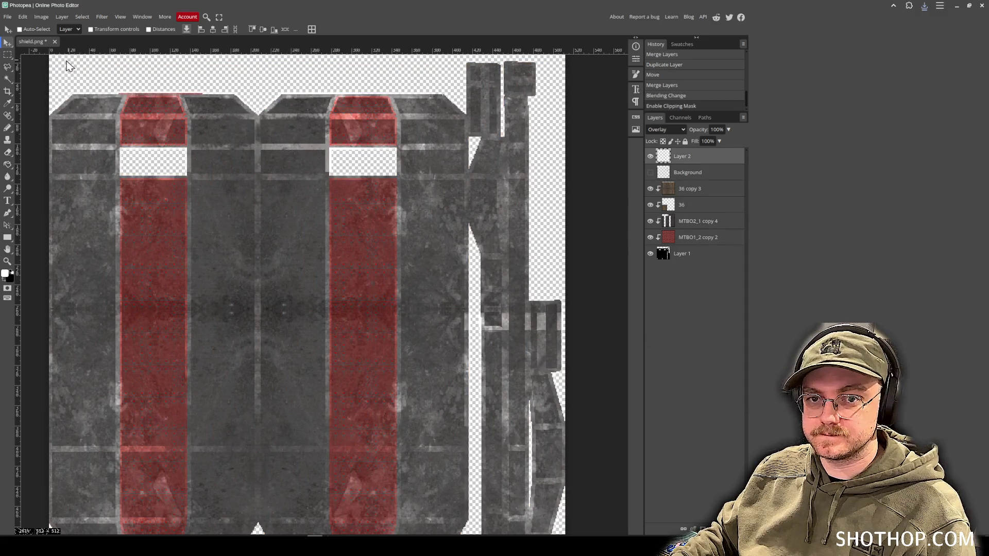
Select Layer 2's pixels and set the Eraser size to 87 px.
{"action": "key", "text": "ctrl"}
{"action": "left_click", "coordinate": [663, 162], "text": "ctrl"}
{"action": "key", "text": "ctrl+d"}
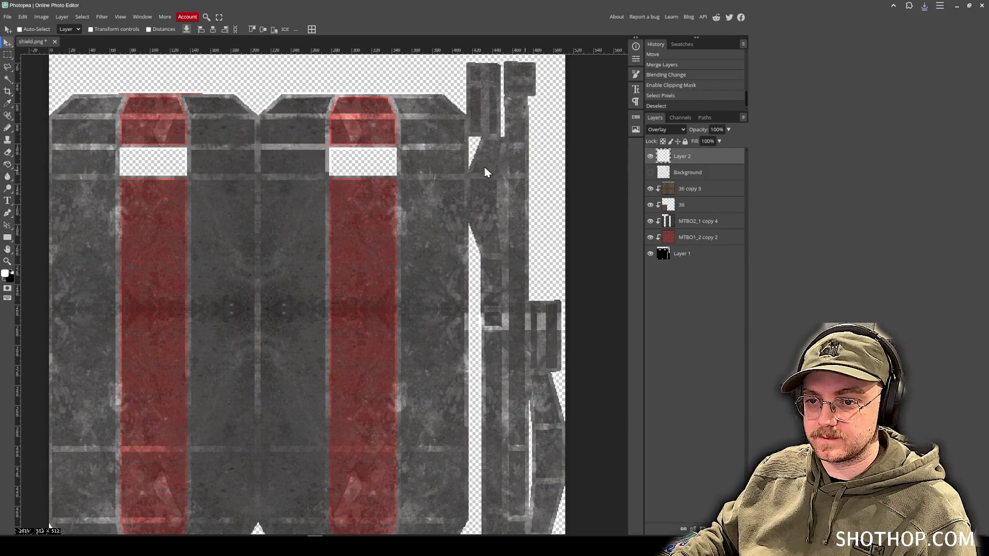
{"action": "left_click", "coordinate": [664, 157], "text": "ctrl"}
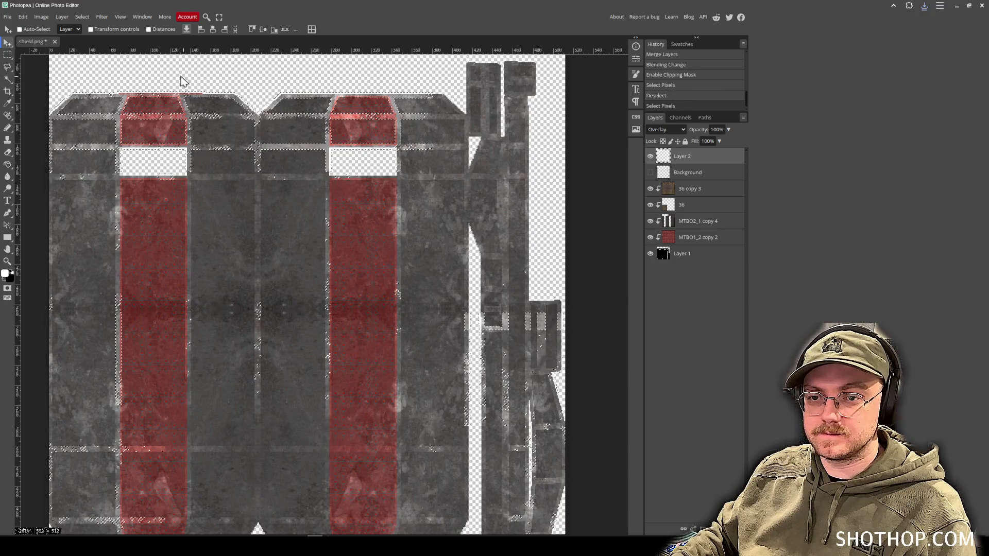
{"action": "key", "text": "e"}
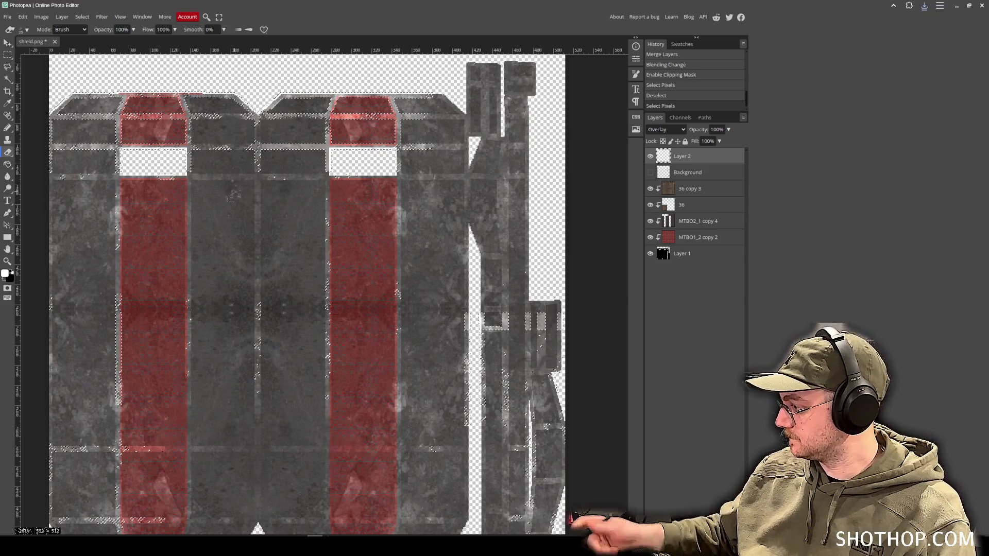
{"action": "left_click", "coordinate": [23, 29]}
{"action": "left_click_drag", "start_coordinate": [56, 51], "coordinate": [81, 55]}
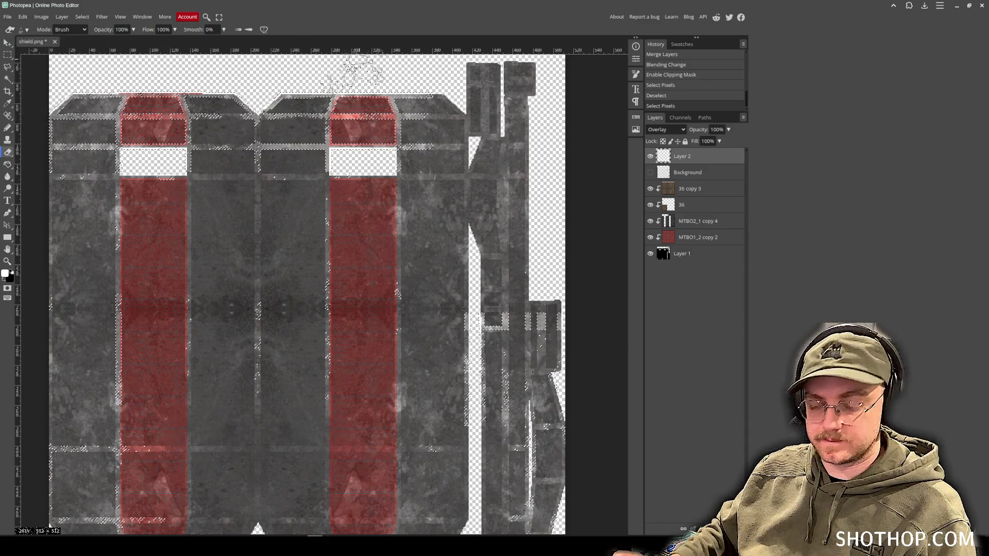
Erase the bright white grunge patches across the shield, including the left and right strips.
{"action": "left_click", "coordinate": [356, 72]}
{"action": "left_click", "coordinate": [454, 234]}
{"action": "left_click", "coordinate": [310, 155]}
{"action": "left_click", "coordinate": [382, 159]}
{"action": "left_click", "coordinate": [427, 129]}
{"action": "left_click", "coordinate": [67, 129]}
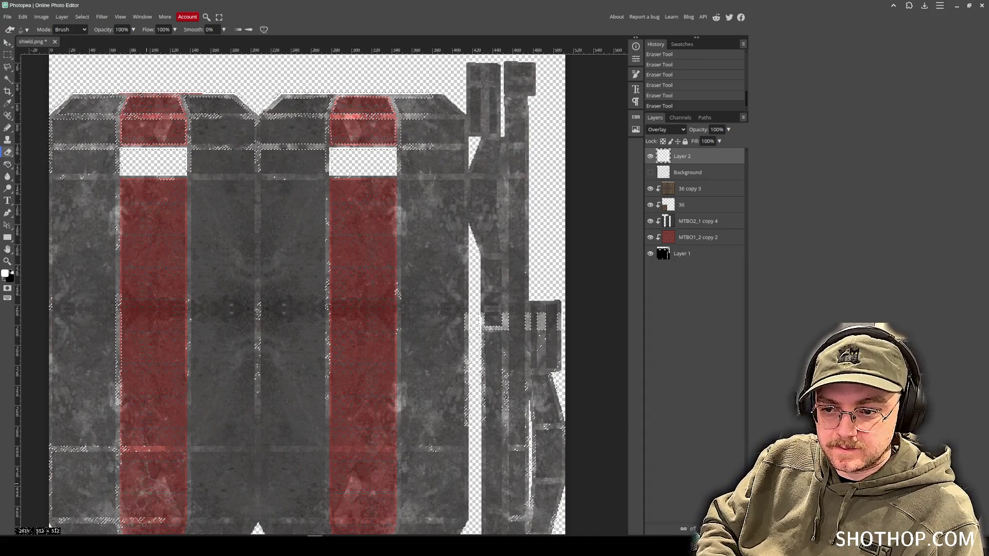
{"action": "mouse_move", "coordinate": [498, 396]}
{"action": "left_mouse_down"}
{"action": "mouse_move", "coordinate": [485, 350]}
{"action": "mouse_move", "coordinate": [492, 320]}
{"action": "left_mouse_up"}
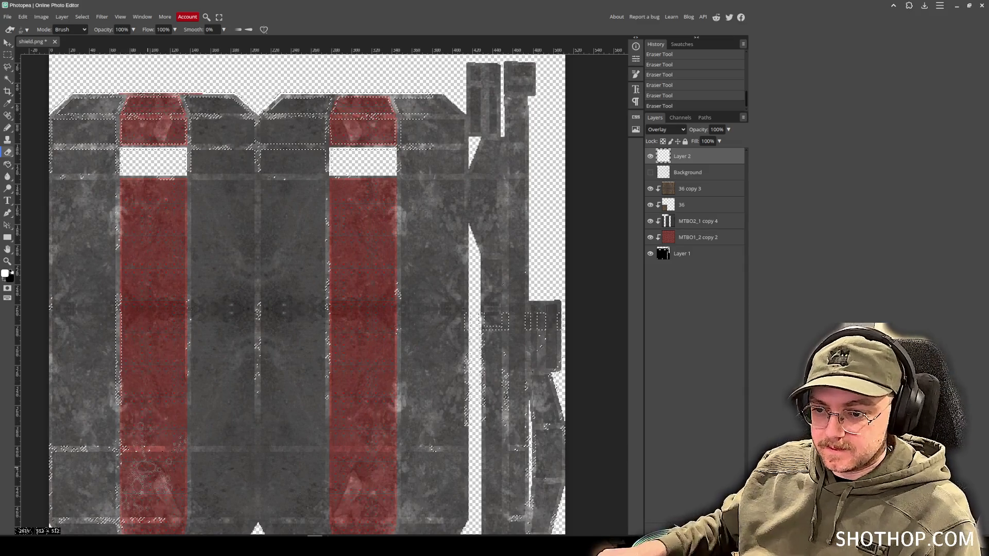
Deselect, then commit the placed brown rust texture and position it on the shield.
{"action": "key", "text": "ctrl+d"}
{"action": "scroll", "coordinate": [287, 344], "scroll_direction": "down", "scroll_amount": 3}
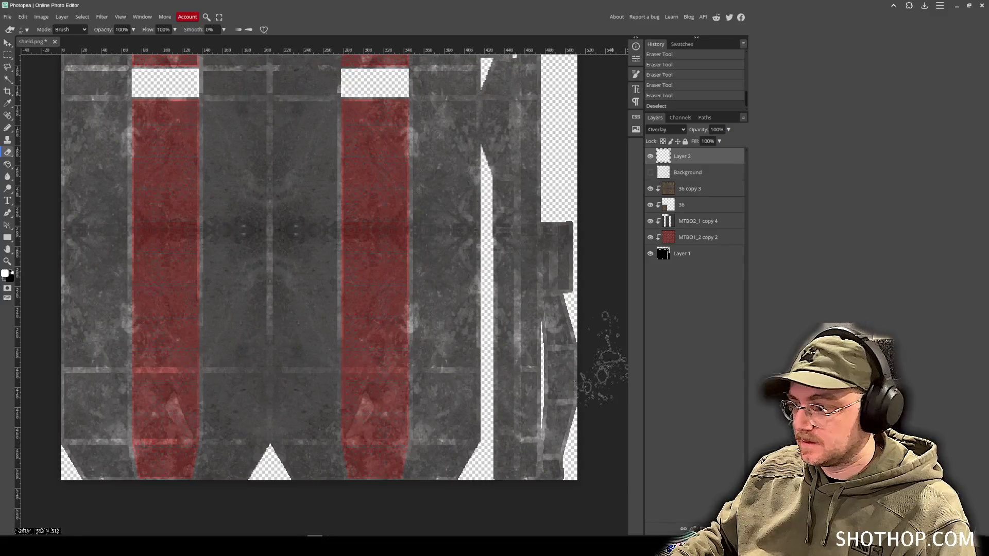
{"action": "key", "text": "ctrl+z"}
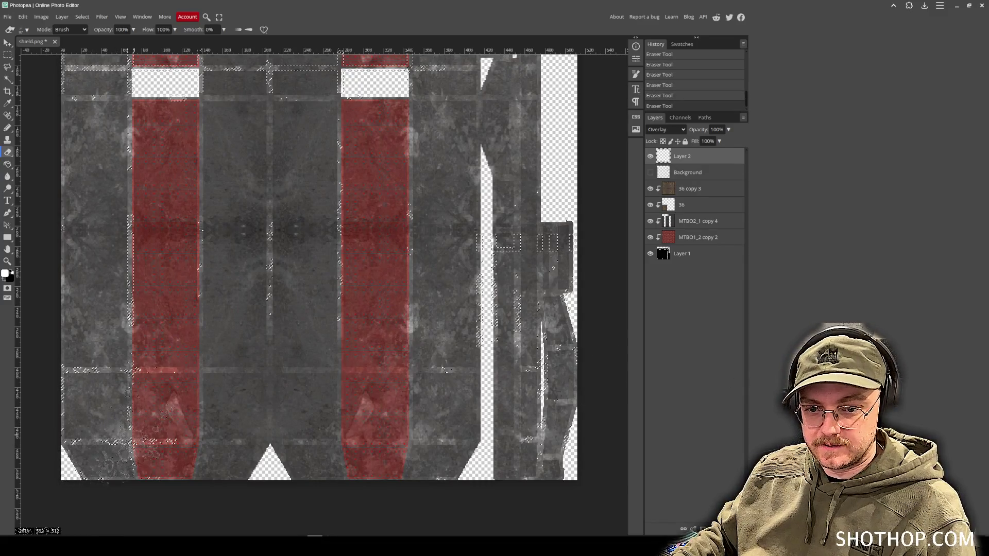
{"action": "key", "text": "ctrl+d"}
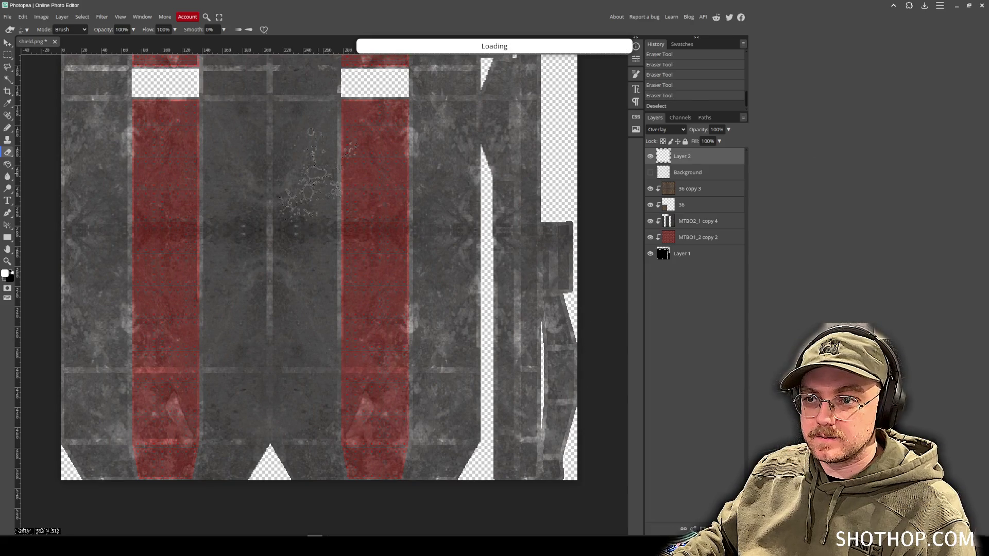
{"action": "key", "text": "Return"}
{"action": "mouse_move", "coordinate": [255, 177]}
{"action": "left_mouse_down"}
{"action": "mouse_move", "coordinate": [322, 263]}
{"action": "mouse_move", "coordinate": [293, 241]}
{"action": "mouse_move", "coordinate": [326, 254]}
{"action": "mouse_move", "coordinate": [312, 249]}
{"action": "left_mouse_up"}
Try clipping and several blend modes on layer 8, settling on Soft Light unclipped.
{"action": "right_click", "coordinate": [677, 156]}
{"action": "left_click", "coordinate": [707, 312]}
{"action": "left_click", "coordinate": [666, 129]}
{"action": "left_click", "coordinate": [664, 227]}
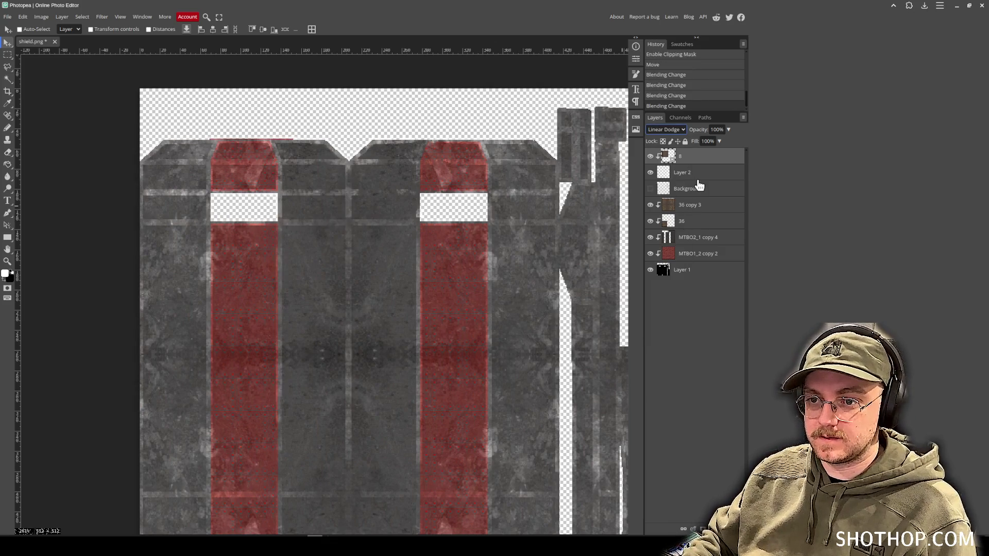
{"action": "key", "text": "Down"}
{"action": "key", "text": "Down"}
{"action": "key", "text": "Down"}
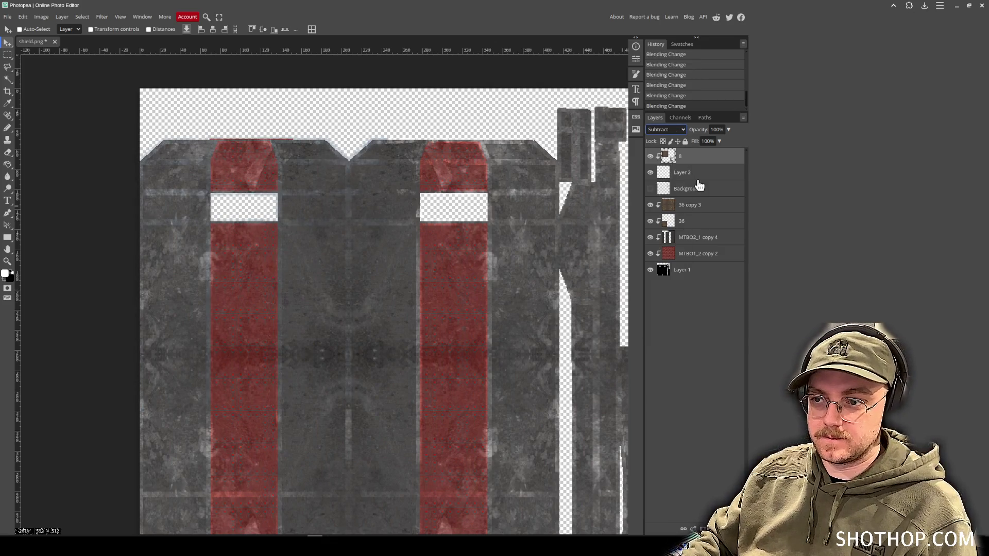
{"action": "key", "text": "d"}
{"action": "key", "text": "d"}
{"action": "key", "text": "d"}
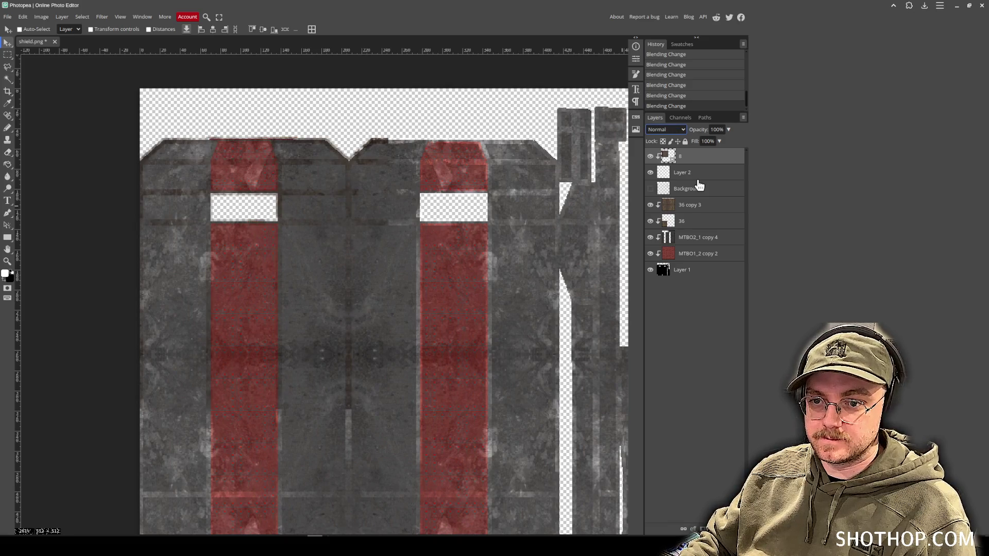
{"action": "right_click", "coordinate": [677, 165]}
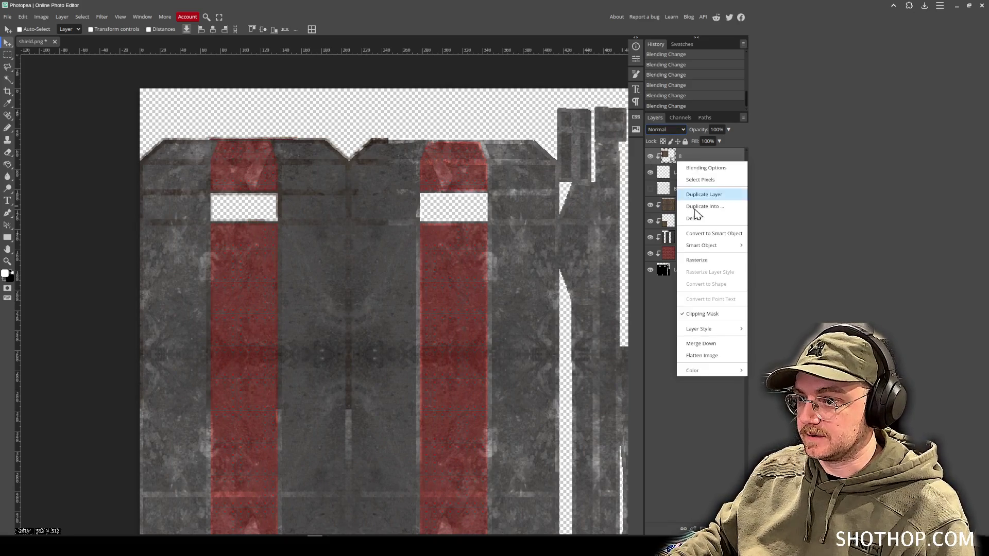
{"action": "left_click", "coordinate": [709, 320]}
{"action": "left_click", "coordinate": [657, 131]}
{"action": "key", "text": "d"}
{"action": "key", "text": "d"}
{"action": "key", "text": "d"}
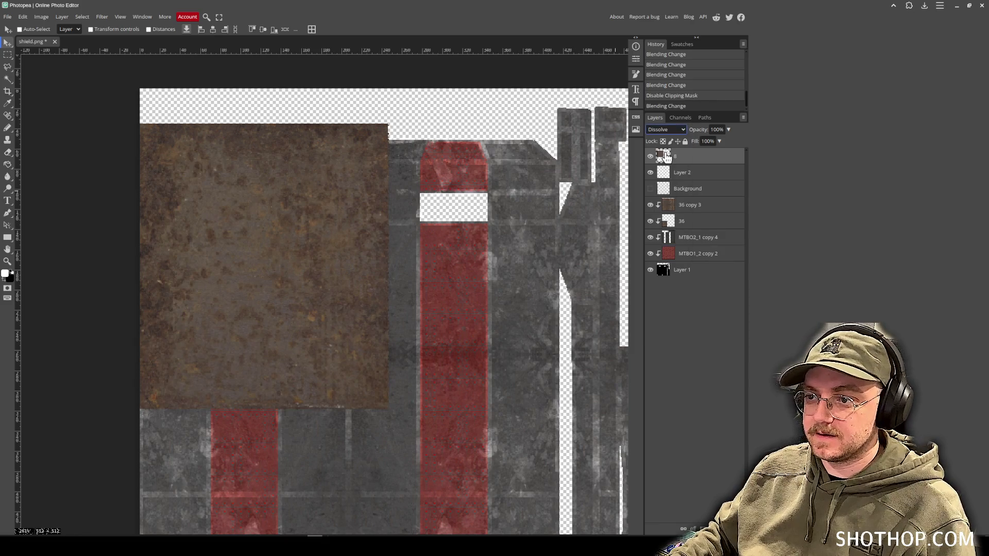
{"action": "key", "text": "Down"}
{"action": "key", "text": "Up"}
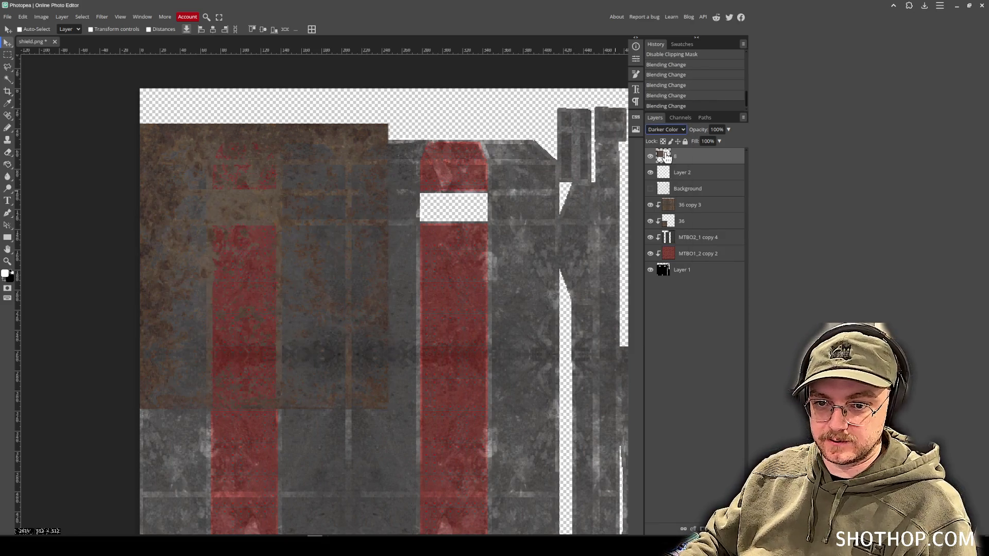
{"action": "key", "text": "s"}
{"action": "key", "text": "s"}
{"action": "key", "text": "s"}
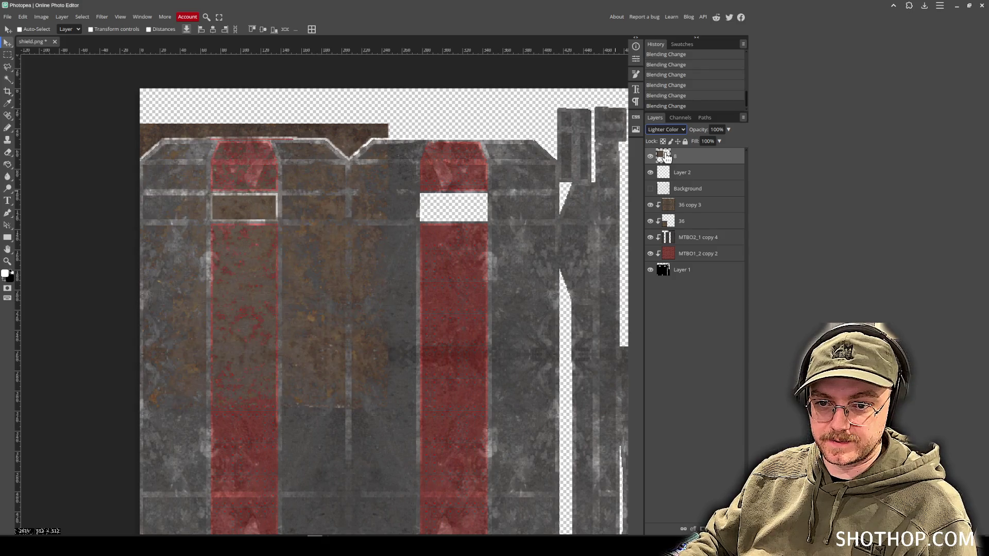
Move layer 8 below Background, clip it, and shift the rust rectangle across the upper shield.
{"action": "scroll", "coordinate": [371, 326], "scroll_direction": "down", "scroll_amount": 3}
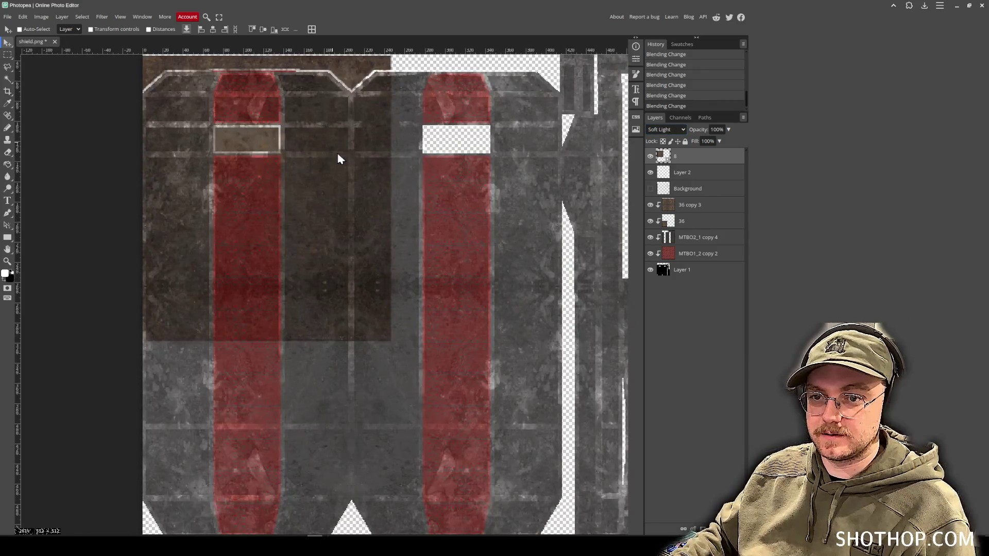
{"action": "left_click_drag", "start_coordinate": [708, 191], "coordinate": [700, 198]}
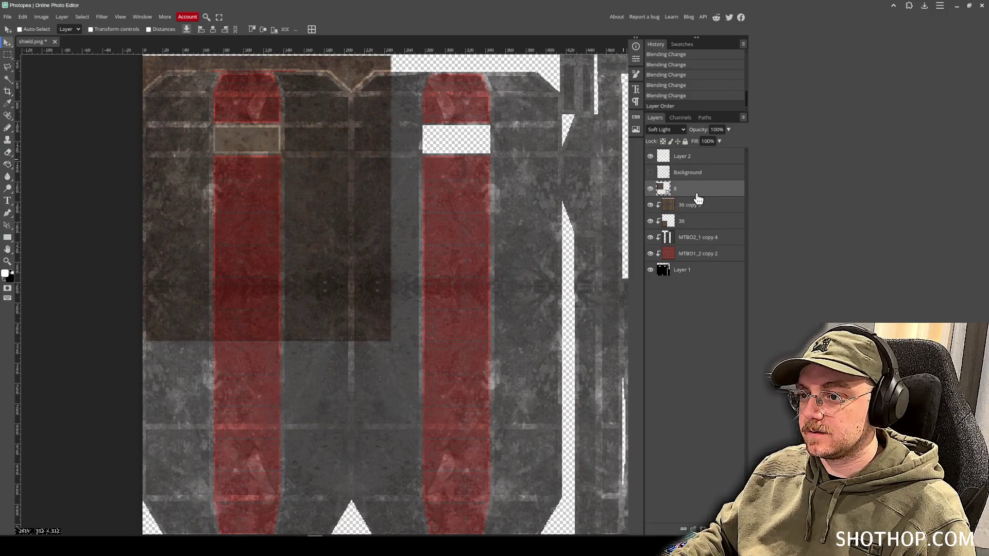
{"action": "right_click", "coordinate": [677, 193]}
{"action": "left_click", "coordinate": [715, 346]}
{"action": "mouse_move", "coordinate": [319, 211]}
{"action": "left_mouse_down"}
{"action": "mouse_move", "coordinate": [316, 288]}
{"action": "mouse_move", "coordinate": [316, 226]}
{"action": "left_mouse_up"}
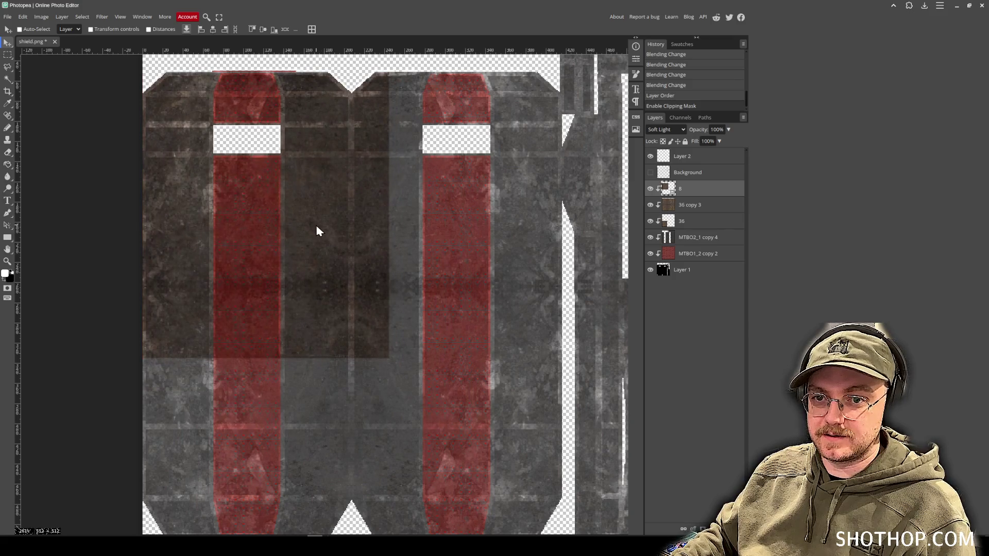
{"action": "mouse_move", "coordinate": [237, 227]}
{"action": "left_mouse_down"}
{"action": "mouse_move", "coordinate": [453, 227]}
{"action": "mouse_move", "coordinate": [517, 253]}
{"action": "left_mouse_up"}
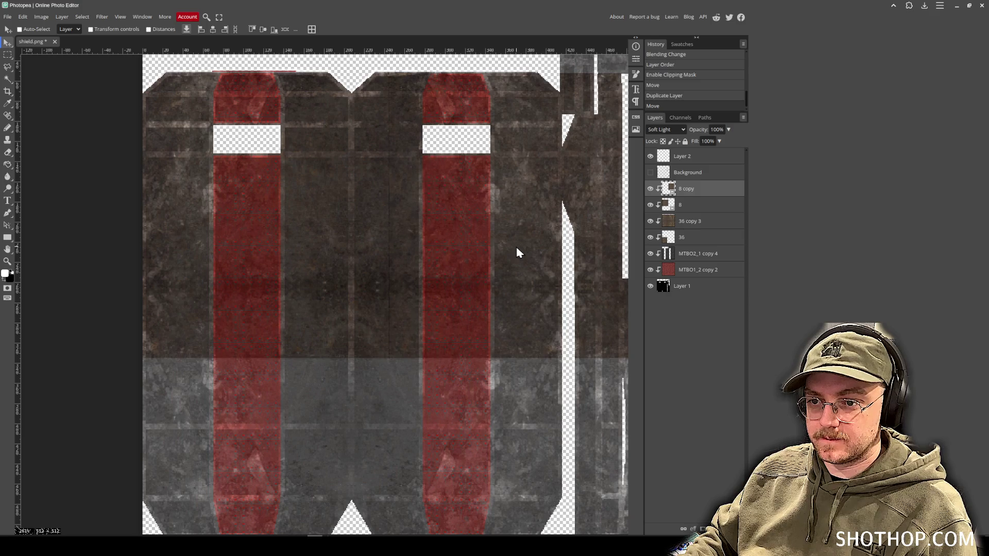
Compare with the 8 copy overlay hidden, then delete layers 8 and 8 copy.
{"action": "left_click", "coordinate": [649, 190]}
{"action": "left_click", "coordinate": [650, 189]}
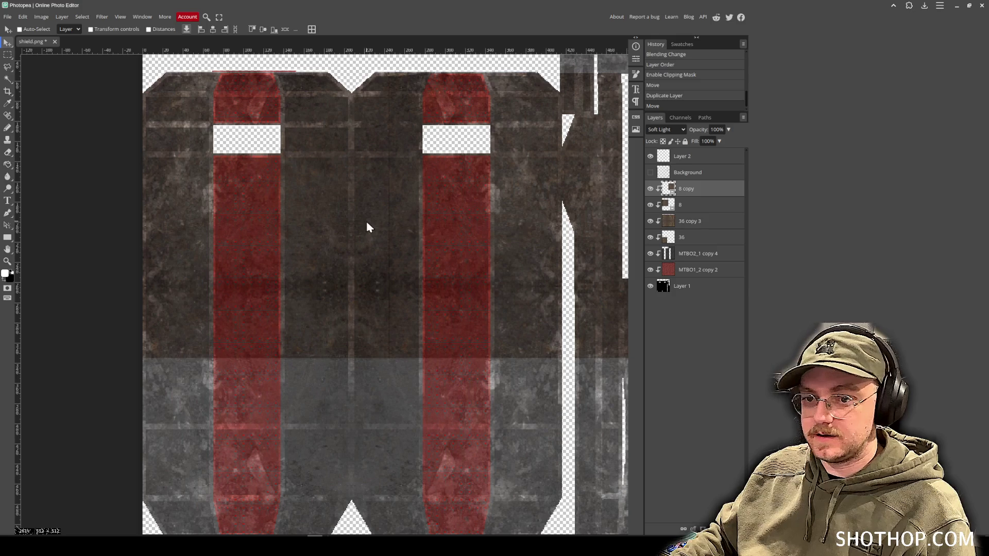
{"action": "key", "text": "Left"}
{"action": "left_click", "coordinate": [707, 206], "text": "ctrl"}
{"action": "key", "text": "Delete"}
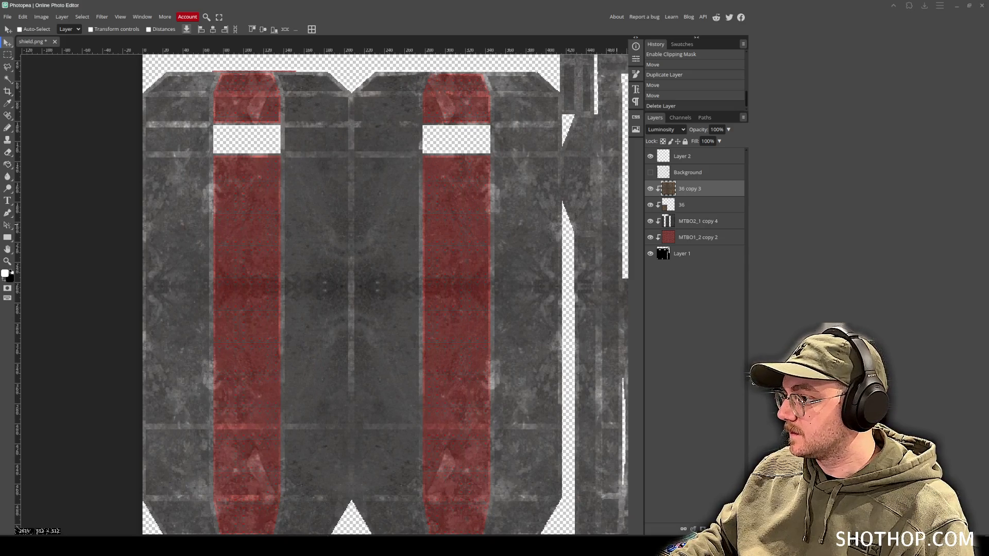
Place the 41 rust image on the texture, blend it as Soft Light and move it down.
{"action": "left_click_drag", "start_coordinate": [589, 264], "coordinate": [293, 246]}
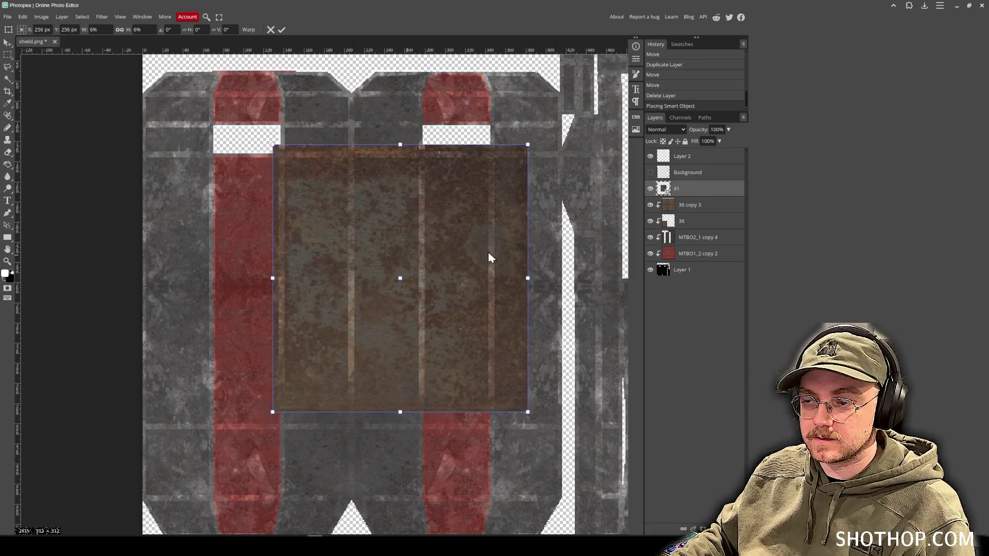
{"action": "left_click_drag", "start_coordinate": [311, 210], "coordinate": [273, 181]}
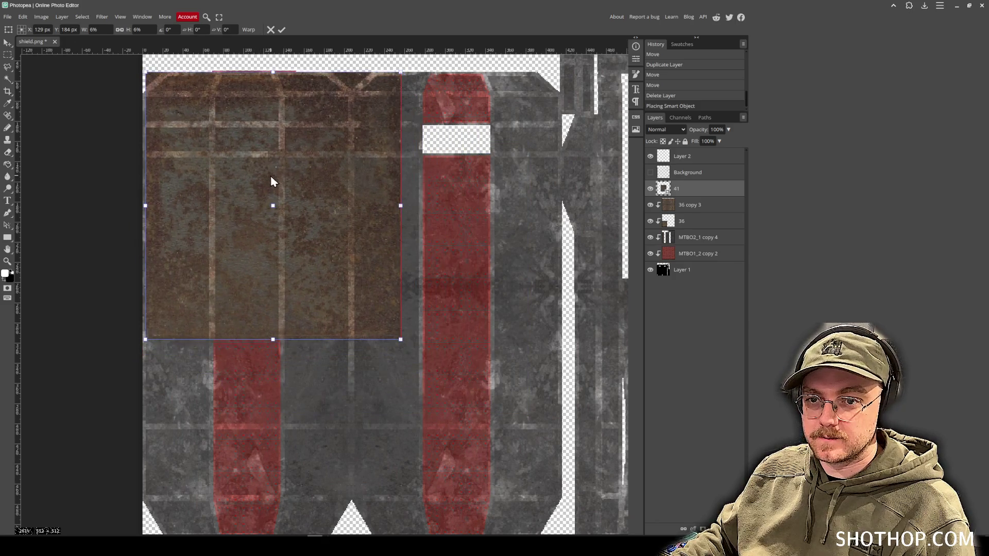
{"action": "left_click", "coordinate": [669, 131]}
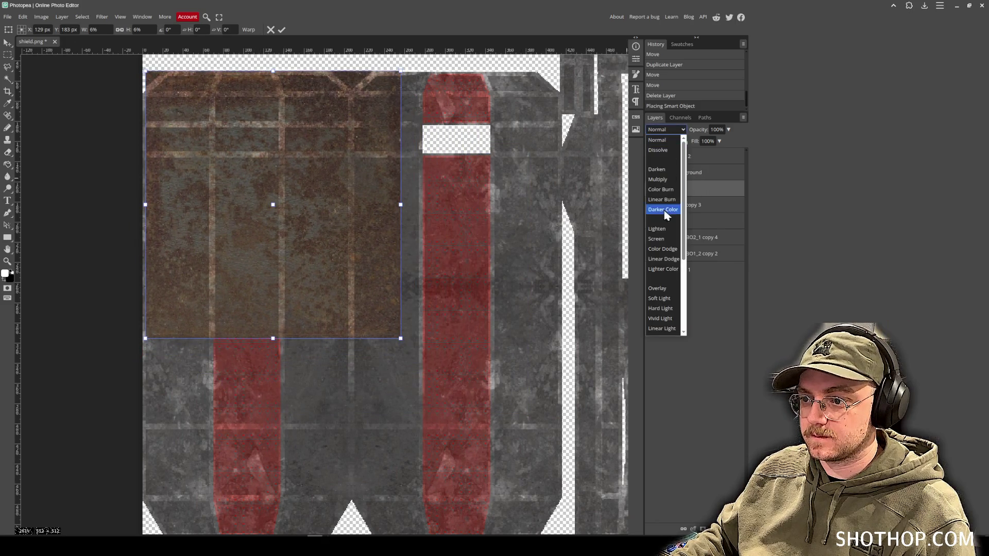
{"action": "scroll", "coordinate": [665, 241], "scroll_direction": "down", "scroll_amount": 2}
{"action": "left_click", "coordinate": [659, 252]}
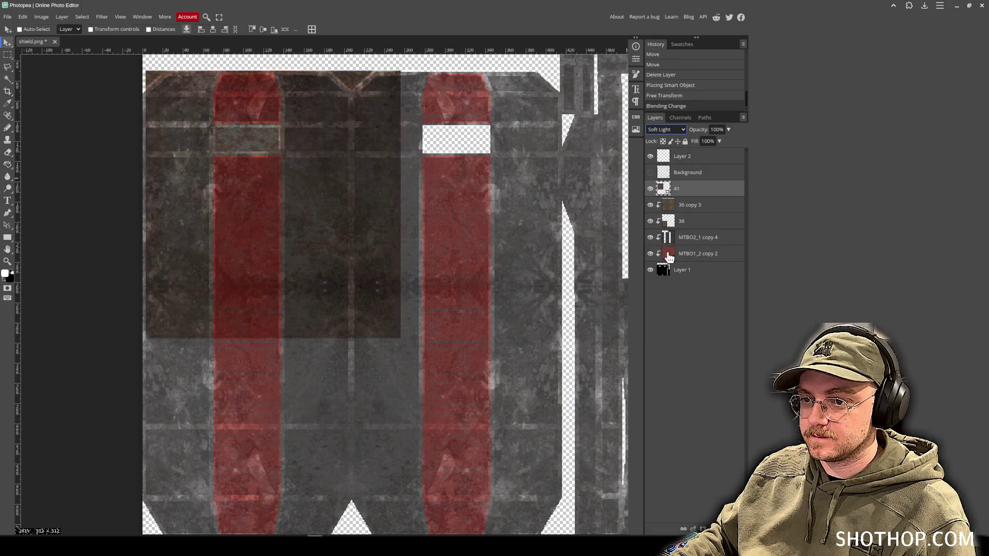
{"action": "mouse_move", "coordinate": [372, 205]}
{"action": "left_mouse_down"}
{"action": "mouse_move", "coordinate": [337, 225]}
{"action": "mouse_move", "coordinate": [331, 454]}
{"action": "mouse_move", "coordinate": [326, 443]}
{"action": "left_mouse_up"}
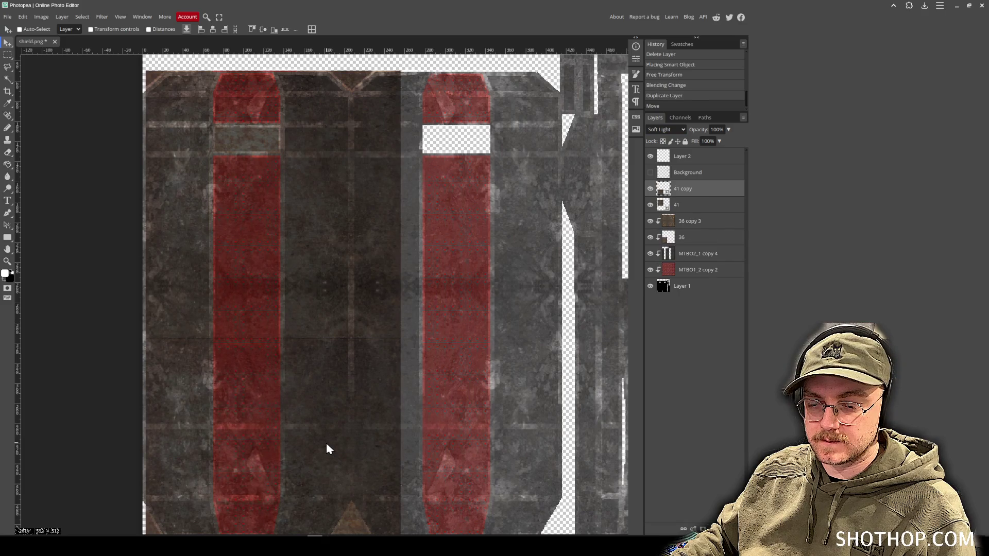
{"action": "scroll", "coordinate": [328, 449], "scroll_direction": "up", "scroll_amount": 5}
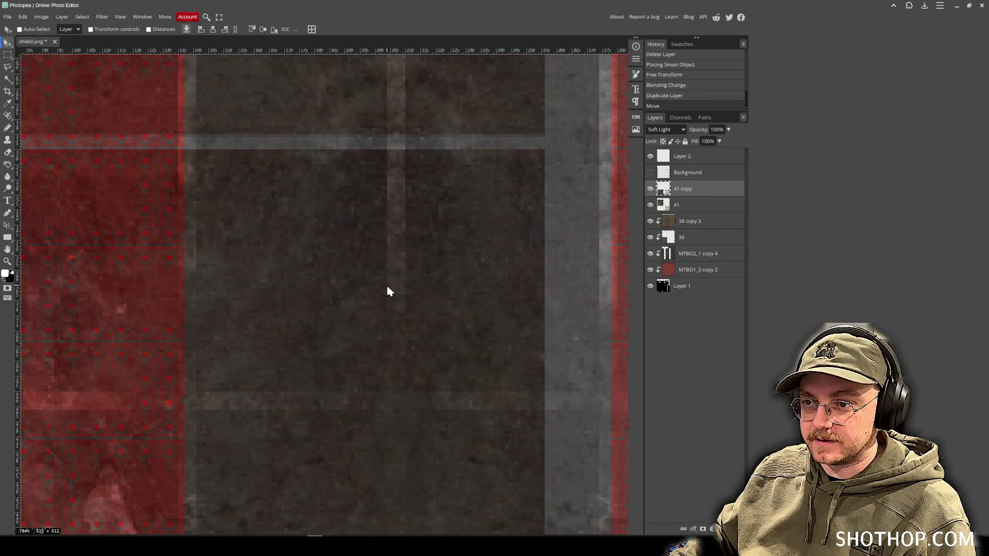
Rasterize layer 41 and clear thin horizontal strips from it.
{"action": "left_click", "coordinate": [8, 55]}
{"action": "left_click", "coordinate": [685, 206]}
{"action": "mouse_move", "coordinate": [556, 144]}
{"action": "left_mouse_down"}
{"action": "mouse_move", "coordinate": [2, 126]}
{"action": "mouse_move", "coordinate": [96, 138]}
{"action": "left_mouse_up"}
{"action": "key", "text": "Delete"}
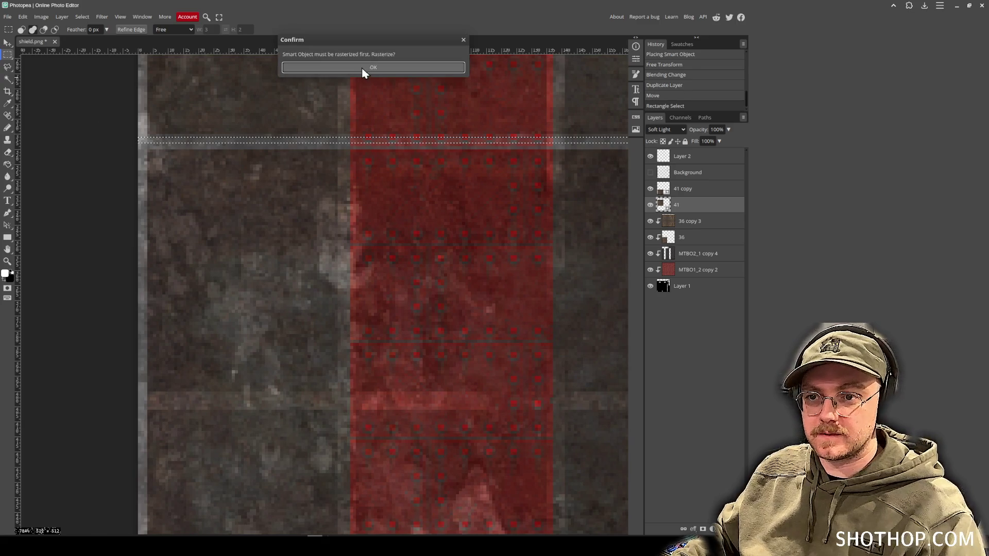
{"action": "left_click", "coordinate": [364, 71]}
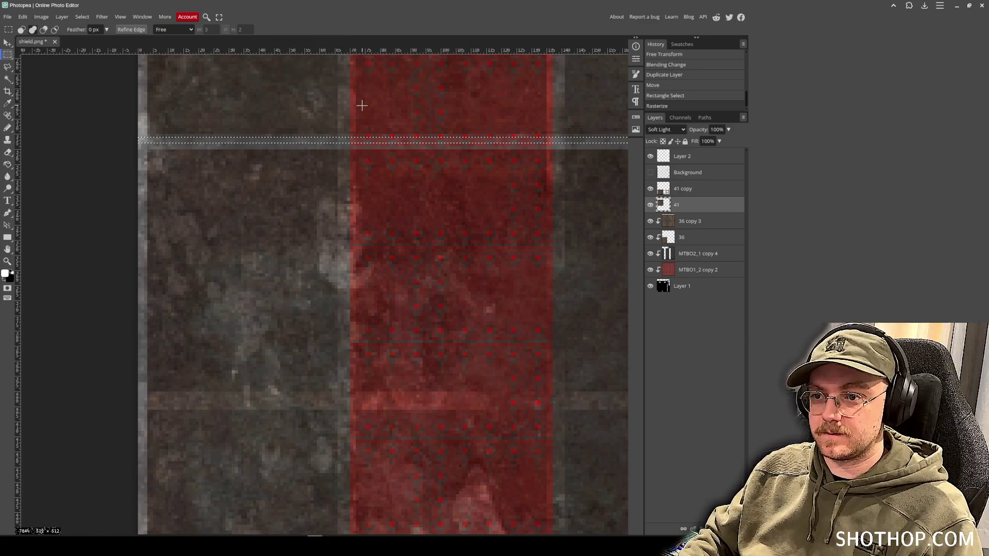
{"action": "key", "text": "ctrl+d"}
{"action": "mouse_move", "coordinate": [148, 148]}
{"action": "left_mouse_down"}
{"action": "mouse_move", "coordinate": [569, 132]}
{"action": "mouse_move", "coordinate": [971, 152]}
{"action": "mouse_move", "coordinate": [604, 133]}
{"action": "left_mouse_up"}
{"action": "key", "text": "Delete"}
{"action": "key", "text": "ctrl+d"}
Delete the 41 copy layer, then duplicate layer 41 and move the copy down.
{"action": "left_click", "coordinate": [8, 43]}
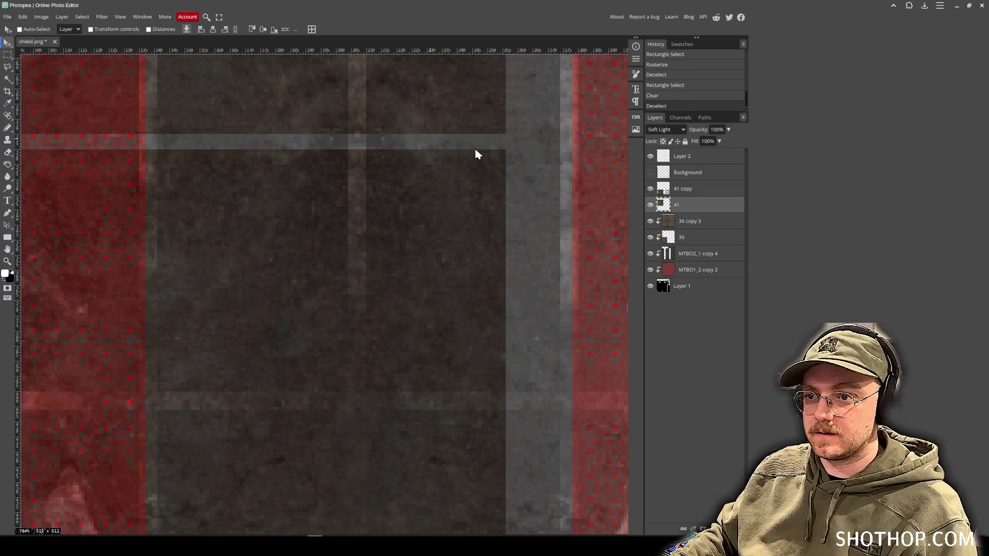
{"action": "key", "text": "Delete"}
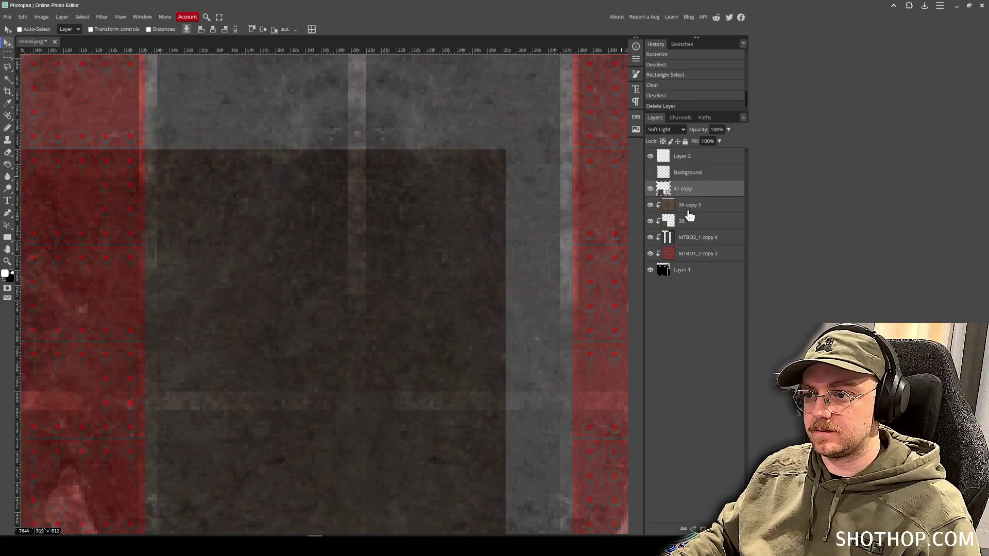
{"action": "key", "text": "ctrl+z"}
{"action": "key", "text": "Delete"}
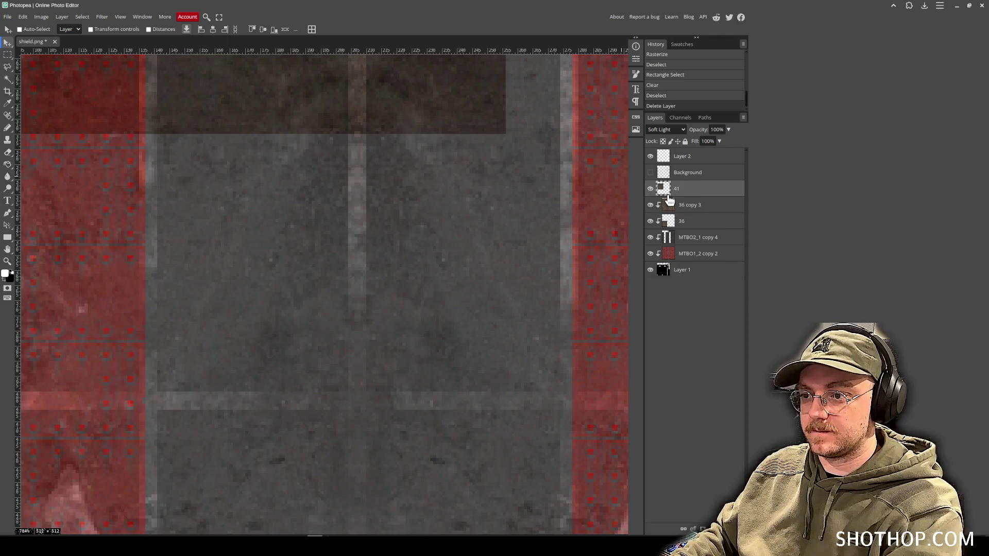
{"action": "scroll", "coordinate": [298, 177], "scroll_direction": "down", "scroll_amount": 5}
{"action": "mouse_move", "coordinate": [336, 232]}
{"action": "left_mouse_down", "text": "alt"}
{"action": "mouse_move", "coordinate": [300, 309]}
{"action": "mouse_move", "coordinate": [295, 425]}
{"action": "left_mouse_up", "text": "alt"}
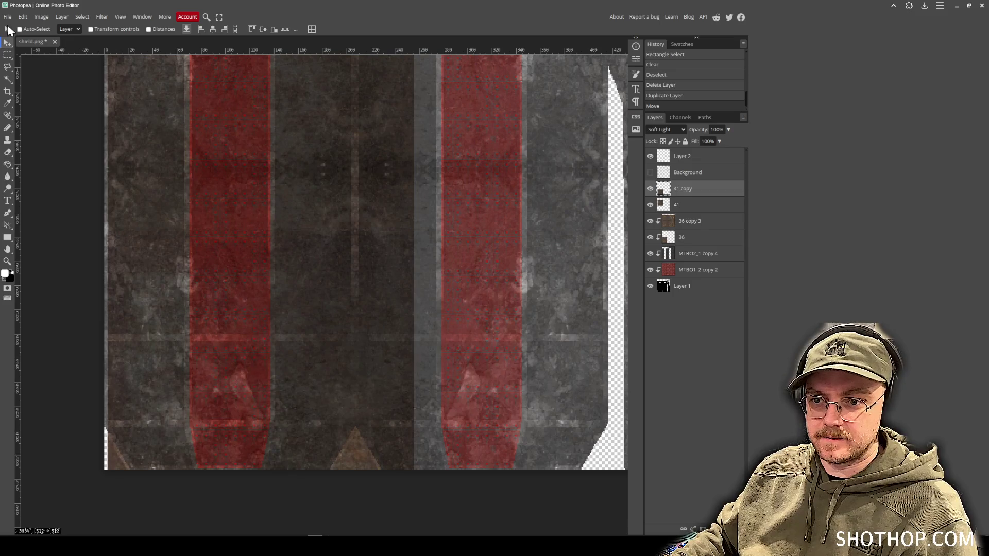
Merge layer 41 into 41 copy and position the rust over the shield strips.
{"action": "right_click", "coordinate": [695, 209]}
{"action": "left_click", "coordinate": [714, 354]}
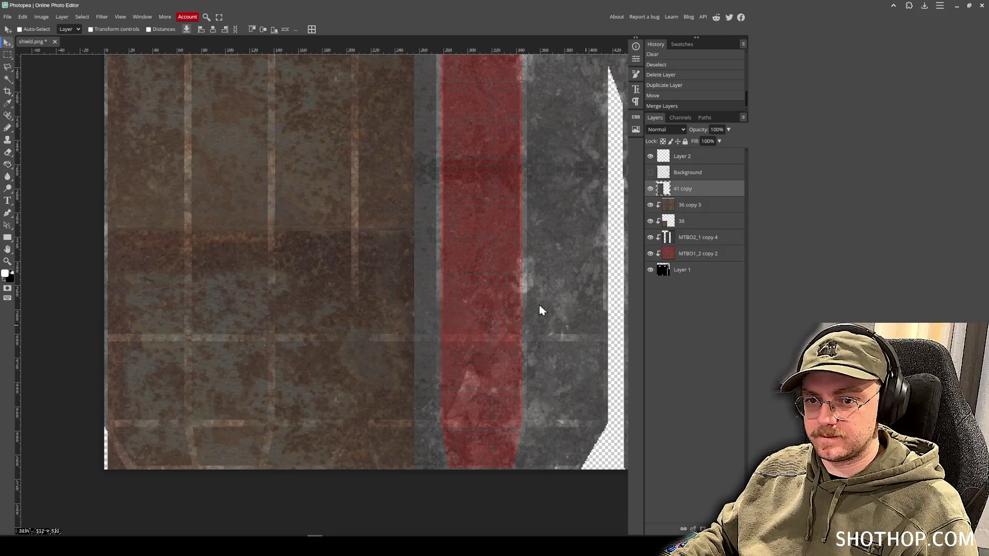
{"action": "mouse_move", "coordinate": [405, 211]}
{"action": "left_mouse_down"}
{"action": "mouse_move", "coordinate": [322, 276]}
{"action": "mouse_move", "coordinate": [278, 274]}
{"action": "mouse_move", "coordinate": [417, 289]}
{"action": "left_mouse_up"}
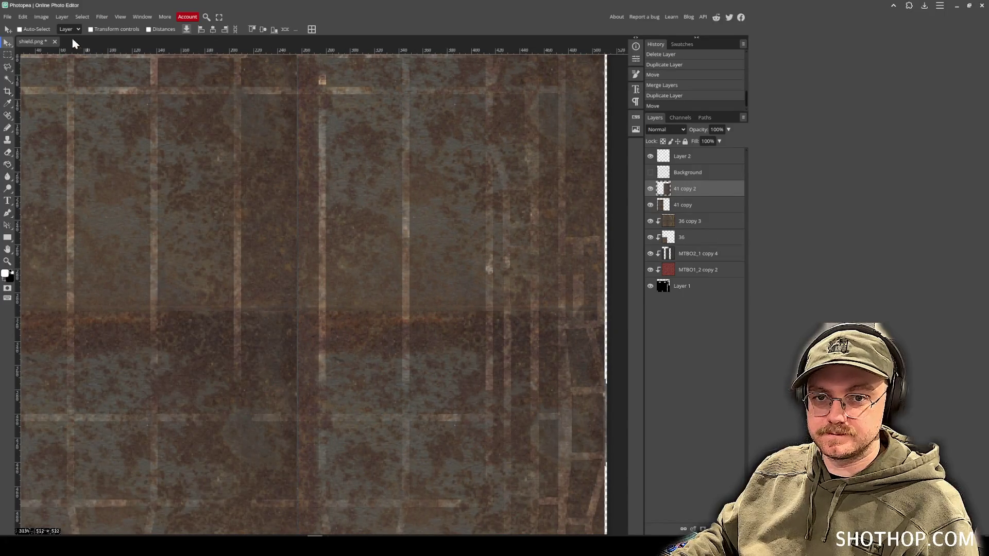
Flip the rust copy horizontally and merge both rust layers into one.
{"action": "left_click", "coordinate": [23, 17]}
{"action": "mouse_move", "coordinate": [77, 219]}
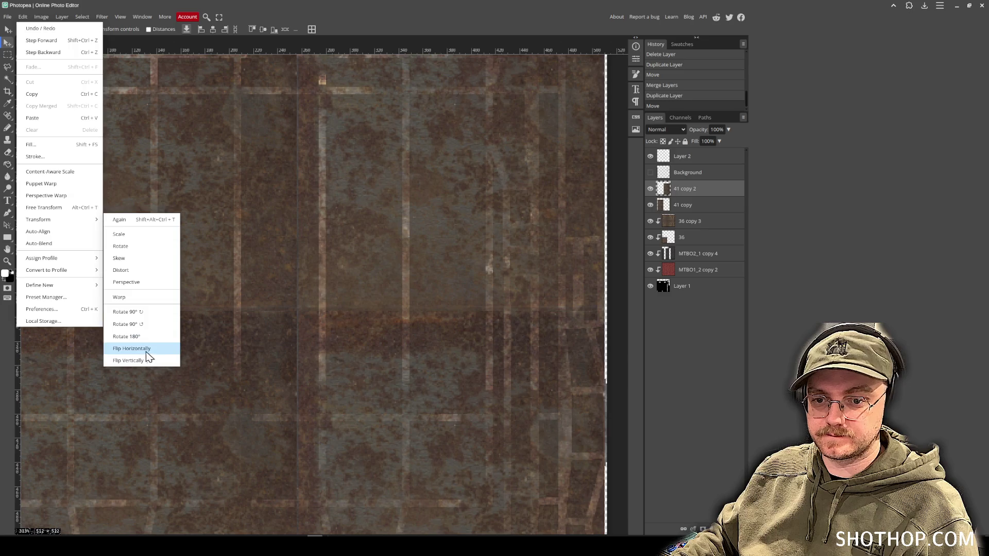
{"action": "left_click", "coordinate": [148, 352]}
{"action": "left_click", "coordinate": [698, 204], "text": "ctrl"}
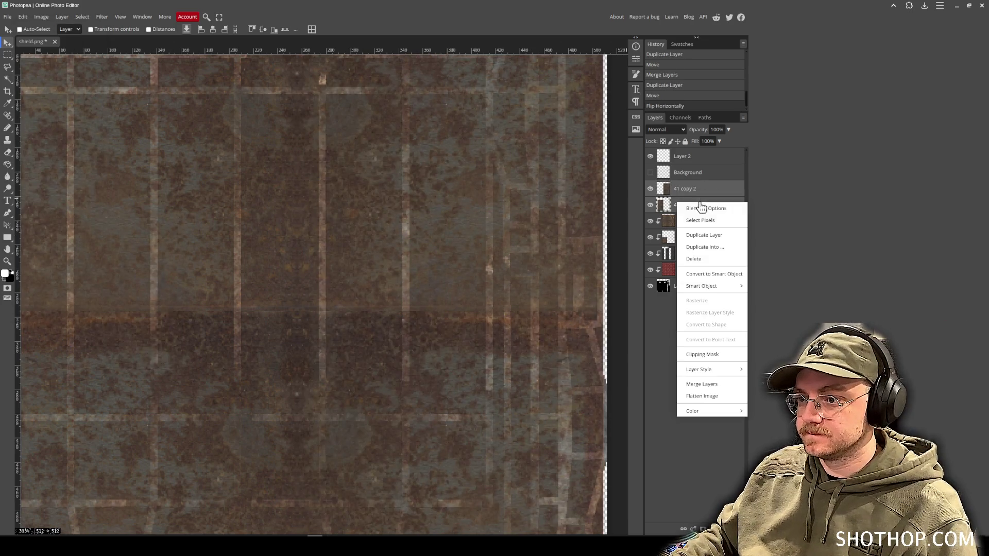
{"action": "right_click", "coordinate": [698, 204]}
{"action": "left_click", "coordinate": [715, 387]}
Clip layer 41 copy 2 to the texture below and blend it as Soft Light.
{"action": "scroll", "coordinate": [304, 249], "scroll_direction": "up", "scroll_amount": 3}
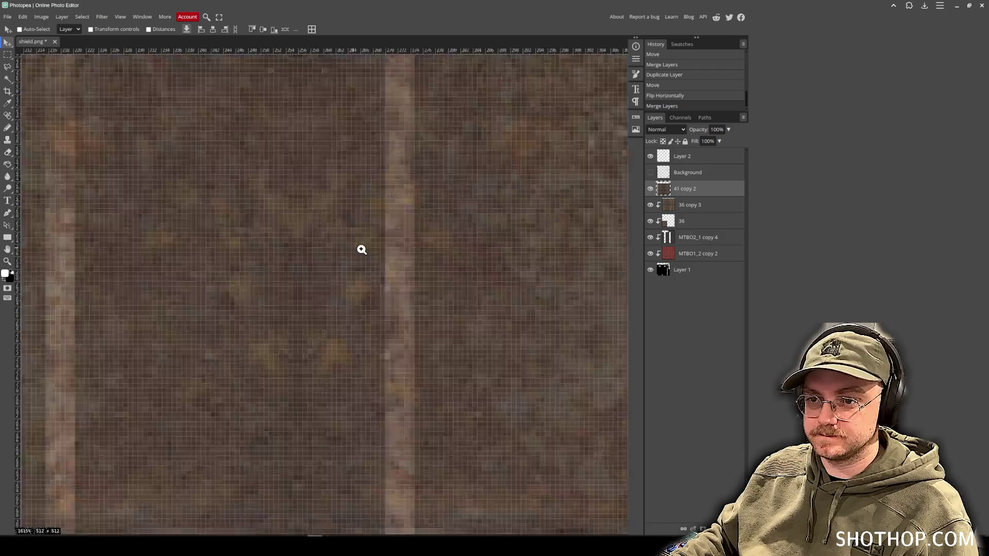
{"action": "scroll", "coordinate": [304, 250], "scroll_direction": "down", "scroll_amount": 5}
{"action": "right_click", "coordinate": [693, 198]}
{"action": "left_click", "coordinate": [711, 348]}
{"action": "left_click", "coordinate": [666, 129]}
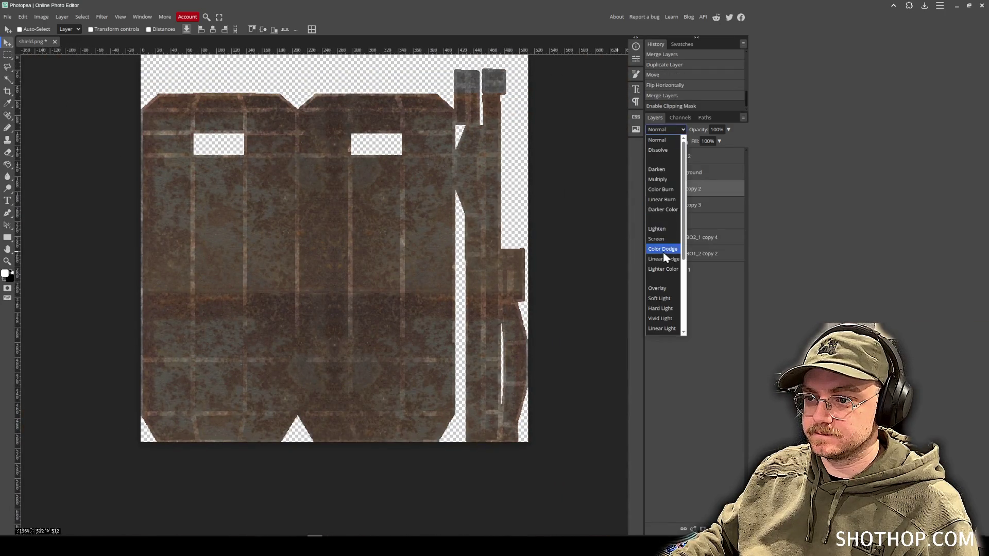
{"action": "left_click", "coordinate": [662, 298]}
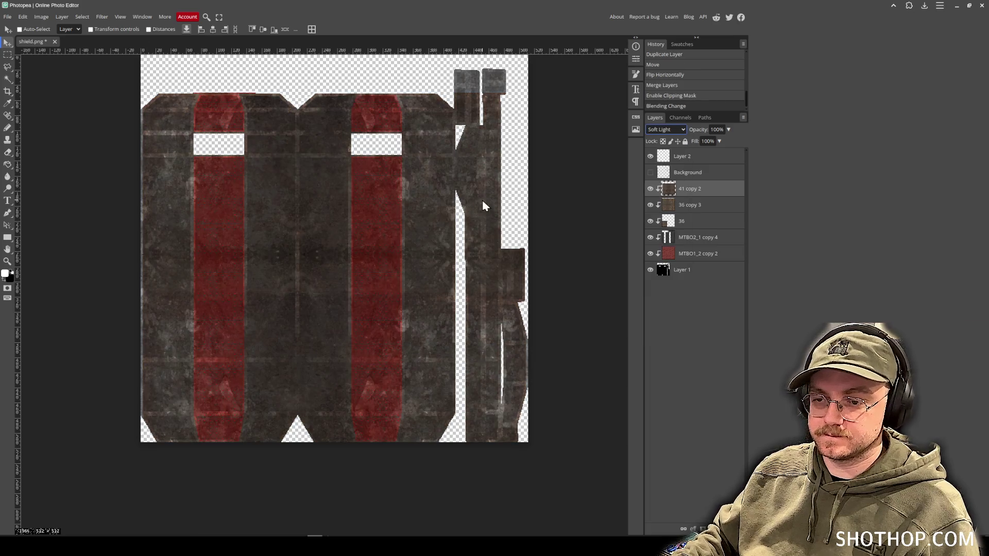
{"action": "scroll", "coordinate": [430, 138], "scroll_direction": "up", "scroll_amount": 2}
{"action": "key", "text": "ctrl+j"}
{"action": "key", "text": "ctrl+z"}
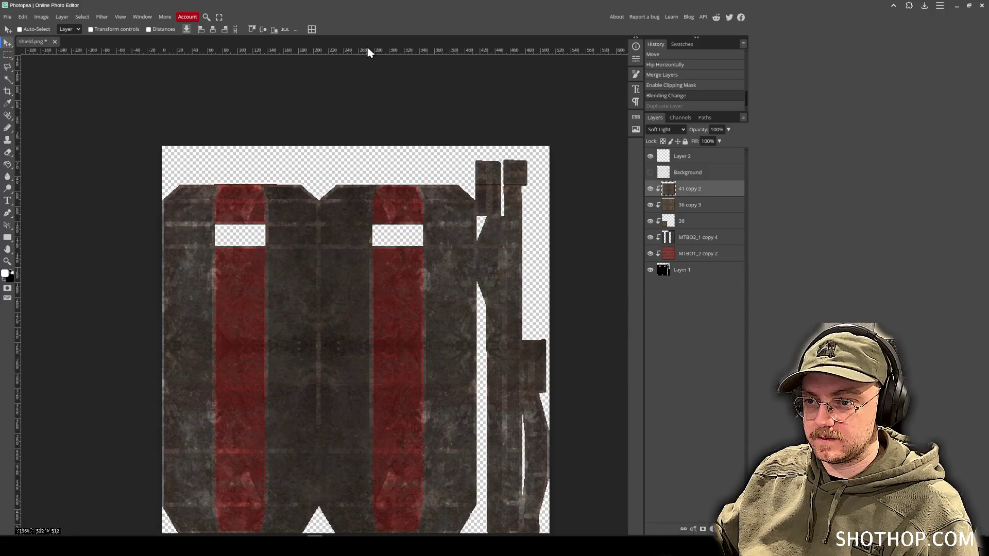
Export the texture as PNG, replacing the existing shield.png.
{"action": "left_click", "coordinate": [7, 17]}
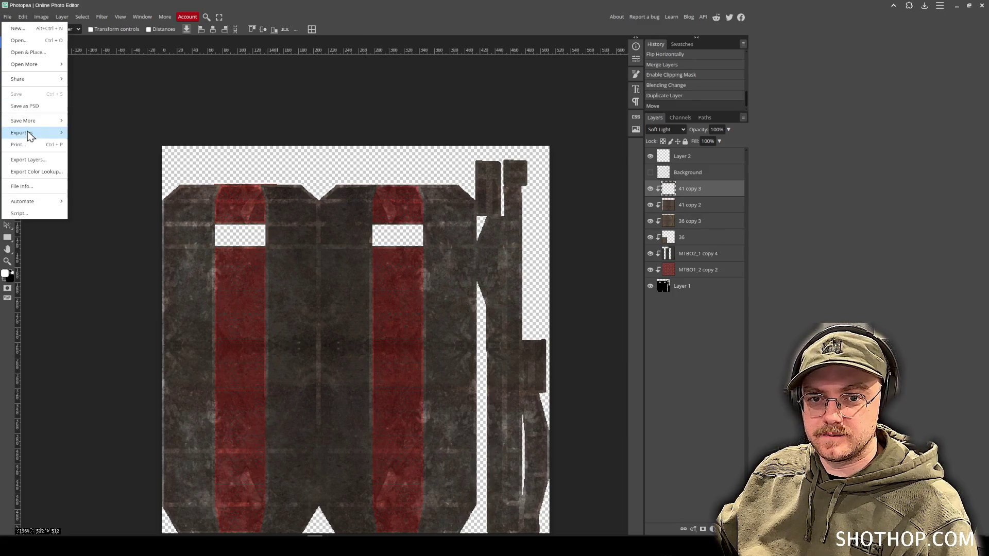
{"action": "mouse_move", "coordinate": [26, 135]}
{"action": "key", "text": "Return"}
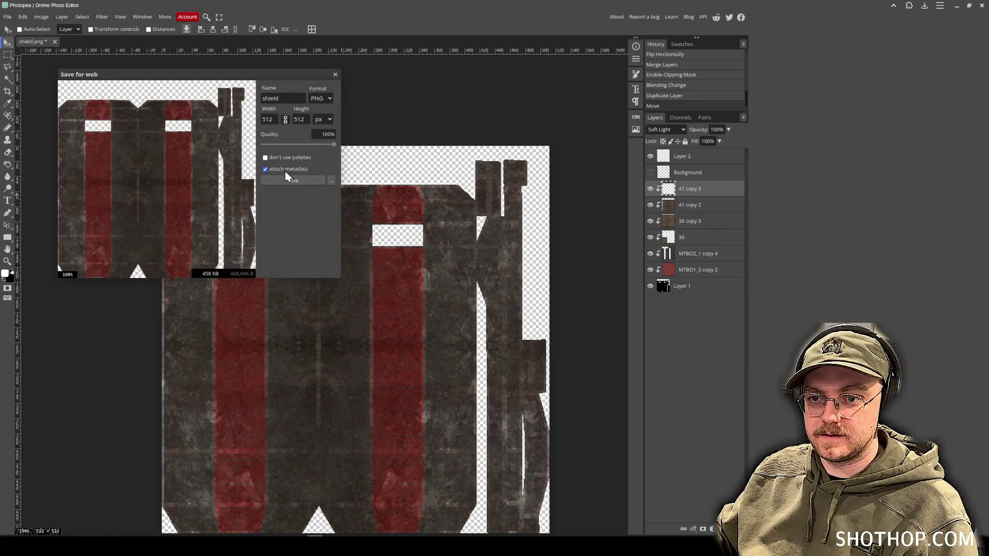
{"action": "left_click", "coordinate": [294, 178]}
{"action": "left_click", "coordinate": [380, 136]}
{"action": "key", "text": "Return"}
{"action": "left_click", "coordinate": [524, 283]}
In Blender, orbit around the retextured shield and save human_shield.blend.
{"action": "key", "text": "alt+Tab"}
{"action": "key", "text": "r"}
{"action": "left_click", "coordinate": [450, 242]}
{"action": "mouse_move", "coordinate": [449, 242]}
{"action": "left_mouse_down"}
{"action": "mouse_move", "coordinate": [609, 236]}
{"action": "mouse_move", "coordinate": [453, 233]}
{"action": "mouse_move", "coordinate": [336, 188]}
{"action": "mouse_move", "coordinate": [168, 32]}
{"action": "left_mouse_up"}
{"action": "scroll", "coordinate": [425, 253], "scroll_direction": "up", "scroll_amount": 3}
{"action": "key", "text": "ctrl+s"}
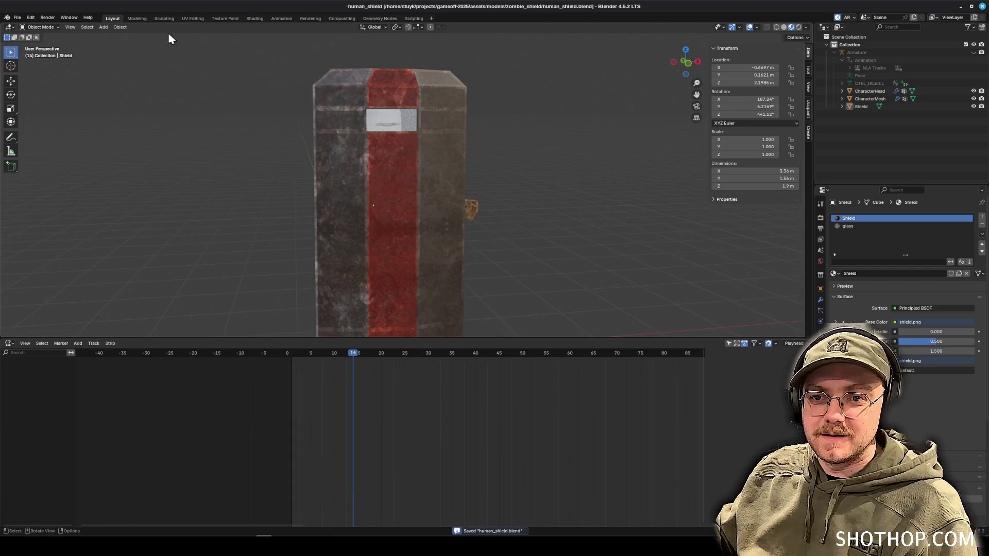
In the Shading workspace, set the shield material's Metallic to 0.25 and IOR to 2.
{"action": "left_click", "coordinate": [255, 19]}
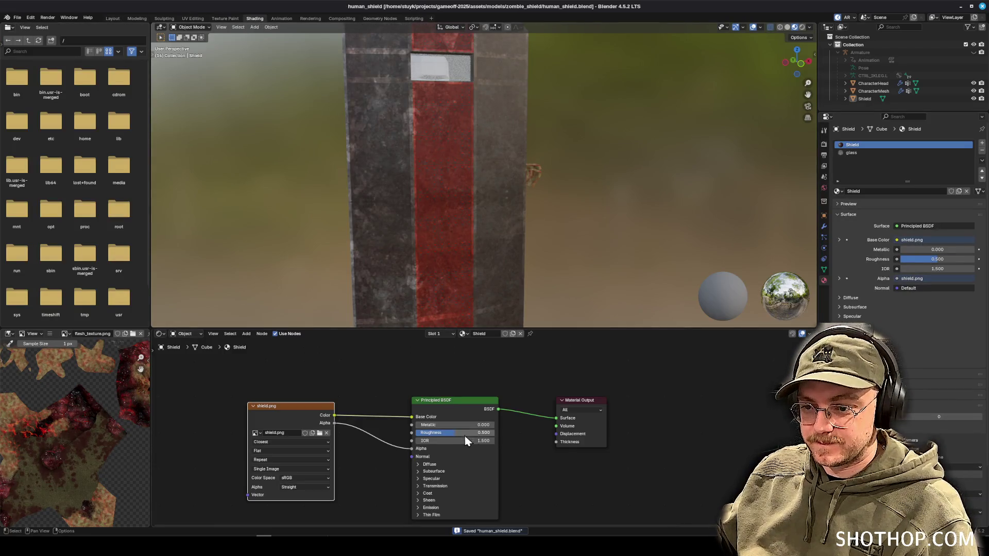
{"action": "type", "text": "5"}
{"action": "key", "text": "Return"}
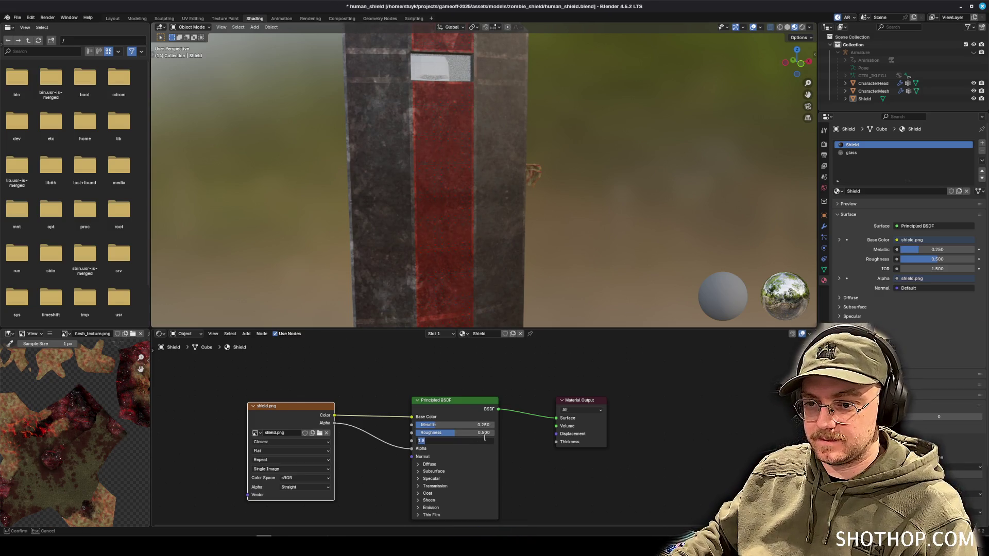
{"action": "type", "text": "2"}
{"action": "key", "text": "Return"}
Set the shield material's Roughness to 0.75, check the reflections and save the Blender file.
{"action": "mouse_move", "coordinate": [498, 232]}
{"action": "left_mouse_down"}
{"action": "mouse_move", "coordinate": [553, 231]}
{"action": "mouse_move", "coordinate": [473, 236]}
{"action": "left_mouse_up"}
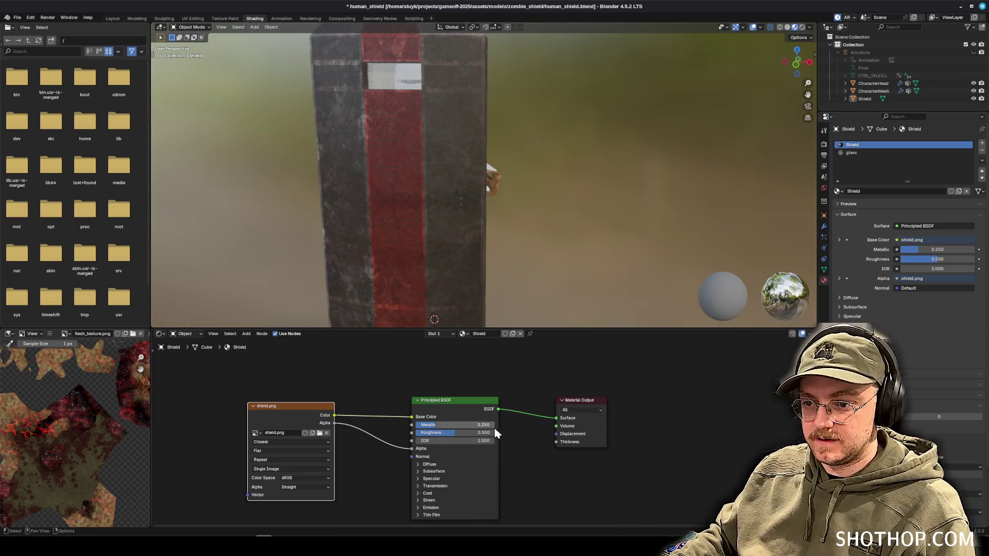
{"action": "type", "text": "0.75"}
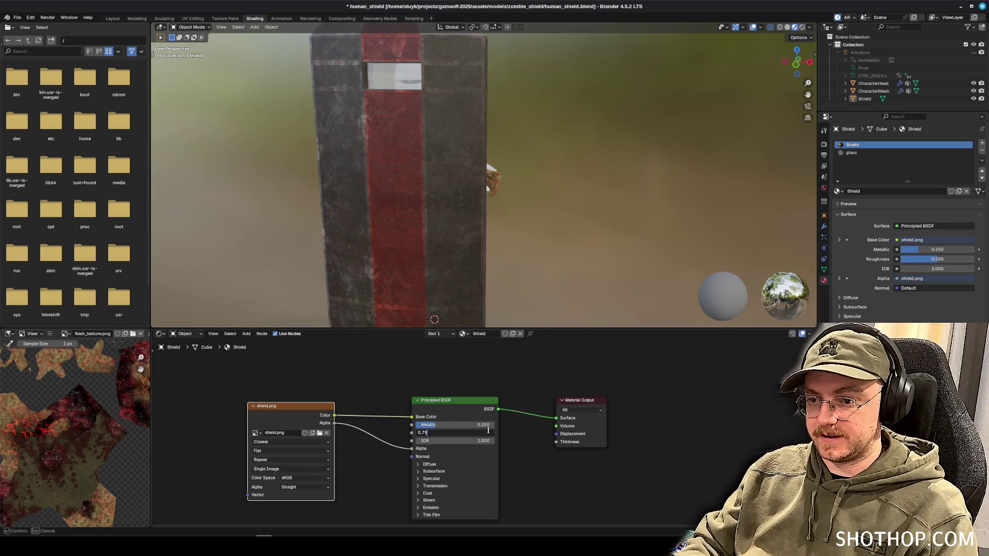
{"action": "key", "text": "Return"}
{"action": "mouse_move", "coordinate": [528, 249]}
{"action": "left_mouse_down"}
{"action": "mouse_move", "coordinate": [587, 247]}
{"action": "mouse_move", "coordinate": [507, 249]}
{"action": "mouse_move", "coordinate": [518, 168]}
{"action": "mouse_move", "coordinate": [651, 157]}
{"action": "mouse_move", "coordinate": [638, 164]}
{"action": "left_mouse_up"}
{"action": "key", "text": "ctrl+s"}
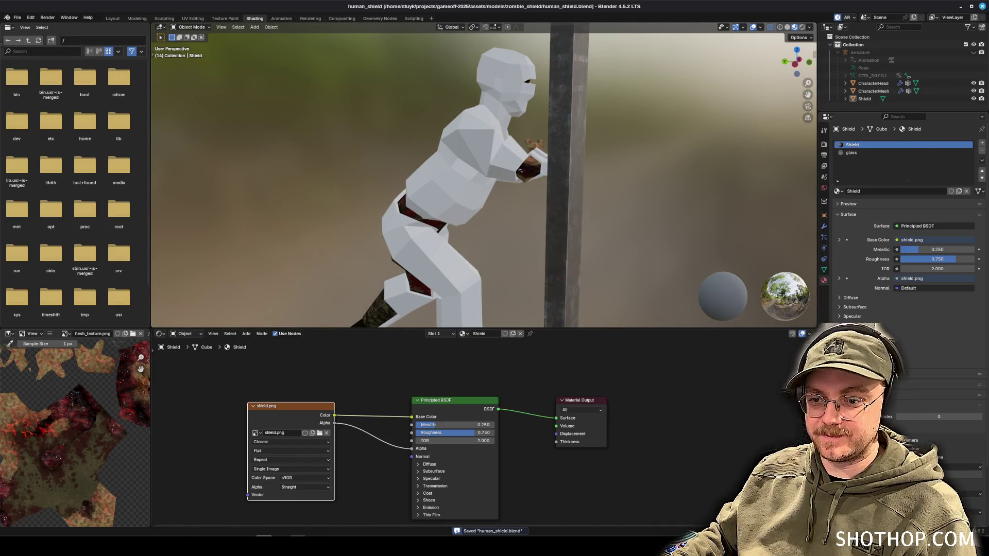
Let Godot reimport the updated shield, then return to shield.png in Photopea.
{"action": "key", "text": "alt+Tab"}
{"action": "scroll", "coordinate": [512, 163], "scroll_direction": "down", "scroll_amount": 3}
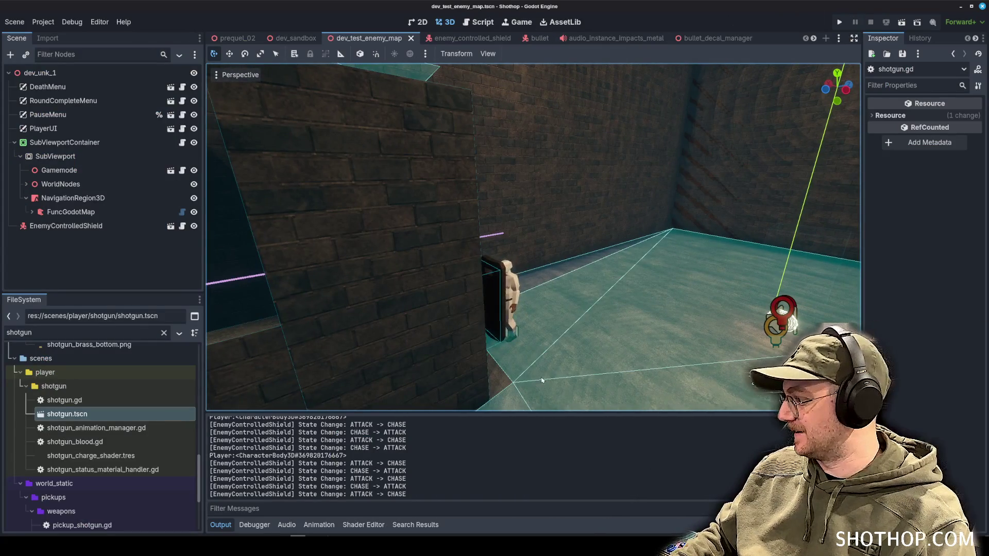
{"action": "key", "text": "alt+Tab"}
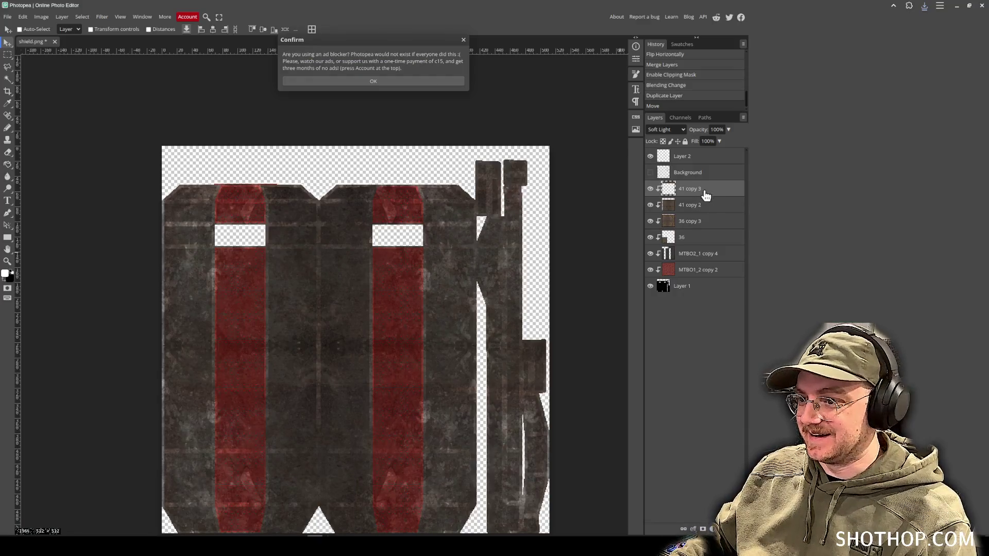
Dismiss the ad-blocker notice, add Layer 3 above Layer 2, and browse the DD Crack Brushes set.
{"action": "key", "text": "Return"}
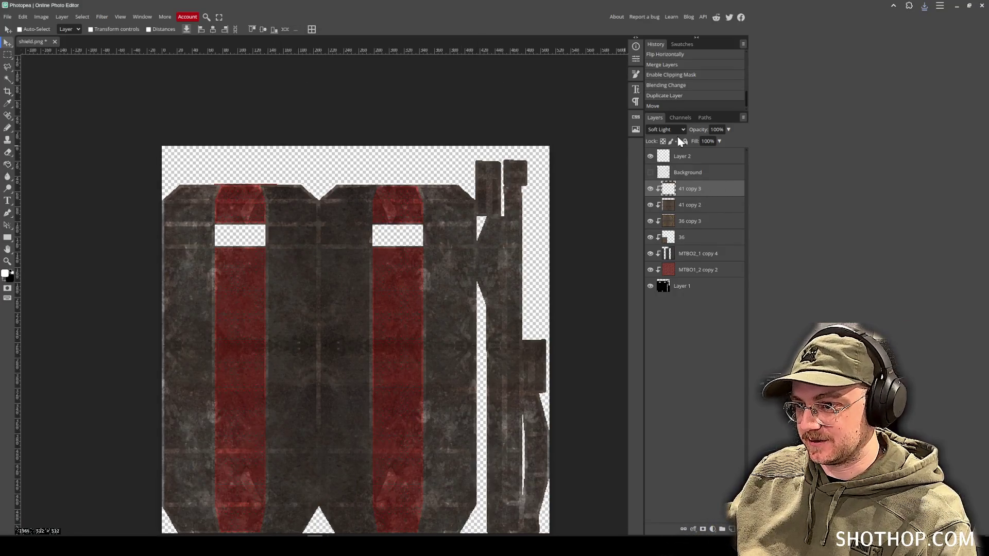
{"action": "left_click", "coordinate": [704, 161]}
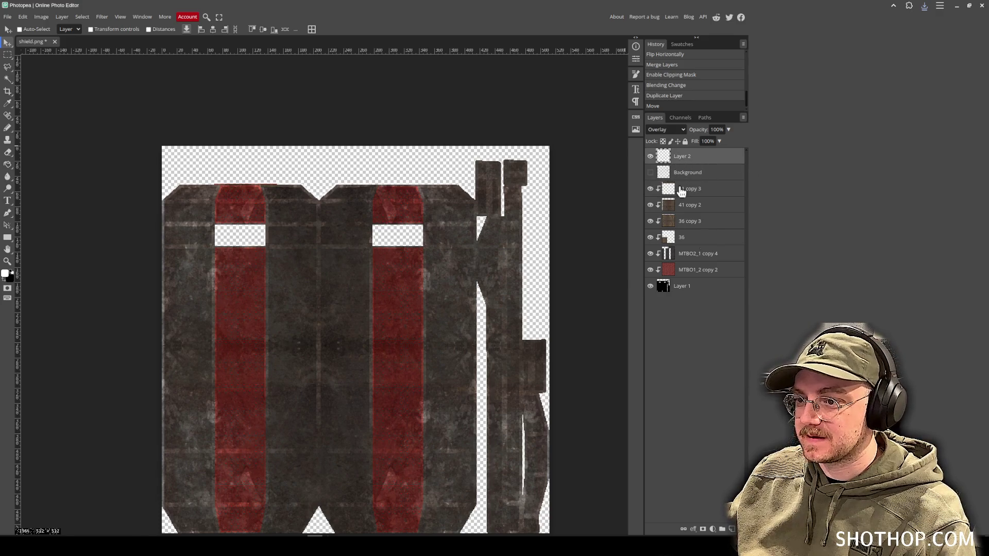
{"action": "left_click", "coordinate": [731, 529]}
{"action": "key", "text": "b"}
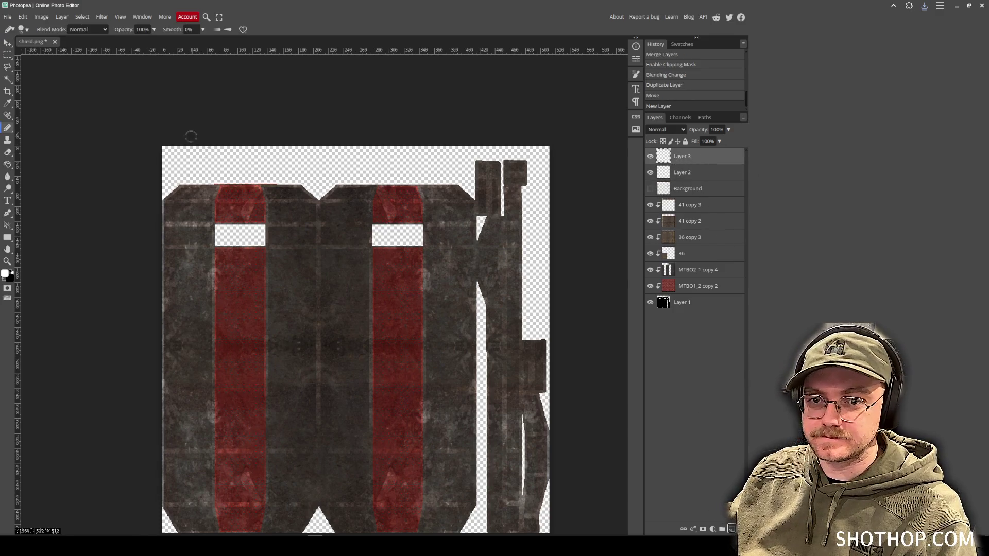
{"action": "left_click", "coordinate": [28, 30]}
{"action": "left_click", "coordinate": [65, 111]}
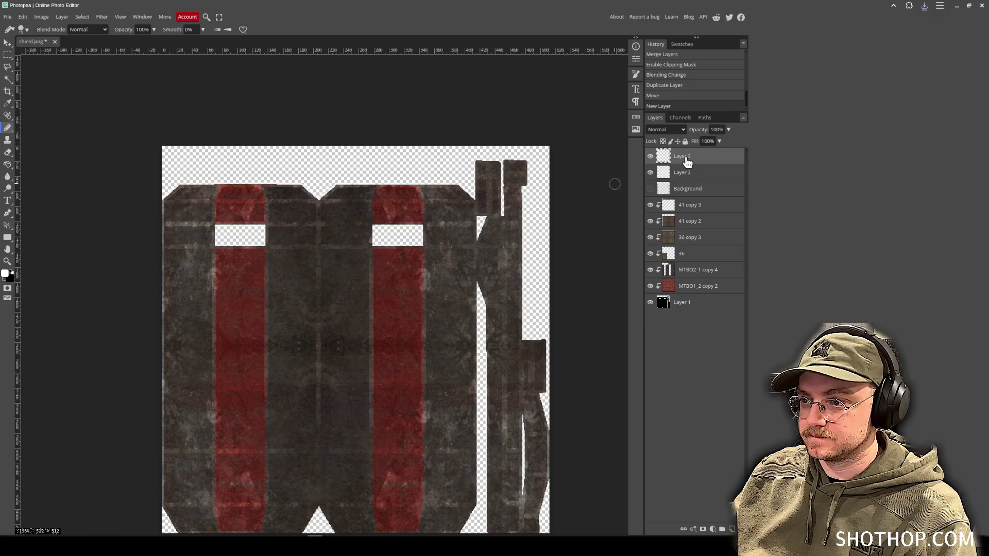
Move Layer 3 below the Background layer and clip Layers 3 and 2 to the texture.
{"action": "left_click_drag", "start_coordinate": [702, 196], "coordinate": [678, 175]}
{"action": "right_click", "coordinate": [685, 191]}
{"action": "left_click", "coordinate": [718, 347]}
{"action": "right_click", "coordinate": [678, 174]}
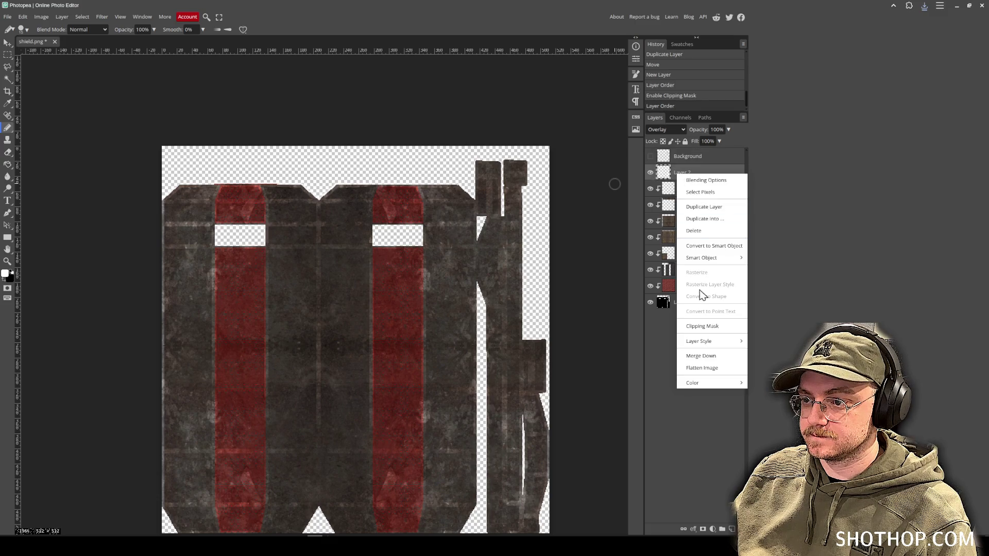
{"action": "left_click", "coordinate": [713, 326]}
Delete the Background layer and add a new Layer 4 clipped to the layers beneath.
{"action": "left_click", "coordinate": [703, 159]}
{"action": "key", "text": "Delete"}
{"action": "left_click", "coordinate": [699, 159]}
{"action": "key", "text": "ctrl+shift+n"}
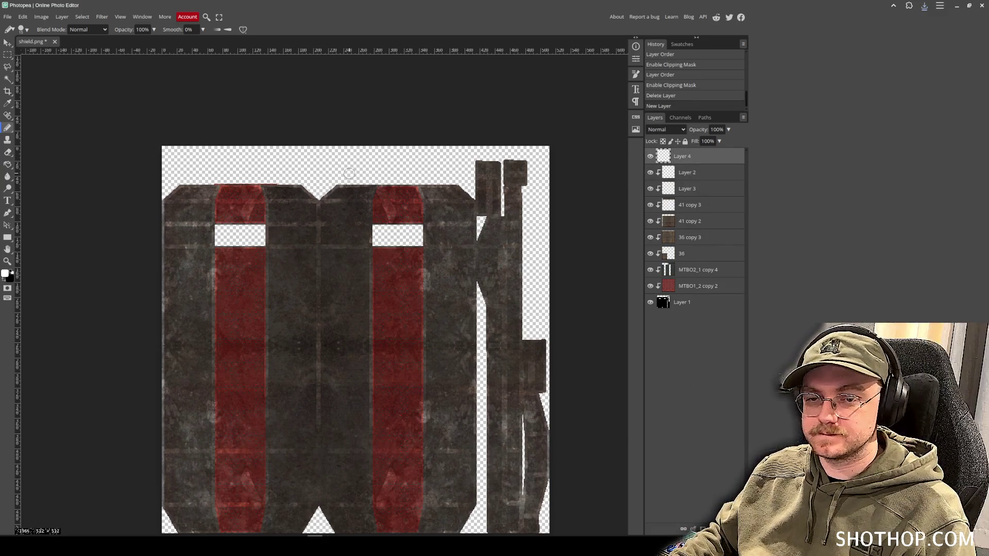
{"action": "right_click", "coordinate": [700, 158]}
{"action": "left_click", "coordinate": [721, 307]}
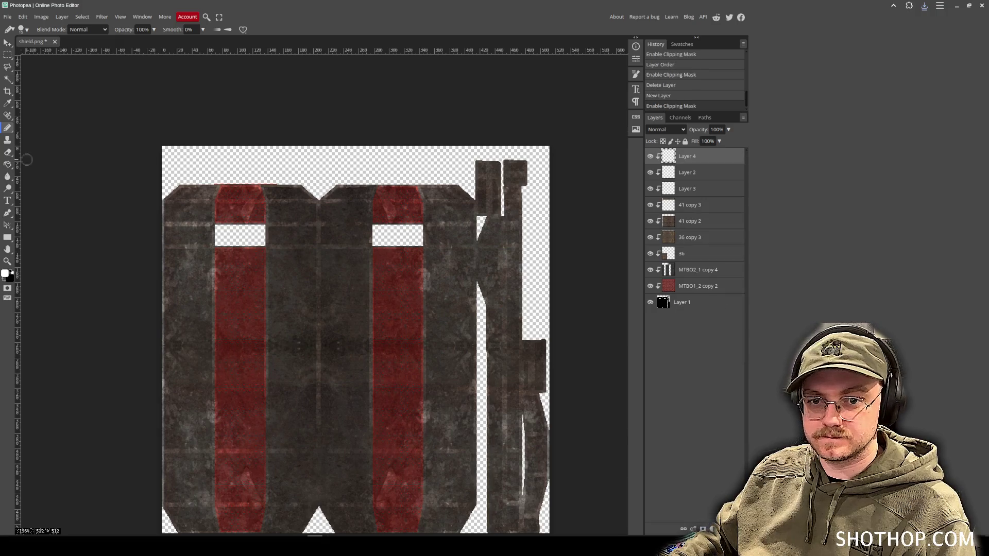
{"action": "left_click", "coordinate": [23, 30]}
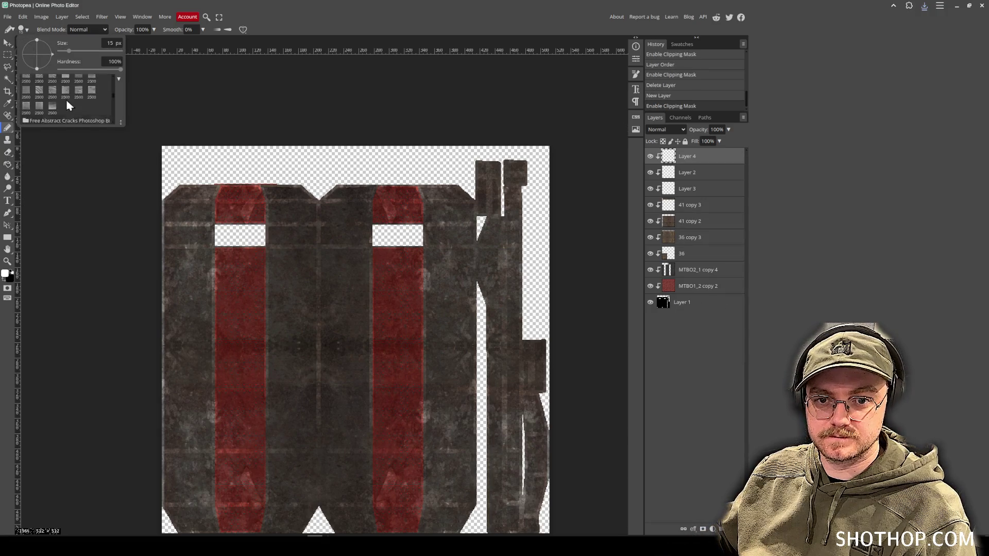
Choose the 2500 px splatter brush, set the colour to dark red 5c0707, and enlarge it.
{"action": "scroll", "coordinate": [81, 106], "scroll_direction": "down", "scroll_amount": 5}
{"action": "scroll", "coordinate": [81, 105], "scroll_direction": "down", "scroll_amount": 5}
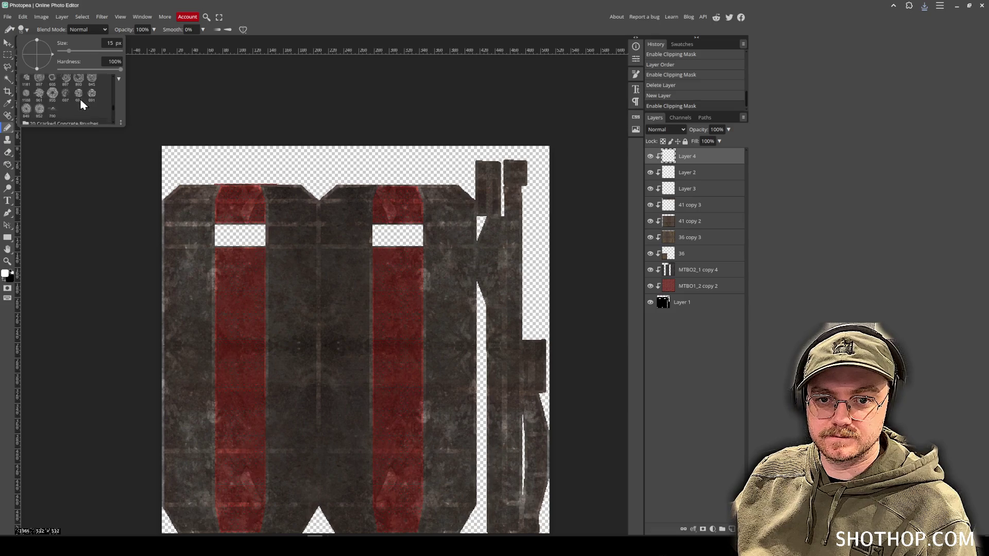
{"action": "scroll", "coordinate": [80, 103], "scroll_direction": "down", "scroll_amount": 6}
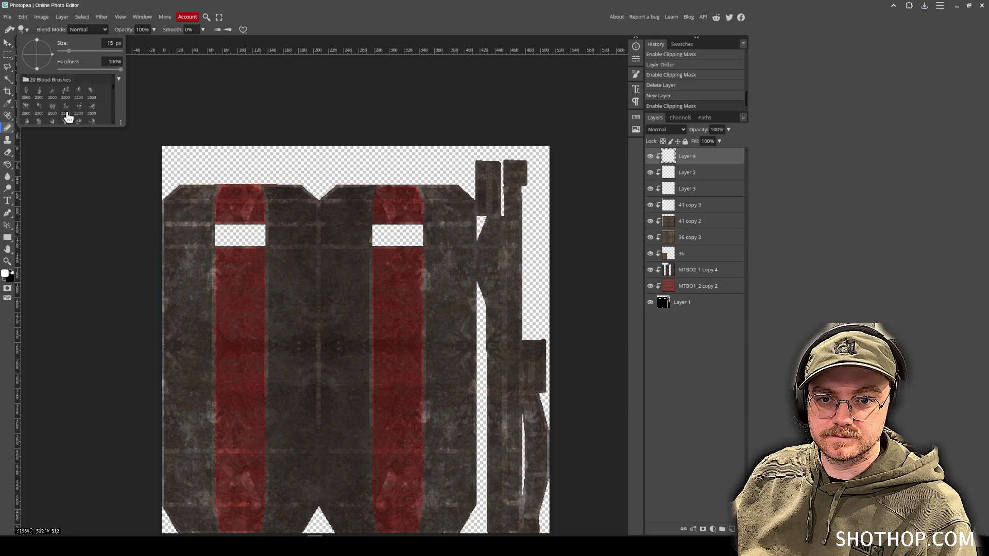
{"action": "left_click", "coordinate": [65, 91]}
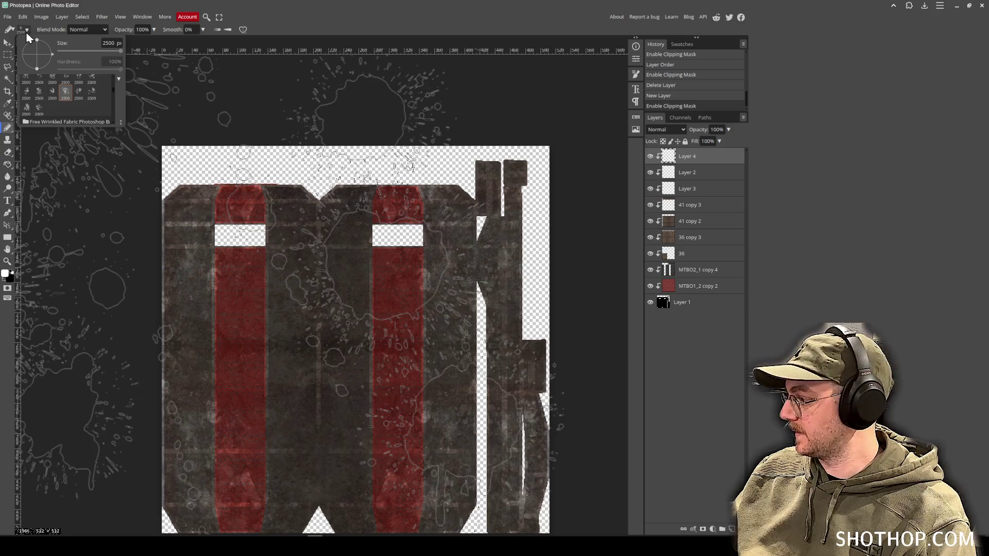
{"action": "left_click", "coordinate": [5, 274]}
{"action": "left_click", "coordinate": [150, 150]}
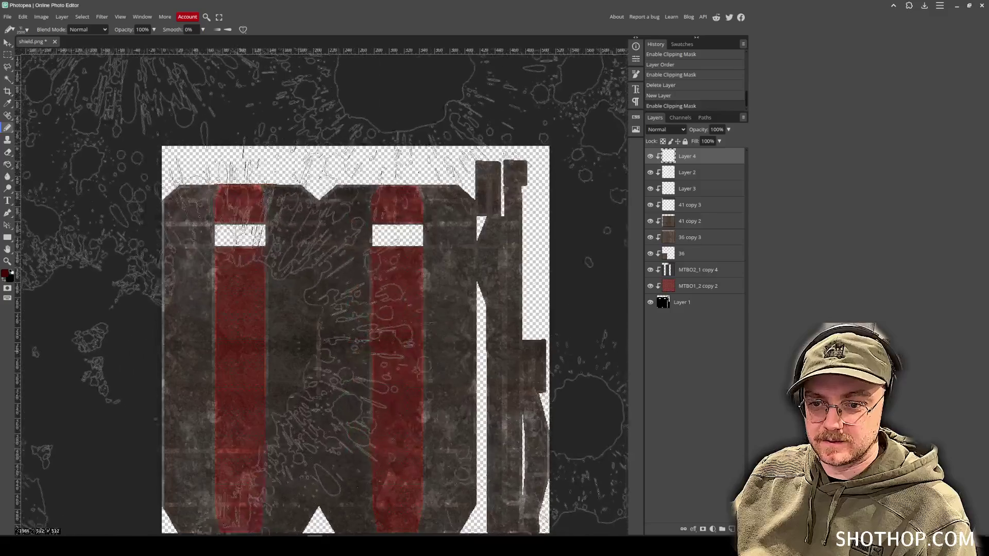
{"action": "left_click", "coordinate": [25, 29]}
{"action": "left_click_drag", "start_coordinate": [78, 56], "coordinate": [96, 57]}
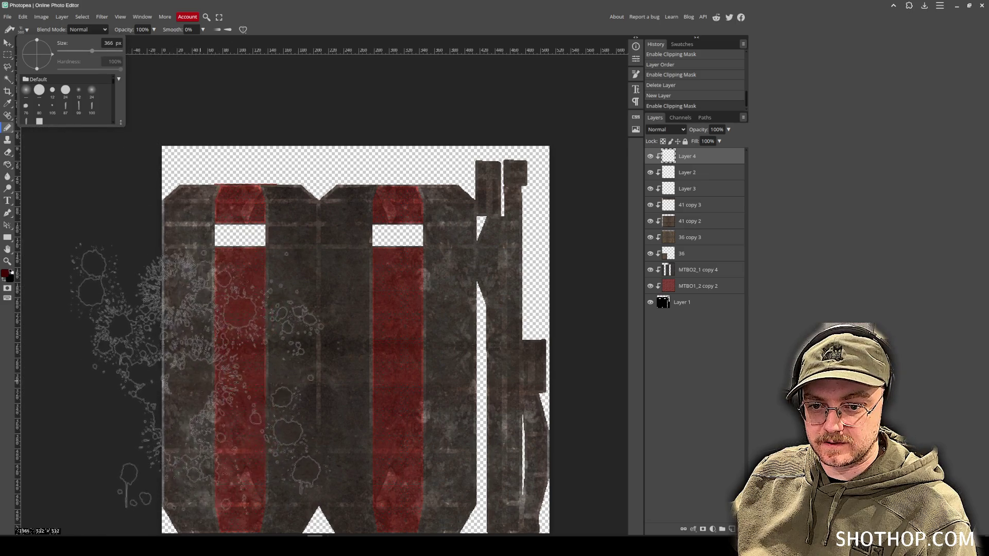
Stamp a dark-red blood splatter across the shield texture's centre, redoing it once.
{"action": "left_click", "coordinate": [333, 371]}
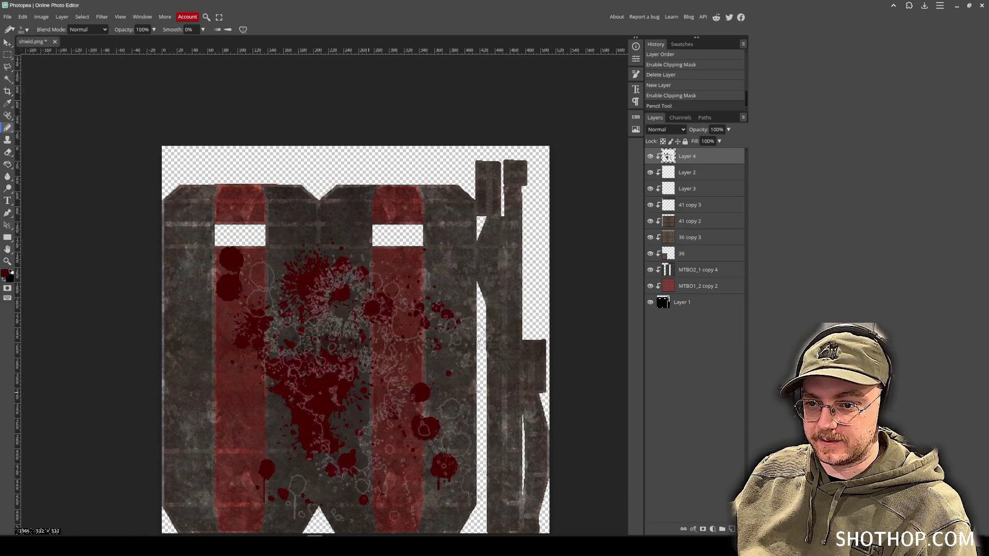
{"action": "scroll", "coordinate": [572, 418], "scroll_direction": "down", "scroll_amount": 1}
{"action": "key", "text": "ctrl+z"}
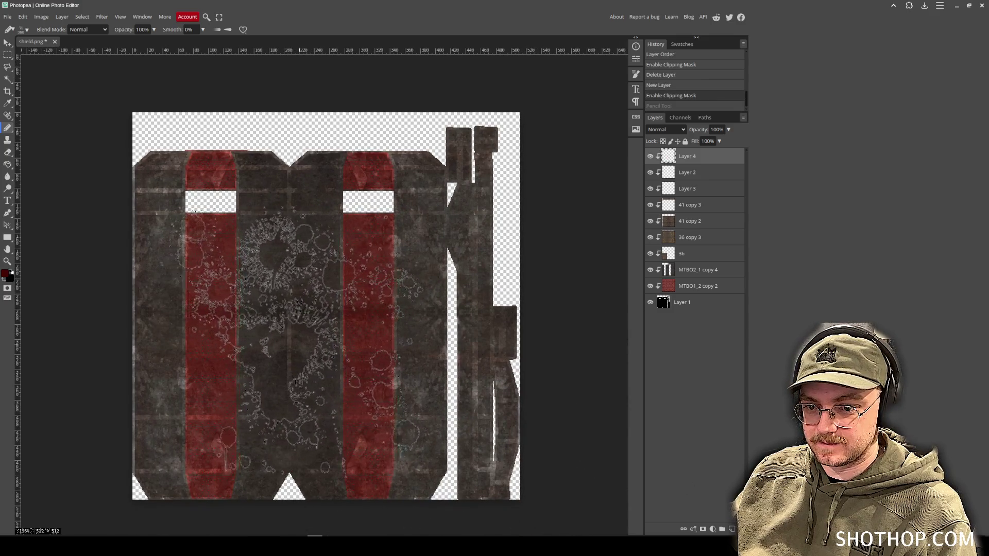
{"action": "left_click", "coordinate": [298, 337]}
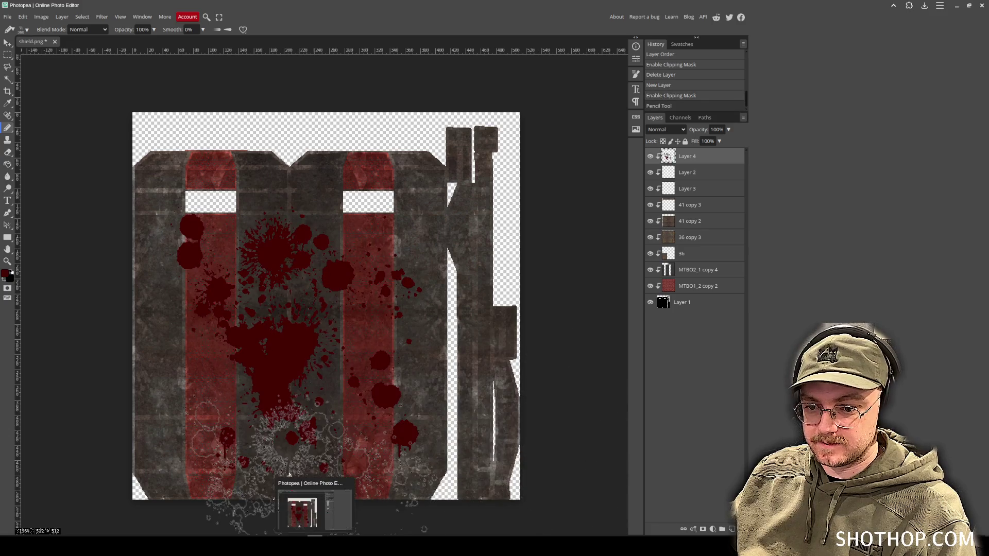
{"action": "left_click", "coordinate": [298, 536]}
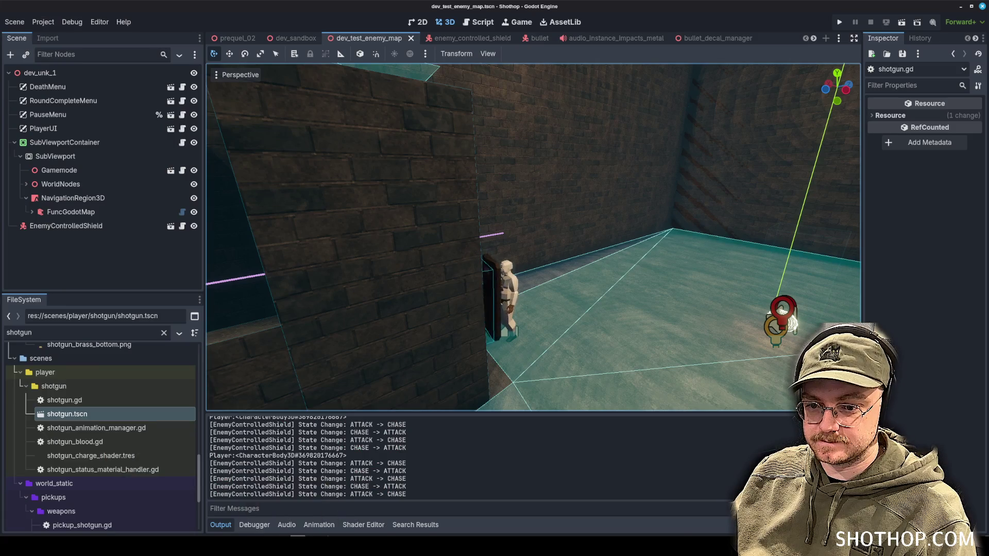
In Blender, put the shield in Edit Mode and show its UV layout in UV Editing.
{"action": "left_click", "coordinate": [298, 505]}
{"action": "left_click", "coordinate": [191, 27]}
{"action": "left_click", "coordinate": [193, 46]}
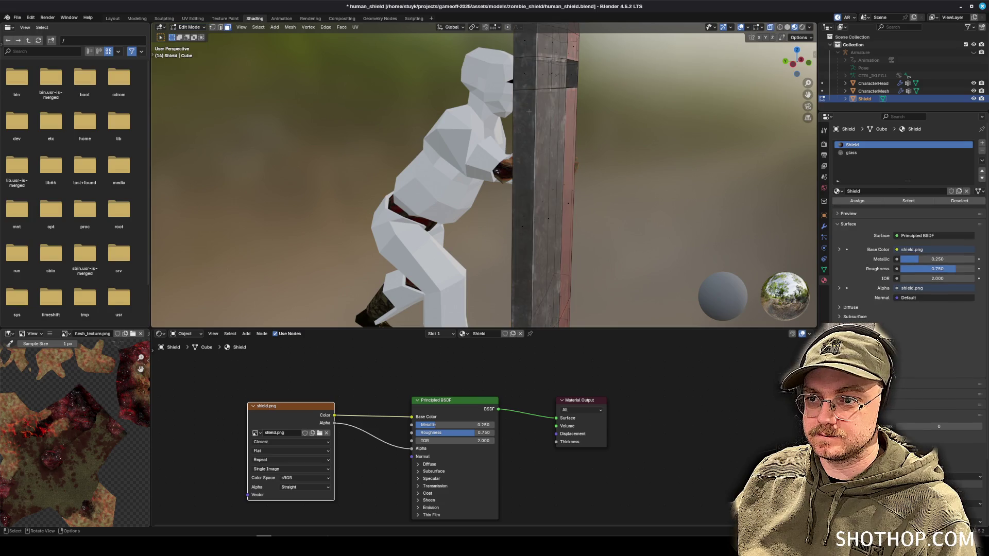
{"action": "left_click", "coordinate": [524, 73]}
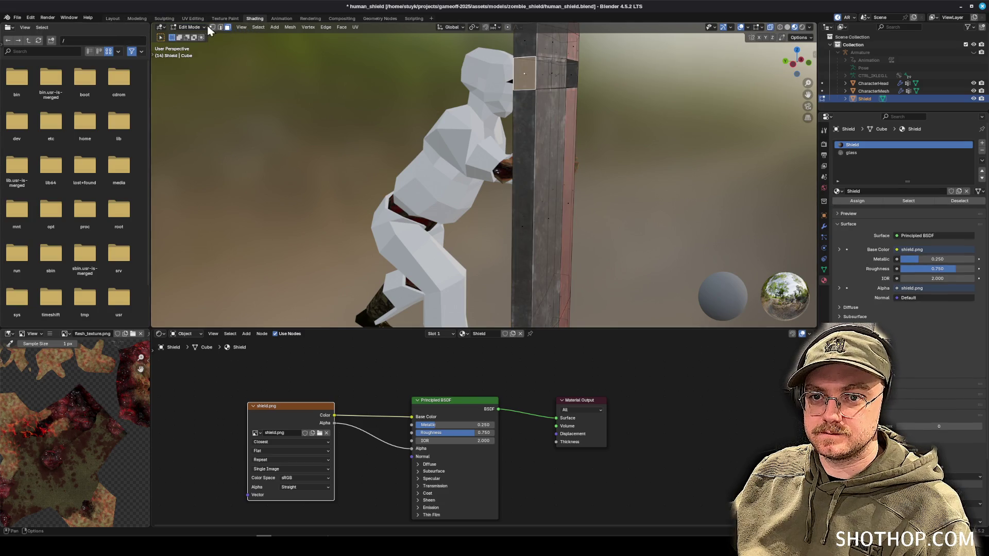
{"action": "left_click", "coordinate": [193, 19]}
{"action": "scroll", "coordinate": [309, 237], "scroll_direction": "up", "scroll_amount": 5}
{"action": "scroll", "coordinate": [639, 207], "scroll_direction": "down", "scroll_amount": 3}
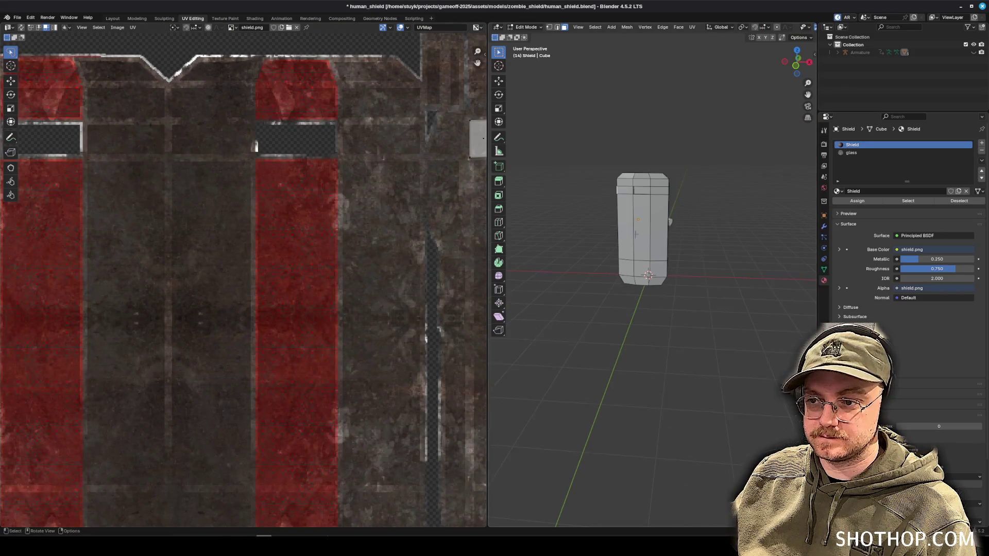
Select the shield's front and narrow side faces to locate their UV islands on shield.png.
{"action": "left_click", "coordinate": [608, 155]}
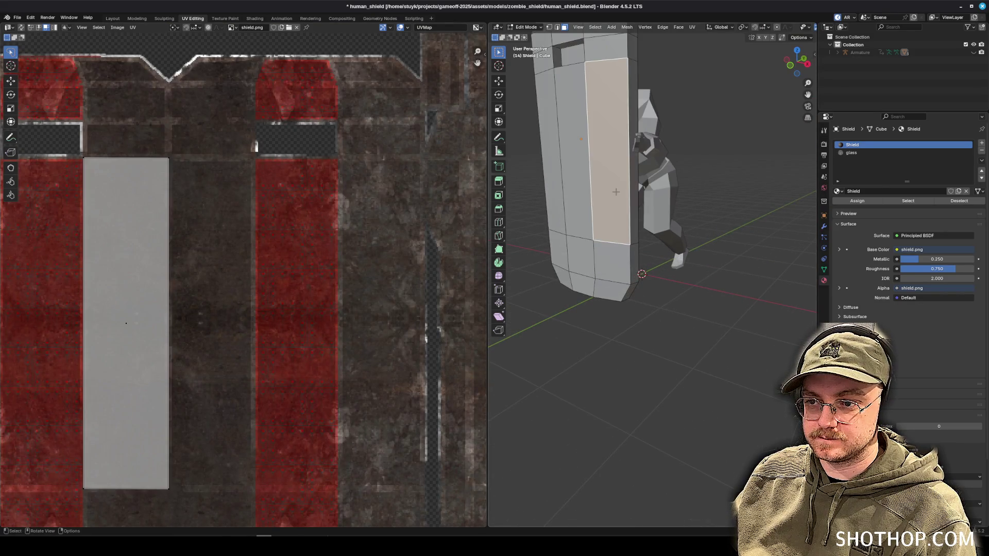
{"action": "left_click", "coordinate": [546, 182]}
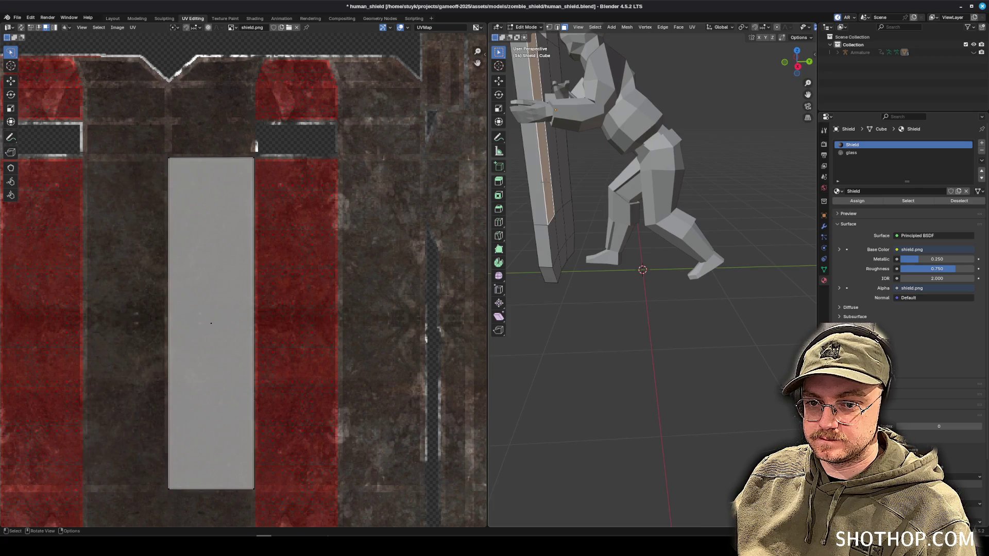
{"action": "scroll", "coordinate": [546, 181], "scroll_direction": "up", "scroll_amount": 3}
{"action": "left_click", "coordinate": [547, 154]}
{"action": "left_click", "coordinate": [592, 155]}
{"action": "scroll", "coordinate": [354, 292], "scroll_direction": "right", "scroll_amount": 5}
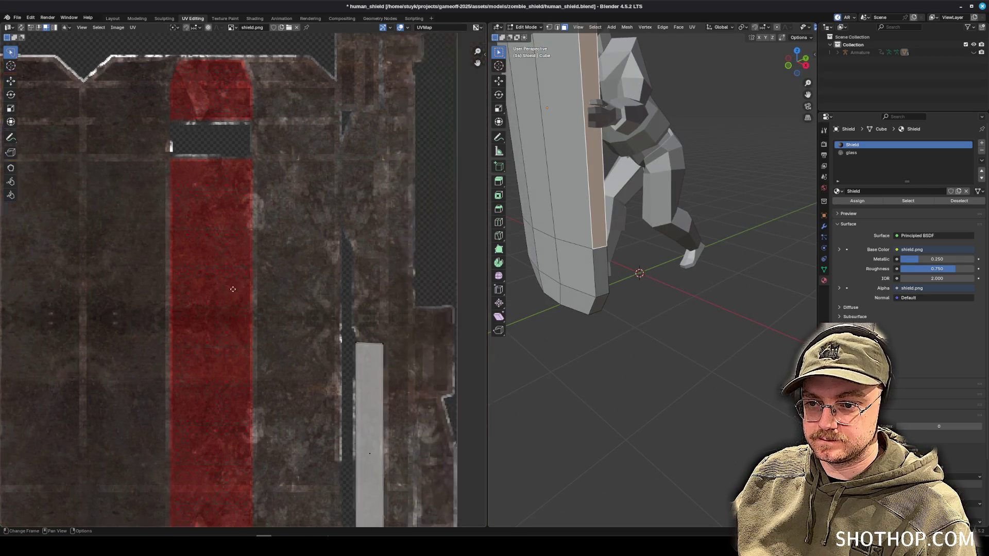
{"action": "scroll", "coordinate": [353, 292], "scroll_direction": "down", "scroll_amount": 5}
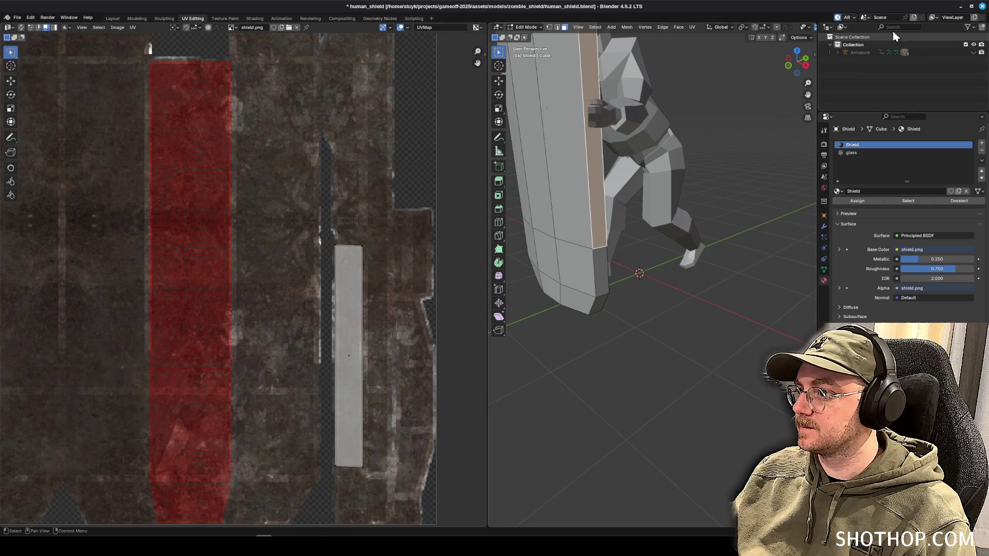
Return through Godot to Photopea and bring the whole shield texture into view.
{"action": "key", "text": "alt+Tab"}
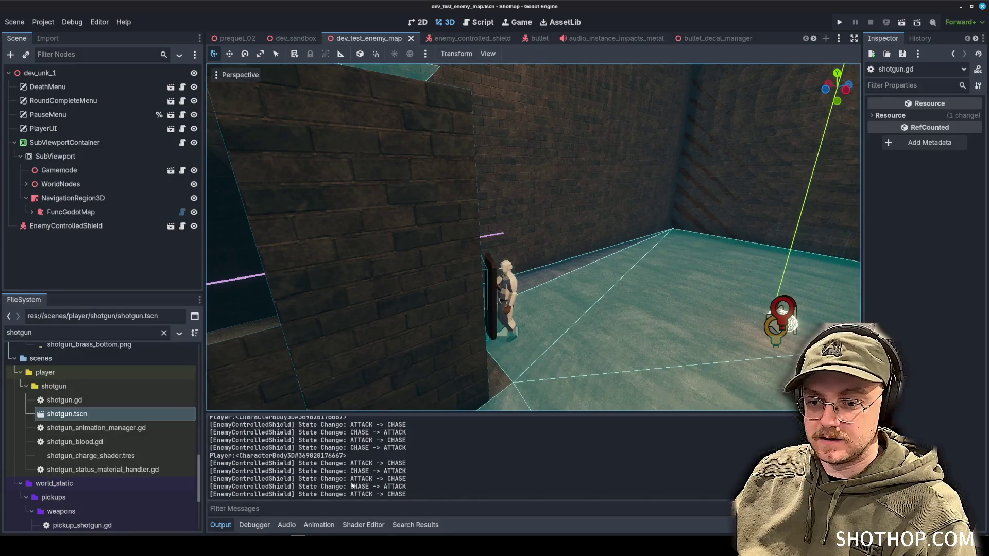
{"action": "key", "text": "alt+Tab"}
{"action": "left_click_drag", "start_coordinate": [408, 315], "coordinate": [437, 265]}
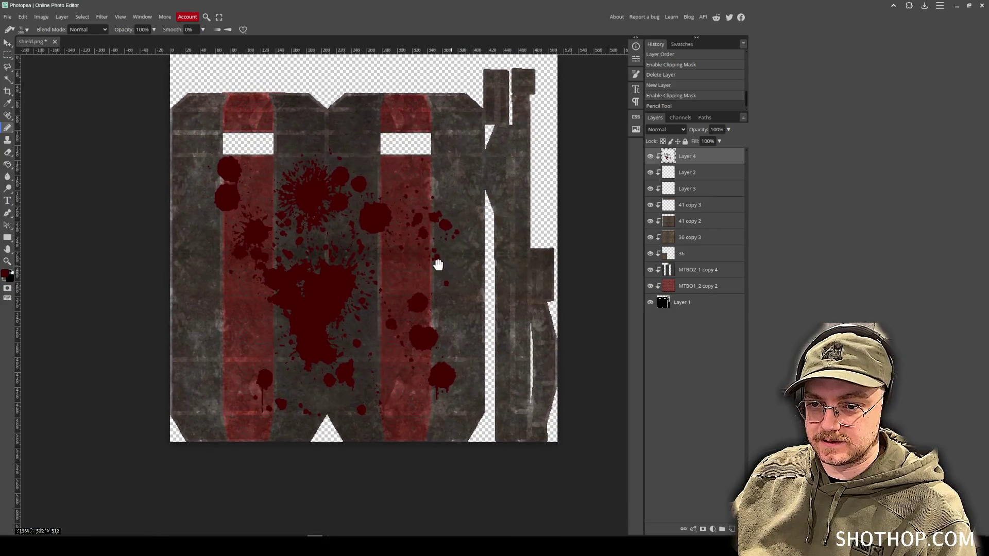
Blend Layer 4 as Darken and move the blood splatter slightly lower.
{"action": "left_click", "coordinate": [666, 129]}
{"action": "left_click", "coordinate": [664, 166]}
{"action": "key", "text": "Down"}
{"action": "key", "text": "Up"}
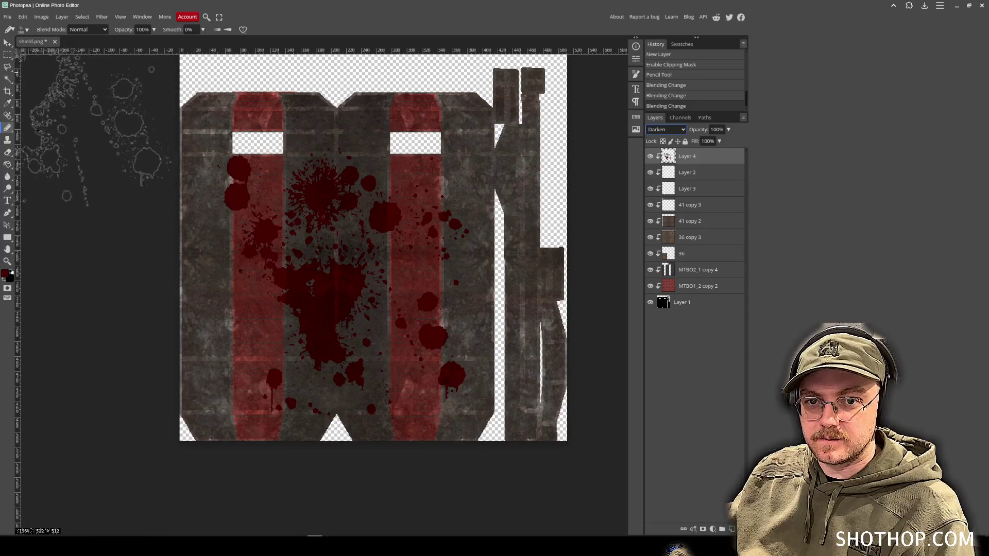
{"action": "key", "text": "v"}
{"action": "mouse_move", "coordinate": [348, 277]}
{"action": "left_mouse_down"}
{"action": "mouse_move", "coordinate": [352, 307]}
{"action": "mouse_move", "coordinate": [312, 302]}
{"action": "left_mouse_up"}
Stamp dark-red spatter along the texture's bottom edge across both red strips, undoing one bad stroke.
{"action": "key", "text": "b"}
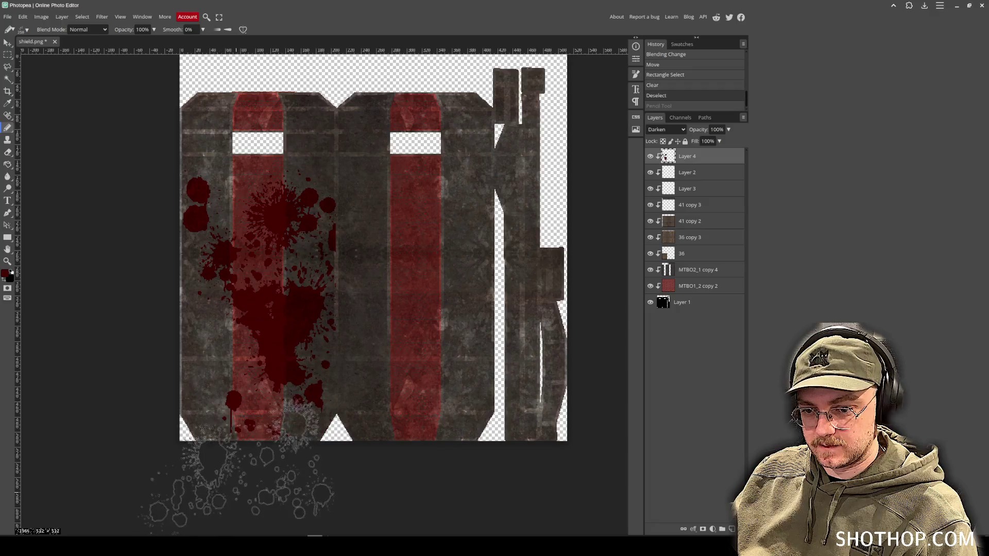
{"action": "left_click", "coordinate": [242, 469]}
{"action": "left_click", "coordinate": [202, 471]}
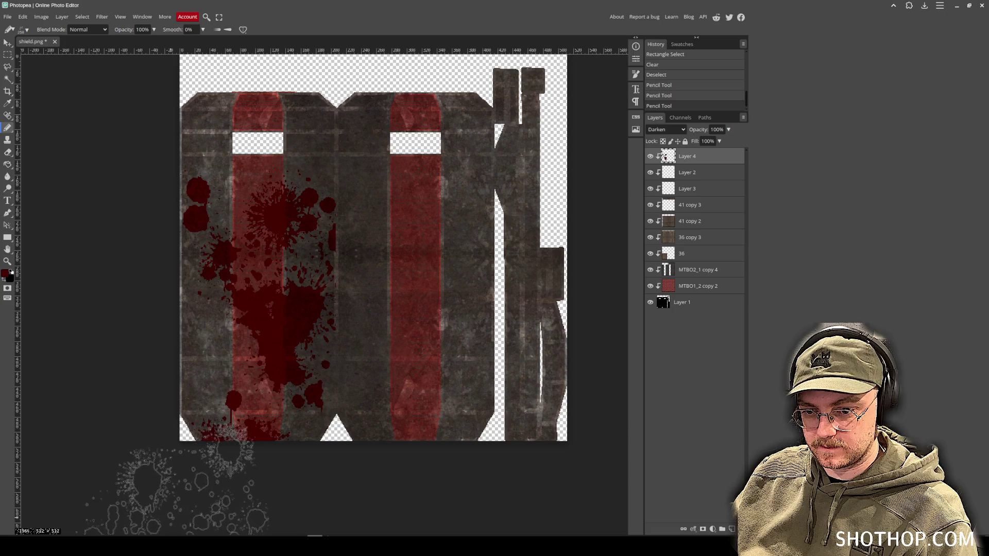
{"action": "left_click", "coordinate": [363, 479]}
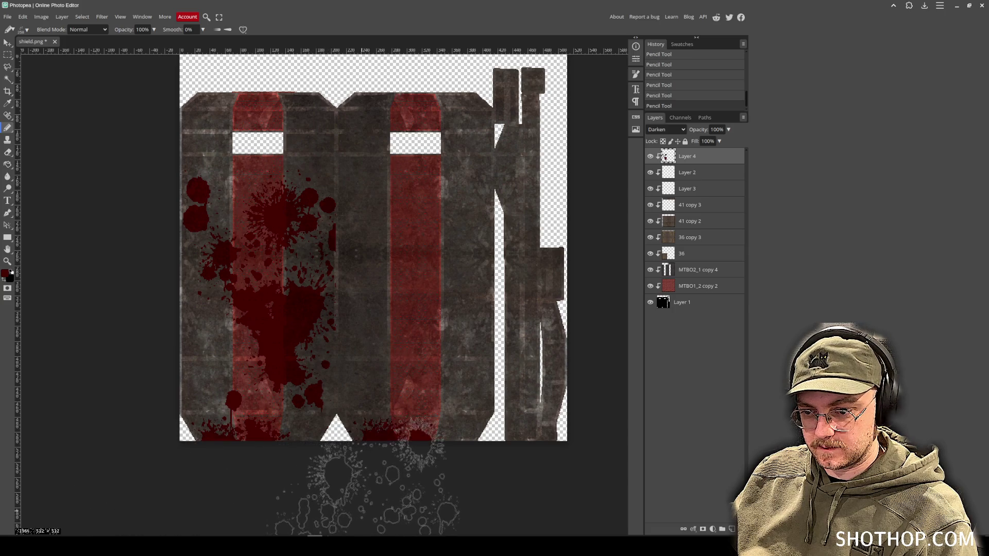
{"action": "left_click", "coordinate": [376, 458]}
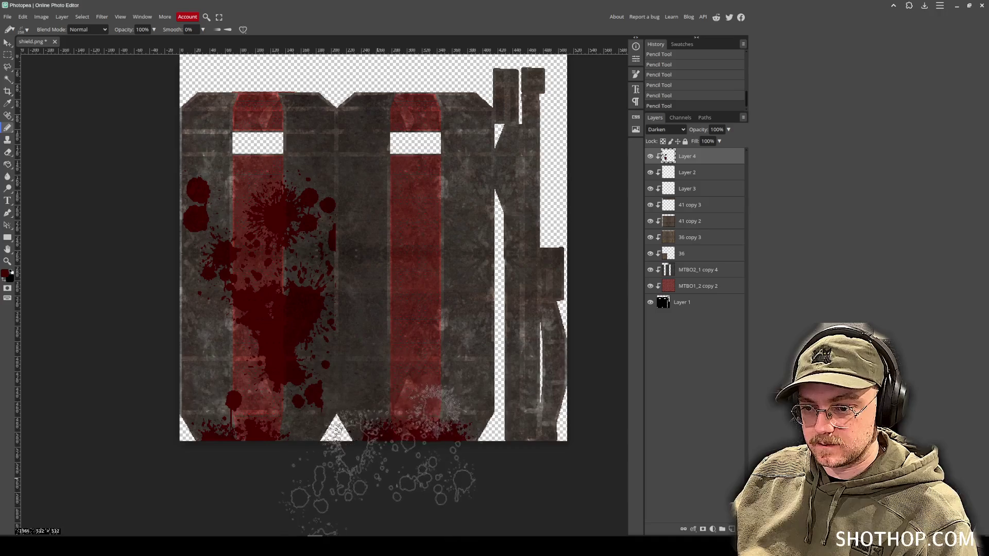
{"action": "key", "text": "ctrl+z"}
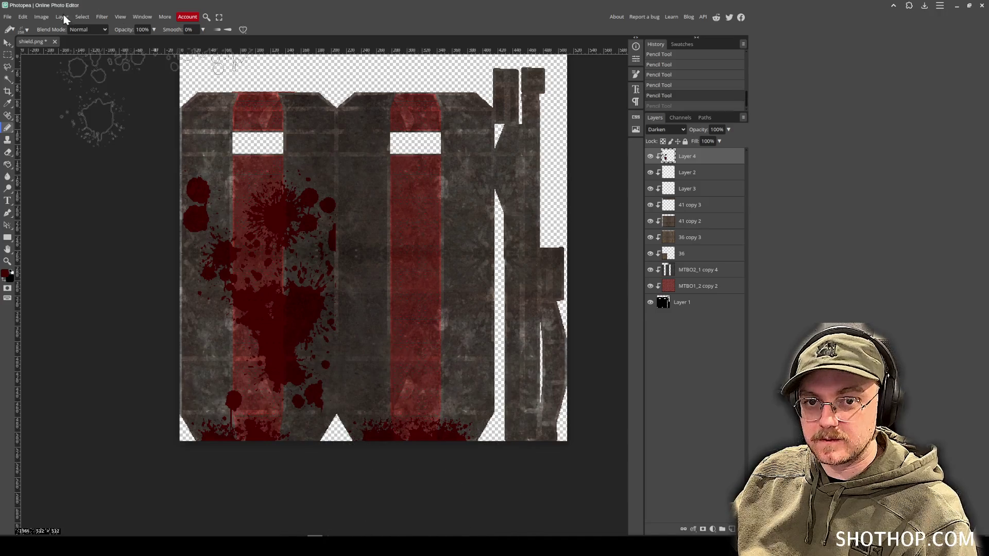
{"action": "left_click", "coordinate": [26, 30]}
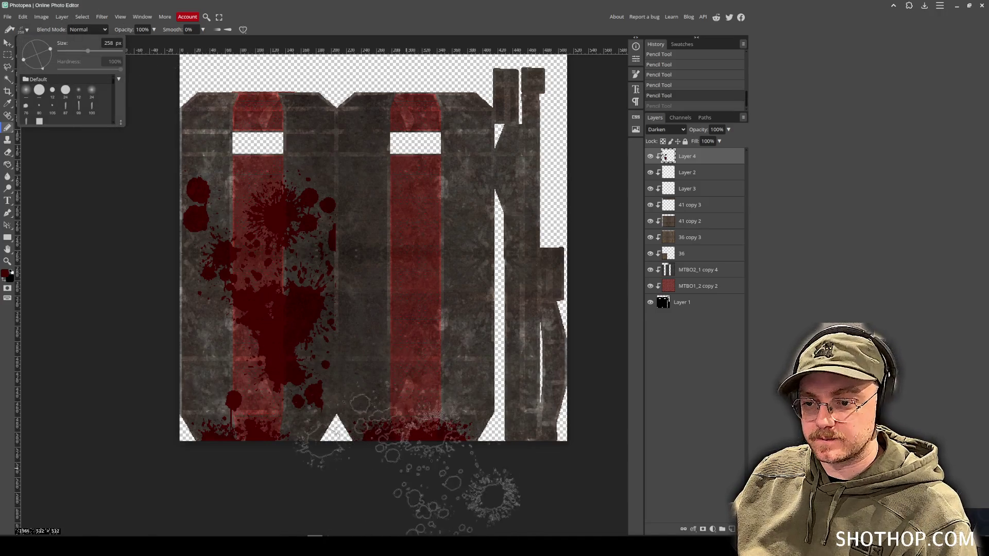
{"action": "left_click", "coordinate": [415, 454]}
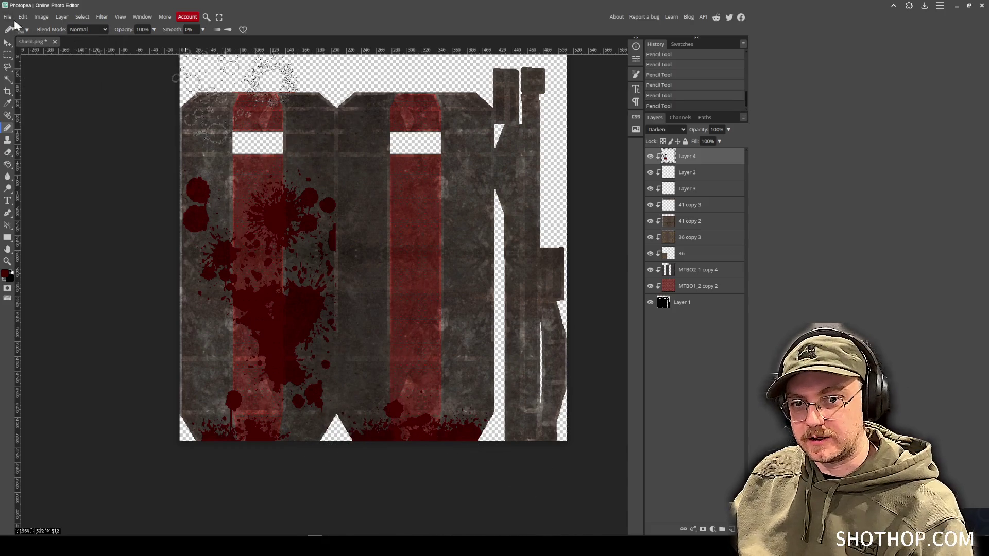
{"action": "left_click", "coordinate": [8, 17]}
On a new Layer 5, apply a merged copy of the image and sharpen it.
{"action": "mouse_move", "coordinate": [46, 133]}
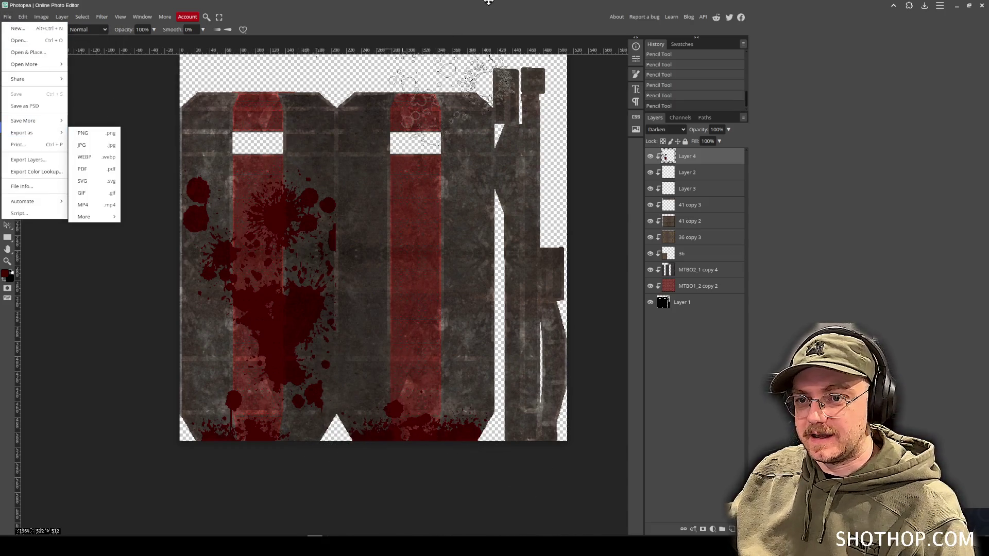
{"action": "left_click", "coordinate": [713, 161]}
{"action": "key", "text": "ctrl+shift+n"}
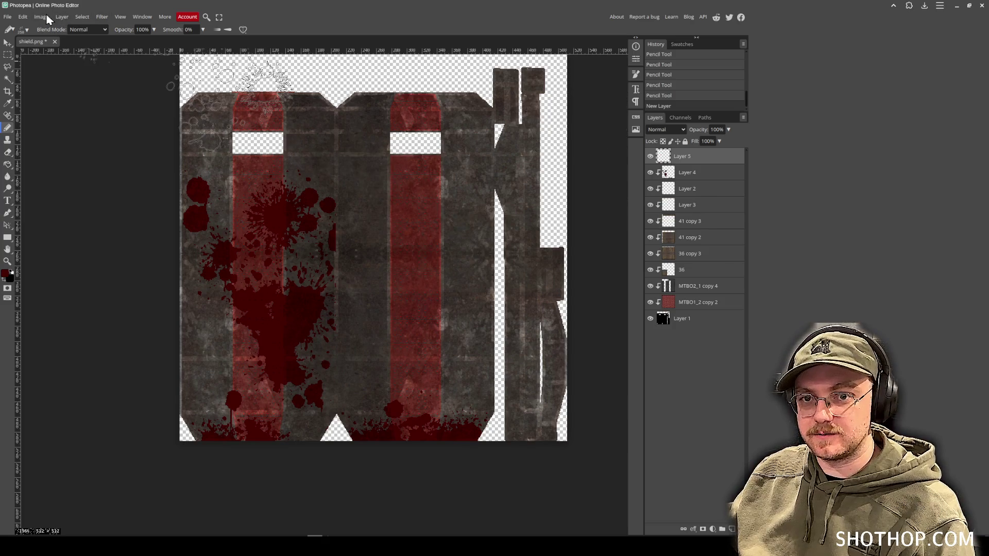
{"action": "left_click", "coordinate": [42, 16]}
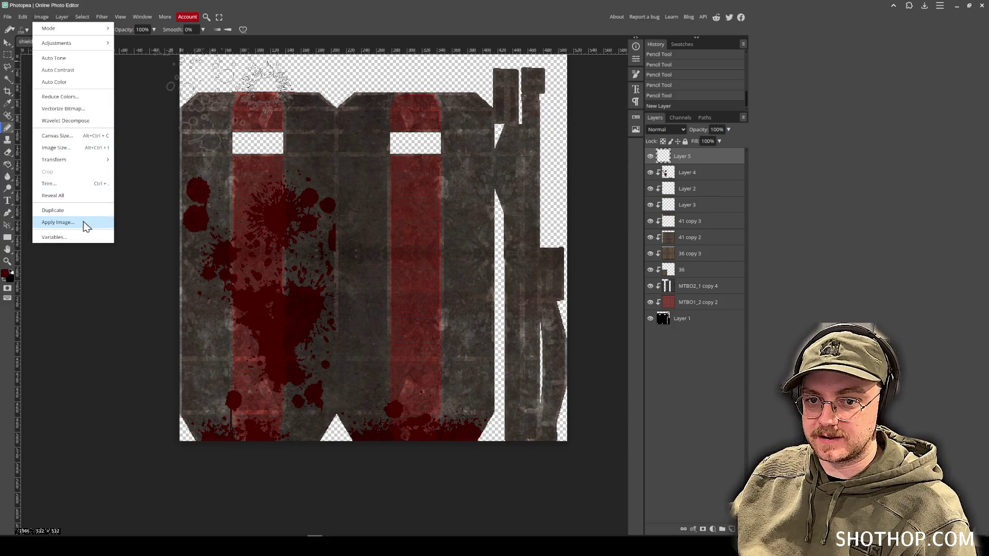
{"action": "left_click", "coordinate": [57, 222]}
{"action": "left_click", "coordinate": [222, 96]}
{"action": "left_click", "coordinate": [121, 17]}
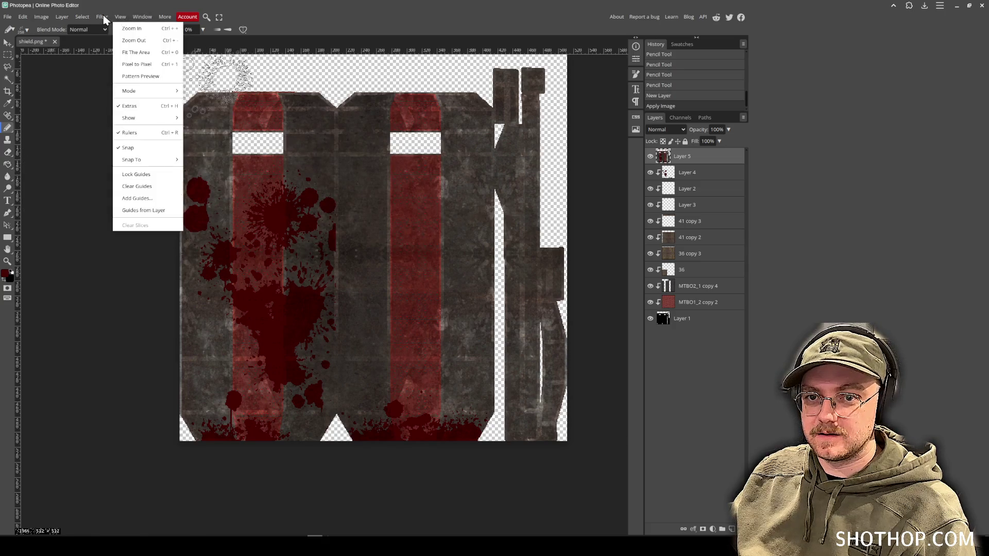
{"action": "mouse_move", "coordinate": [103, 19]}
{"action": "left_click", "coordinate": [196, 191]}
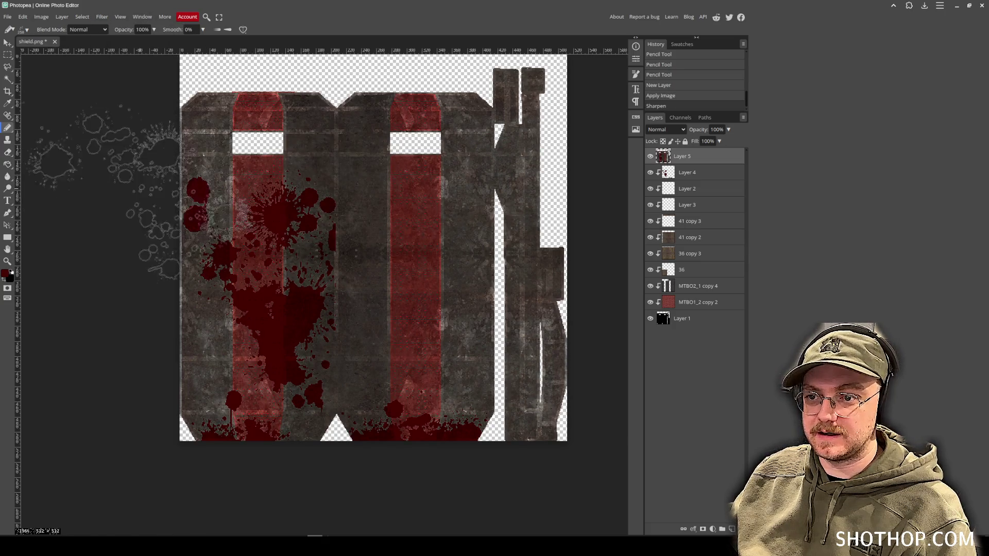
Export the sharpened texture as PNG, overwriting shield.png.
{"action": "left_click", "coordinate": [7, 17]}
{"action": "mouse_move", "coordinate": [49, 132]}
{"action": "left_click", "coordinate": [81, 134]}
{"action": "left_click", "coordinate": [281, 181]}
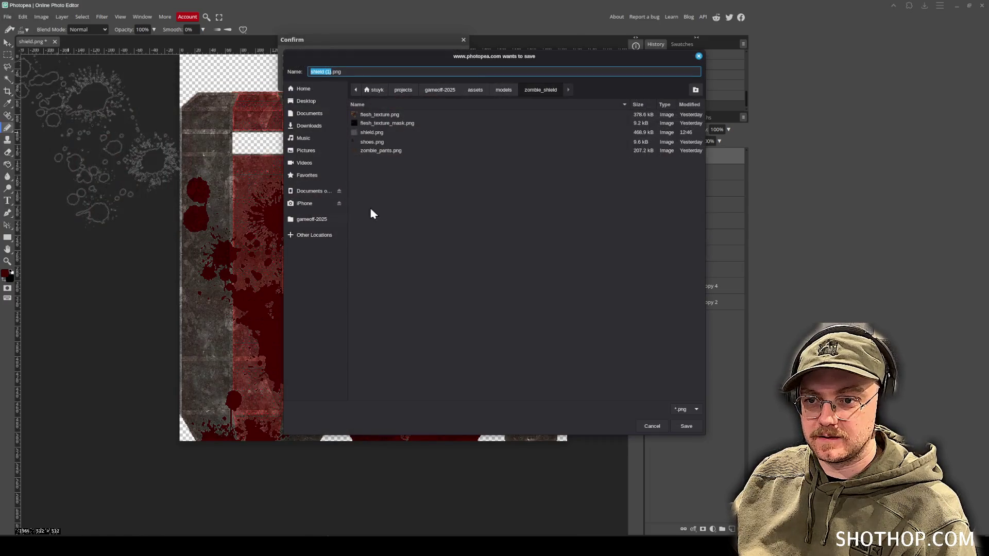
{"action": "double_click", "coordinate": [377, 133]}
{"action": "left_click", "coordinate": [550, 282]}
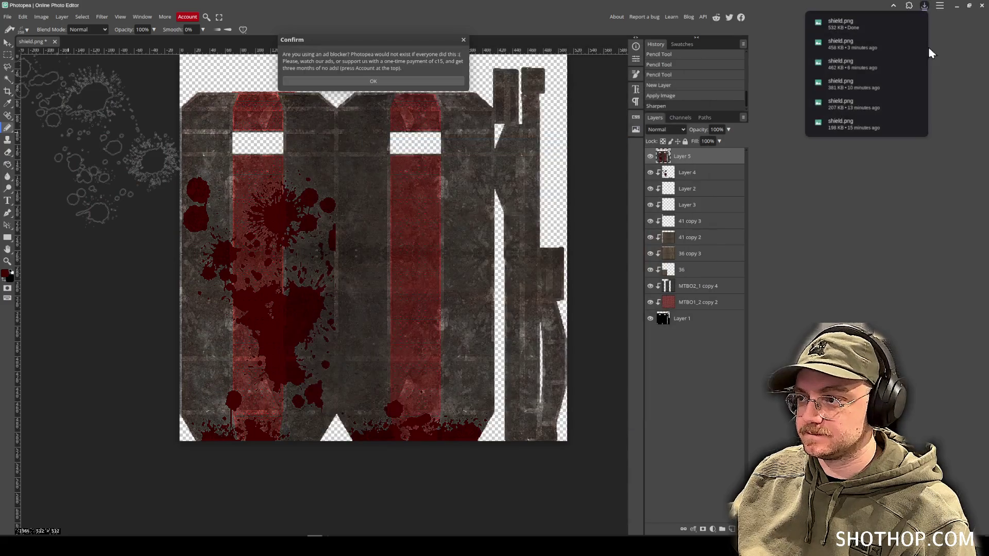
{"action": "left_click", "coordinate": [957, 6]}
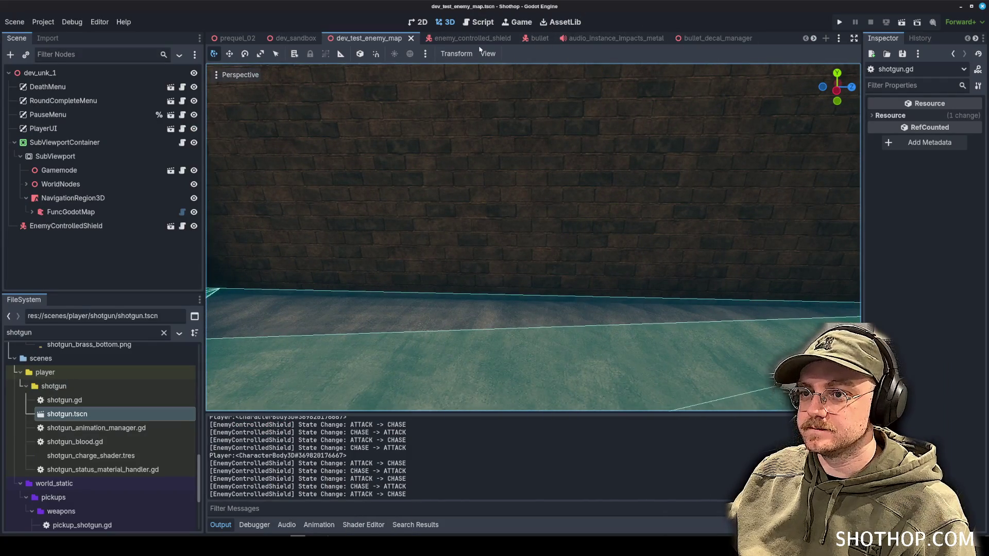
Inspect the blood-spattered shield in enemy_controlled_shield, then run the dev_test_enemy_map scene.
{"action": "left_click", "coordinate": [460, 38]}
{"action": "scroll", "coordinate": [459, 216], "scroll_direction": "up", "scroll_amount": 3}
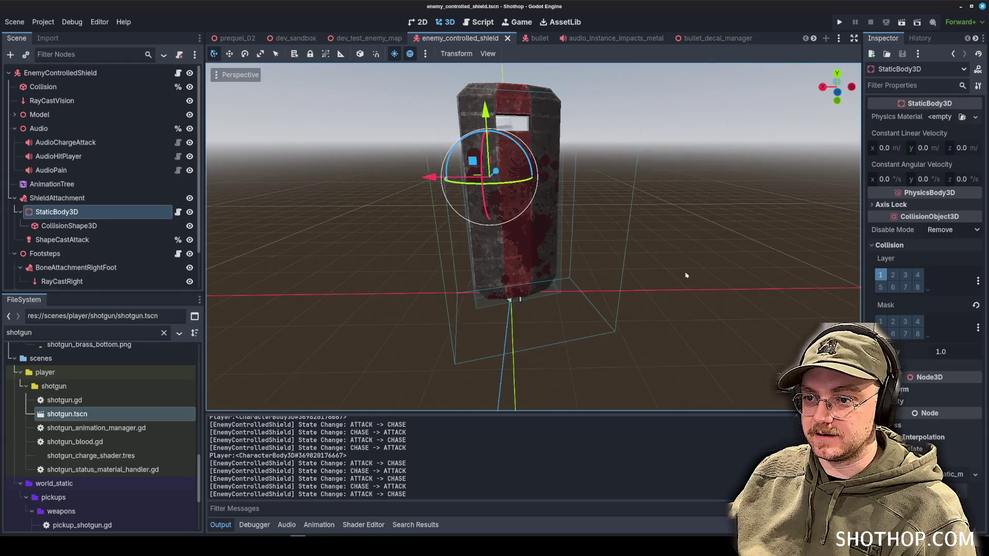
{"action": "left_click", "coordinate": [471, 278]}
{"action": "mouse_move", "coordinate": [471, 278]}
{"action": "left_mouse_down"}
{"action": "mouse_move", "coordinate": [342, 271]}
{"action": "mouse_move", "coordinate": [495, 269]}
{"action": "left_mouse_up"}
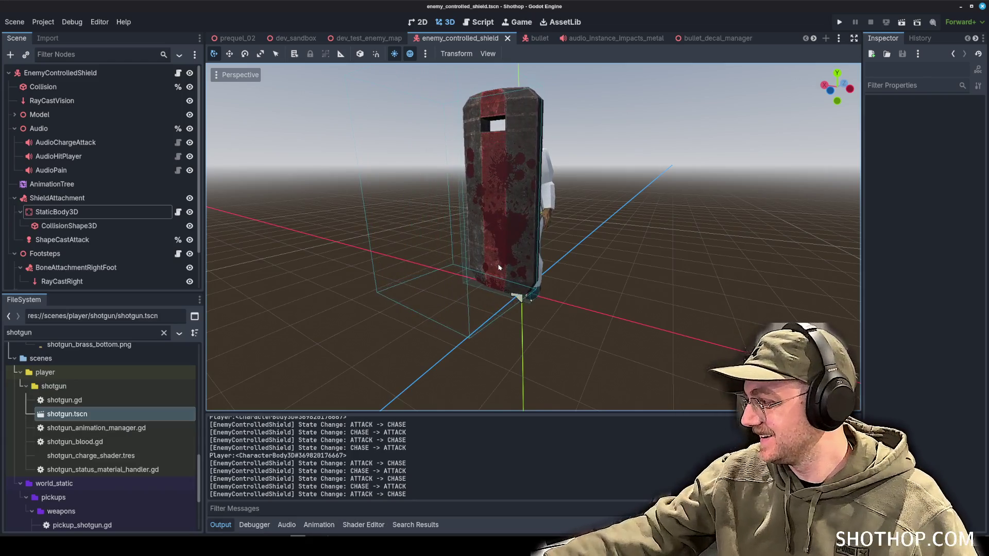
{"action": "left_click_drag", "start_coordinate": [499, 266], "coordinate": [574, 254]}
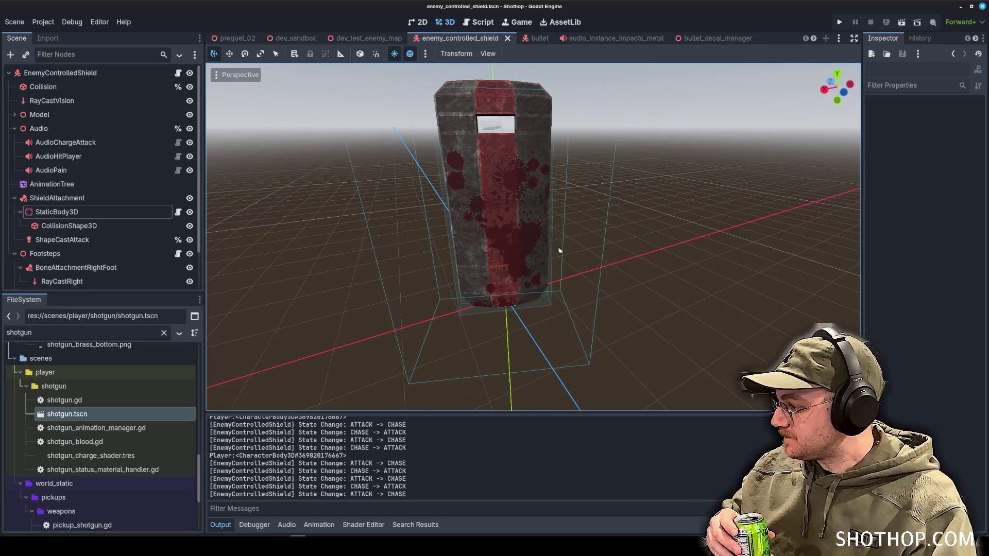
{"action": "scroll", "coordinate": [560, 251], "scroll_direction": "down", "scroll_amount": 3}
{"action": "mouse_move", "coordinate": [559, 251]}
{"action": "left_mouse_down"}
{"action": "mouse_move", "coordinate": [677, 259]}
{"action": "mouse_move", "coordinate": [523, 258]}
{"action": "left_mouse_up"}
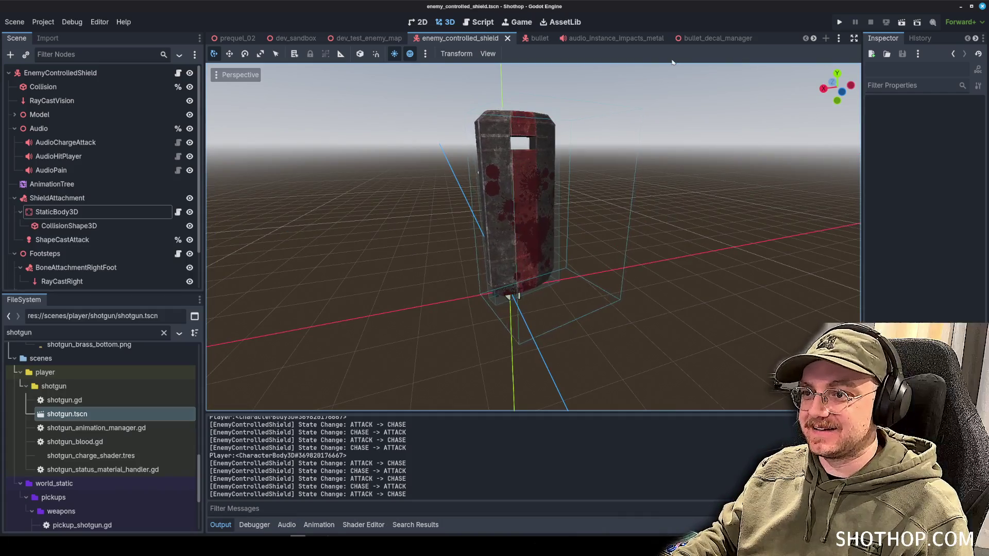
{"action": "left_click", "coordinate": [356, 37]}
{"action": "left_click", "coordinate": [885, 22]}
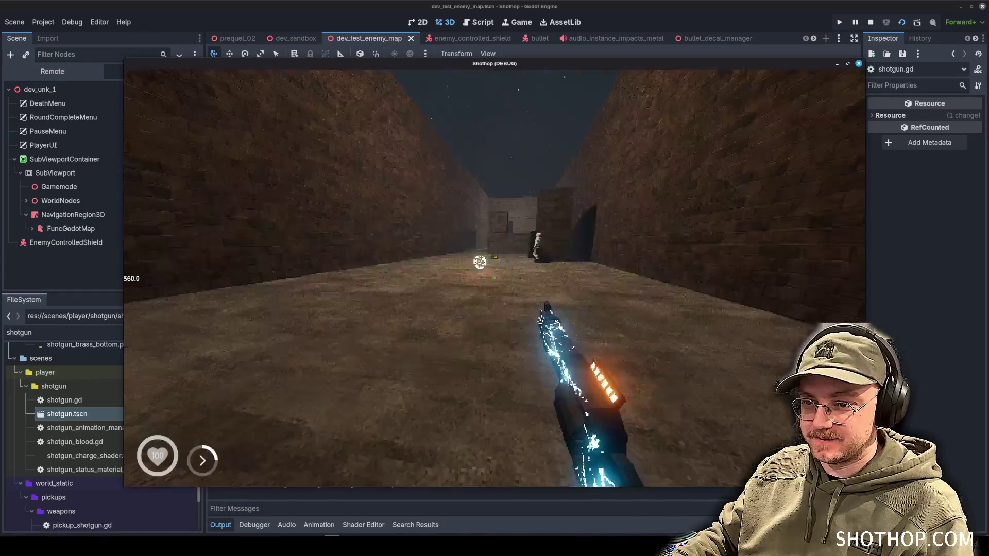
Walk down the corridor toward the shield enemy and fire the shotgun at it.
{"action": "key", "text": "w"}
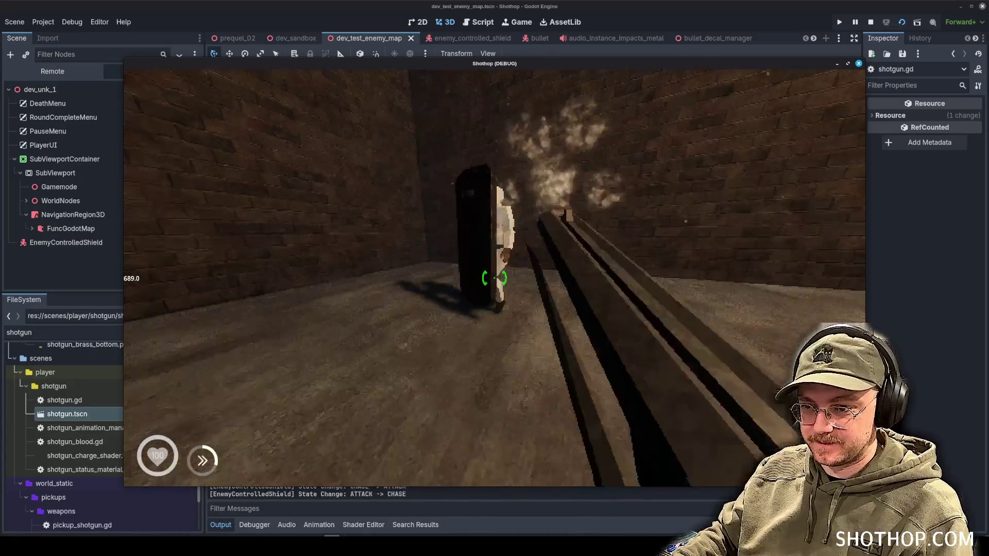
{"action": "left_click", "coordinate": [495, 278]}
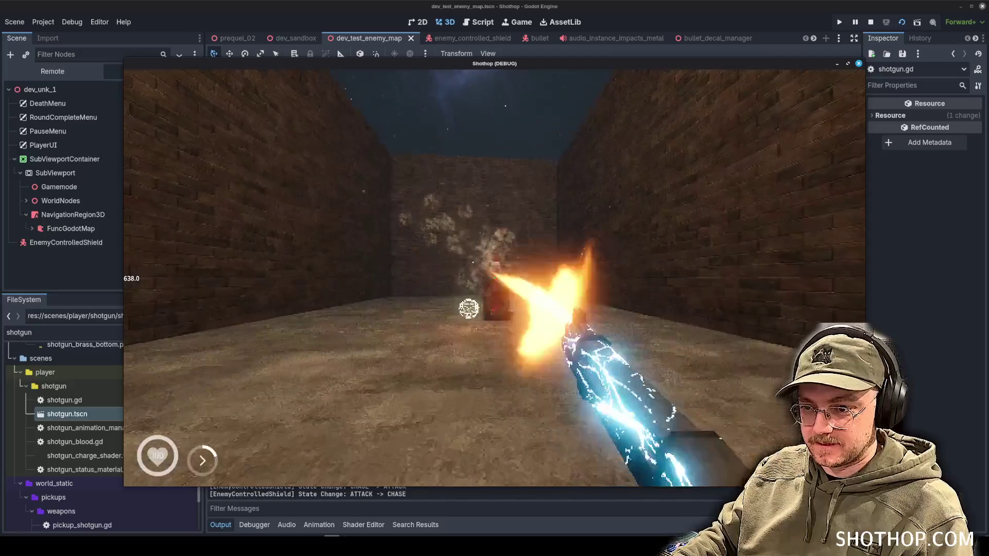
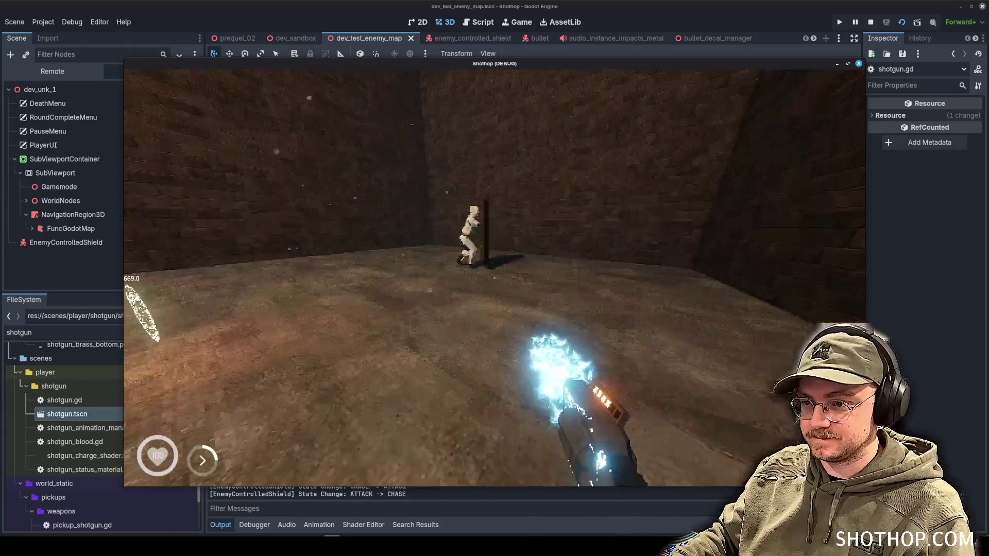
Fire at the shield enemy, then stop the running playtest.
{"action": "left_click", "coordinate": [494, 278]}
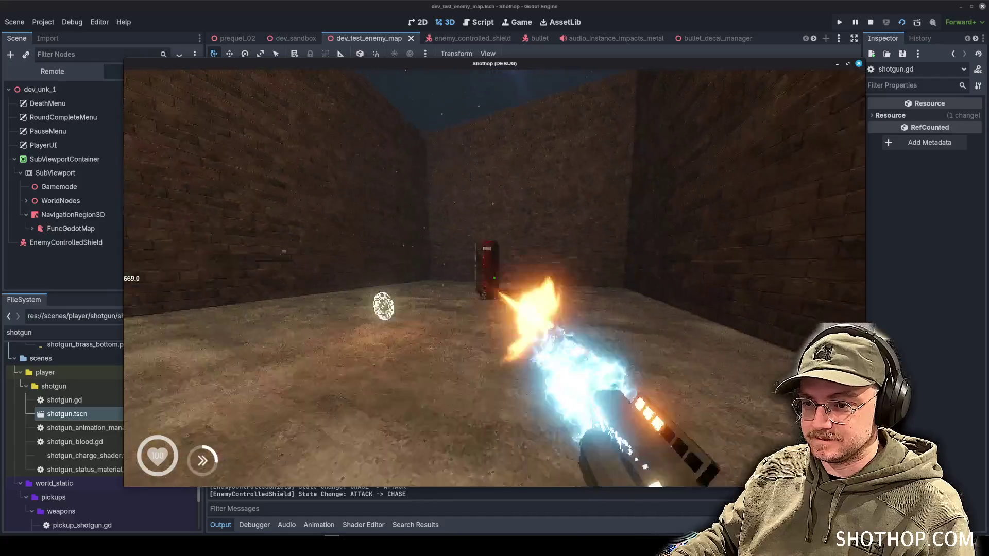
{"action": "key", "text": "w"}
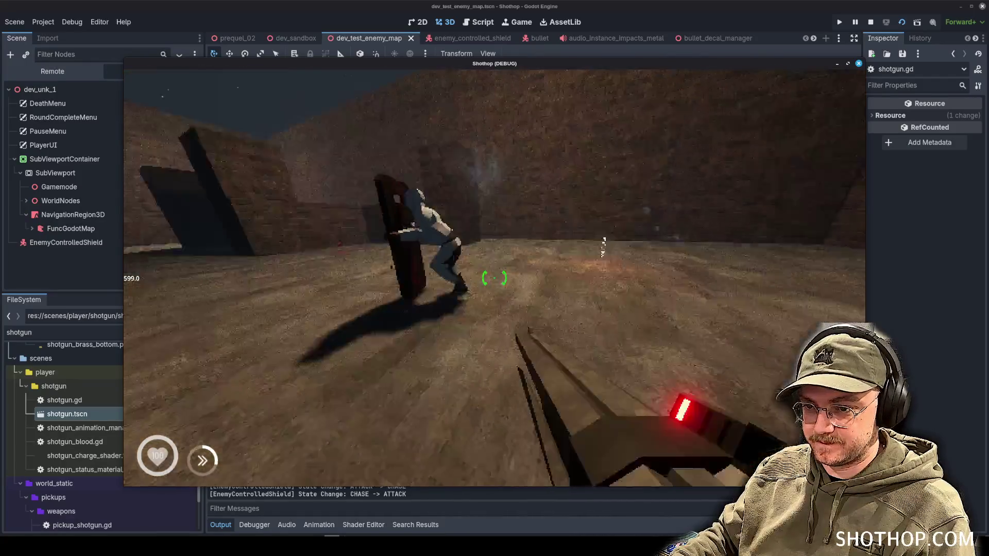
{"action": "key", "text": "F8"}
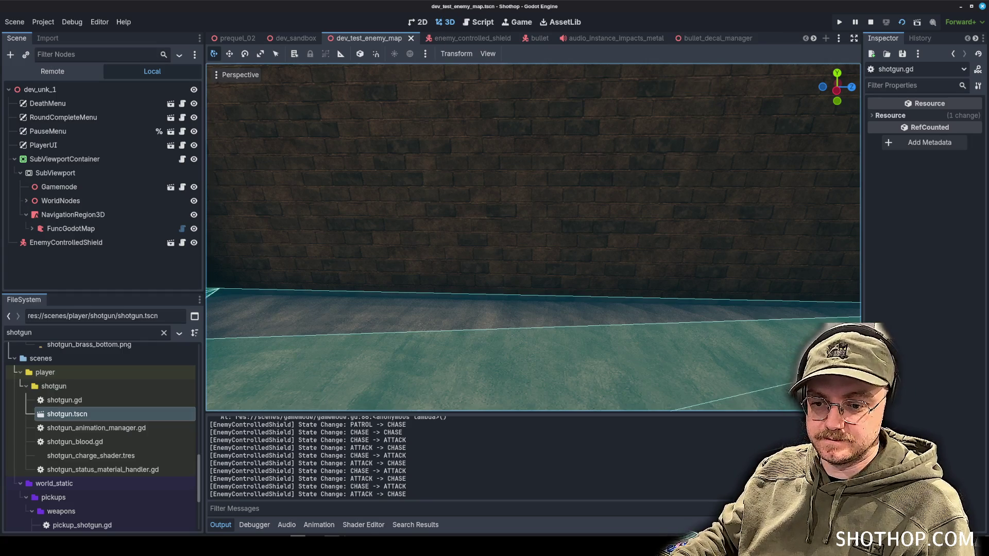
{"action": "key", "text": "alt+Tab"}
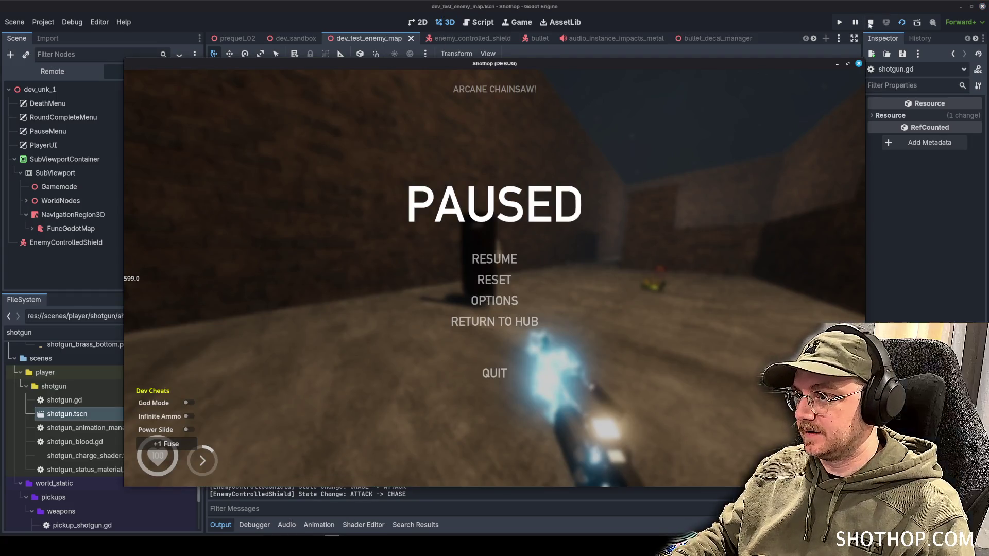
{"action": "key", "text": "F8"}
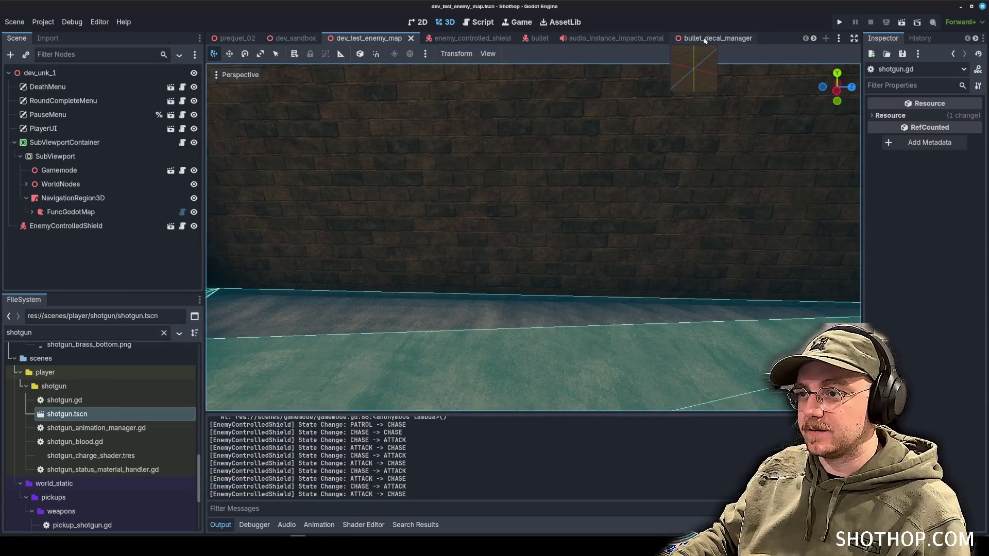
Open the enemy_controlled_shield scene, orbit around the shield, then switch over to Blender.
{"action": "left_click", "coordinate": [607, 37]}
{"action": "left_click", "coordinate": [460, 38]}
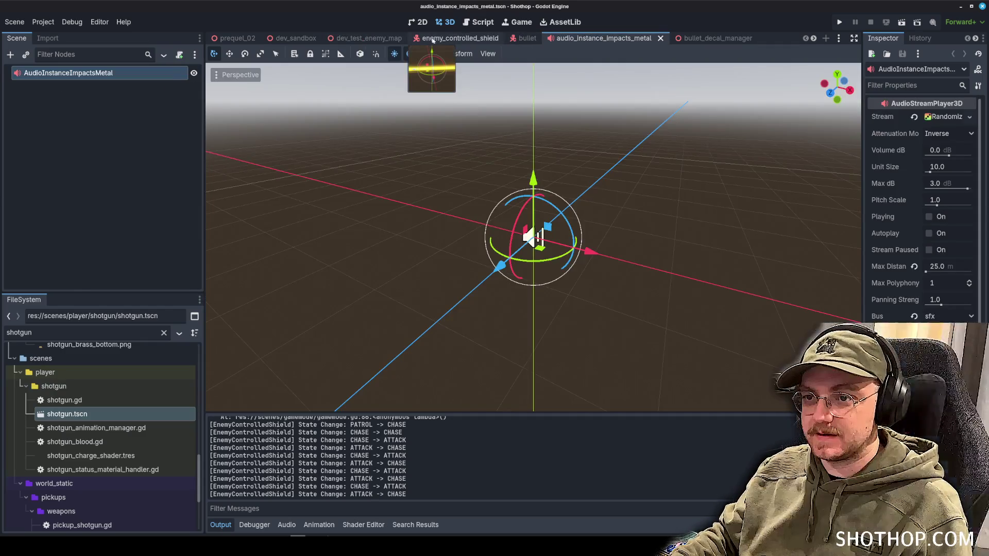
{"action": "mouse_move", "coordinate": [533, 207]}
{"action": "left_mouse_down"}
{"action": "mouse_move", "coordinate": [600, 242]}
{"action": "mouse_move", "coordinate": [483, 237]}
{"action": "mouse_move", "coordinate": [521, 229]}
{"action": "left_mouse_up"}
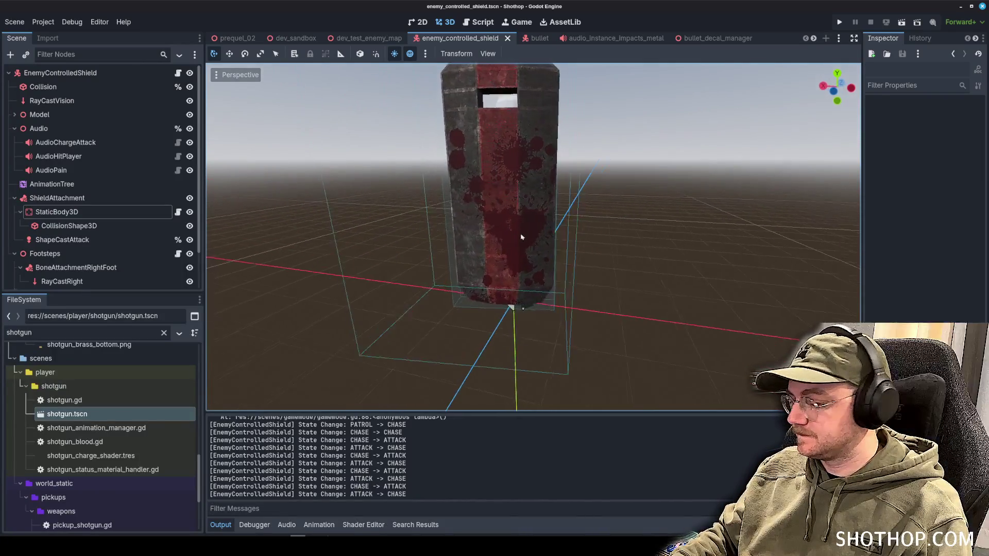
{"action": "scroll", "coordinate": [521, 230], "scroll_direction": "down", "scroll_amount": 2}
{"action": "left_click", "coordinate": [298, 538]}
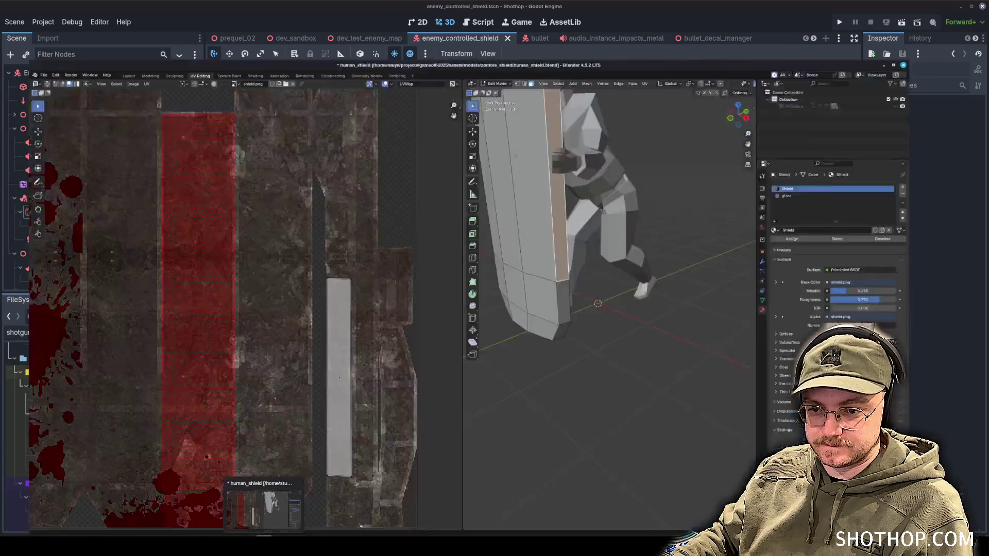
Orbit to the shield's front, check its UV island, and switch to Material Preview.
{"action": "scroll", "coordinate": [316, 361], "scroll_direction": "up", "scroll_amount": 3}
{"action": "scroll", "coordinate": [316, 362], "scroll_direction": "right", "scroll_amount": 2}
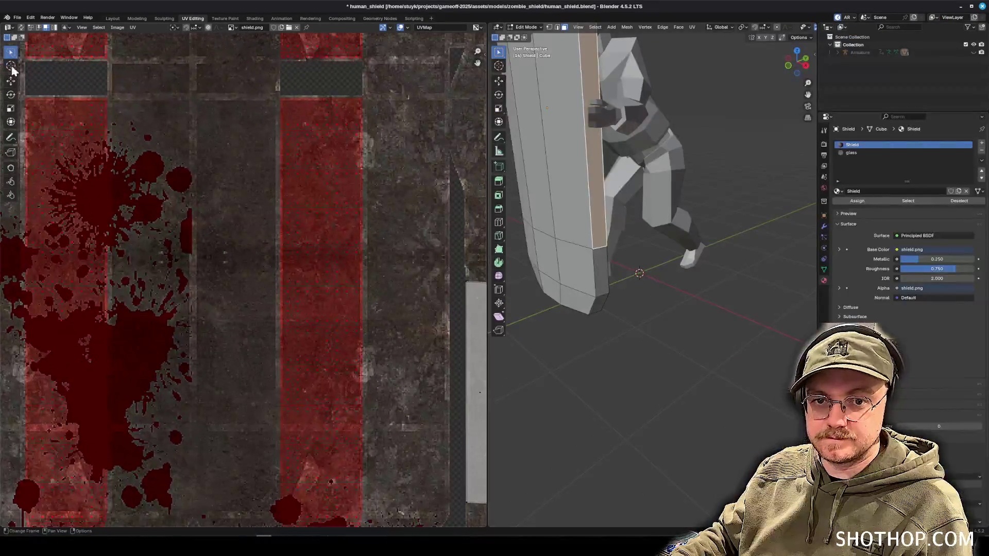
{"action": "left_click_drag", "start_coordinate": [640, 219], "coordinate": [639, 219]}
{"action": "left_click", "coordinate": [639, 219]}
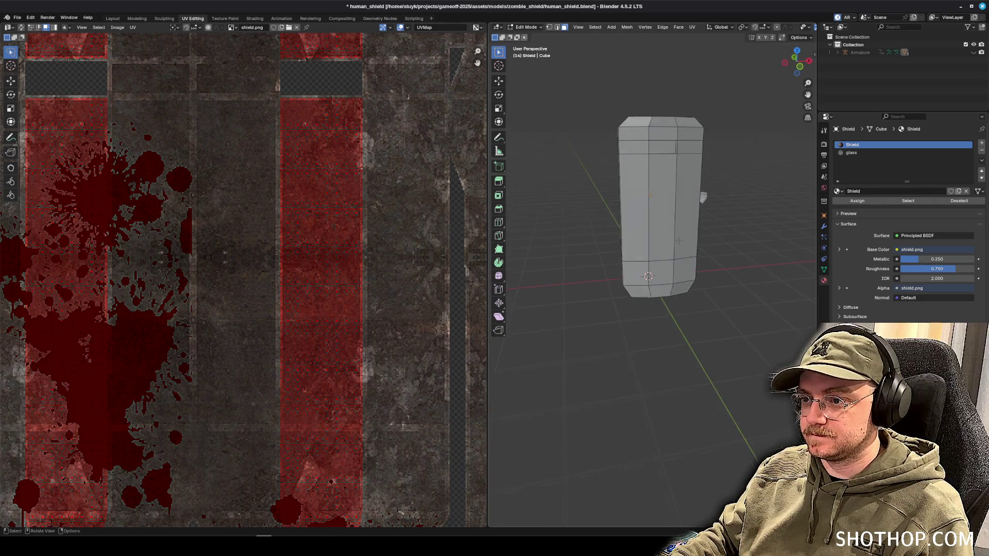
{"action": "scroll", "coordinate": [629, 206], "scroll_direction": "up", "scroll_amount": 4}
{"action": "scroll", "coordinate": [649, 206], "scroll_direction": "down", "scroll_amount": 5}
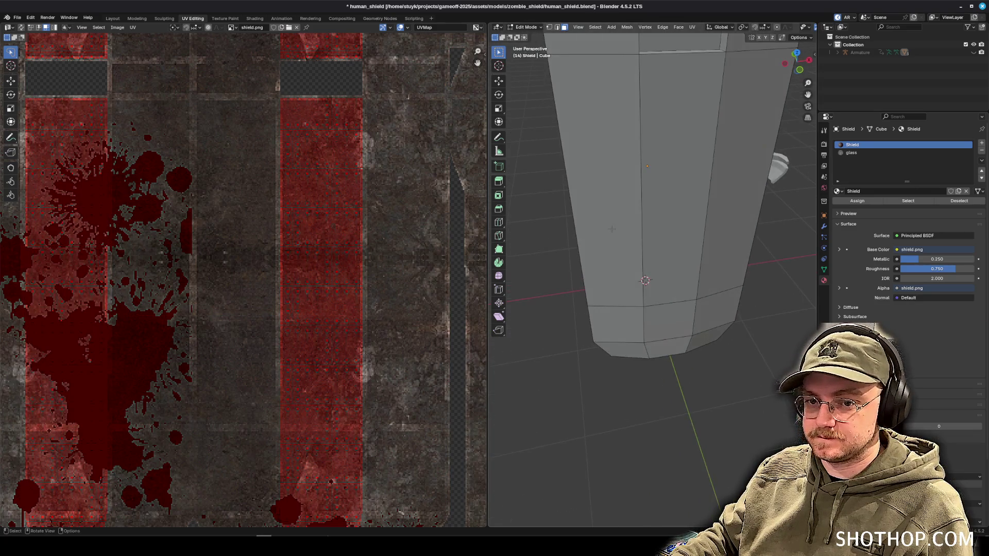
{"action": "scroll", "coordinate": [747, 27], "scroll_direction": "down", "scroll_amount": 4}
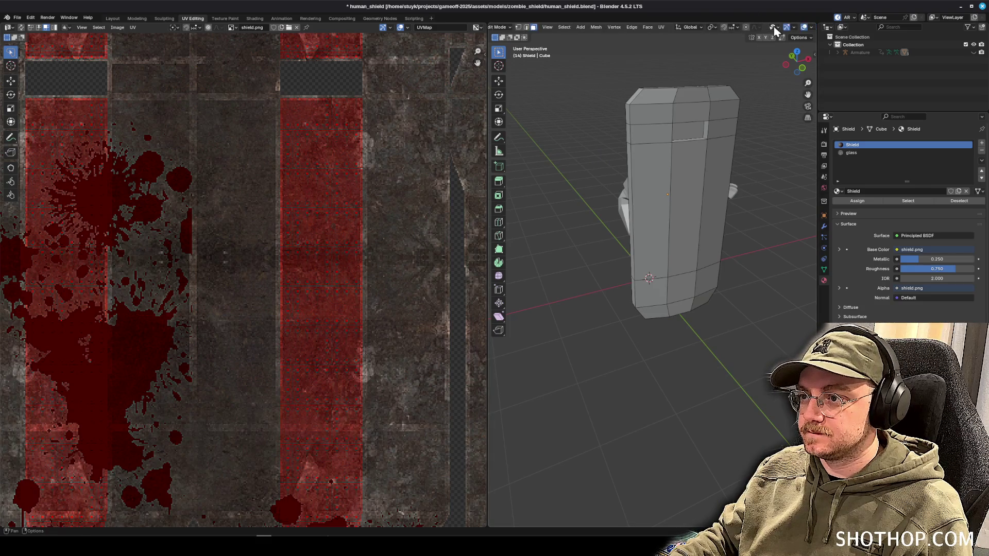
{"action": "left_click", "coordinate": [795, 27]}
{"action": "scroll", "coordinate": [649, 206], "scroll_direction": "up", "scroll_amount": 5}
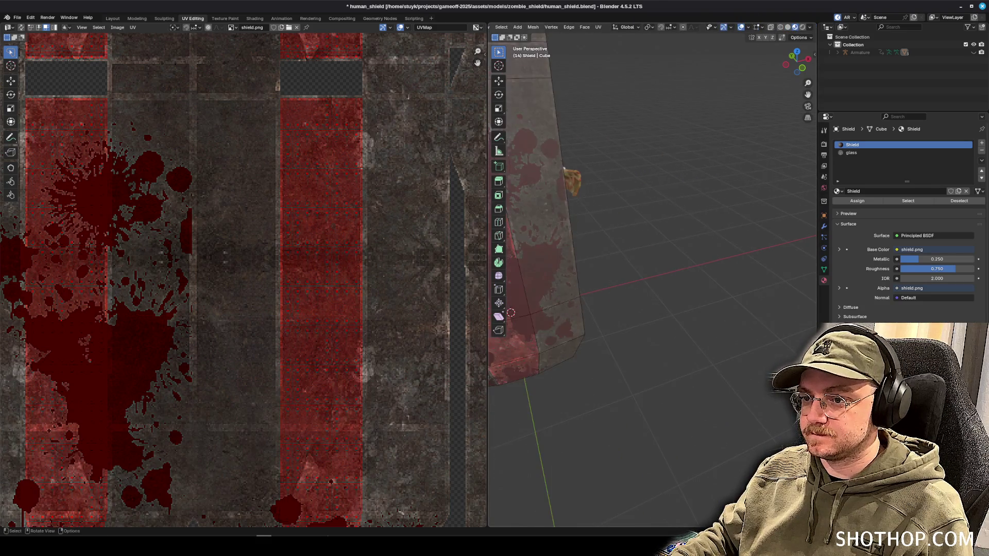
Add two horizontal loop cuts across the shield face, then return to the Layout workspace.
{"action": "key", "text": "ctrl+r"}
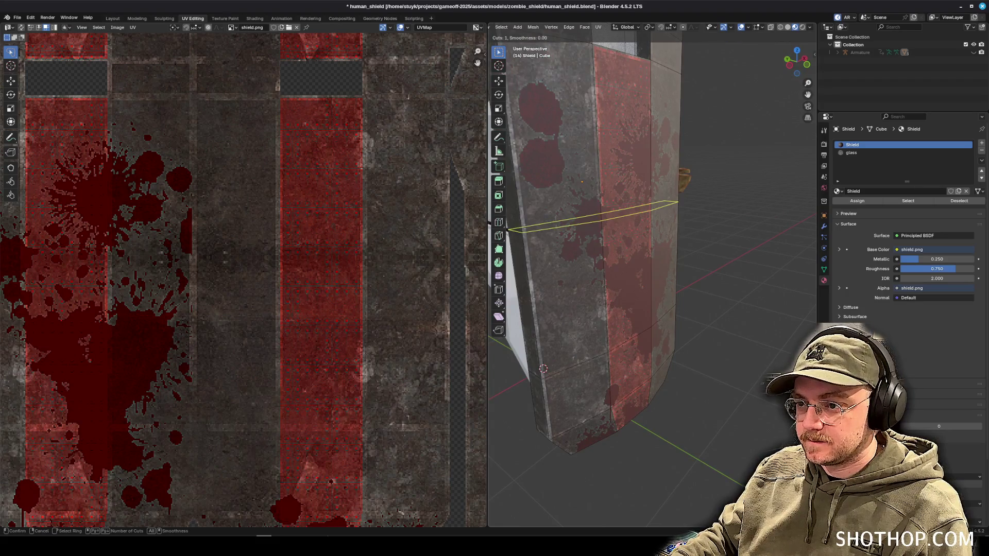
{"action": "left_click", "coordinate": [633, 201]}
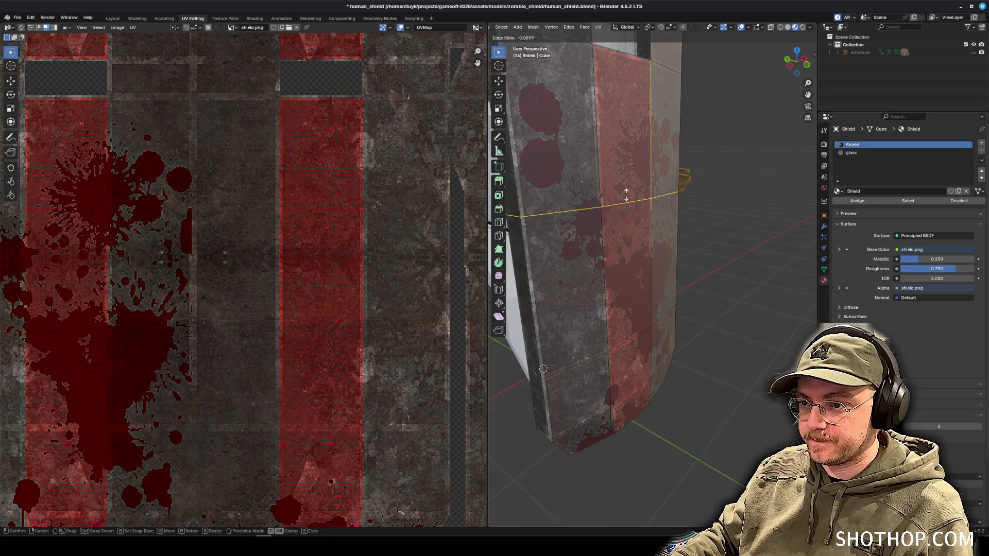
{"action": "left_click", "coordinate": [623, 195]}
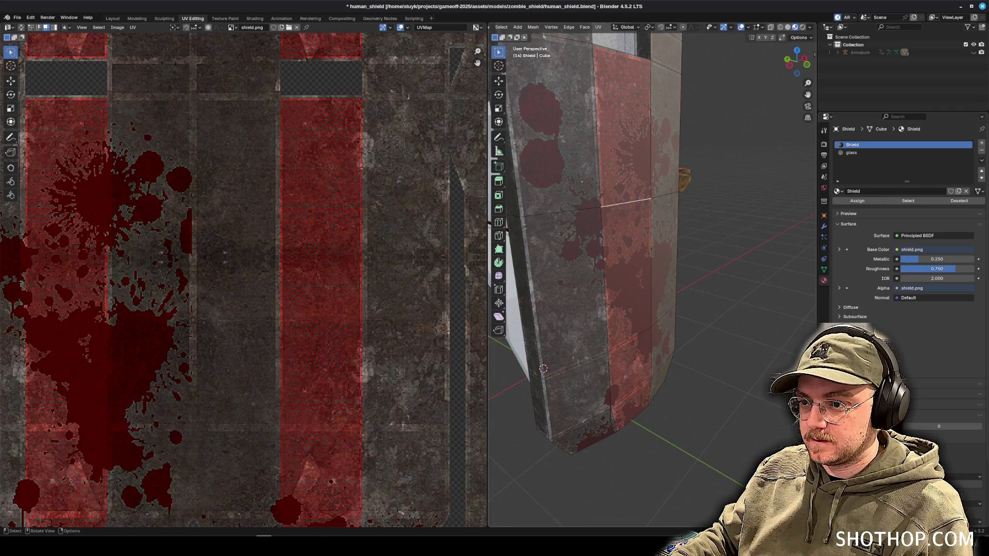
{"action": "key", "text": "ctrl+r"}
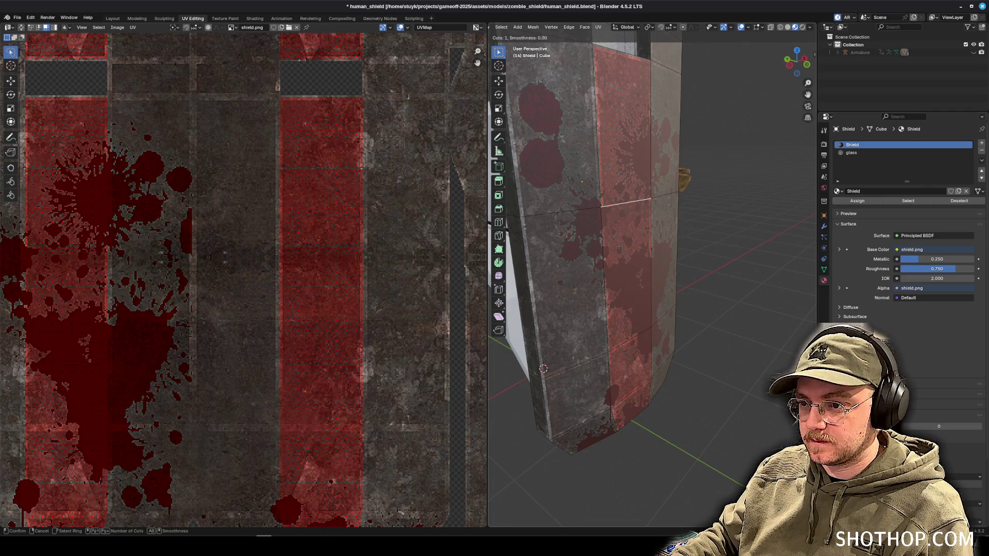
{"action": "left_click", "coordinate": [617, 205]}
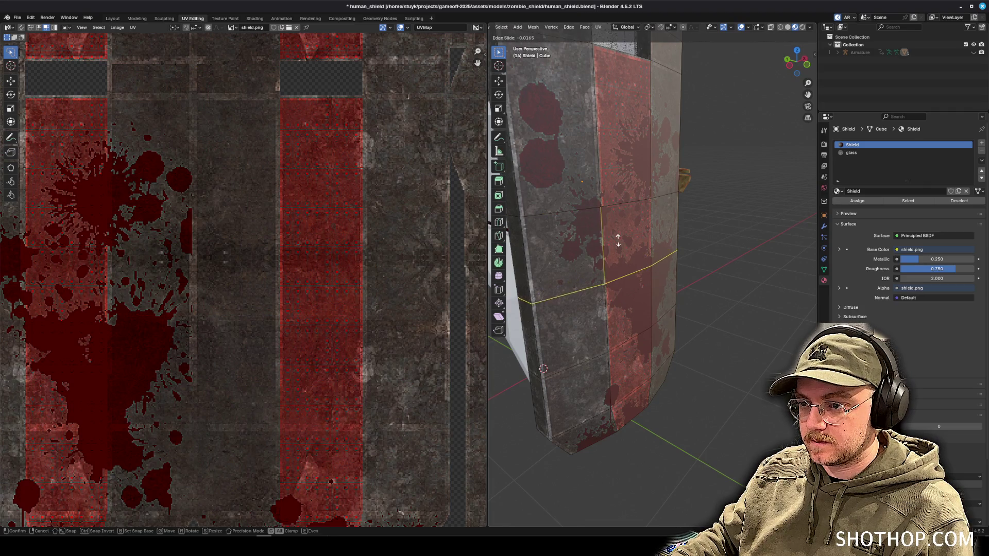
{"action": "left_click", "coordinate": [615, 200]}
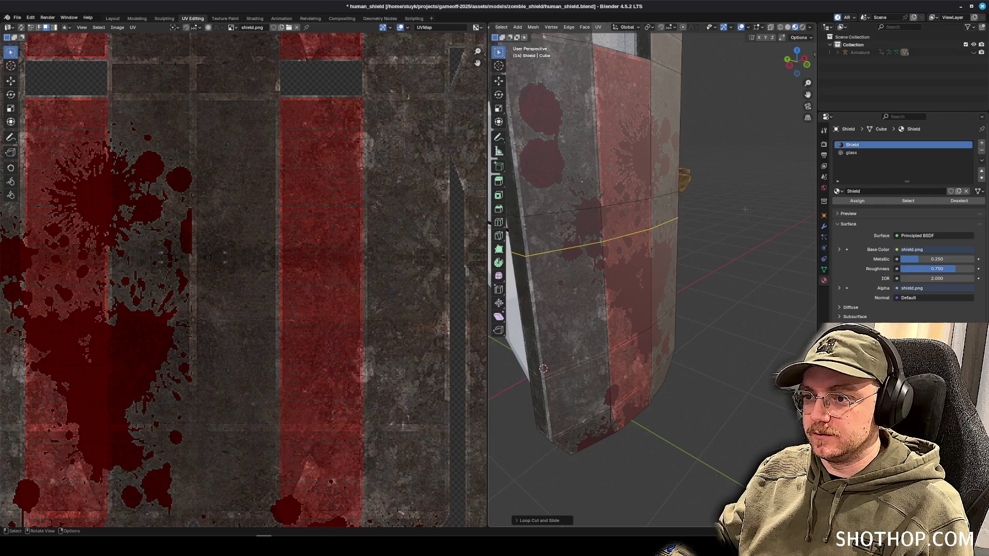
{"action": "left_click", "coordinate": [510, 45]}
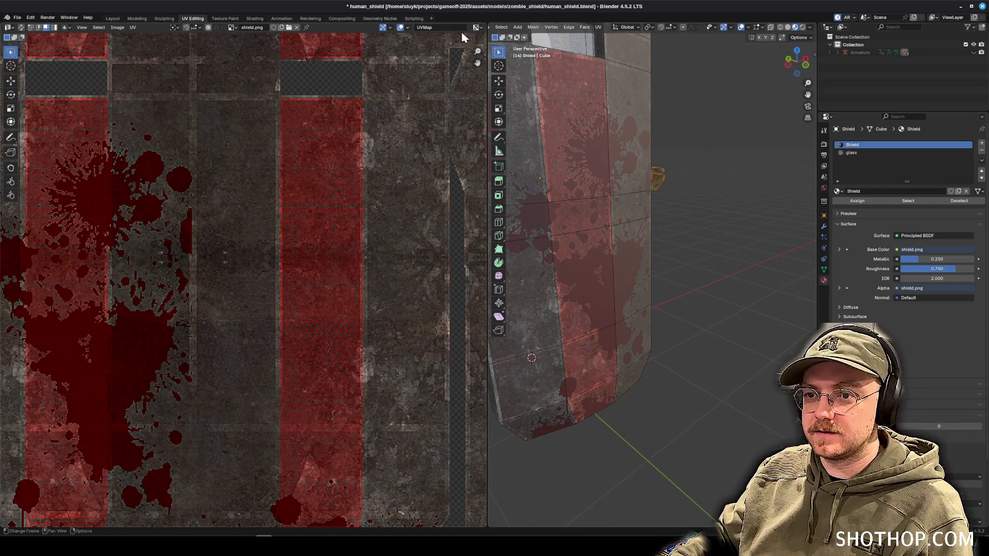
{"action": "left_click", "coordinate": [113, 19]}
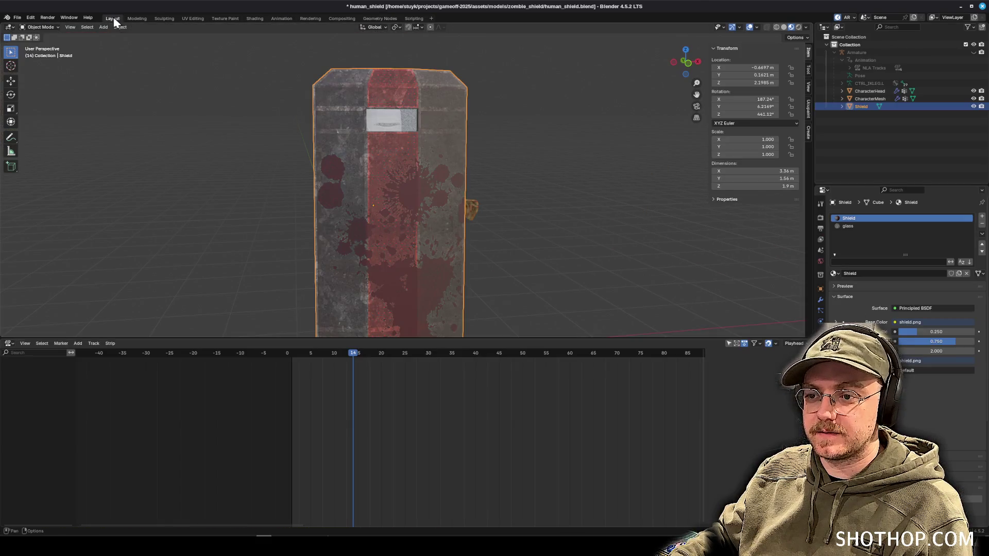
In Edit Mode, select the panel face and recess it slightly along Z.
{"action": "left_click", "coordinate": [43, 27]}
{"action": "left_click", "coordinate": [48, 47]}
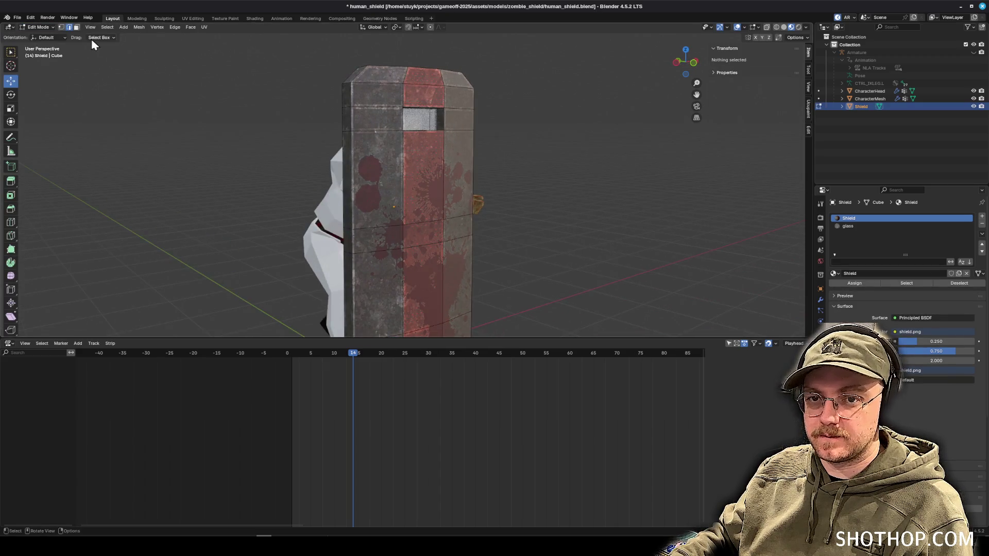
{"action": "left_click", "coordinate": [424, 238]}
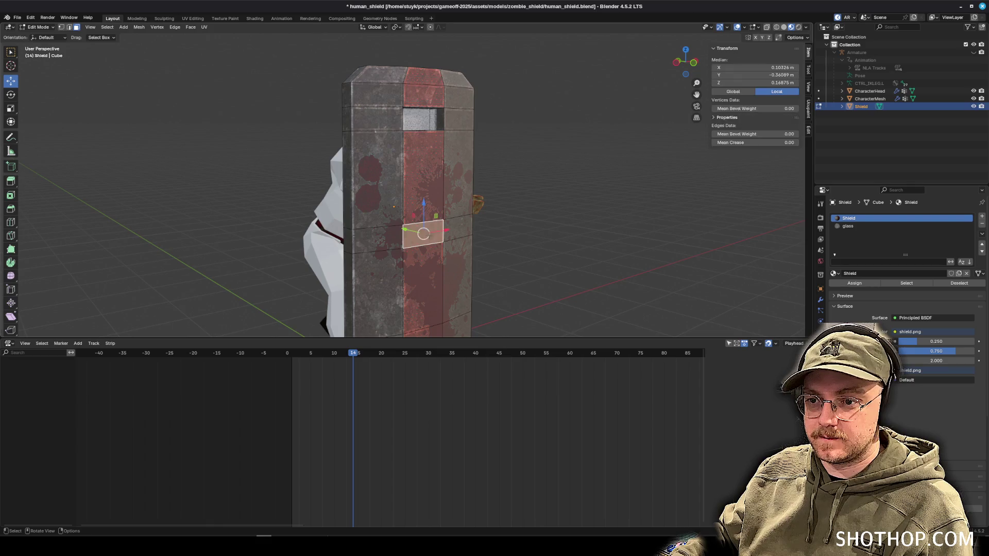
{"action": "left_click_drag", "start_coordinate": [567, 185], "coordinate": [573, 183]}
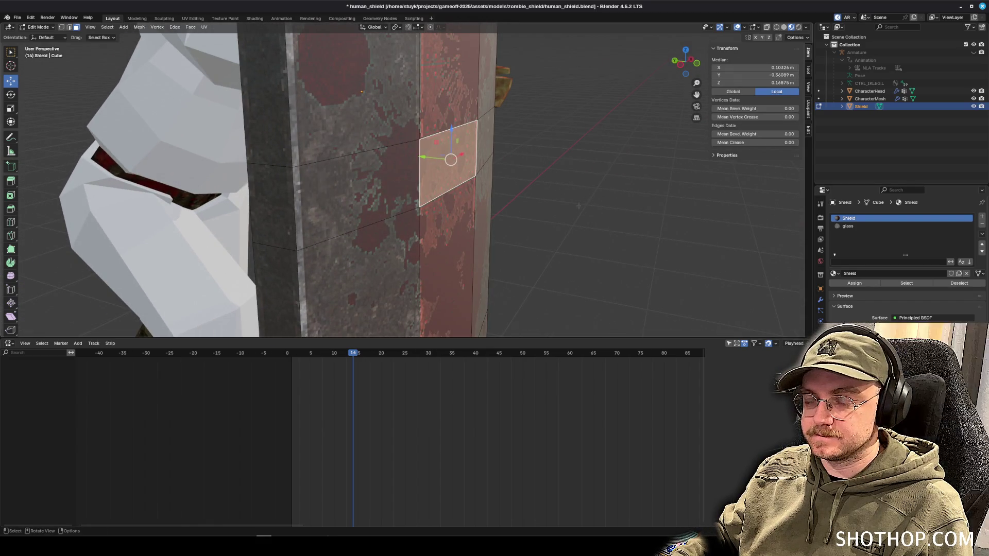
{"action": "key", "text": "g"}
{"action": "key", "text": "z"}
{"action": "key", "text": "z"}
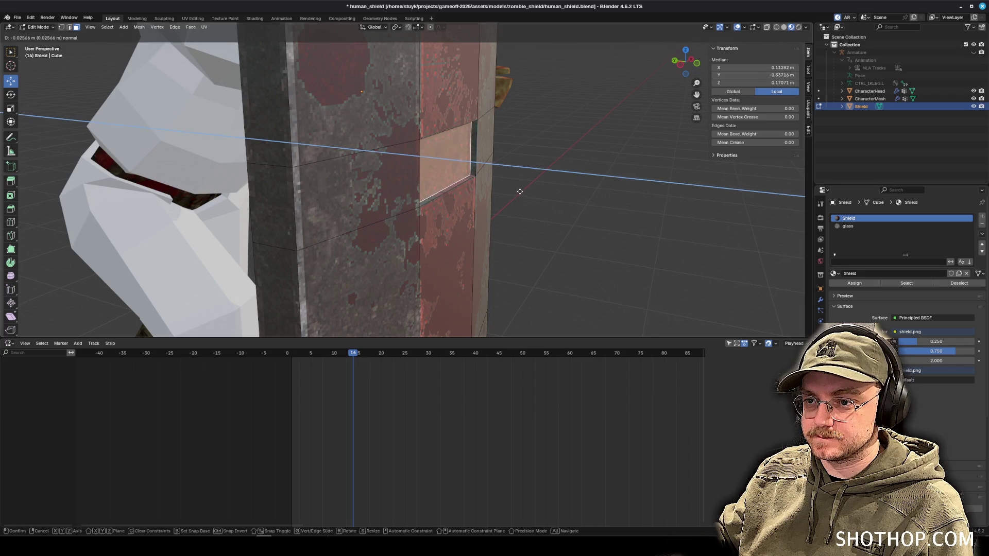
{"action": "left_click", "coordinate": [531, 195]}
{"action": "scroll", "coordinate": [541, 192], "scroll_direction": "down", "scroll_amount": 5}
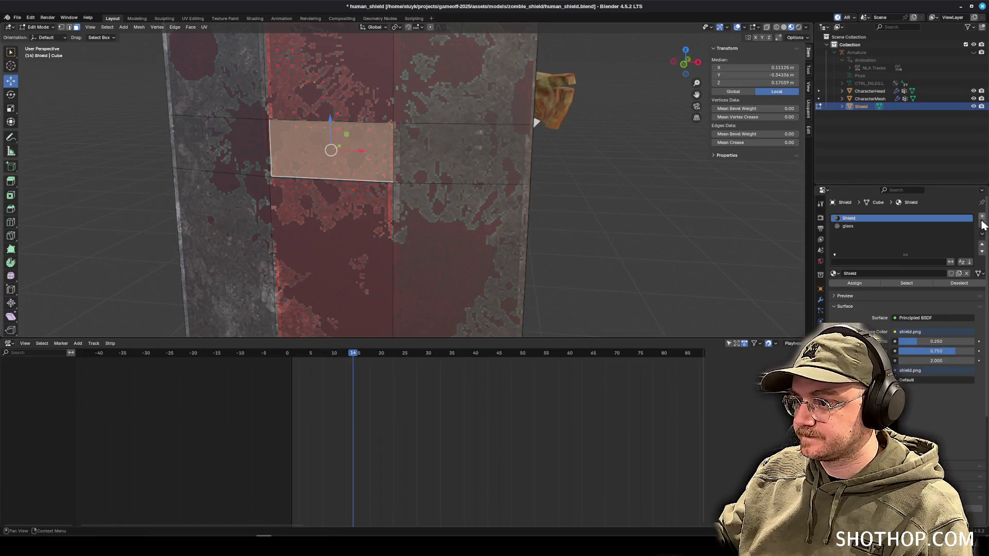
Add a new material slot with a material named 'light' and a red base colour.
{"action": "left_click", "coordinate": [982, 216]}
{"action": "left_click", "coordinate": [894, 275]}
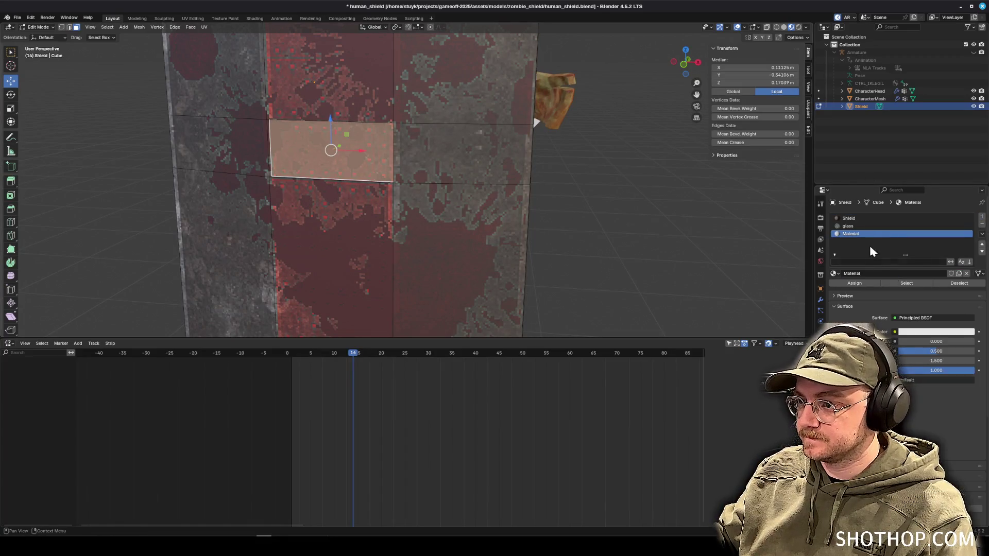
{"action": "double_click", "coordinate": [884, 236]}
{"action": "type", "text": "ight"}
{"action": "key", "text": "Return"}
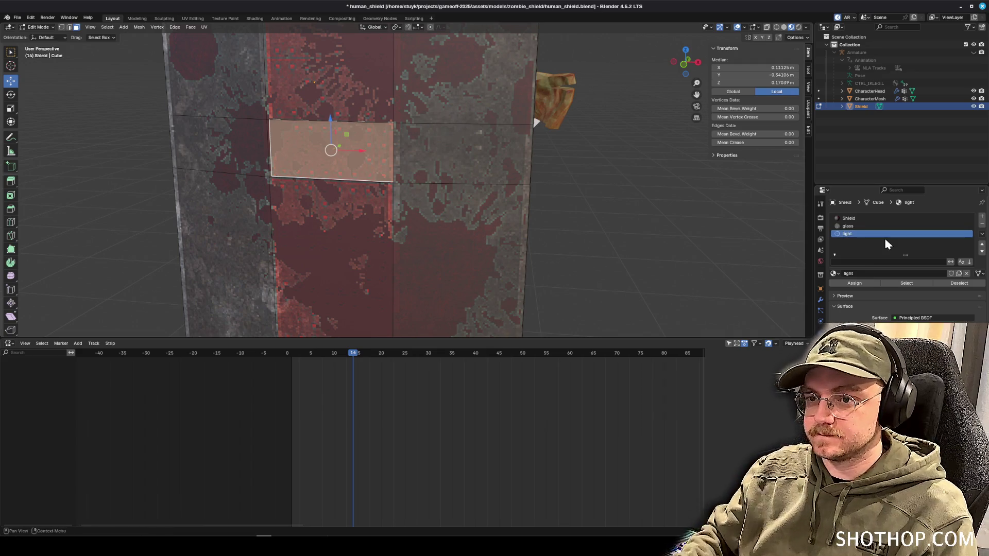
{"action": "left_click", "coordinate": [936, 332]}
{"action": "left_click", "coordinate": [933, 266]}
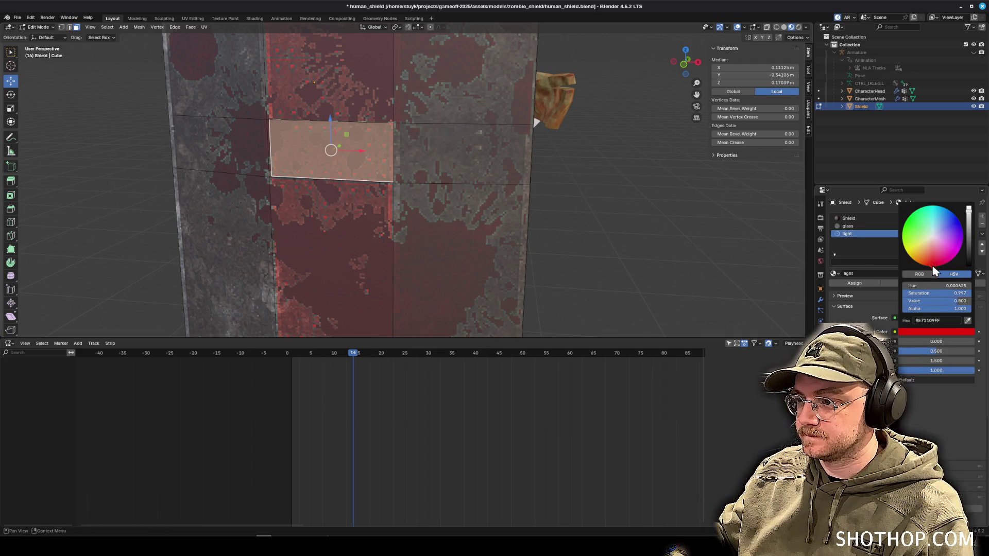
{"action": "left_click_drag", "start_coordinate": [929, 264], "coordinate": [929, 265]}
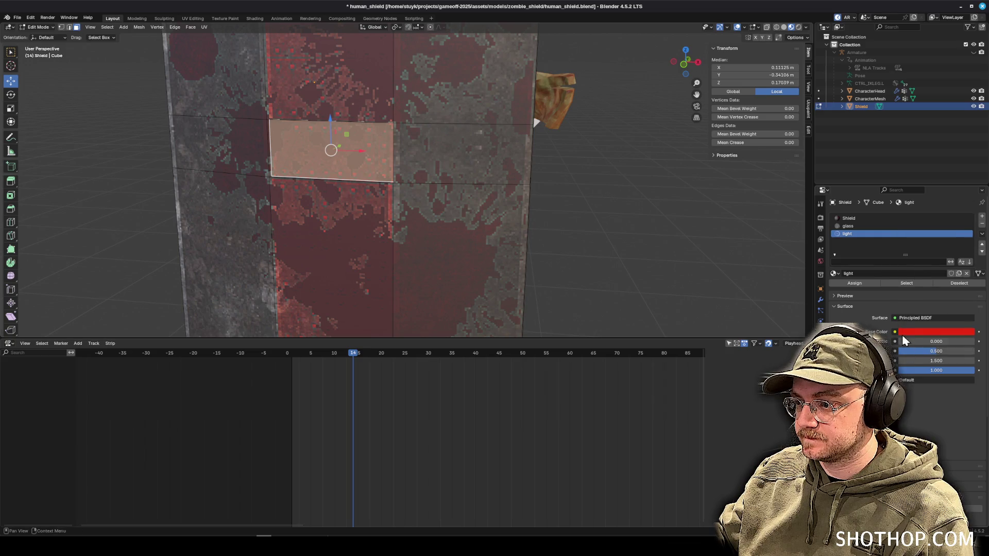
{"action": "scroll", "coordinate": [907, 284], "scroll_direction": "down", "scroll_amount": 1}
{"action": "scroll", "coordinate": [907, 247], "scroll_direction": "down", "scroll_amount": 2}
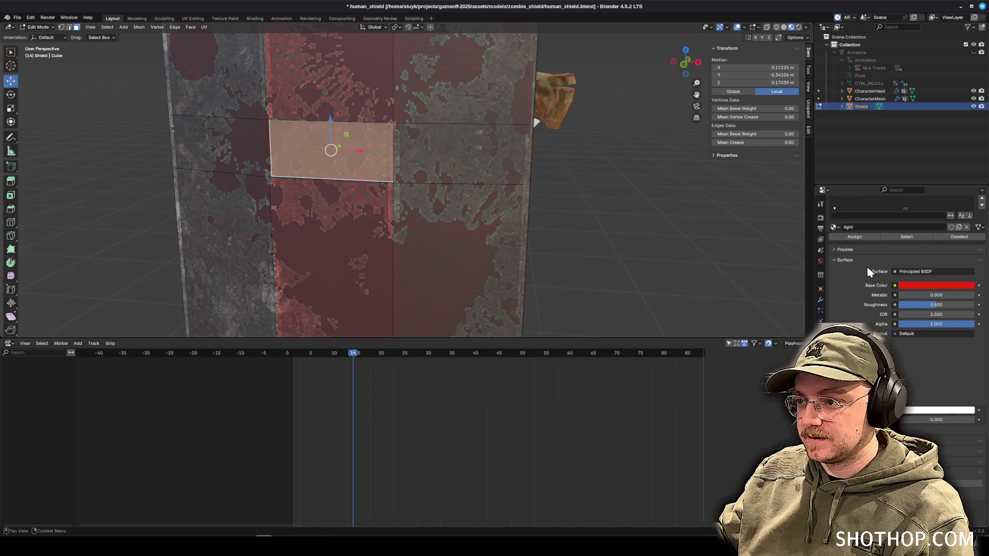
Assign 'light' to the panel face, with saturated red base and emission strength 2, and save.
{"action": "left_click", "coordinate": [855, 236]}
{"action": "left_click", "coordinate": [936, 286]}
{"action": "left_click_drag", "start_coordinate": [933, 315], "coordinate": [933, 340]}
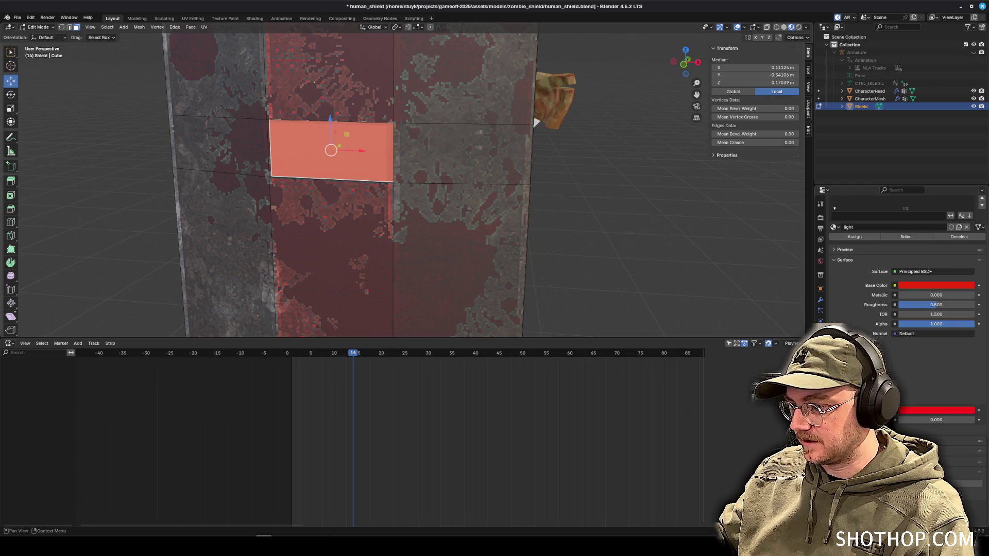
{"action": "left_click", "coordinate": [937, 420]}
{"action": "type", "text": "2"}
{"action": "key", "text": "Return"}
{"action": "key", "text": "ctrl+s"}
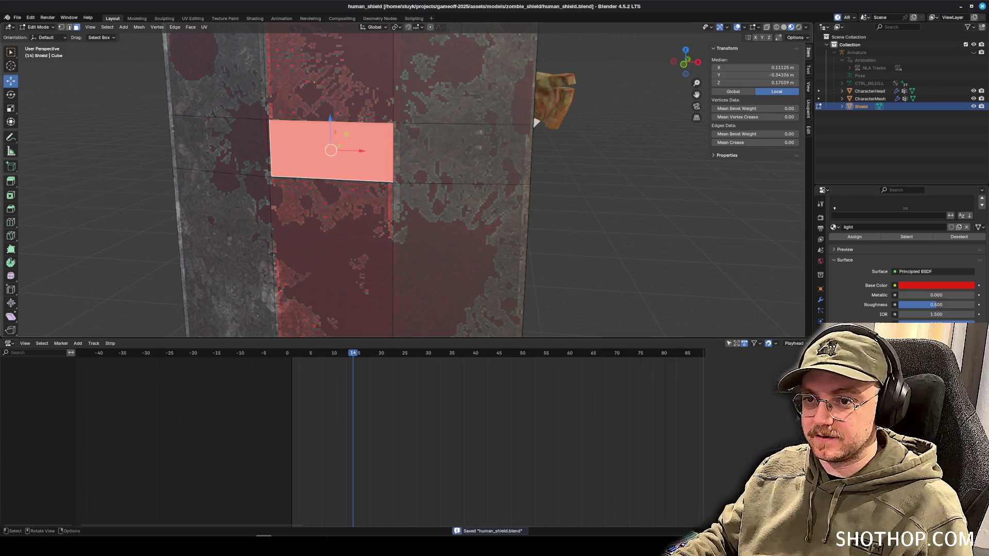
{"action": "key", "text": "alt+Tab"}
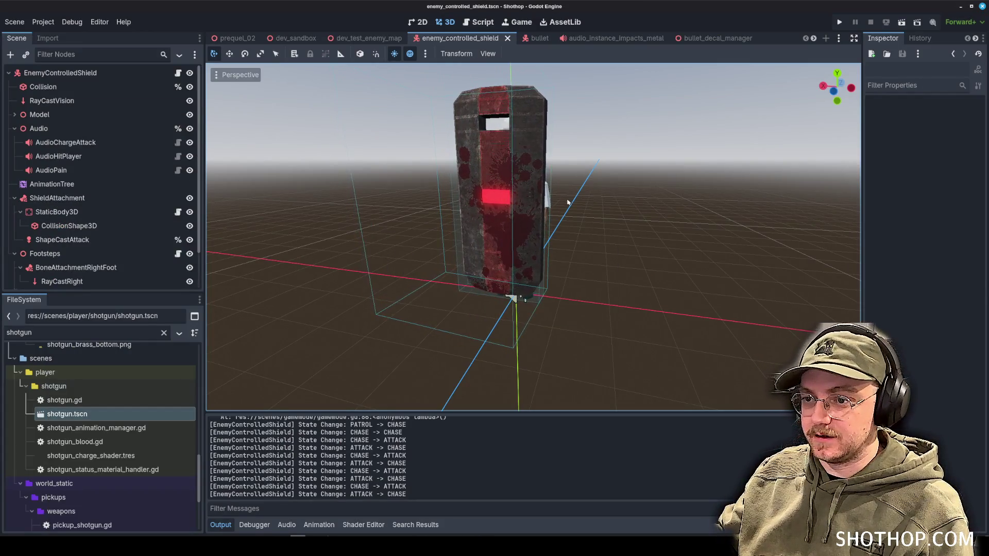
Orbit and zoom around the reimported shield's red panel, then open dev_sandbox.
{"action": "scroll", "coordinate": [558, 221], "scroll_direction": "up", "scroll_amount": 5}
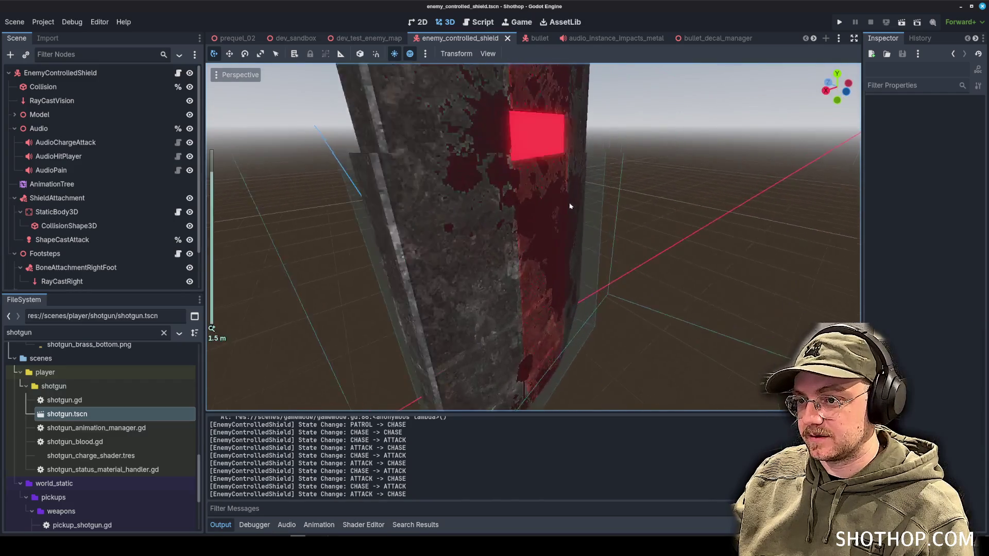
{"action": "mouse_move", "coordinate": [560, 209]}
{"action": "left_mouse_down"}
{"action": "mouse_move", "coordinate": [384, 205]}
{"action": "mouse_move", "coordinate": [523, 214]}
{"action": "mouse_move", "coordinate": [505, 218]}
{"action": "left_mouse_up"}
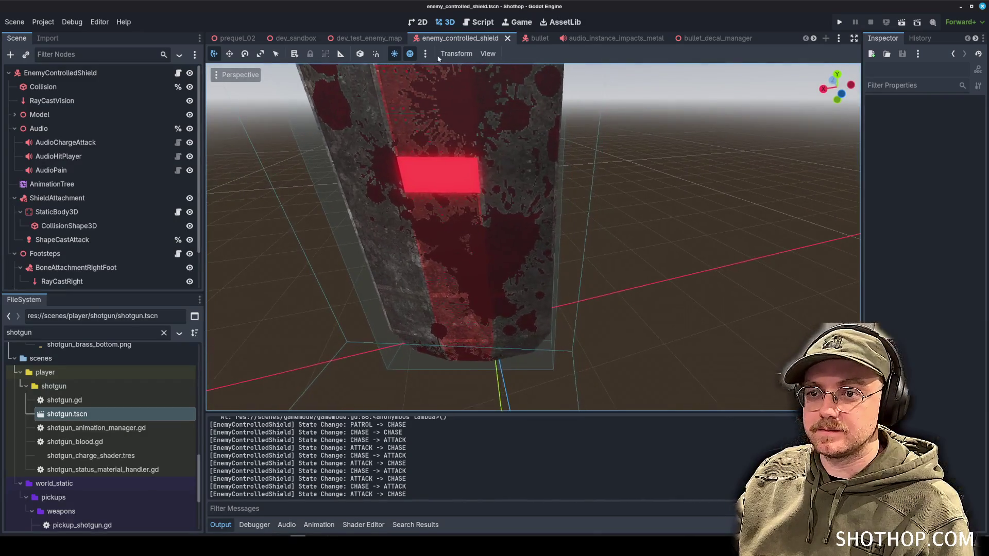
{"action": "scroll", "coordinate": [551, 177], "scroll_direction": "down", "scroll_amount": 8}
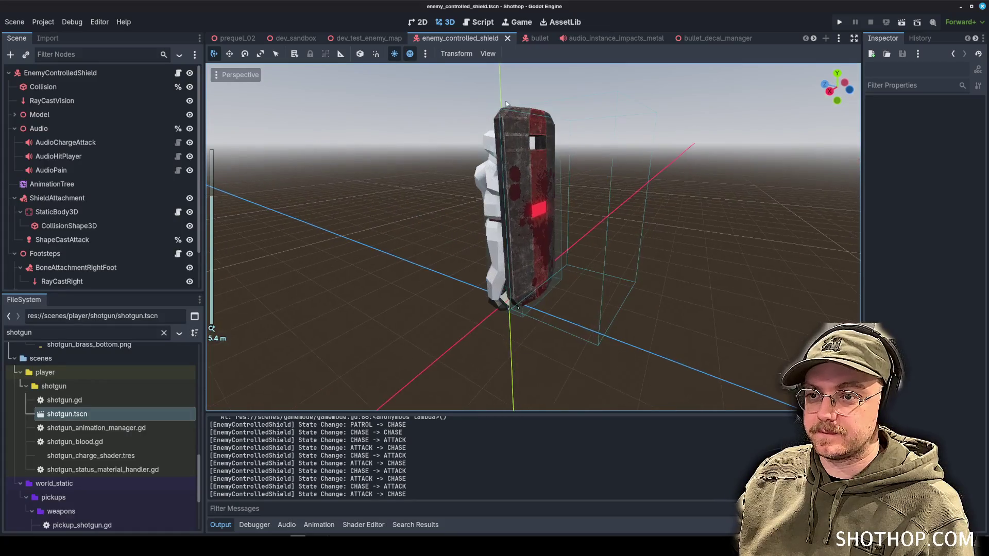
{"action": "left_click", "coordinate": [364, 39]}
{"action": "left_click", "coordinate": [294, 39]}
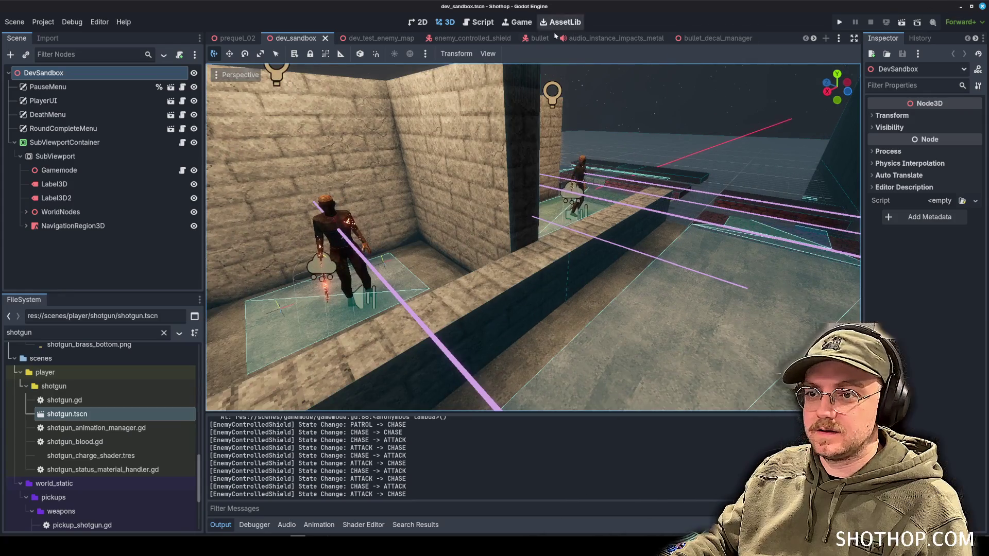
Open enemy_controlled_shield, orbit to the shield's front, then switch to dev_test_enemy_map.
{"action": "left_click", "coordinate": [479, 39]}
{"action": "left_click", "coordinate": [422, 185]}
{"action": "scroll", "coordinate": [422, 185], "scroll_direction": "down", "scroll_amount": 2}
{"action": "mouse_move", "coordinate": [421, 185]}
{"action": "left_mouse_down"}
{"action": "mouse_move", "coordinate": [453, 214]}
{"action": "mouse_move", "coordinate": [499, 214]}
{"action": "left_mouse_up"}
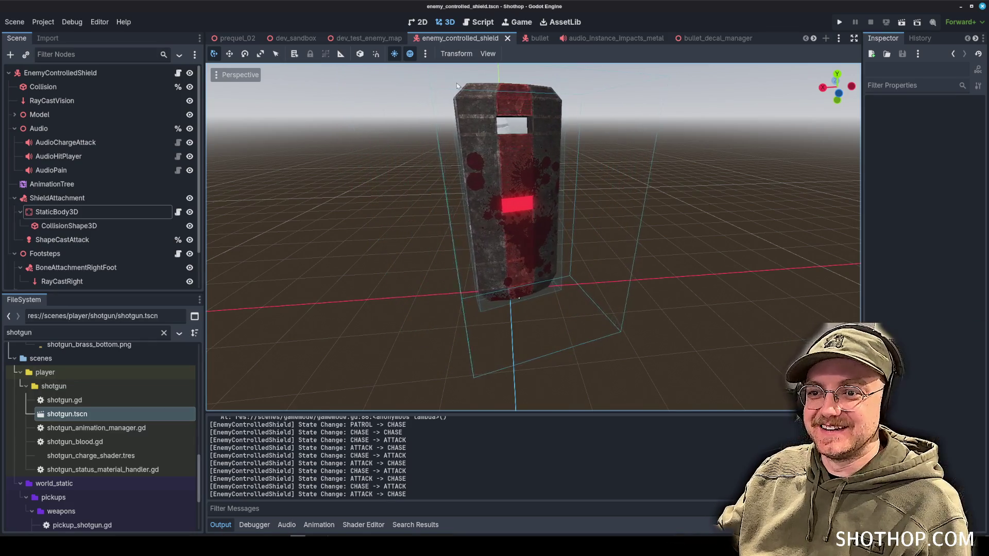
{"action": "key", "text": "ctrl+shift+Tab"}
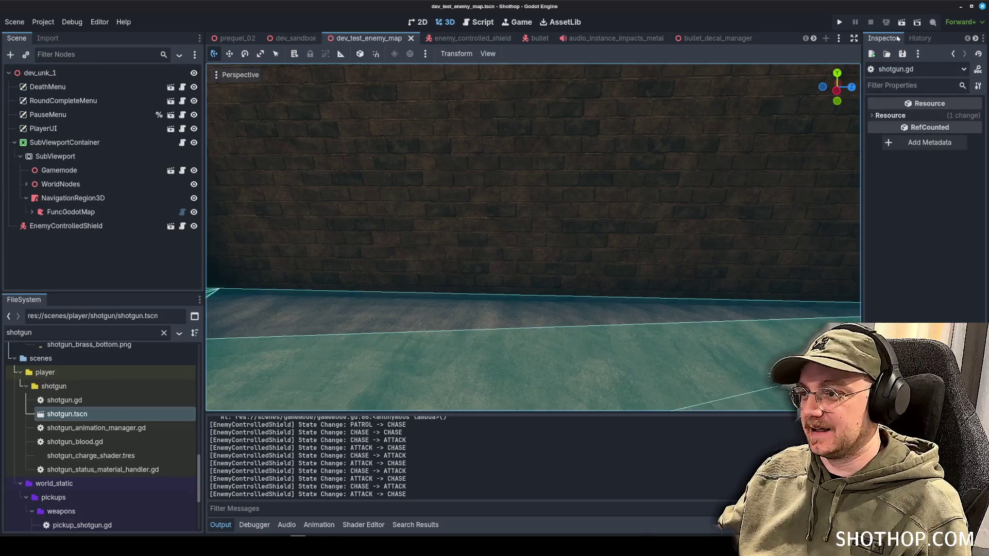
{"action": "left_click", "coordinate": [902, 24]}
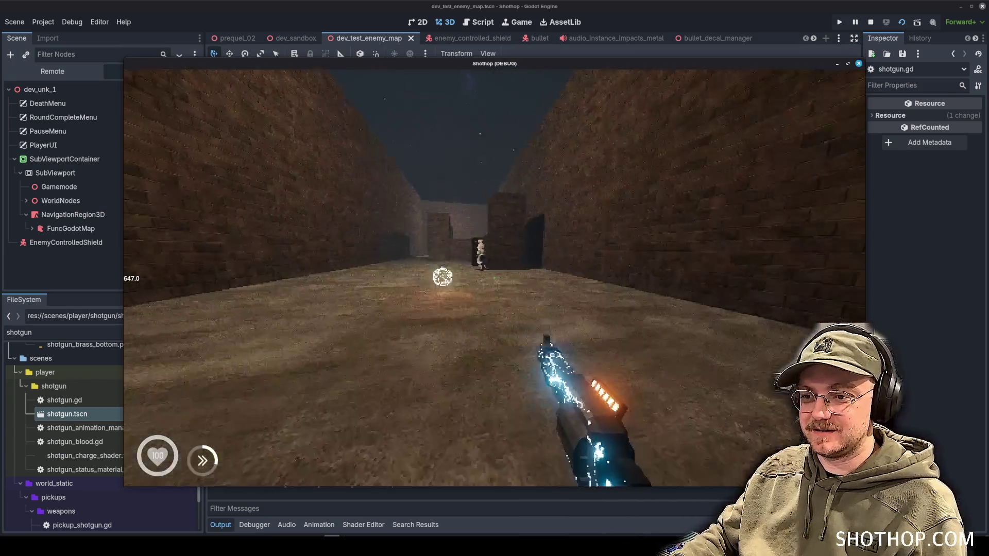
{"action": "left_click", "coordinate": [495, 278]}
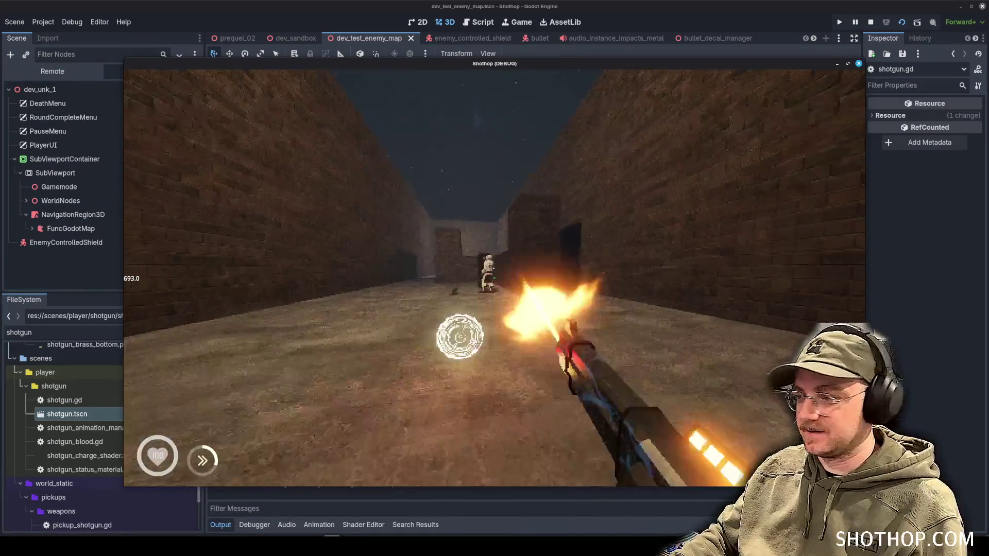
{"action": "left_click", "coordinate": [494, 278]}
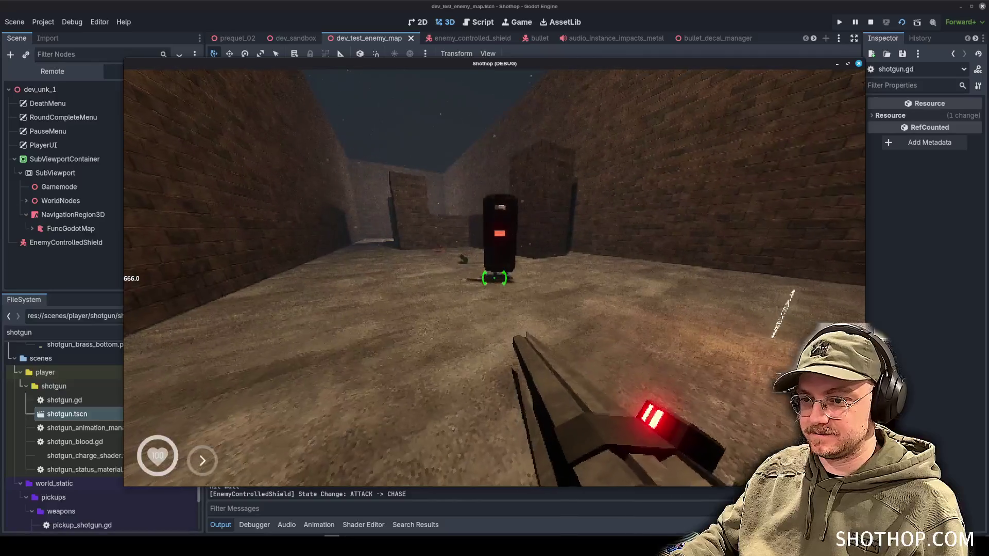
{"action": "key", "text": "w"}
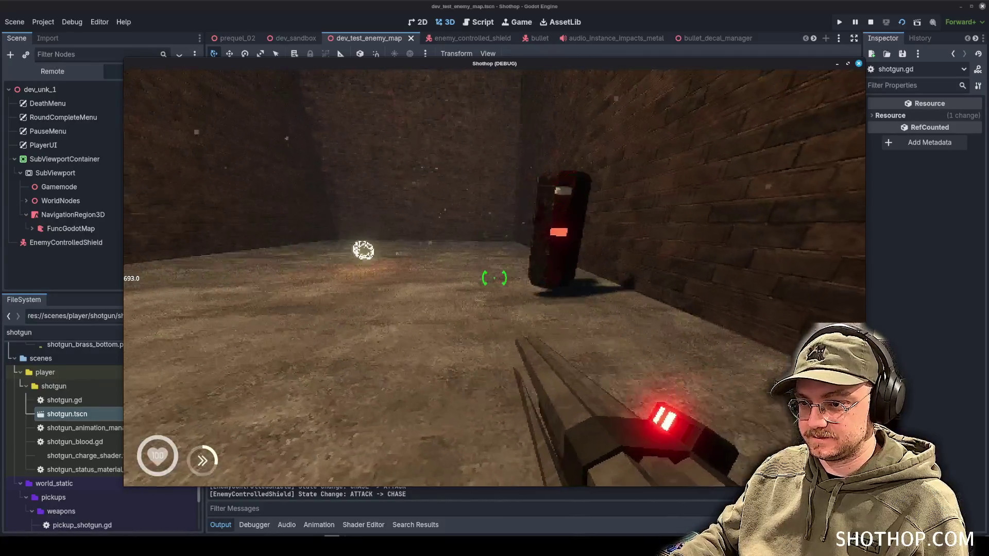
{"action": "left_click", "coordinate": [495, 278]}
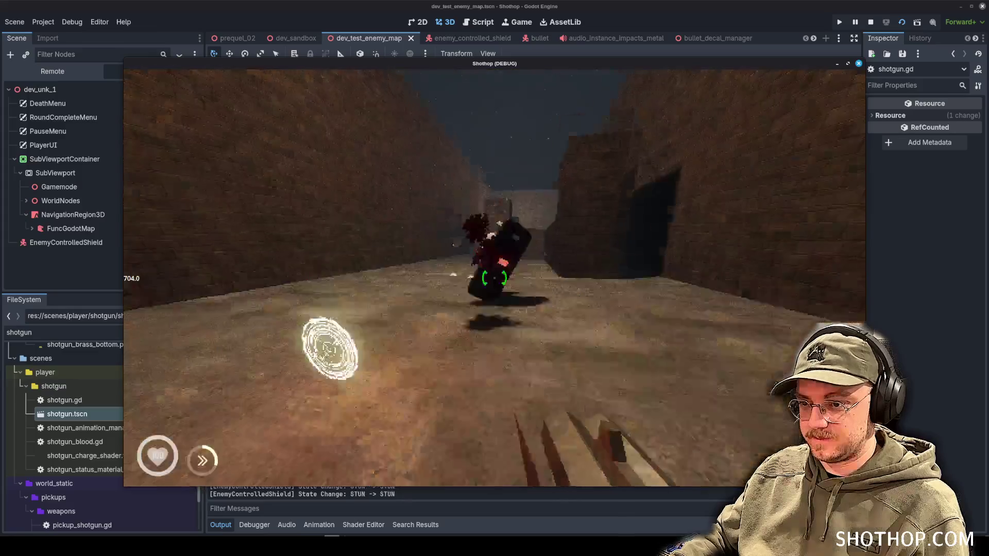
{"action": "key", "text": "w"}
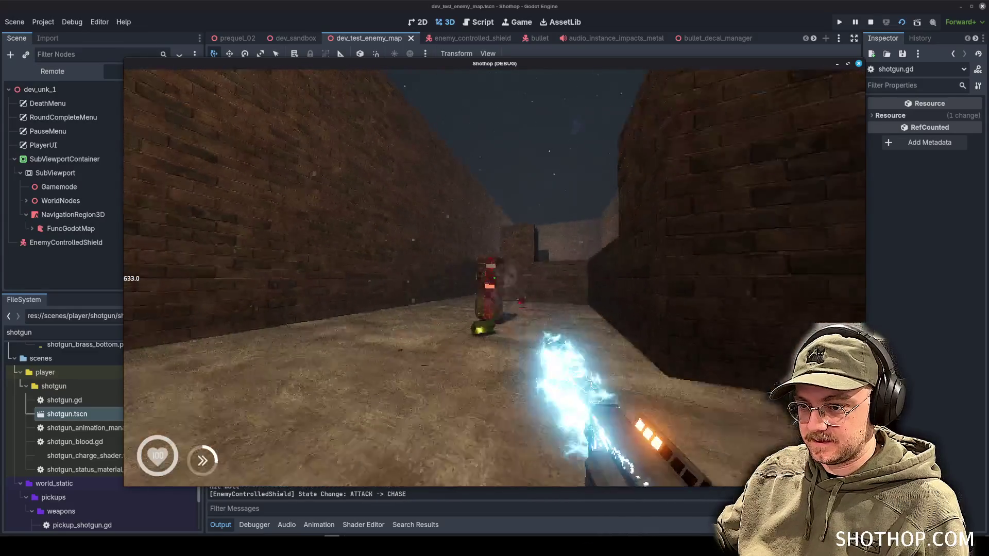
{"action": "left_click", "coordinate": [495, 278]}
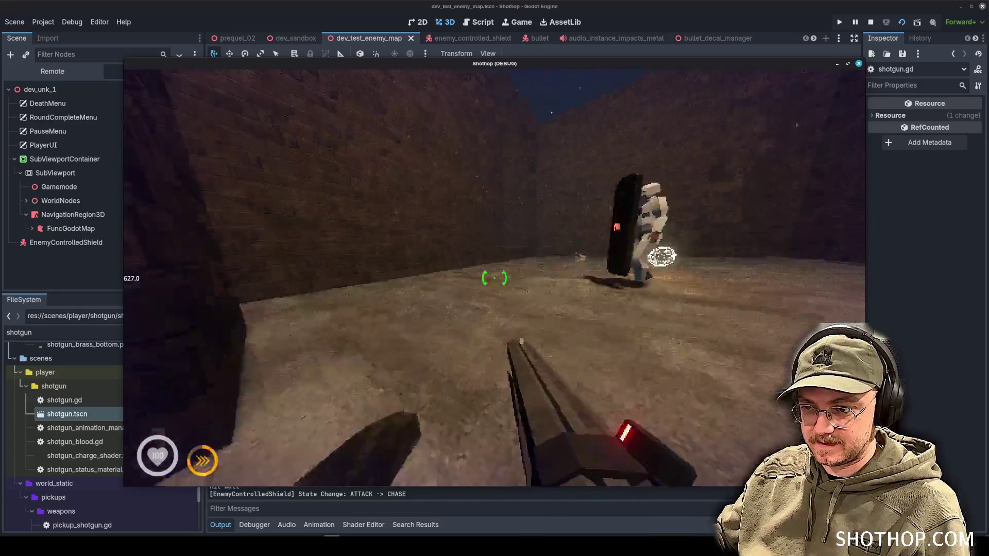
{"action": "left_click", "coordinate": [494, 278]}
{"action": "key", "text": "w"}
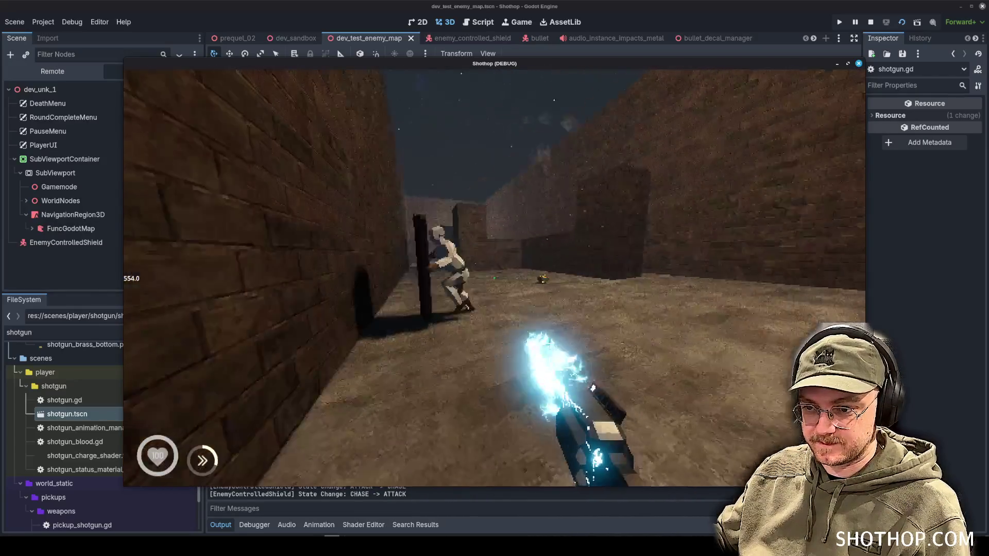
{"action": "left_click", "coordinate": [495, 278]}
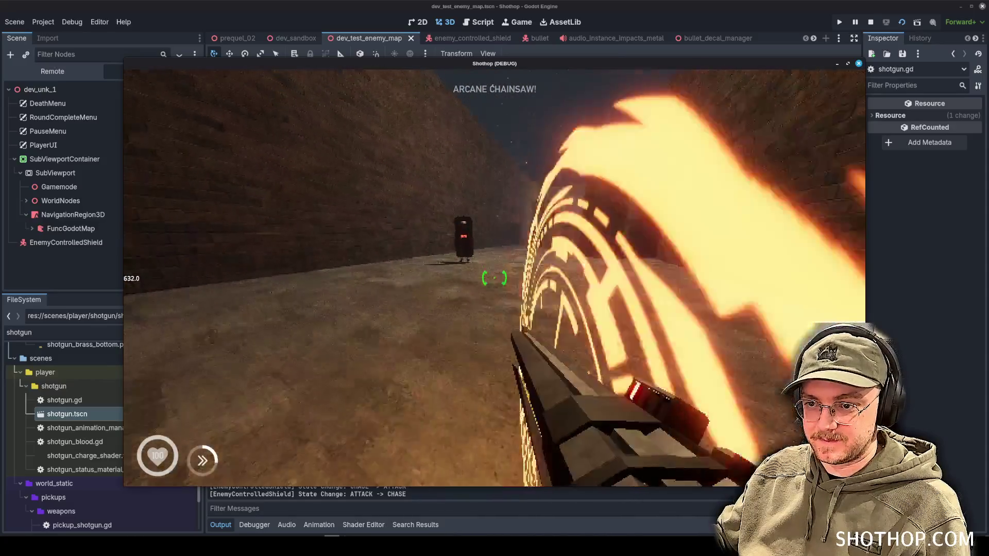
{"action": "key", "text": "shift"}
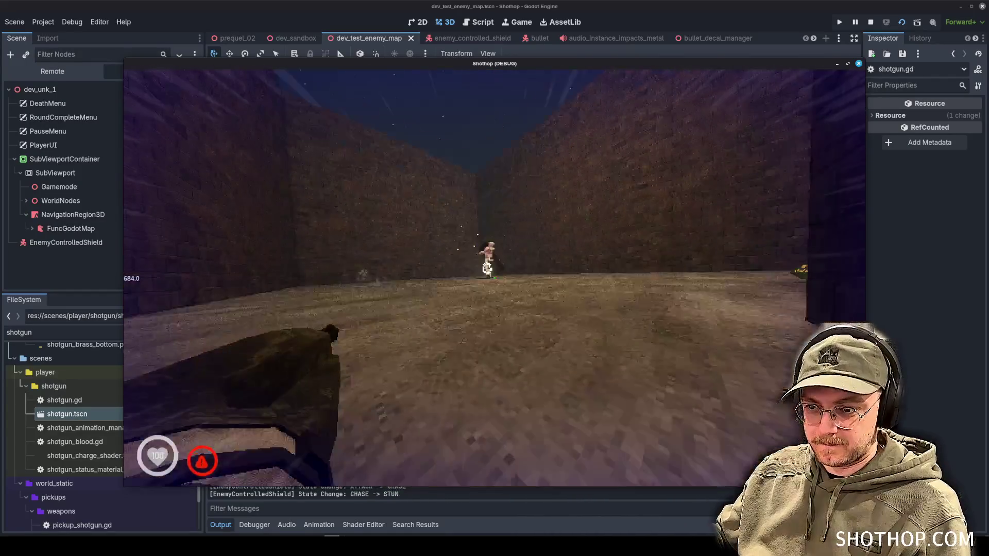
{"action": "left_click", "coordinate": [495, 278]}
{"action": "key", "text": "w"}
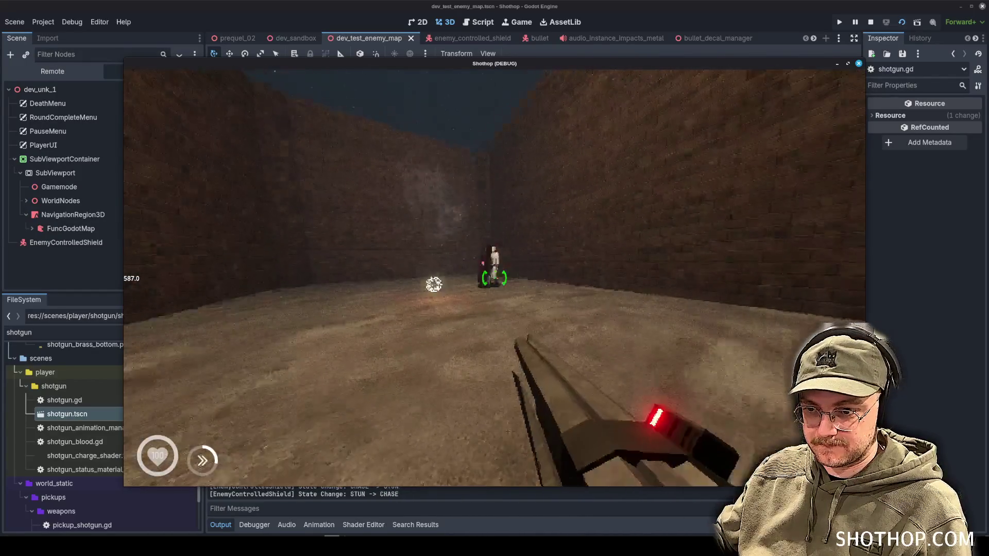
{"action": "key", "text": "w"}
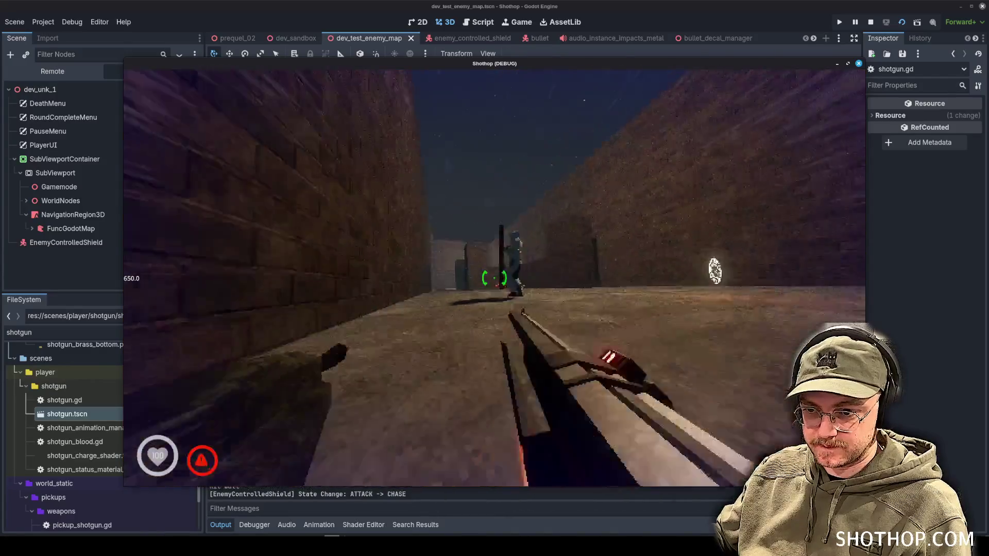
{"action": "key", "text": "w"}
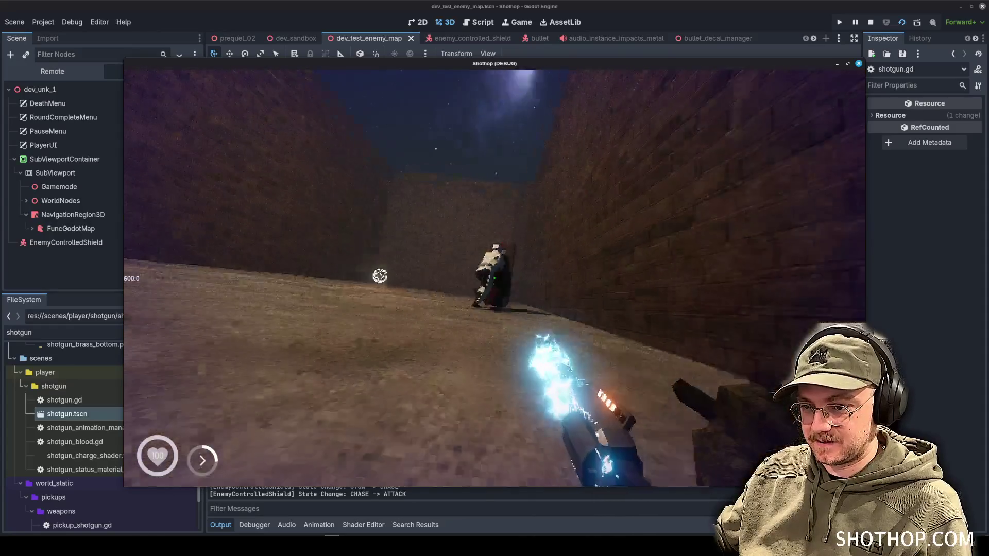
{"action": "left_click", "coordinate": [453, 247]}
{"action": "key", "text": "w"}
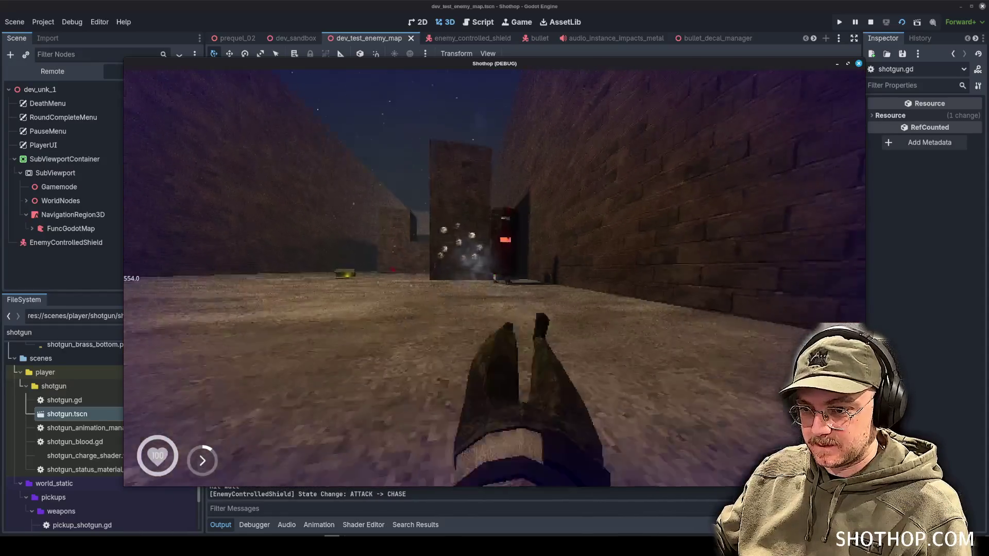
{"action": "key", "text": "Escape"}
{"action": "key", "text": "F8"}
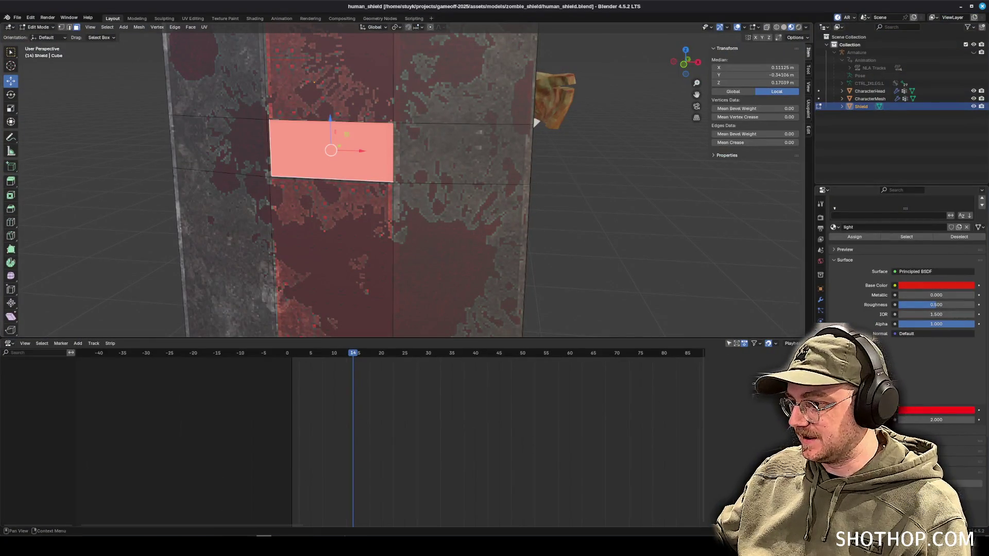
Drag the light material's emission Strength to 0.000 and save the shield file.
{"action": "left_click_drag", "start_coordinate": [936, 419], "coordinate": [907, 420]}
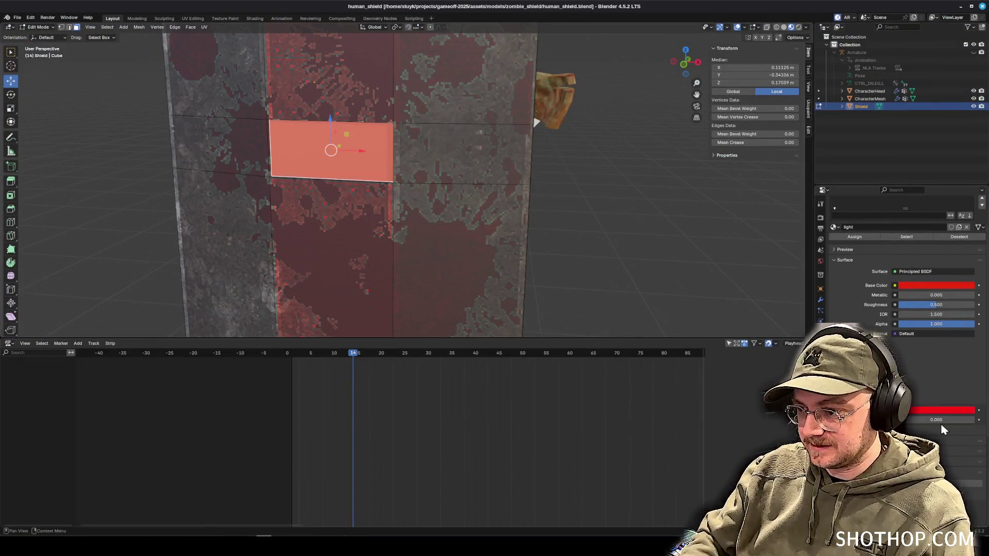
{"action": "key", "text": "ctrl+s"}
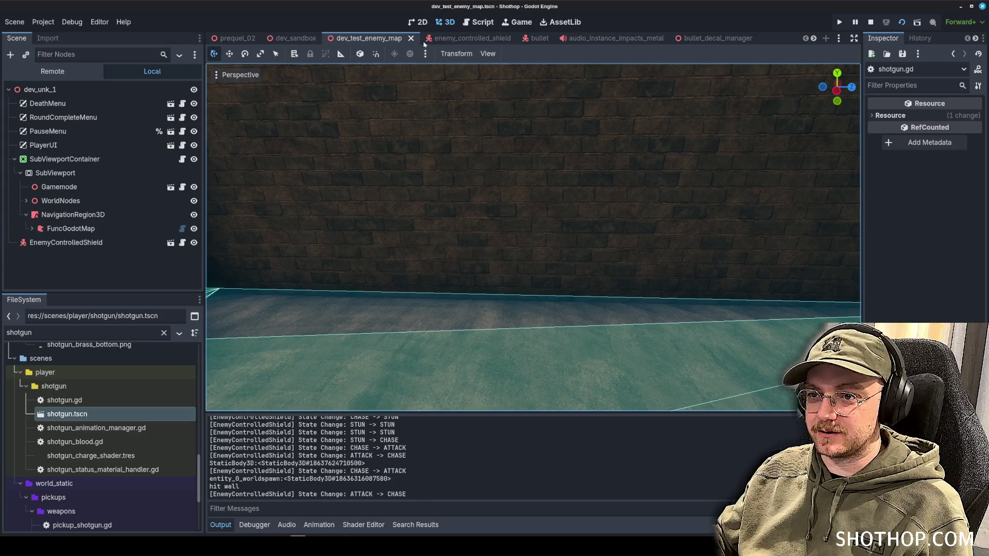
Select the Shield mesh node and give surface 2 a unique copy of the light material.
{"action": "left_click", "coordinate": [461, 38]}
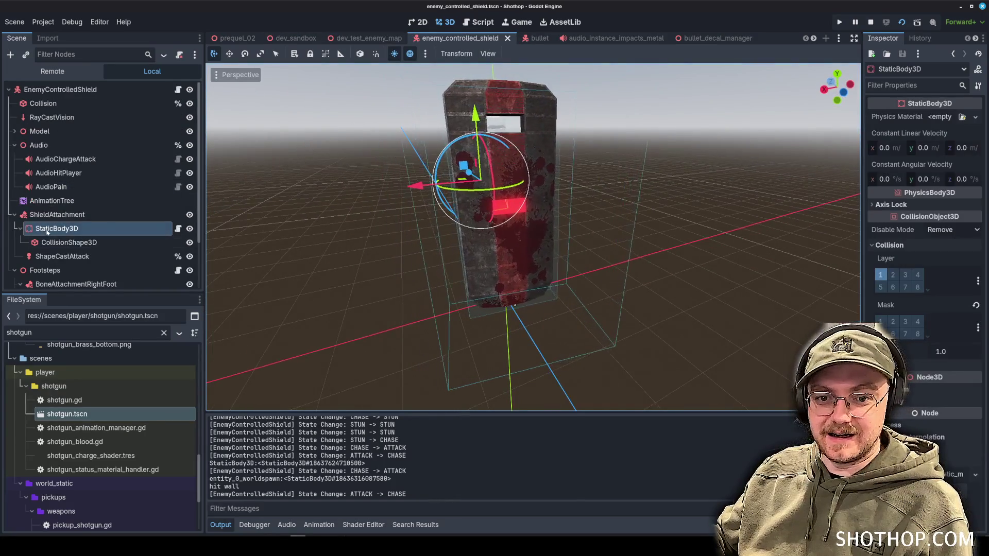
{"action": "left_click", "coordinate": [14, 132]}
{"action": "left_click", "coordinate": [26, 159]}
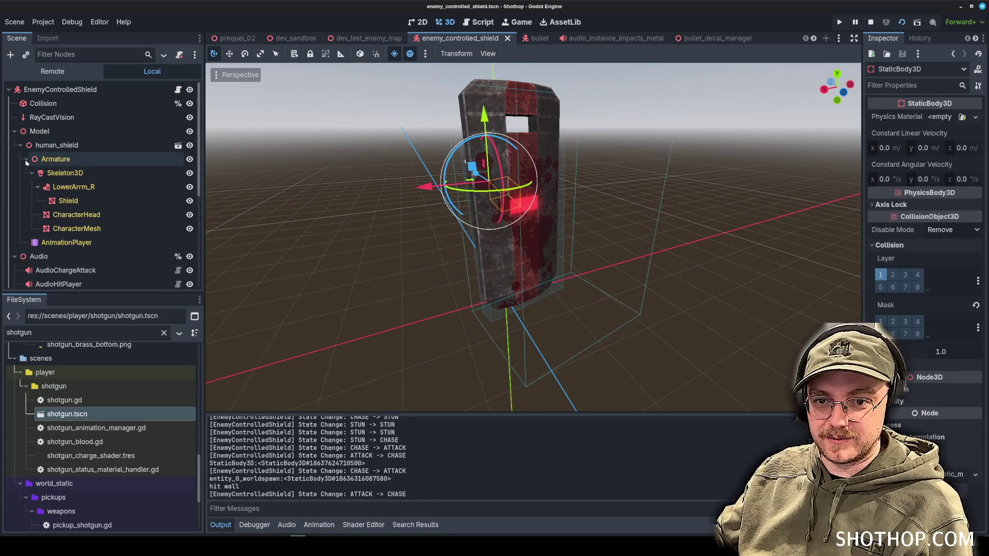
{"action": "left_click", "coordinate": [68, 201]}
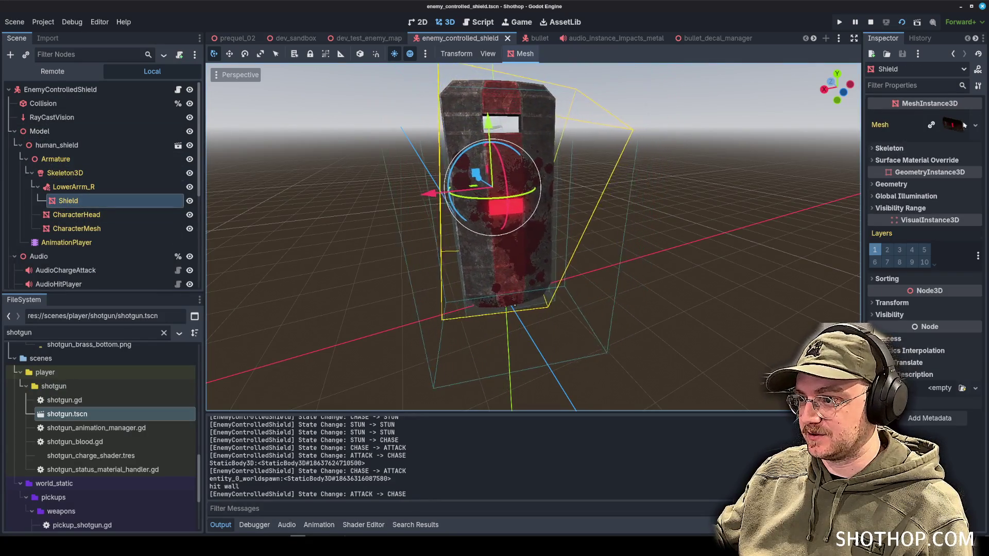
{"action": "left_click", "coordinate": [952, 125]}
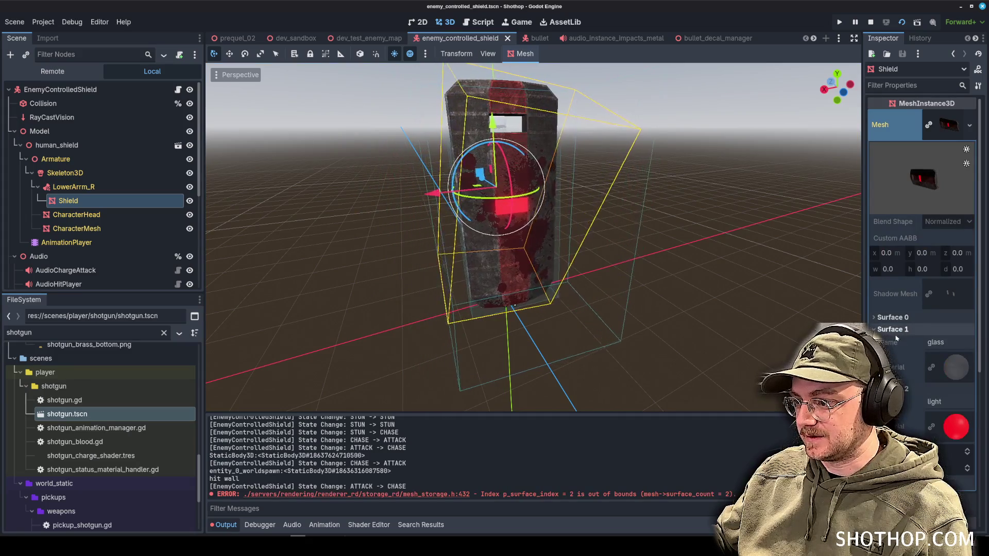
{"action": "scroll", "coordinate": [945, 407], "scroll_direction": "down", "scroll_amount": 3}
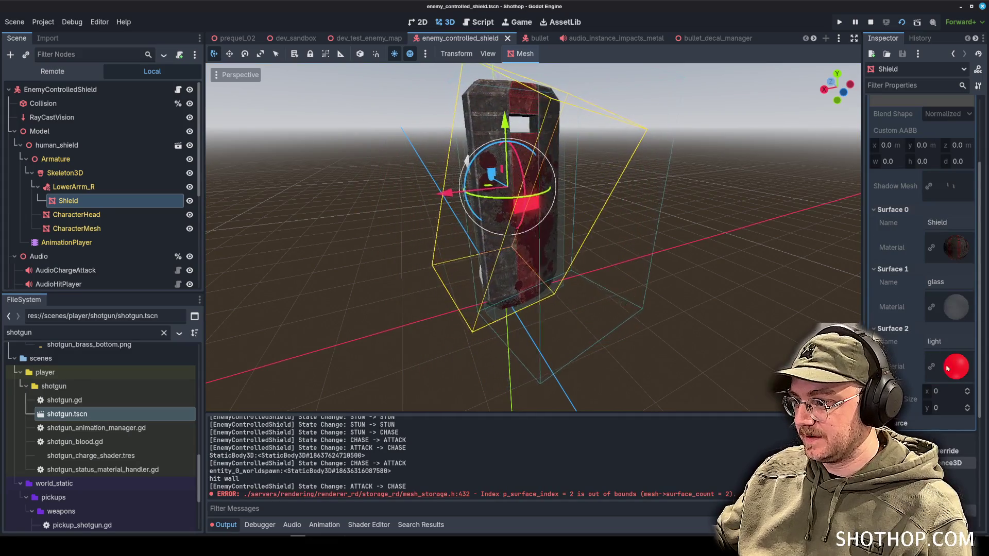
{"action": "scroll", "coordinate": [906, 330], "scroll_direction": "down", "scroll_amount": 2}
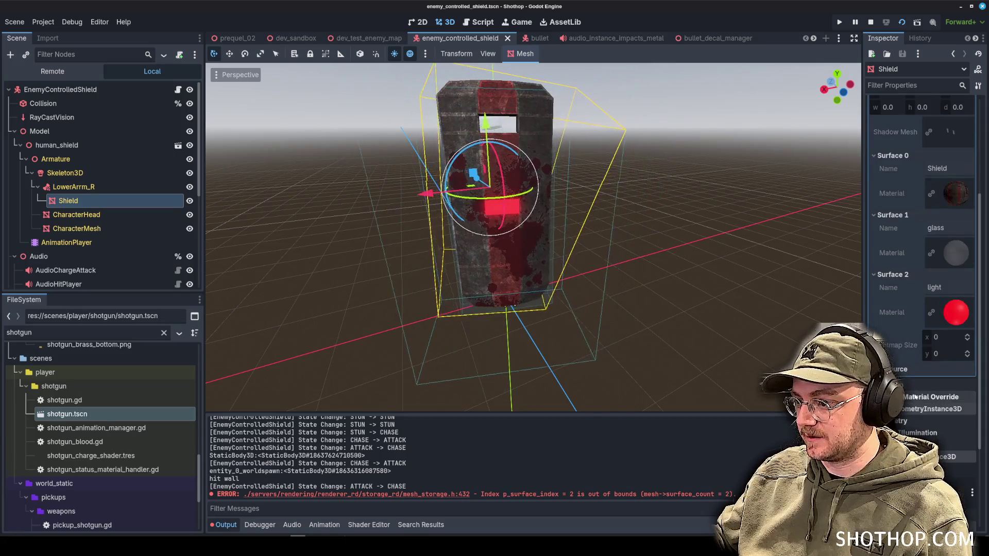
{"action": "scroll", "coordinate": [910, 292], "scroll_direction": "down", "scroll_amount": 5}
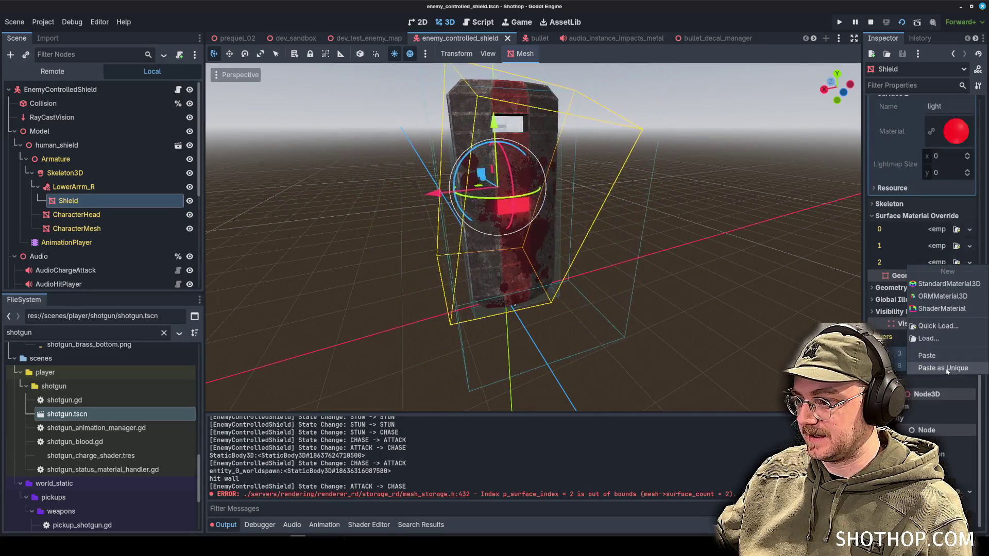
{"action": "left_click", "coordinate": [937, 304]}
Raise the albedo colour's intensity to a glowing orange-yellow, save, and open dev_test_enemy_map.
{"action": "scroll", "coordinate": [889, 281], "scroll_direction": "down", "scroll_amount": 4}
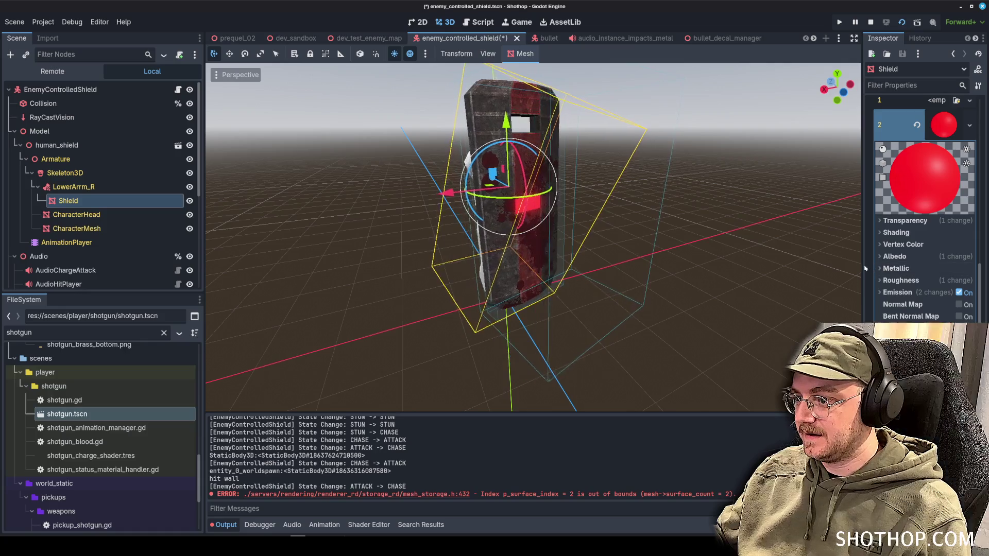
{"action": "left_click_drag", "start_coordinate": [866, 268], "coordinate": [747, 269]}
{"action": "left_click", "coordinate": [839, 258]}
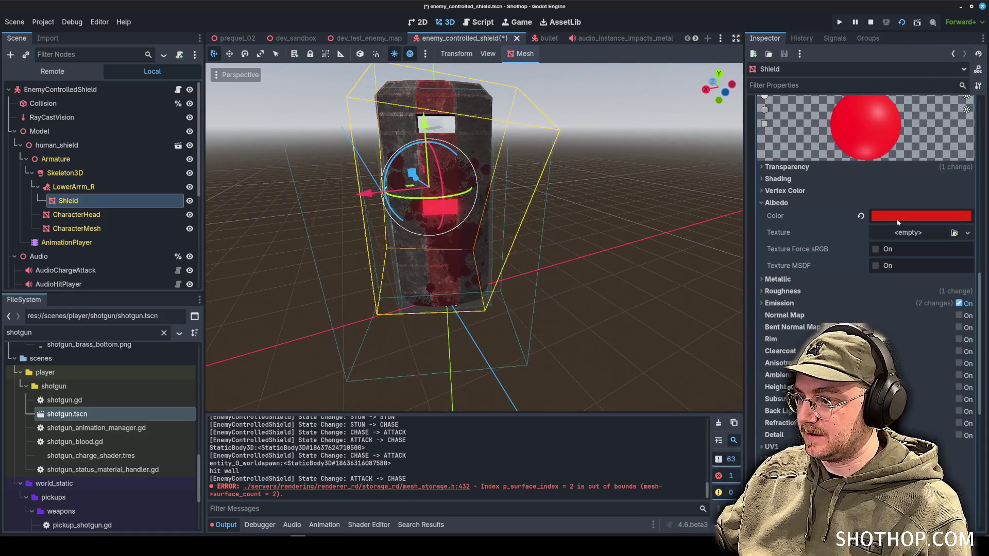
{"action": "left_click", "coordinate": [897, 218]}
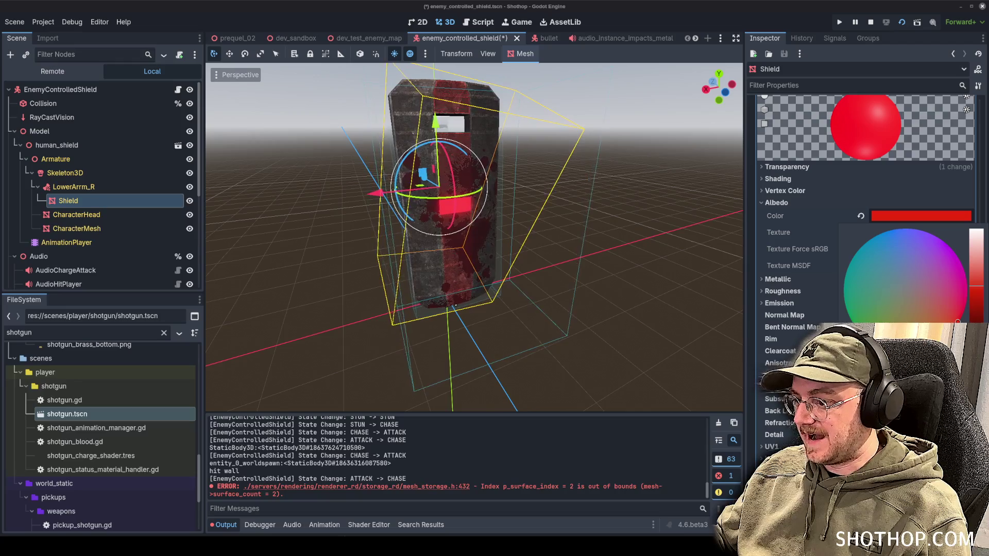
{"action": "mouse_move", "coordinate": [961, 440]}
{"action": "left_mouse_down"}
{"action": "mouse_move", "coordinate": [974, 441]}
{"action": "mouse_move", "coordinate": [962, 446]}
{"action": "left_mouse_up"}
{"action": "left_click", "coordinate": [682, 294]}
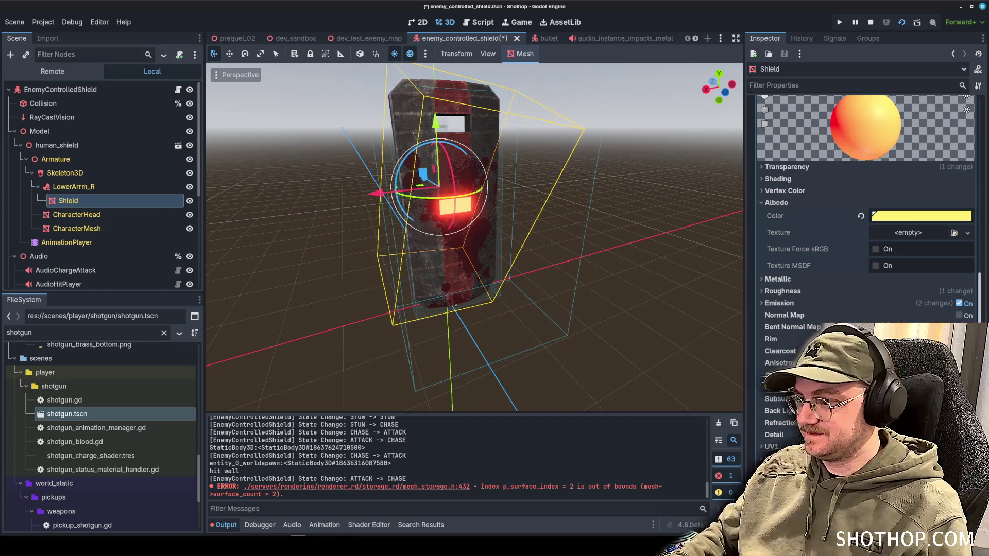
{"action": "key", "text": "ctrl+s"}
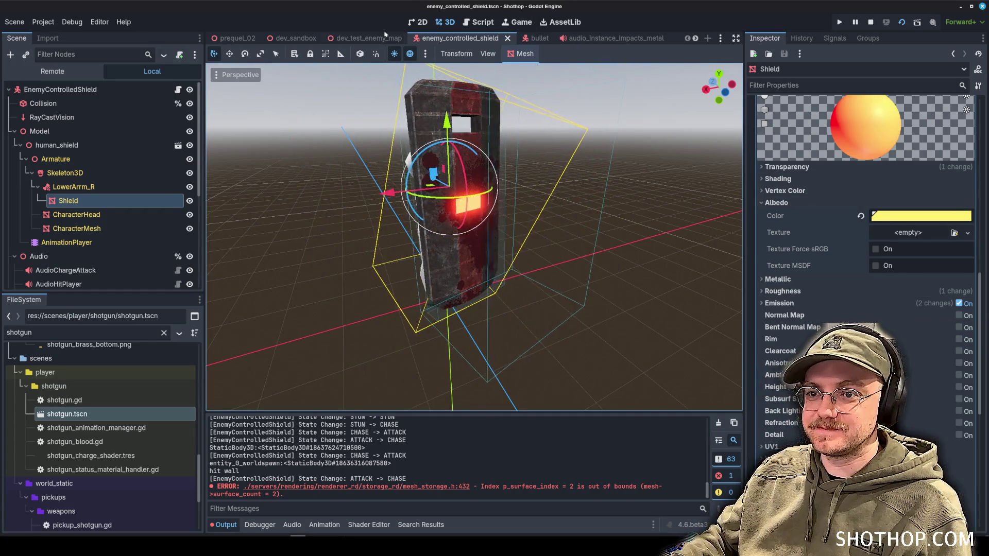
{"action": "left_click", "coordinate": [371, 41]}
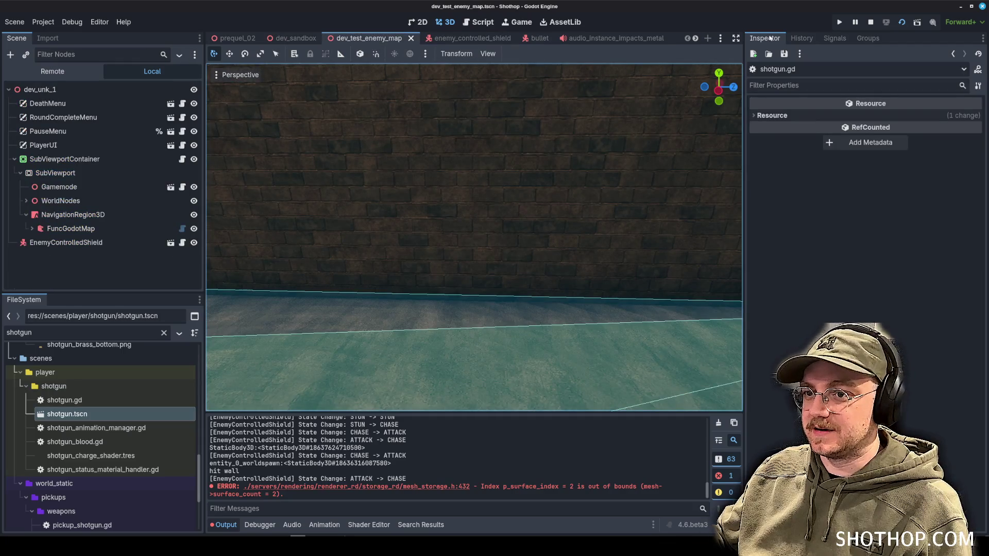
{"action": "key", "text": "F6"}
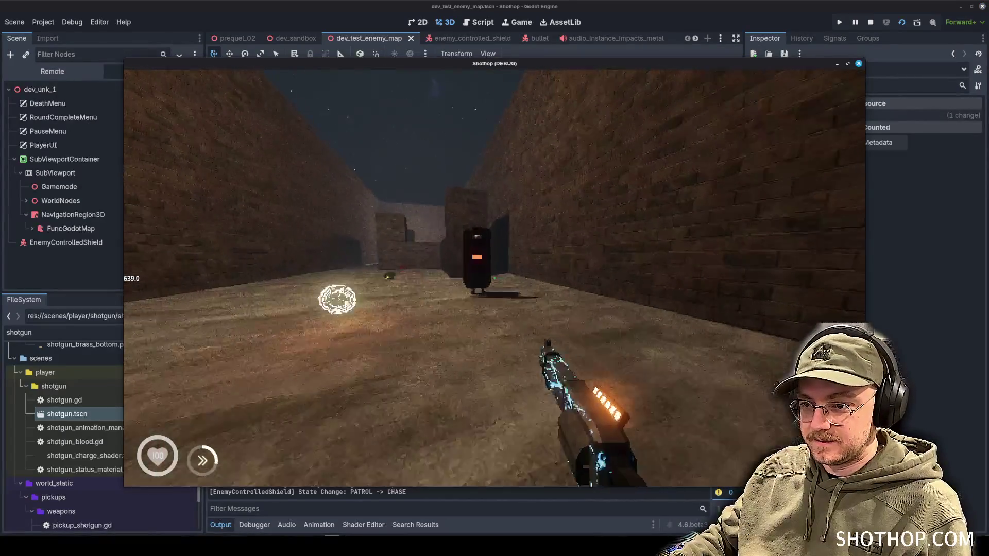
{"action": "key", "text": "Escape"}
{"action": "left_click", "coordinate": [494, 278]}
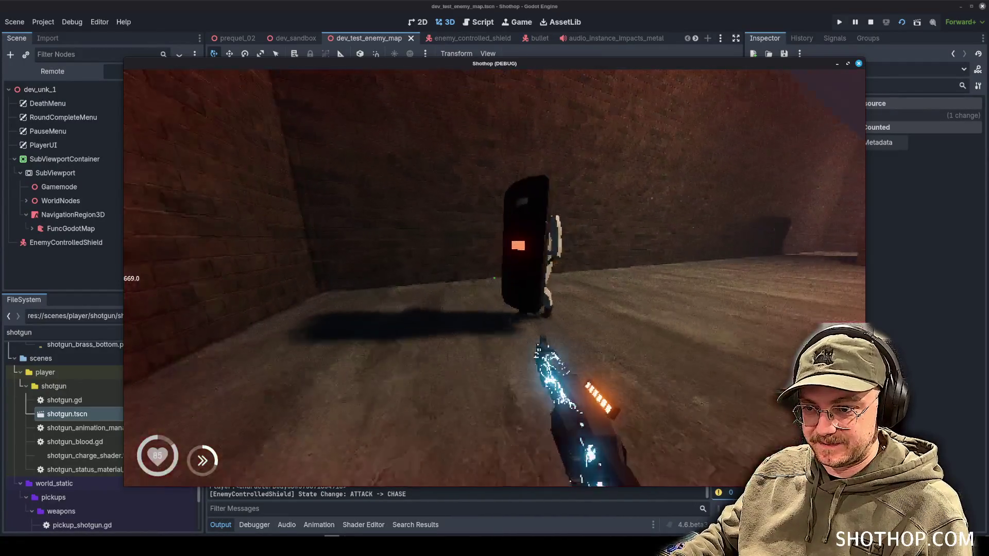
{"action": "key", "text": "Escape"}
{"action": "key", "text": "F8"}
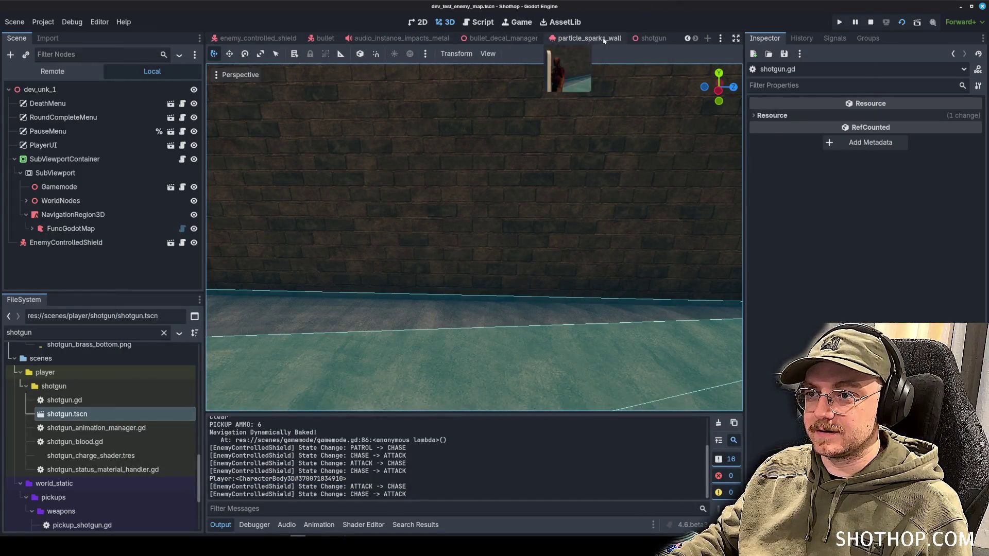
Set the light material's Shading Mode to Unshaded, check its albedo colour, and save the scene.
{"action": "left_click", "coordinate": [464, 38]}
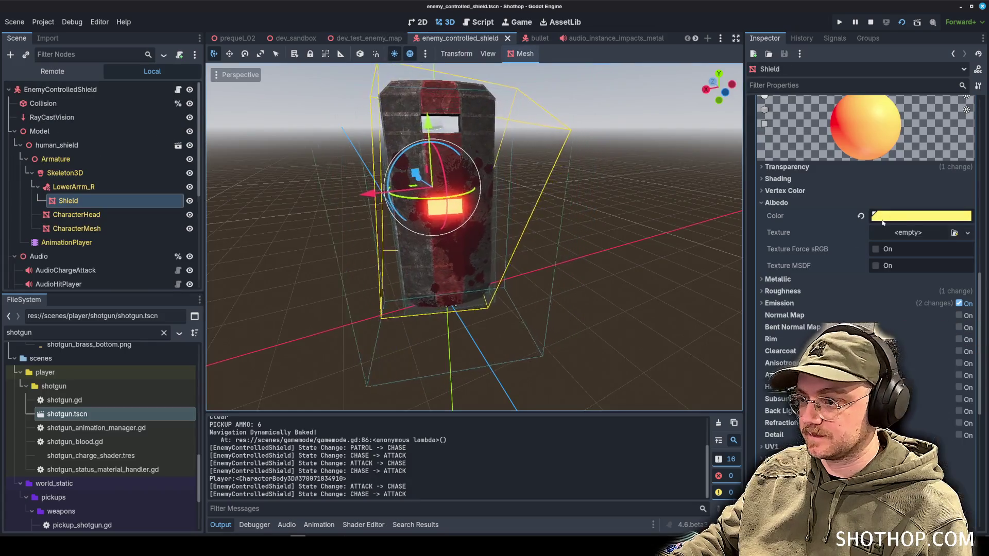
{"action": "mouse_move", "coordinate": [899, 222]}
{"action": "left_click", "coordinate": [785, 190]}
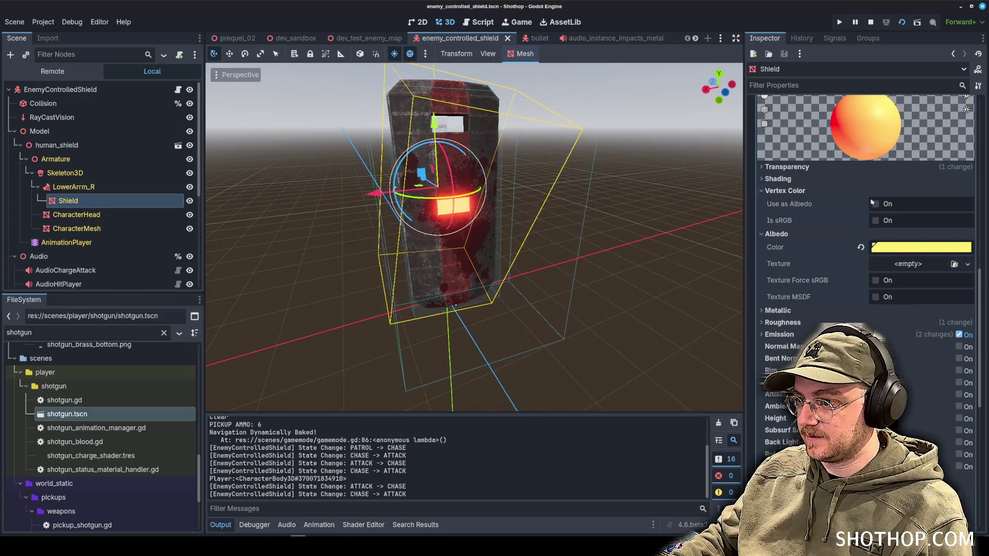
{"action": "left_click", "coordinate": [778, 179]}
{"action": "left_click", "coordinate": [901, 191]}
{"action": "left_click", "coordinate": [896, 206]}
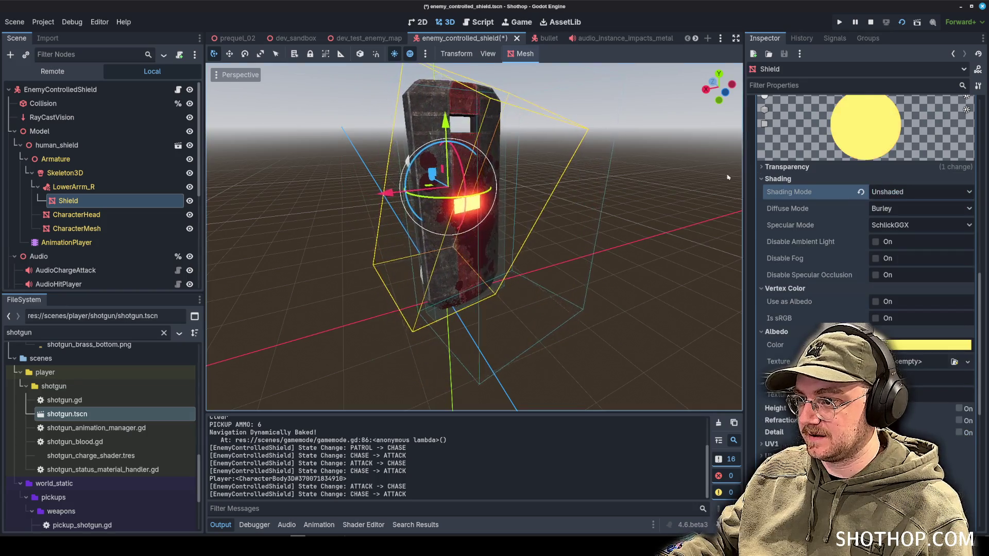
{"action": "left_click", "coordinate": [853, 179]}
{"action": "left_click", "coordinate": [853, 191]}
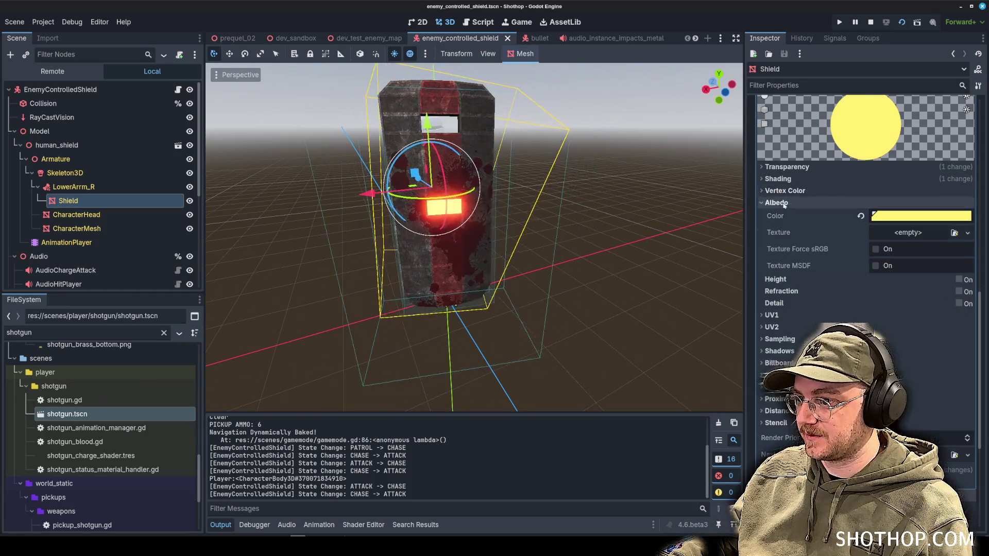
{"action": "left_click", "coordinate": [920, 216]}
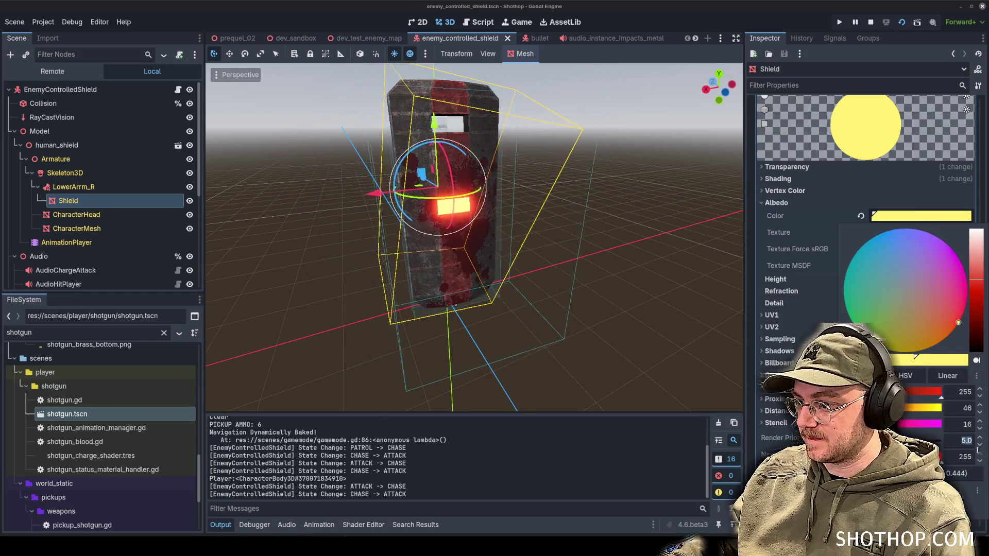
{"action": "left_click", "coordinate": [566, 60]}
{"action": "key", "text": "ctrl+s"}
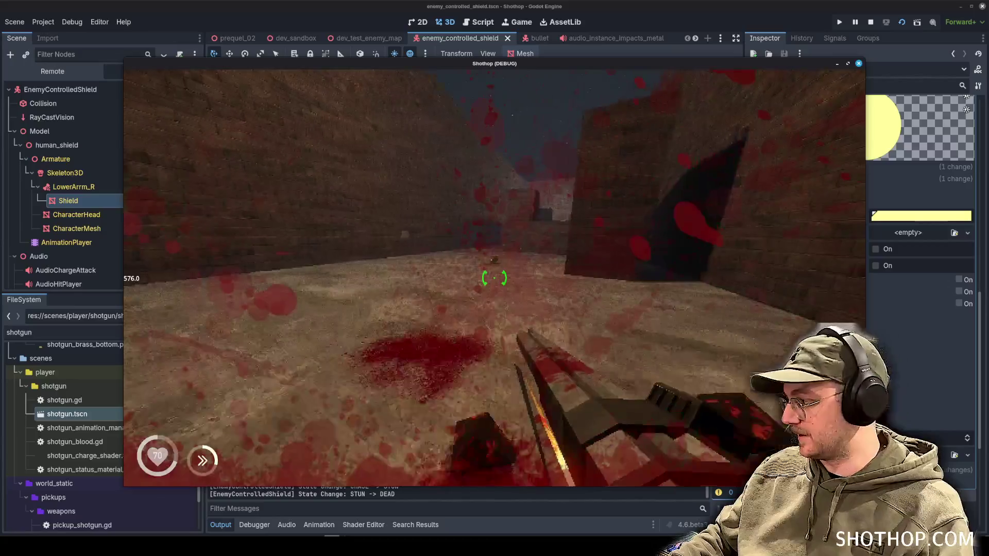
Pause the running shield-enemy playtest with Escape.
{"action": "key", "text": "Escape"}
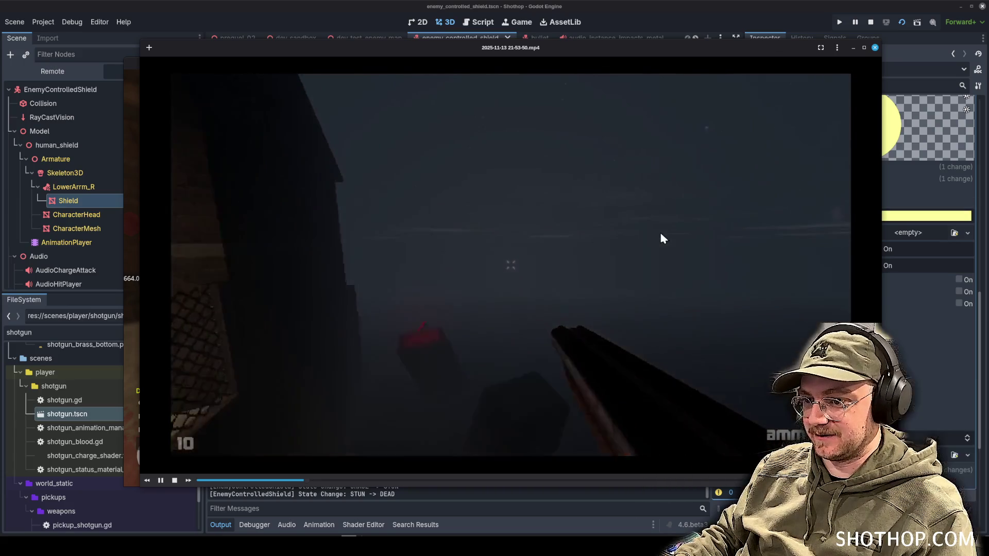
Pause the current recording and load a different gameplay clip.
{"action": "key", "text": "space"}
{"action": "key", "text": "Return"}
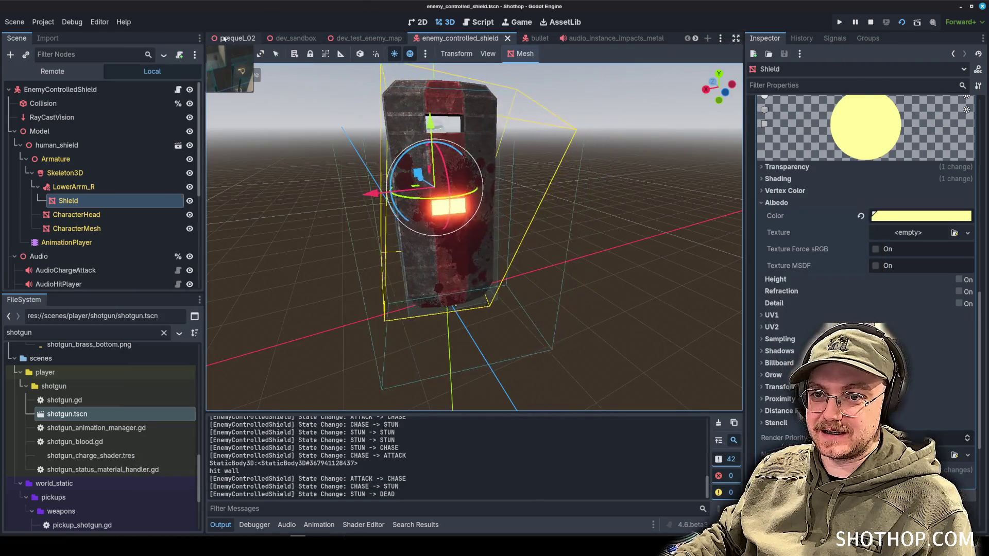
Filter the FileSystem for 'dev_unk', open the dev_unk_1 scene and run it.
{"action": "left_click", "coordinate": [235, 38]}
{"action": "double_click", "coordinate": [62, 333]}
{"action": "type", "text": "dev"}
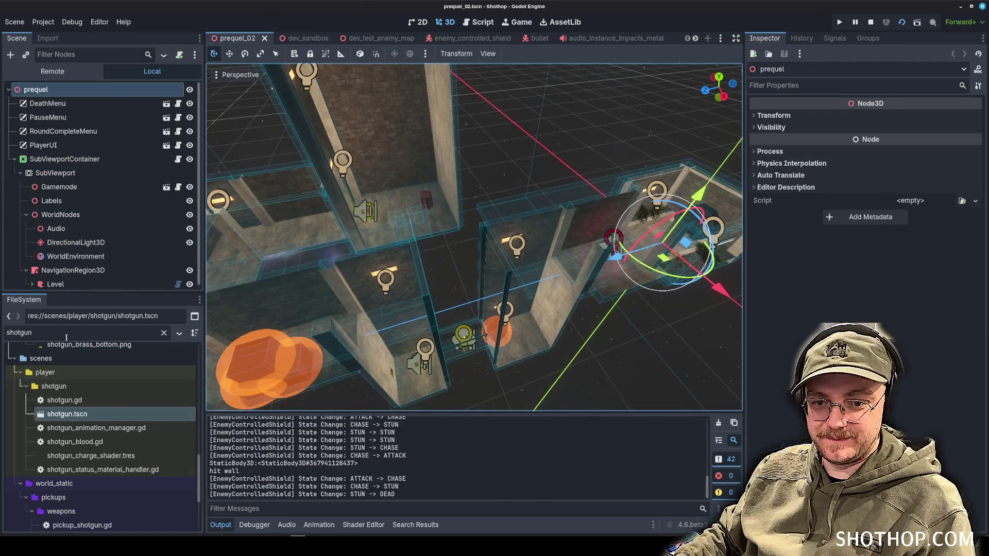
{"action": "type", "text": "_unk"}
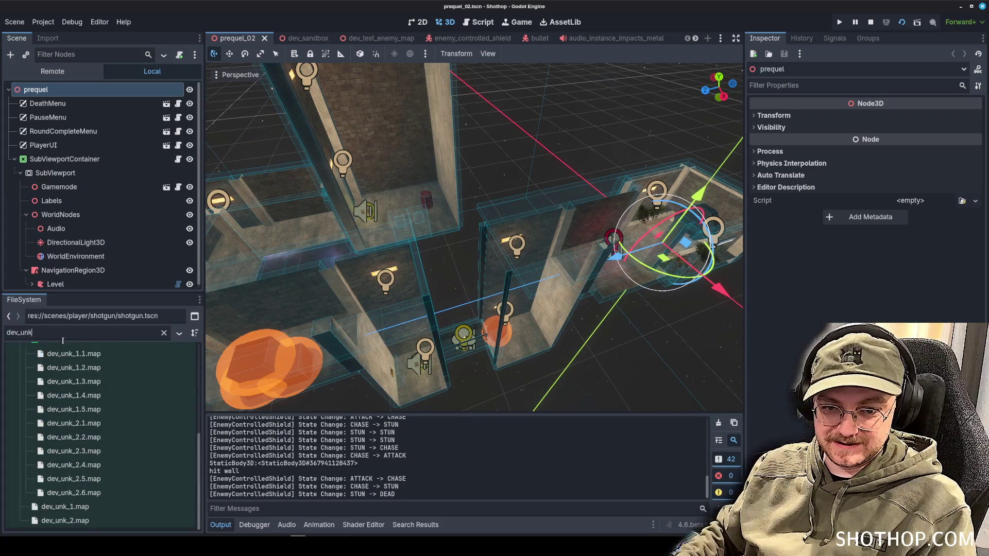
{"action": "scroll", "coordinate": [76, 418], "scroll_direction": "up", "scroll_amount": 5}
{"action": "scroll", "coordinate": [100, 440], "scroll_direction": "up", "scroll_amount": 1}
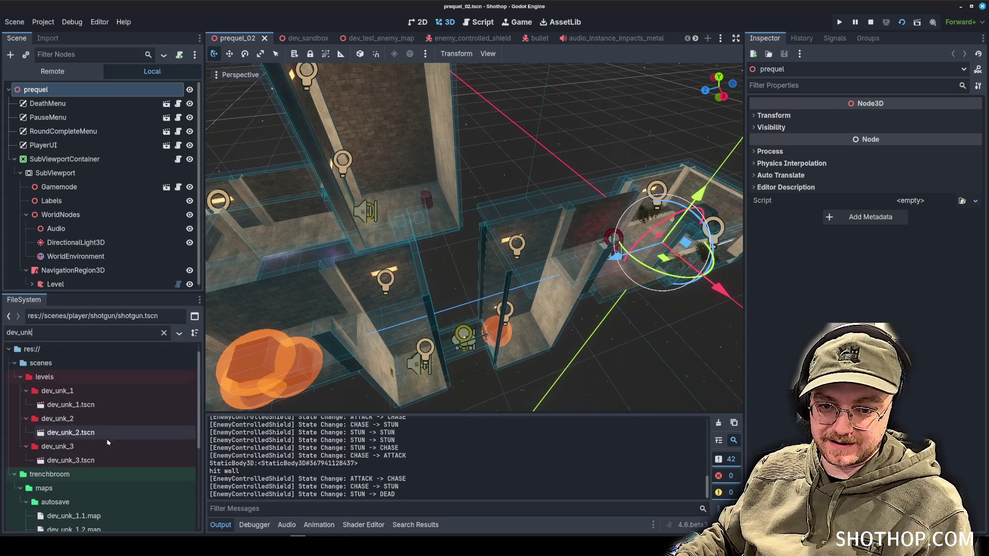
{"action": "double_click", "coordinate": [110, 409]}
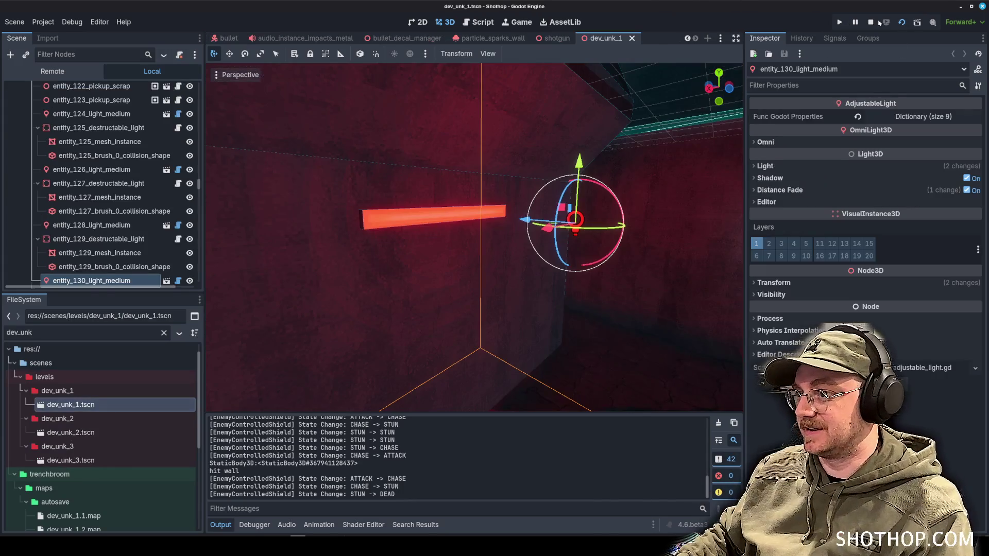
{"action": "left_click", "coordinate": [879, 22]}
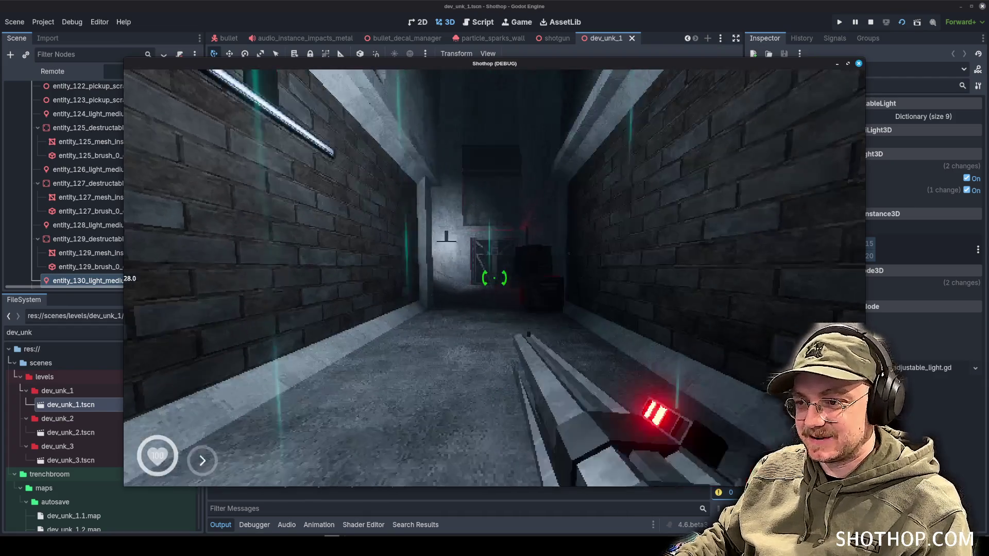
Play dev_unk_1 to the exit portal, finishing in 00:47.22, then stop the game.
{"action": "key", "text": "w"}
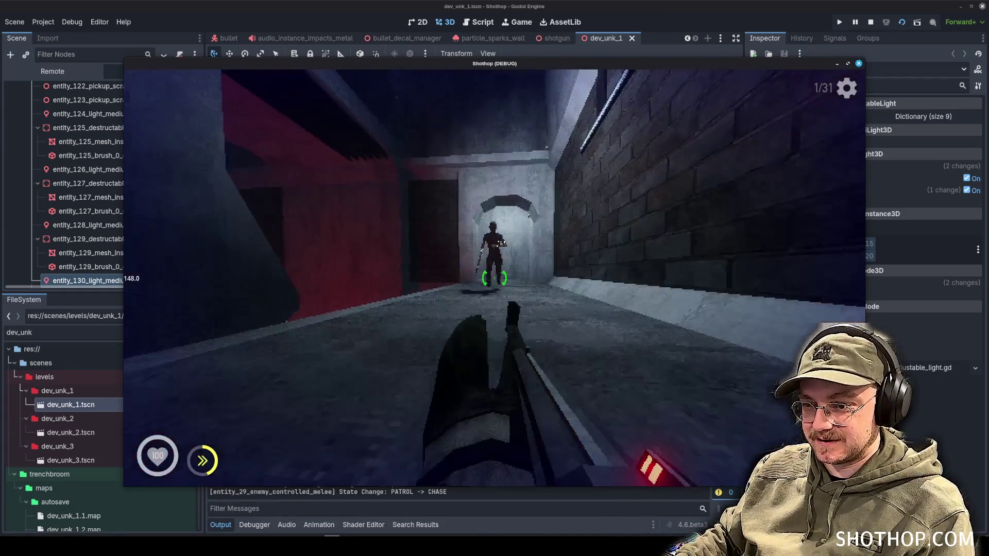
{"action": "left_click", "coordinate": [494, 278]}
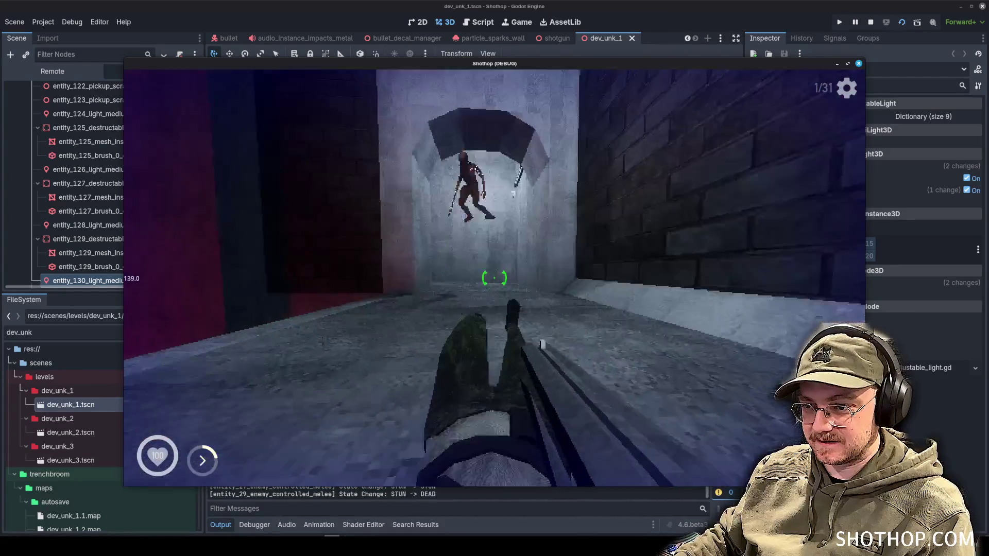
{"action": "key", "text": "w"}
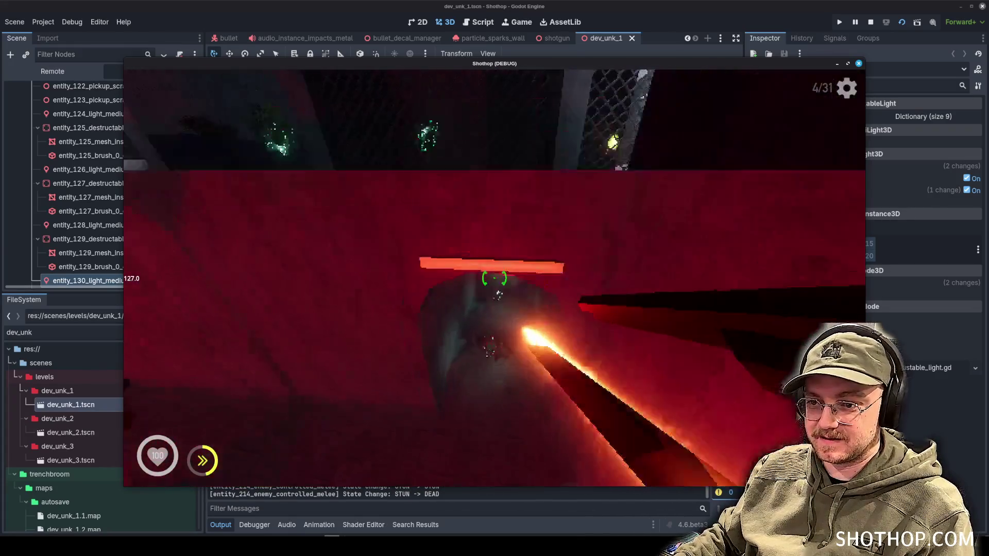
{"action": "key", "text": "shift"}
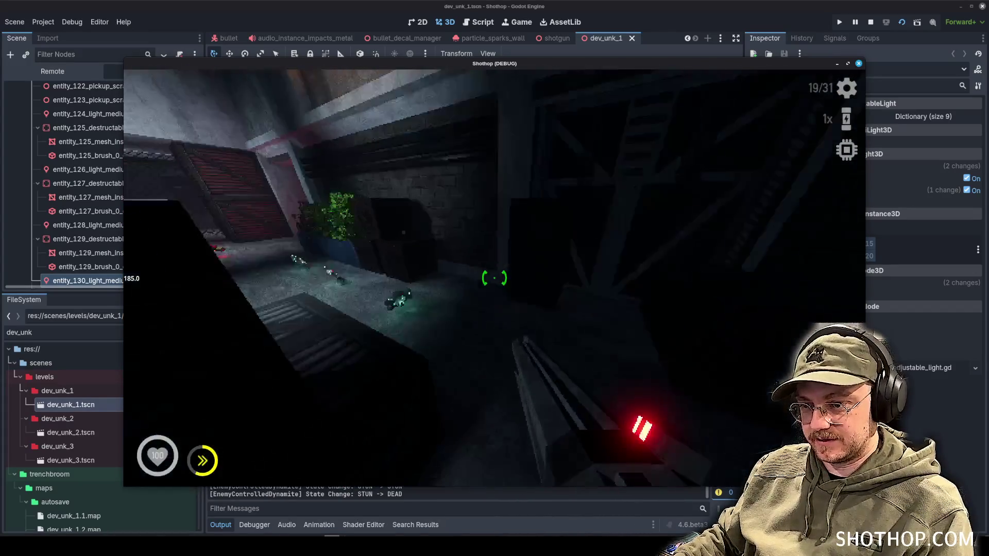
{"action": "key", "text": "r"}
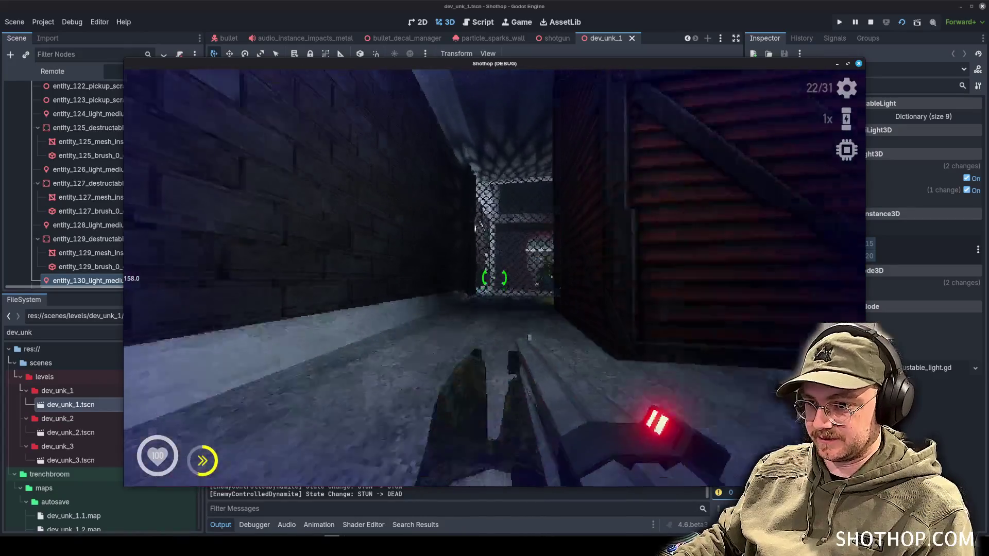
{"action": "key", "text": "shift"}
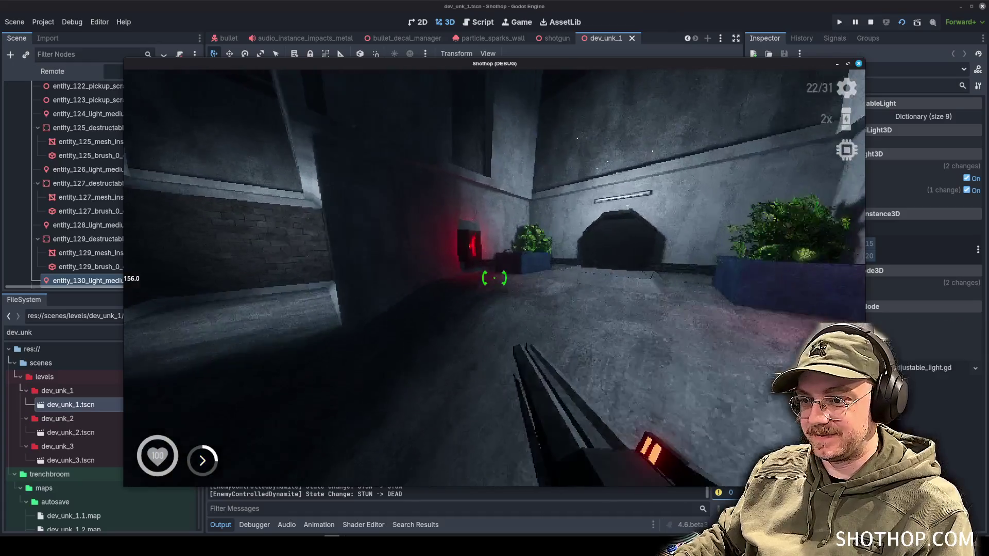
{"action": "left_click", "coordinate": [495, 278]}
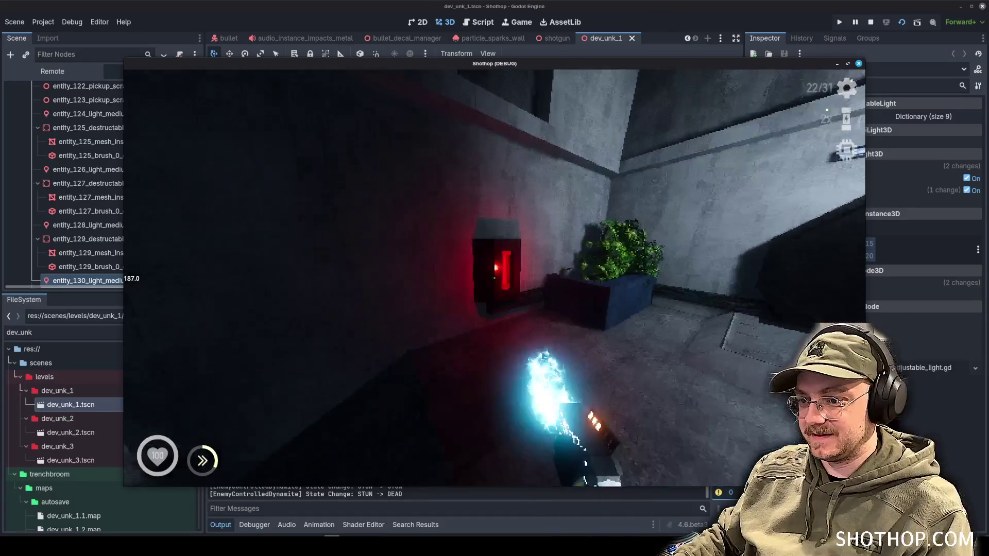
{"action": "key", "text": "w"}
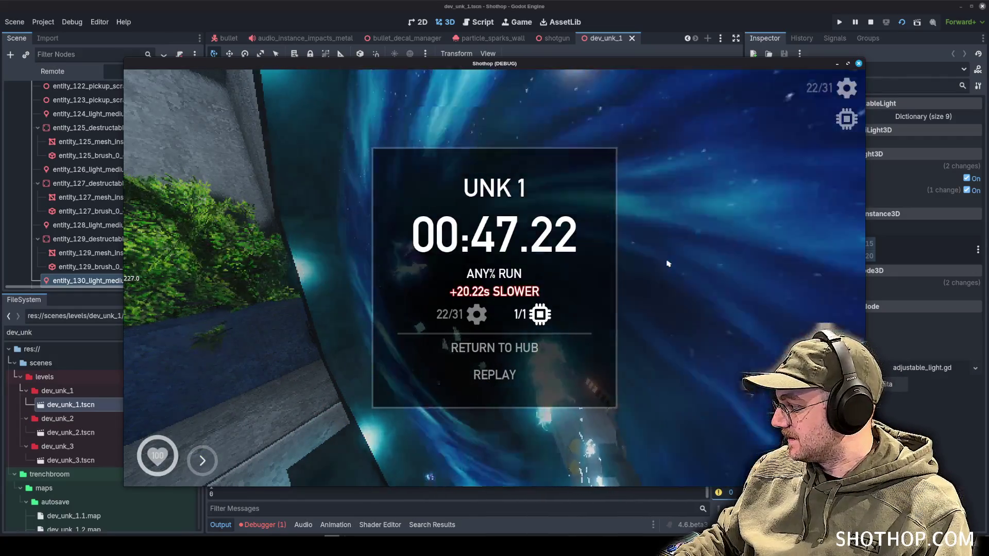
{"action": "left_click", "coordinate": [871, 22]}
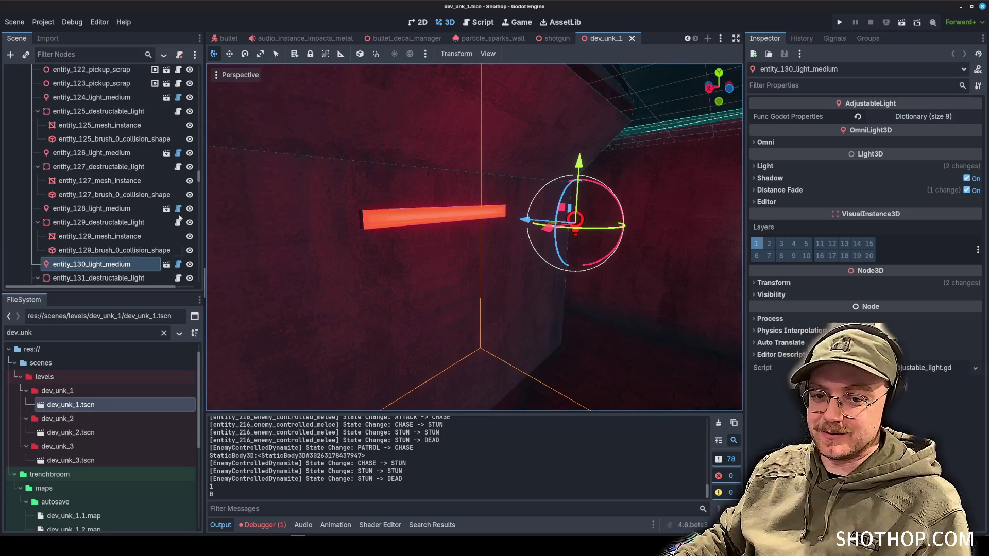
Filter the FileSystem for 'sandbox', open dev_sandbox.tscn and run it as the current scene.
{"action": "left_click", "coordinate": [68, 334]}
{"action": "key", "text": "BackSpace"}
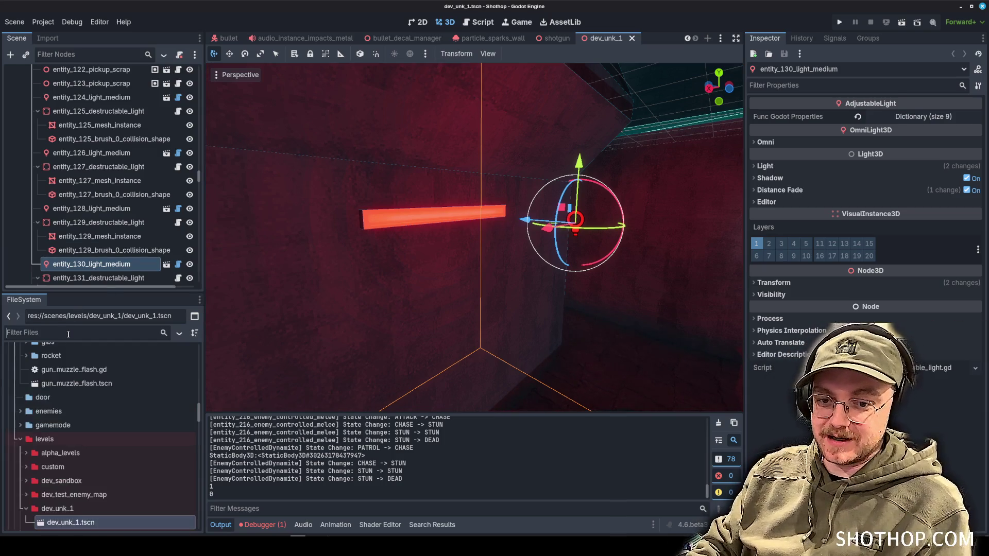
{"action": "type", "text": "sandbox"}
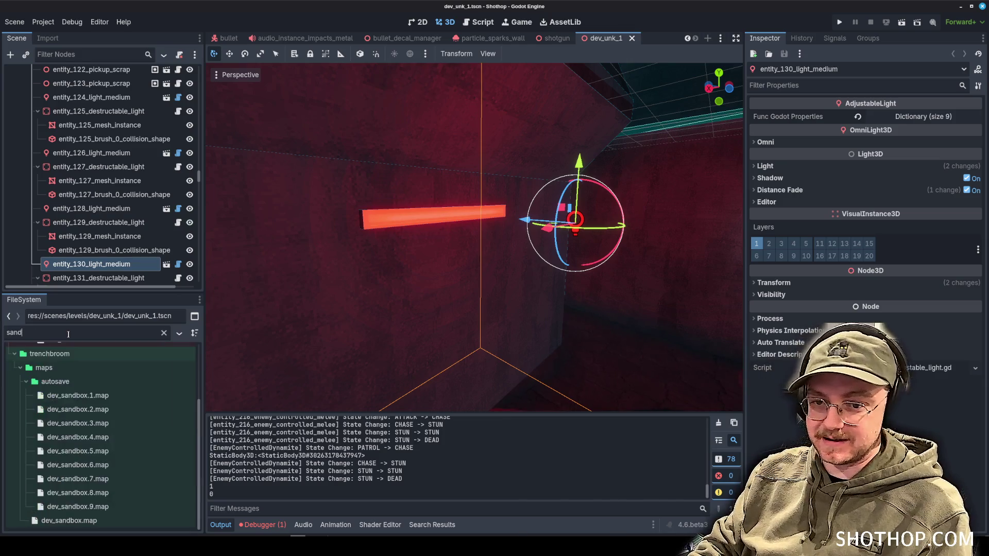
{"action": "scroll", "coordinate": [79, 496], "scroll_direction": "up", "scroll_amount": 3}
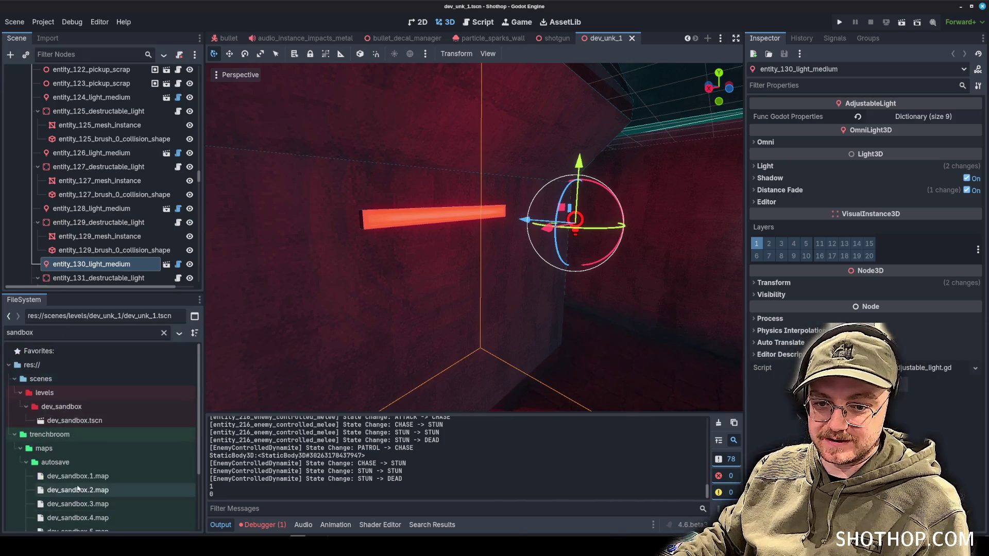
{"action": "double_click", "coordinate": [75, 420]}
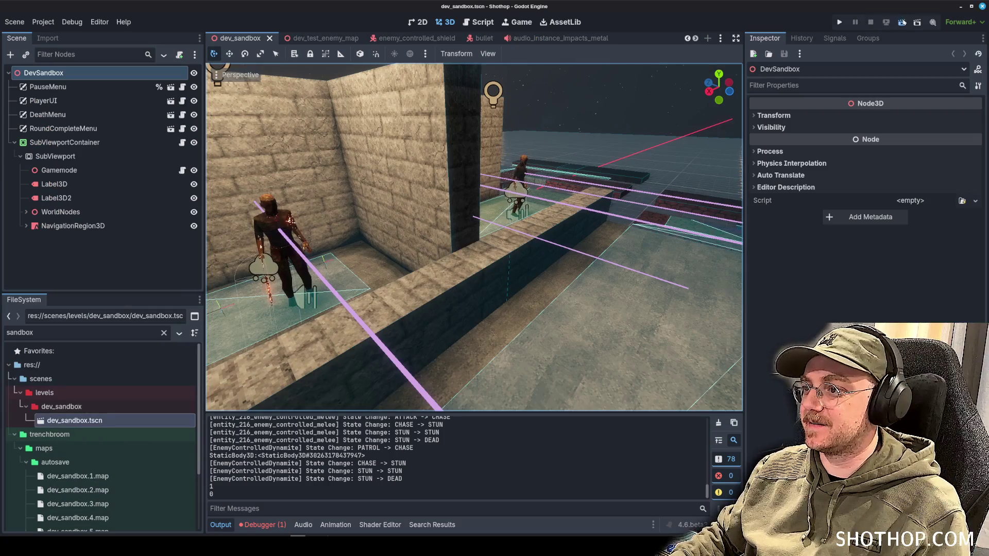
{"action": "left_click", "coordinate": [902, 22]}
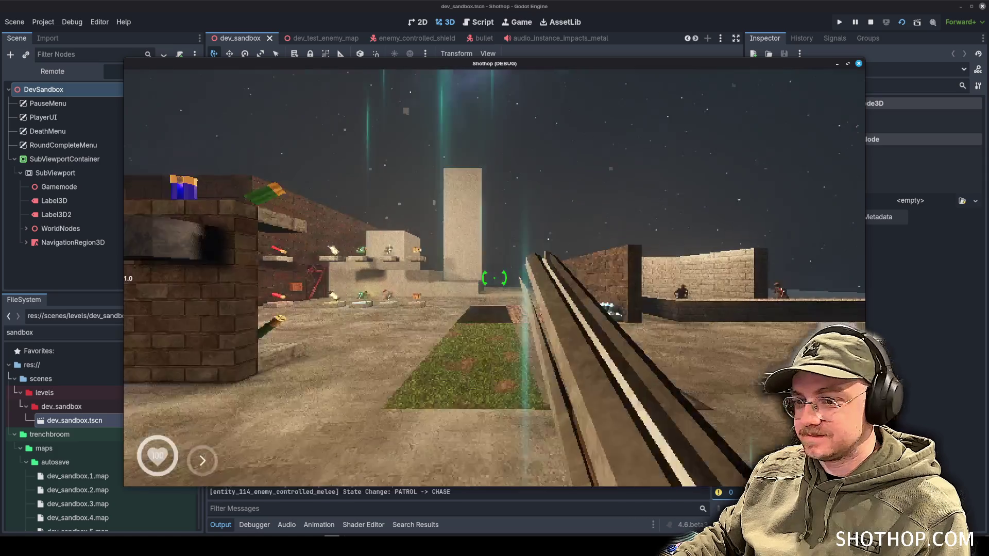
Grab the Storm Shots pickup, shoot enemies near the walls and collect ammo.
{"action": "key", "text": "w"}
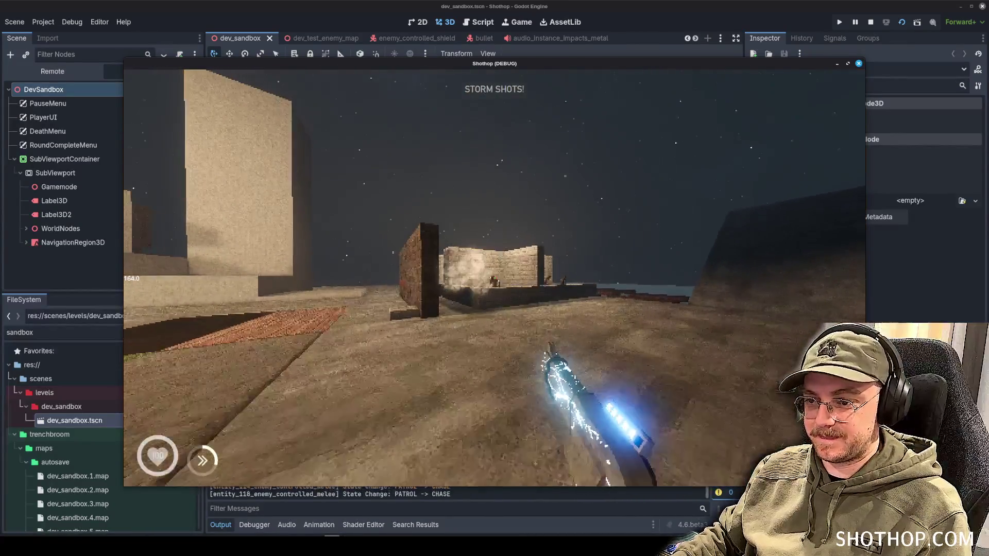
{"action": "left_click", "coordinate": [494, 278]}
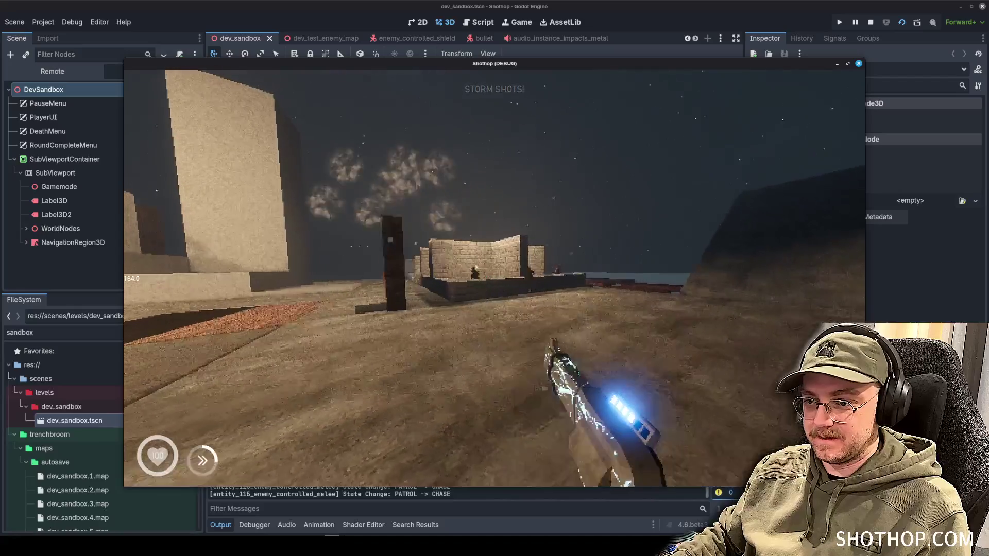
{"action": "left_click", "coordinate": [495, 278]}
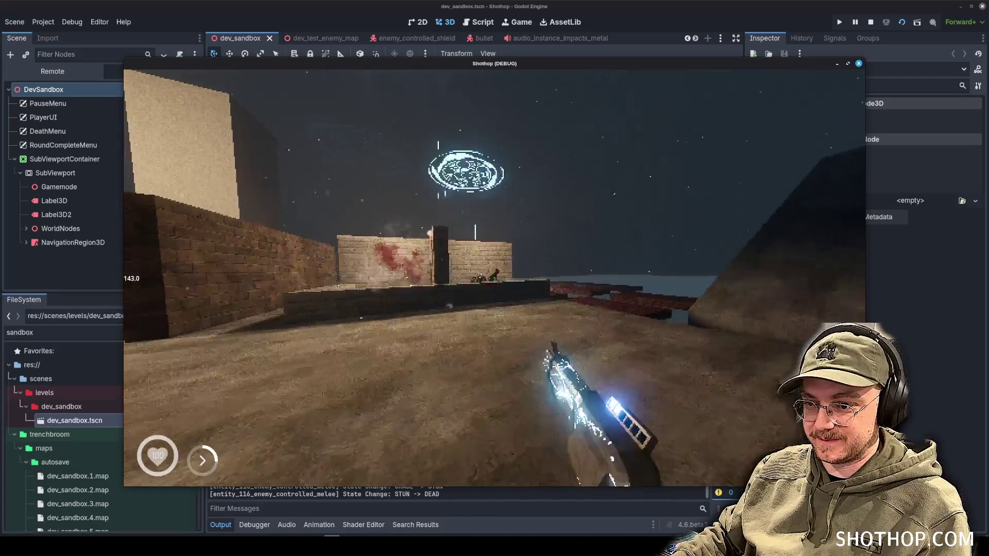
{"action": "key", "text": "w"}
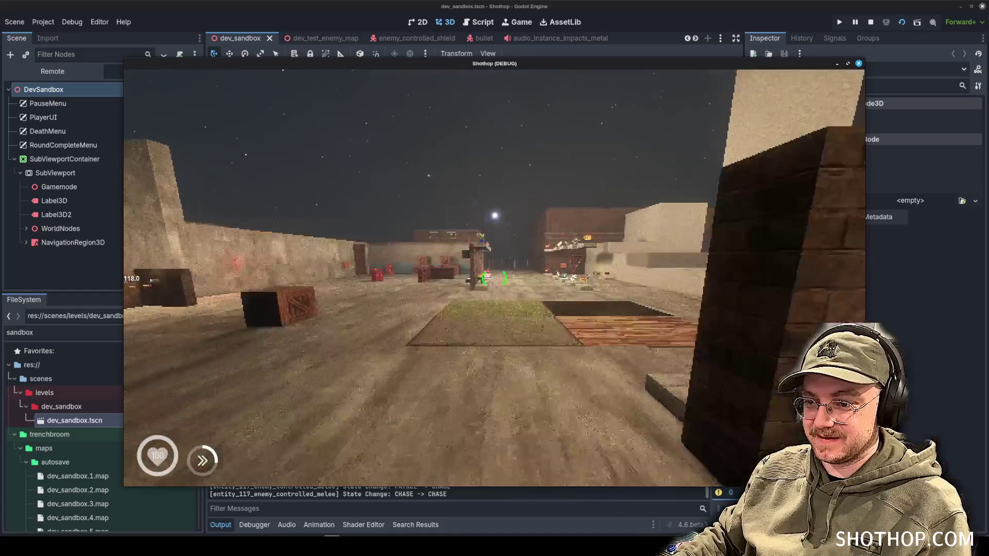
{"action": "key", "text": "w"}
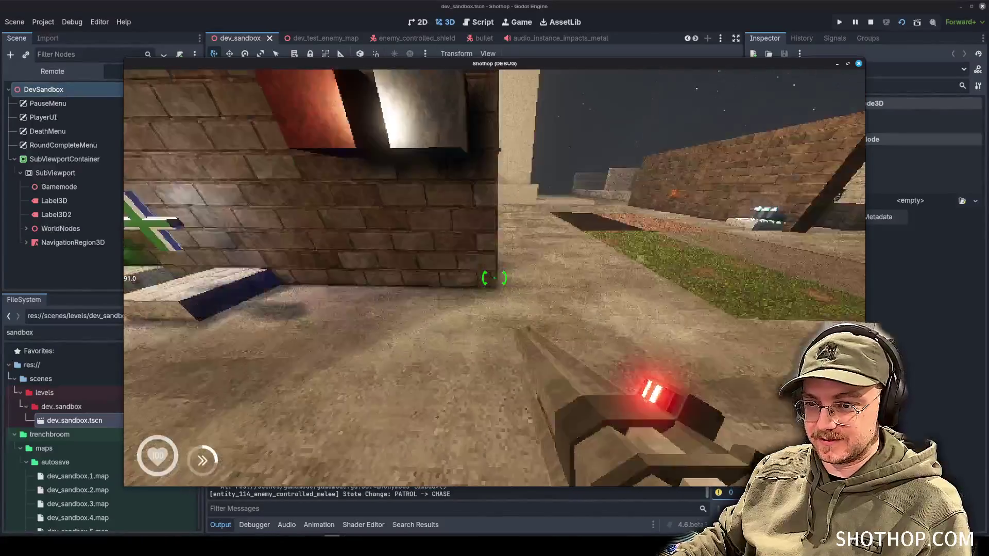
Collect the Arcane Chainsaw and adrenaline, chainsaw two enemies, then pause with Escape.
{"action": "key", "text": "w"}
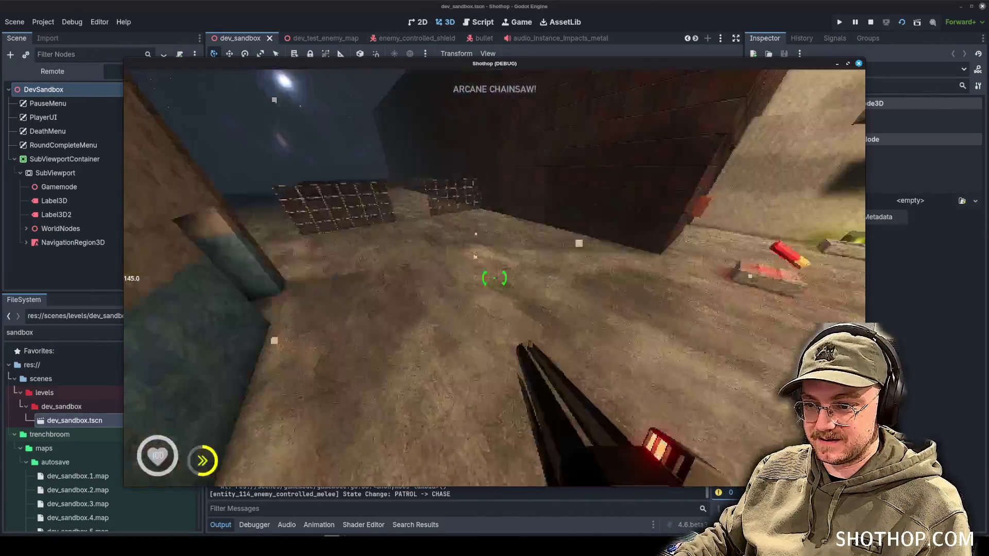
{"action": "key", "text": "w"}
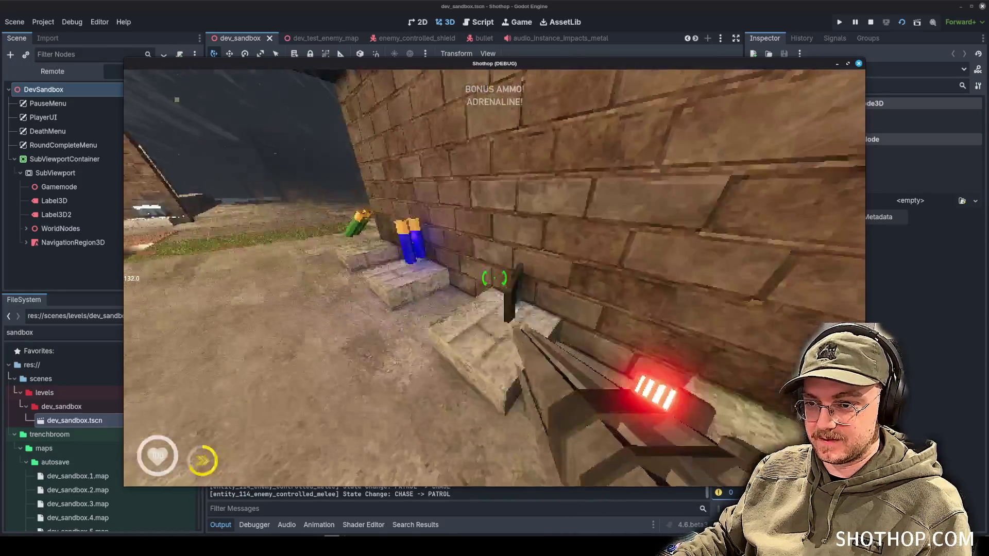
{"action": "key", "text": "w"}
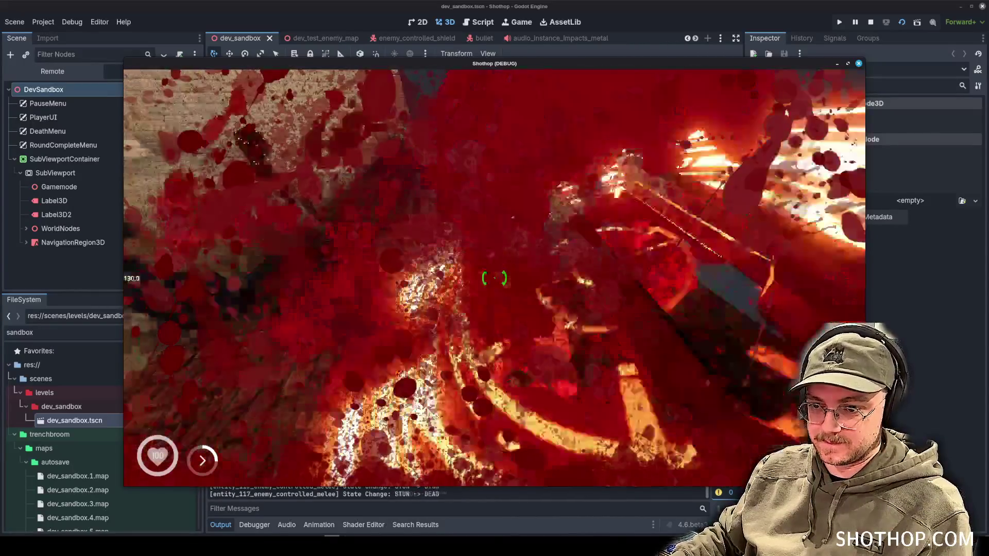
{"action": "key", "text": "w"}
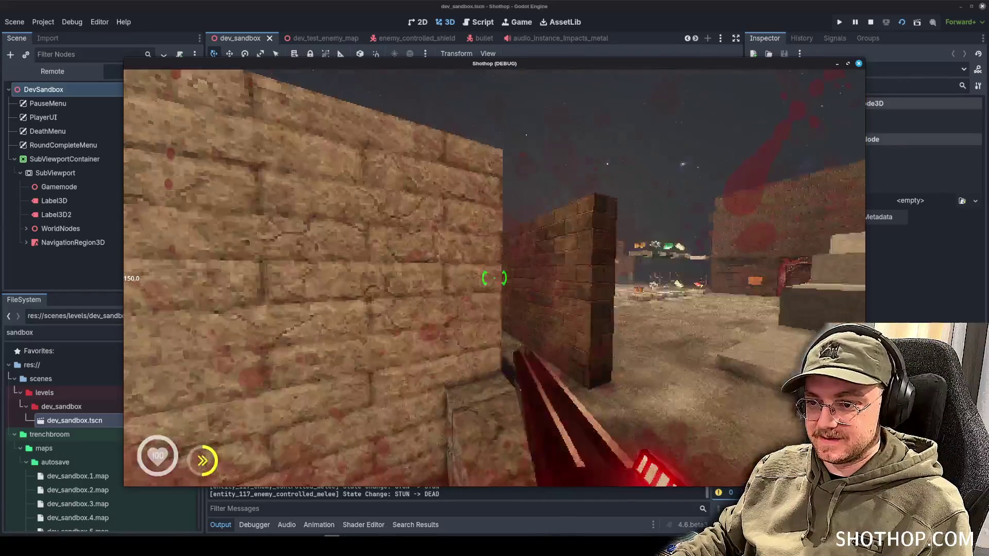
{"action": "key", "text": "w"}
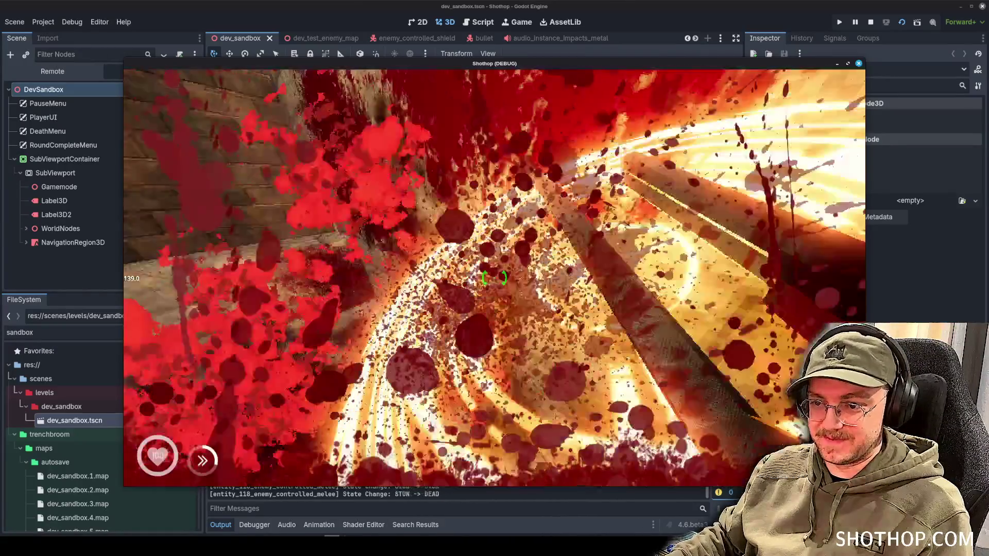
{"action": "key", "text": "w"}
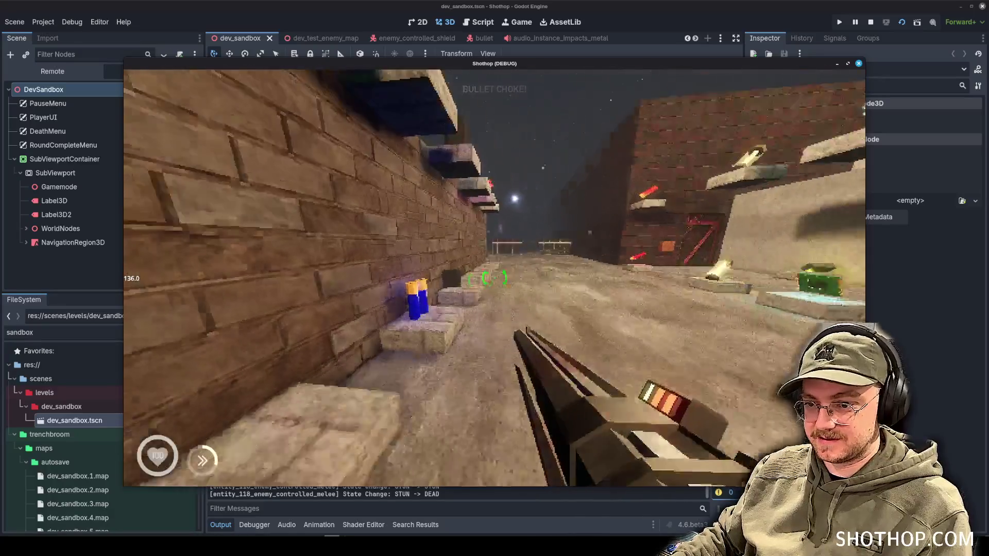
{"action": "key", "text": "w"}
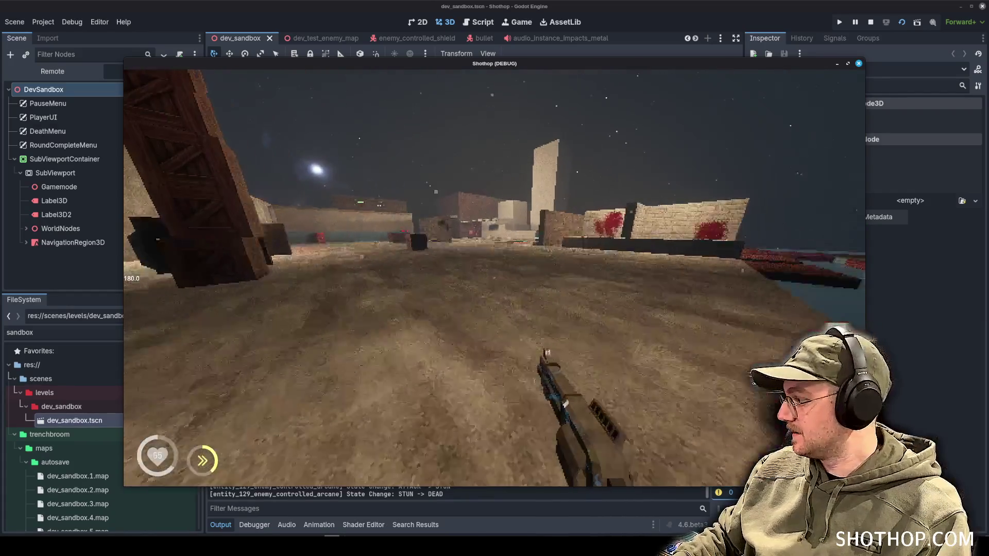
{"action": "key", "text": "Escape"}
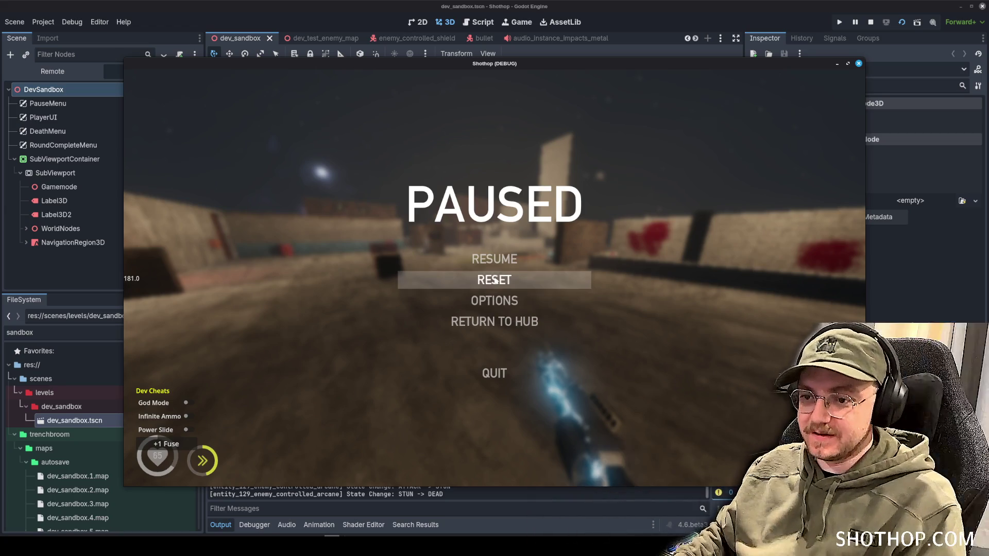
Reset the sandbox level and dash through the corridors, building speed.
{"action": "left_click", "coordinate": [494, 280]}
{"action": "key", "text": "w"}
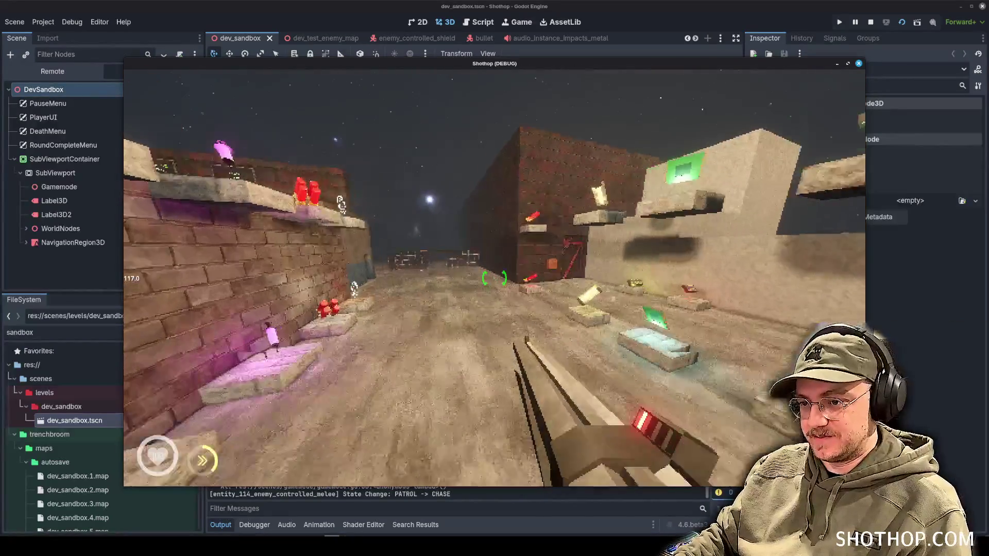
{"action": "key", "text": "shift"}
{"action": "key", "text": "w"}
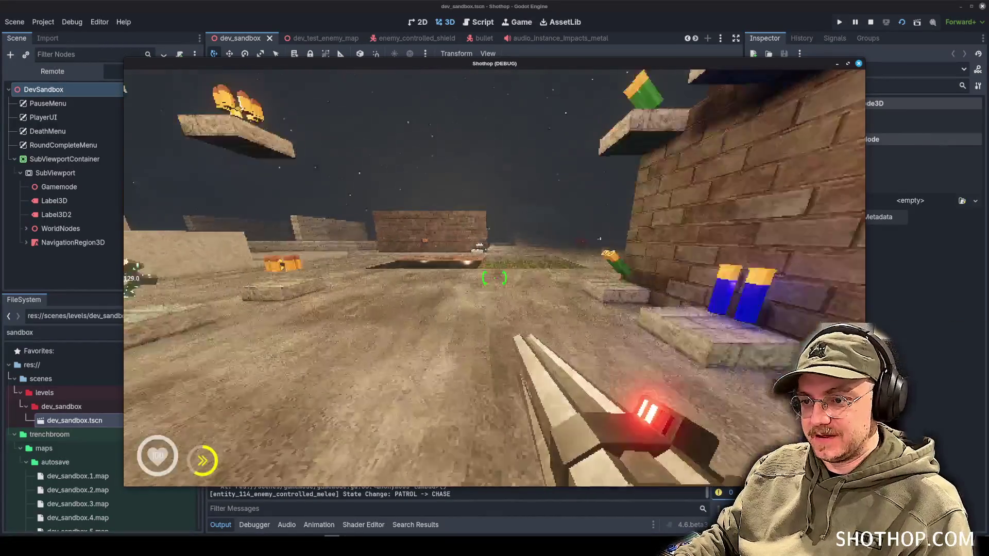
{"action": "key", "text": "w"}
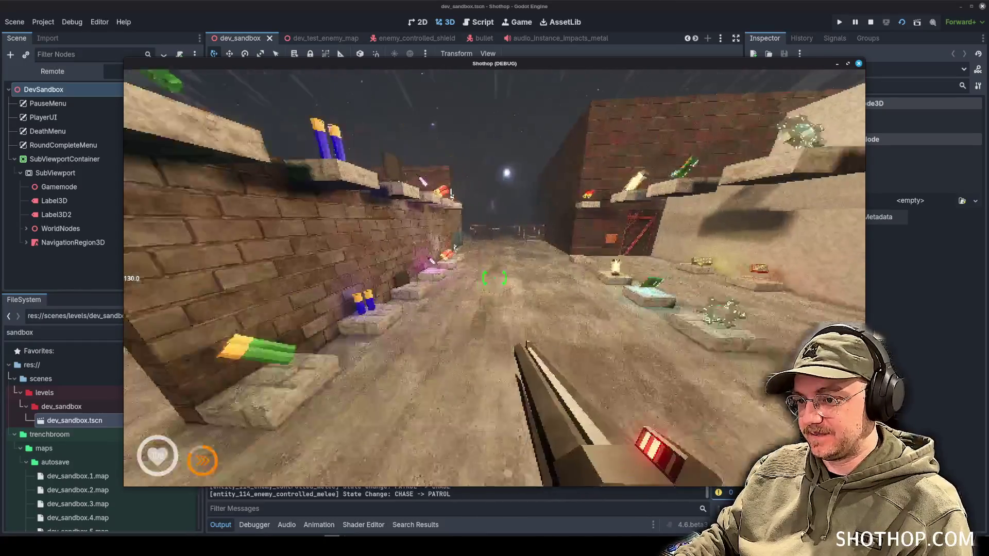
{"action": "key", "text": "shift"}
{"action": "key", "text": "w"}
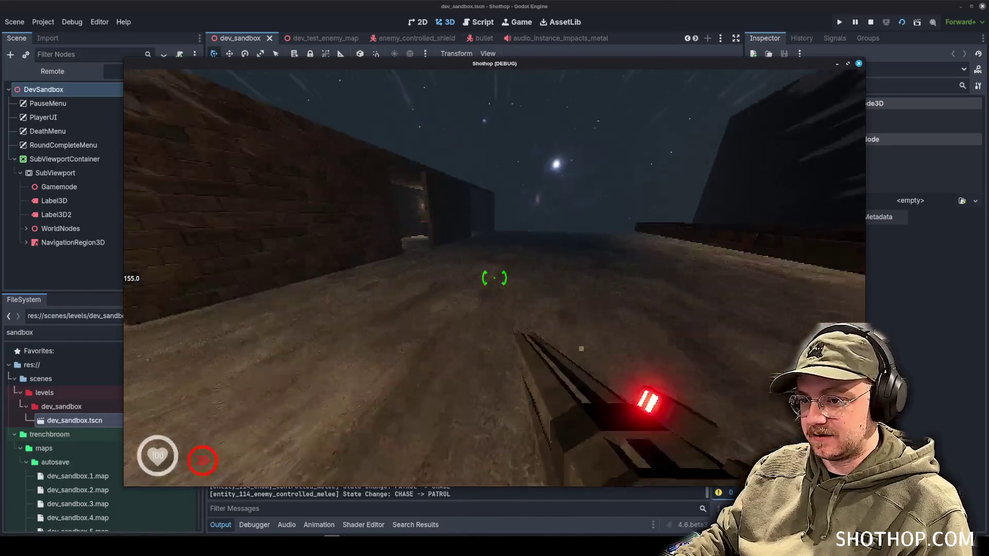
{"action": "key", "text": "w"}
{"action": "key", "text": "w"}
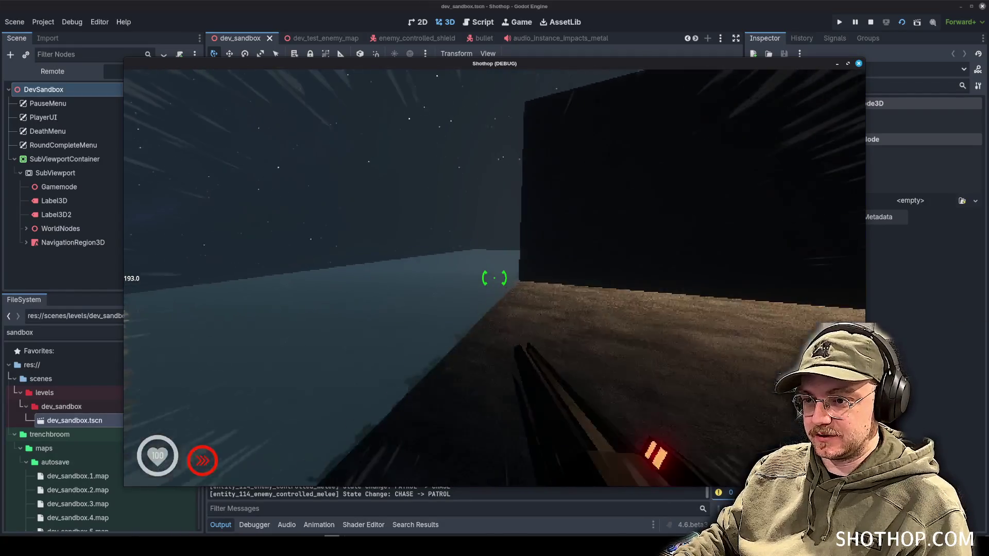
Cross the open area toward enemies, fire at them, pause and close the game with F8.
{"action": "key", "text": "w"}
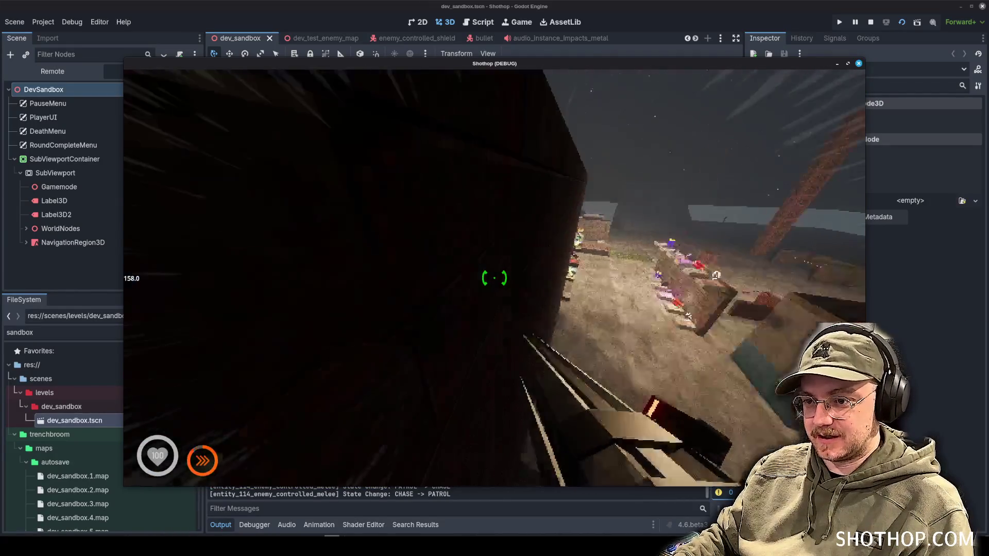
{"action": "key", "text": "w"}
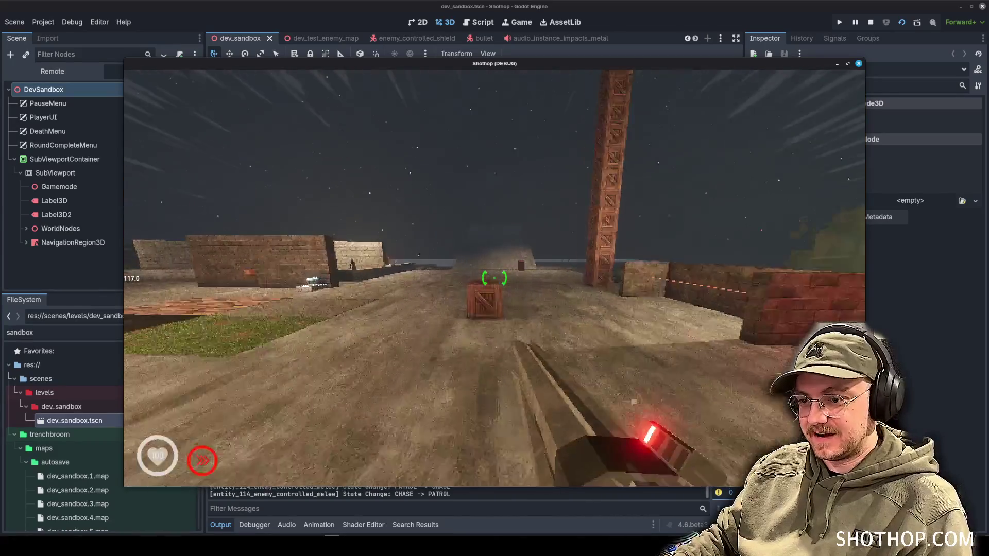
{"action": "key", "text": "w"}
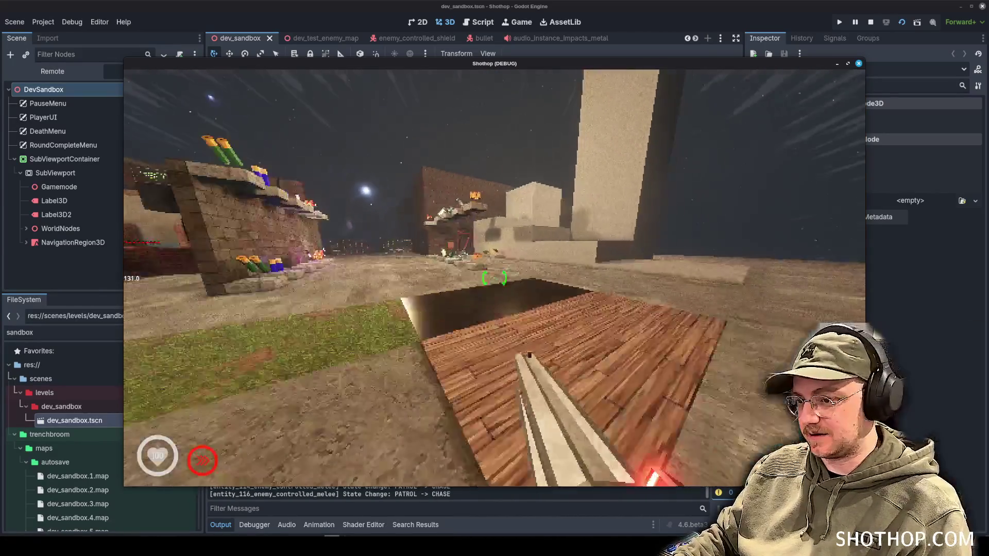
{"action": "key", "text": "w"}
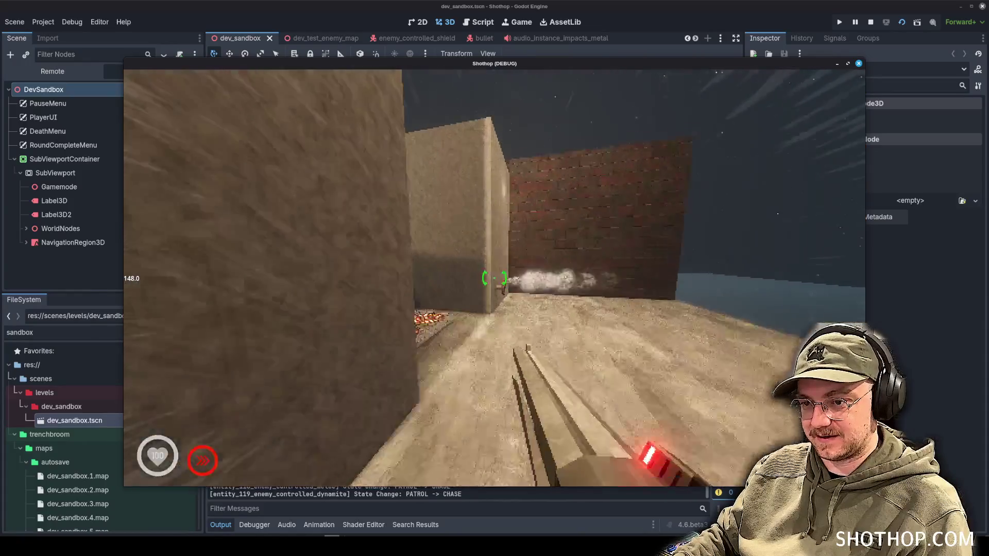
{"action": "key", "text": "w"}
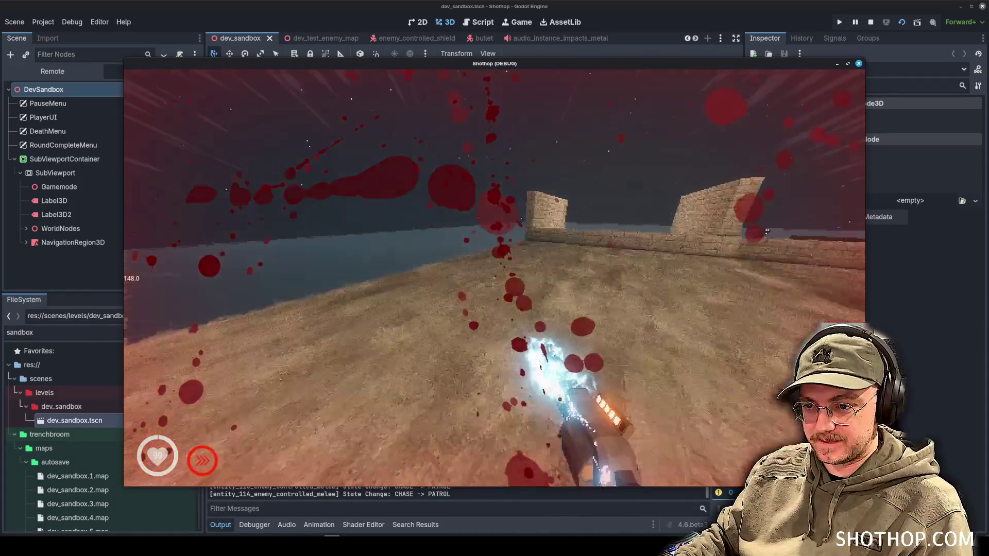
{"action": "key", "text": "w"}
{"action": "left_click", "coordinate": [495, 278]}
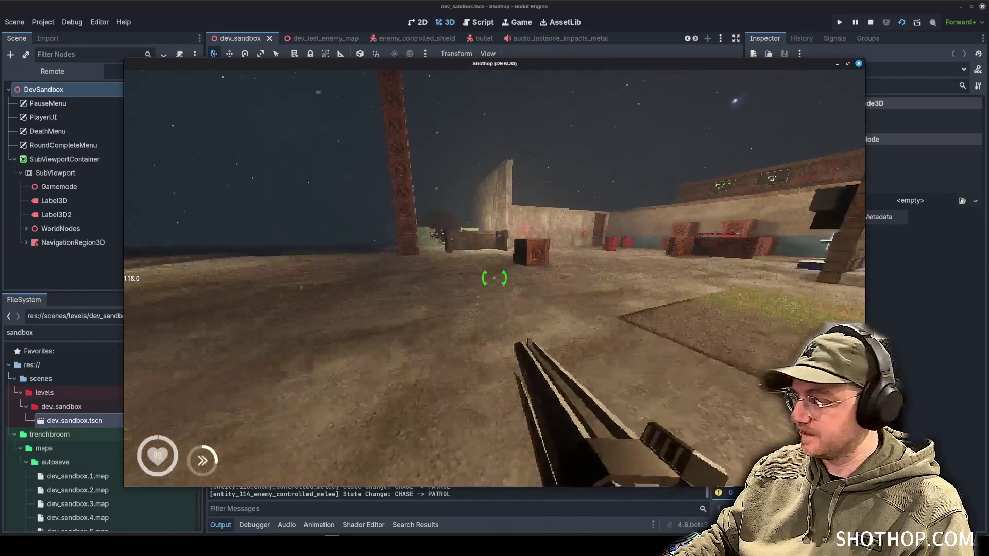
{"action": "key", "text": "Escape"}
{"action": "key", "text": "F8"}
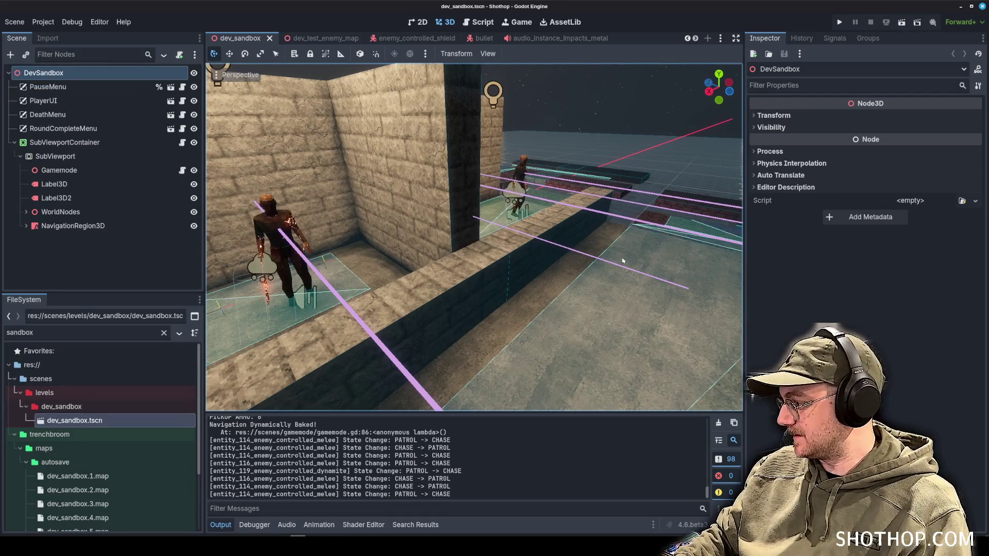
Switch to the enemy_controlled_shield scene tab and orbit around the shield enemy's mesh.
{"action": "left_click", "coordinate": [405, 38]}
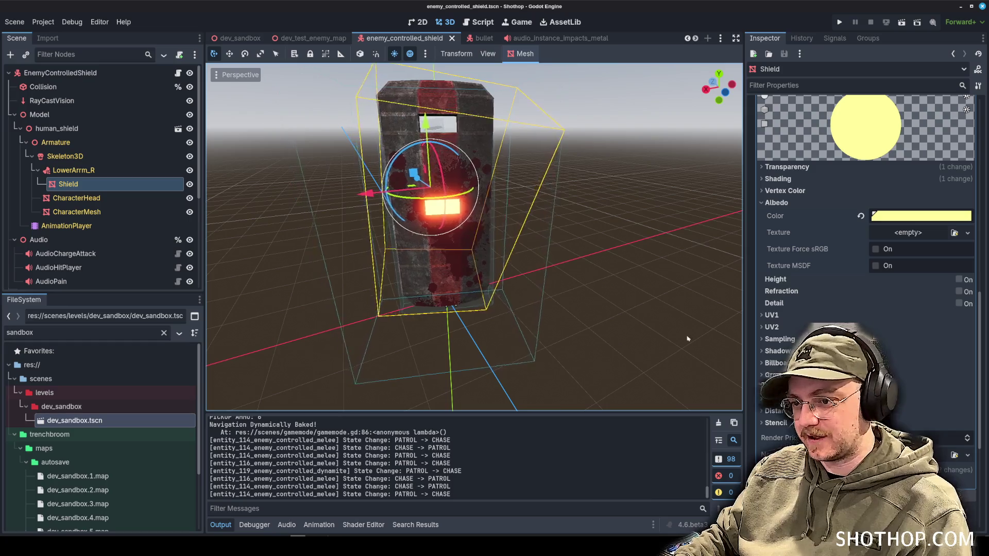
{"action": "left_click", "coordinate": [641, 322]}
{"action": "mouse_move", "coordinate": [641, 322]}
{"action": "left_mouse_down"}
{"action": "mouse_move", "coordinate": [428, 338]}
{"action": "mouse_move", "coordinate": [453, 332]}
{"action": "left_mouse_up"}
{"action": "mouse_move", "coordinate": [376, 276]}
{"action": "left_mouse_down"}
{"action": "mouse_move", "coordinate": [541, 276]}
{"action": "mouse_move", "coordinate": [356, 221]}
{"action": "mouse_move", "coordinate": [360, 238]}
{"action": "mouse_move", "coordinate": [572, 249]}
{"action": "mouse_move", "coordinate": [490, 229]}
{"action": "mouse_move", "coordinate": [565, 230]}
{"action": "mouse_move", "coordinate": [414, 231]}
{"action": "mouse_move", "coordinate": [409, 223]}
{"action": "mouse_move", "coordinate": [516, 192]}
{"action": "left_mouse_up"}
{"action": "scroll", "coordinate": [355, 221], "scroll_direction": "up", "scroll_amount": 5}
{"action": "mouse_move", "coordinate": [451, 205]}
{"action": "left_mouse_down"}
{"action": "mouse_move", "coordinate": [541, 217]}
{"action": "mouse_move", "coordinate": [433, 223]}
{"action": "mouse_move", "coordinate": [586, 221]}
{"action": "mouse_move", "coordinate": [460, 233]}
{"action": "left_mouse_up"}
{"action": "scroll", "coordinate": [541, 216], "scroll_direction": "up", "scroll_amount": 2}
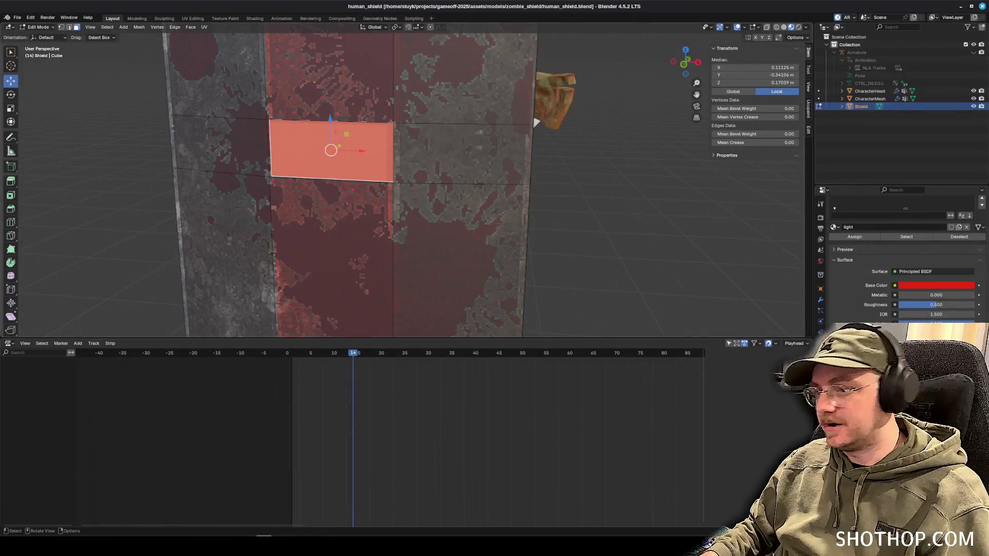
{"action": "scroll", "coordinate": [412, 180], "scroll_direction": "down", "scroll_amount": 5}
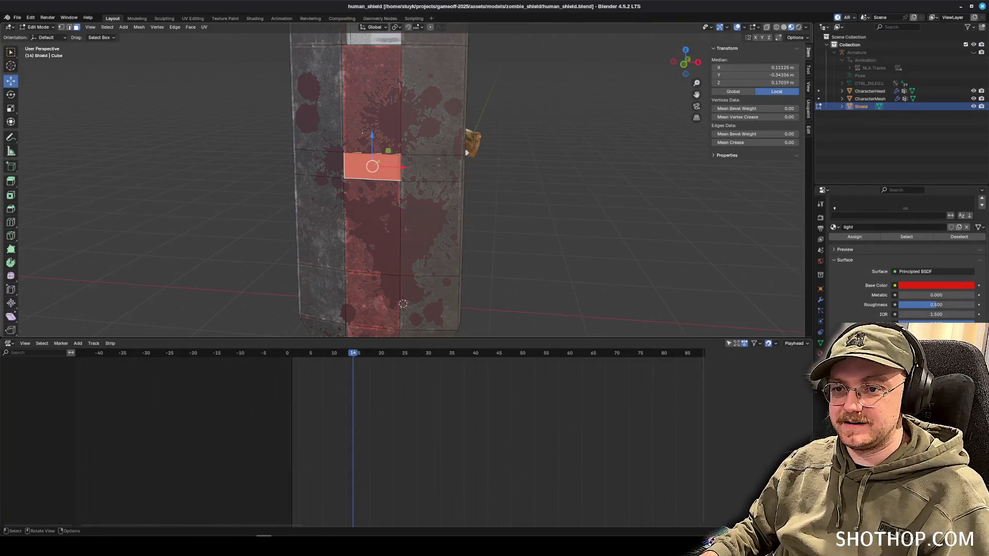
Select the shield's glass window face and darken its base colour to black.
{"action": "key", "text": "alt+a"}
{"action": "left_click_drag", "start_coordinate": [524, 217], "coordinate": [342, 158]}
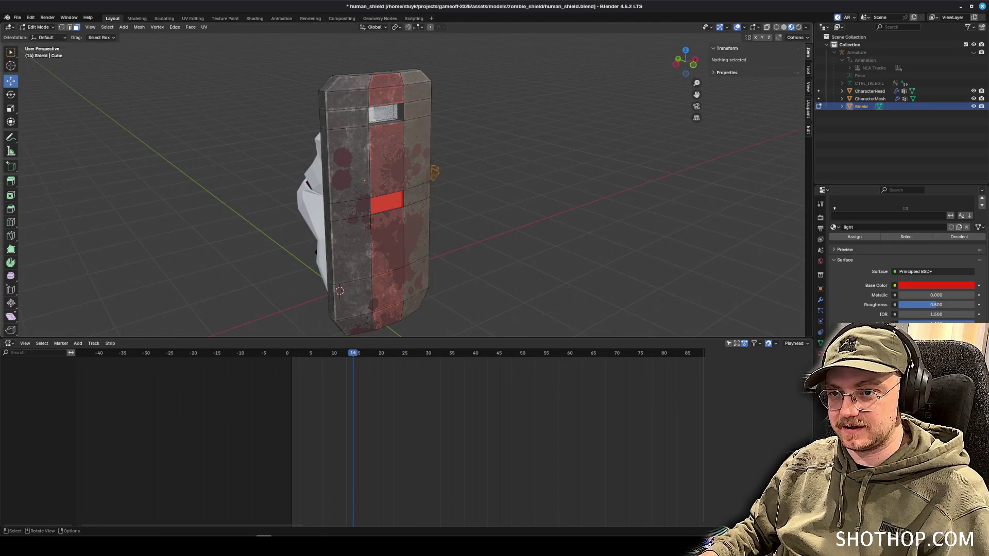
{"action": "left_click", "coordinate": [384, 113]}
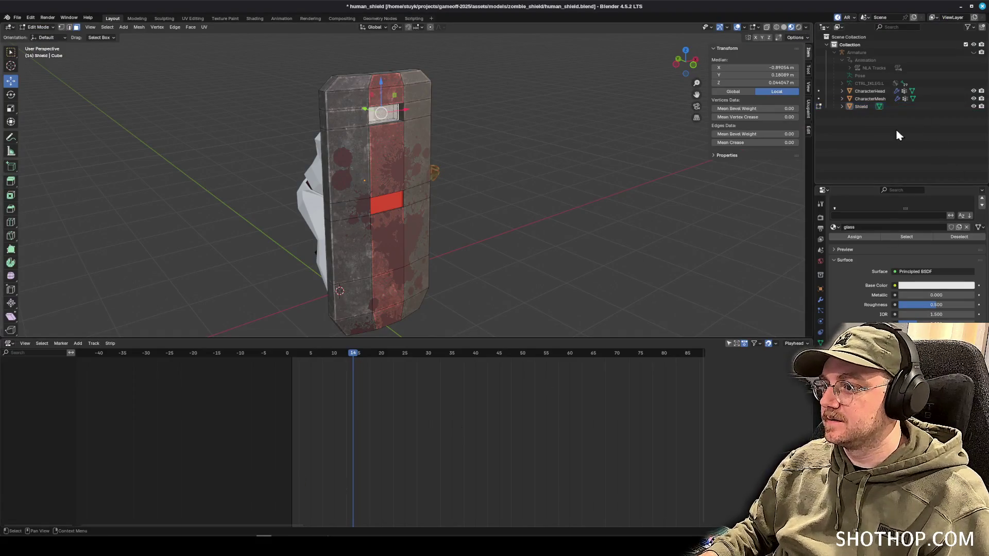
{"action": "scroll", "coordinate": [865, 222], "scroll_direction": "up", "scroll_amount": 3}
{"action": "left_click", "coordinate": [938, 332]}
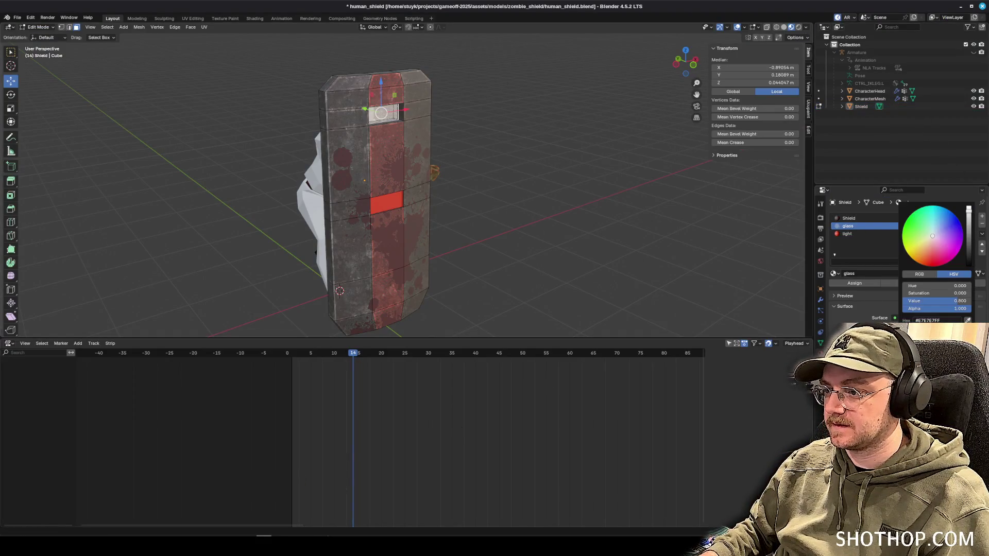
{"action": "left_click_drag", "start_coordinate": [963, 242], "coordinate": [968, 266]}
{"action": "key", "text": "alt+a"}
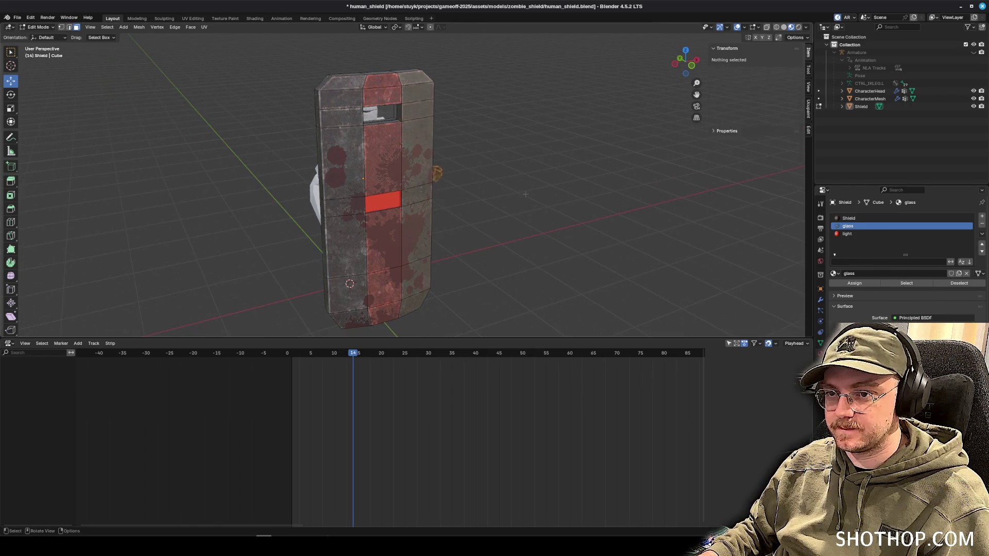
Reselect the glass window face, delete it with X > Faces, and save with Ctrl+S.
{"action": "scroll", "coordinate": [369, 138], "scroll_direction": "up", "scroll_amount": 4}
{"action": "left_click_drag", "start_coordinate": [369, 138], "coordinate": [379, 139]}
{"action": "left_click", "coordinate": [378, 139]}
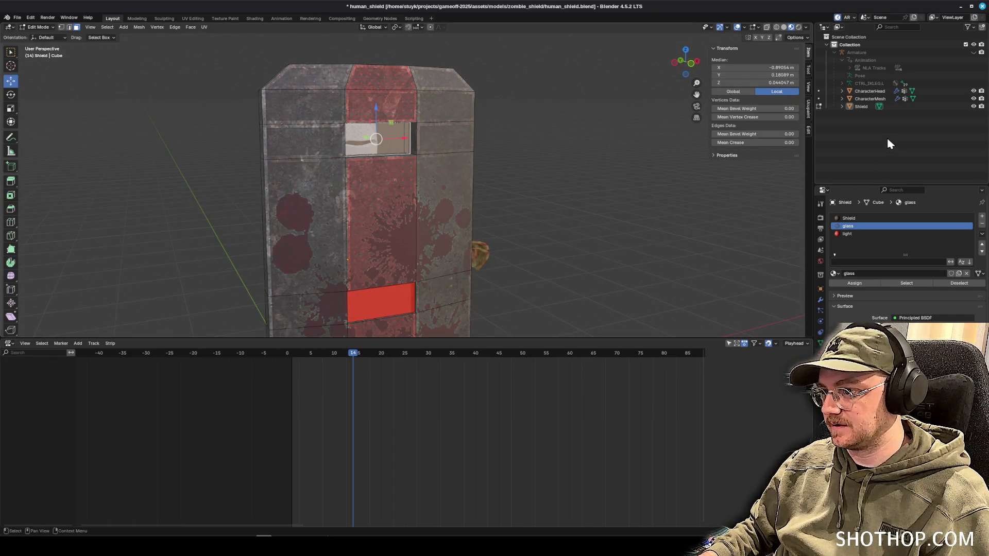
{"action": "left_click_drag", "start_coordinate": [730, 140], "coordinate": [624, 147]}
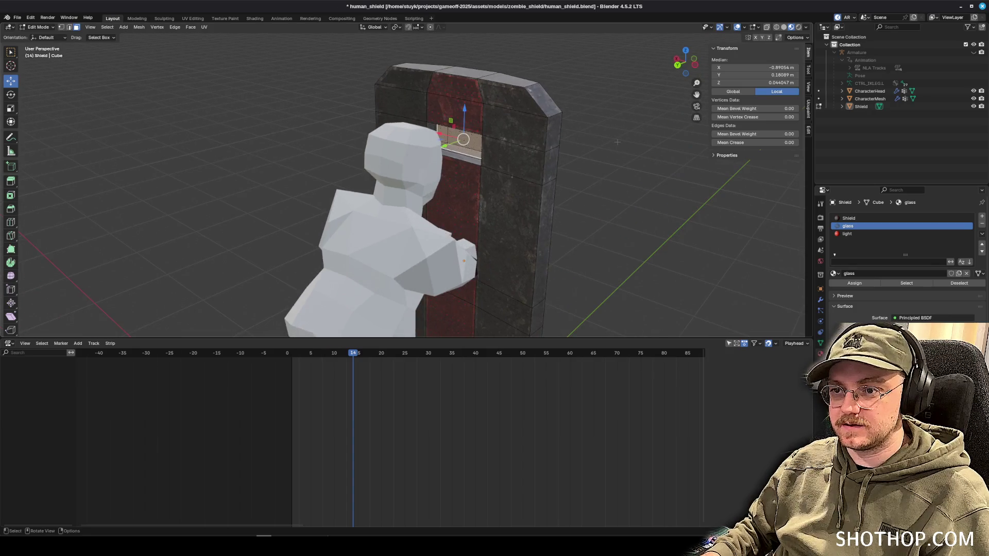
{"action": "key", "text": "x"}
{"action": "left_click", "coordinate": [618, 142]}
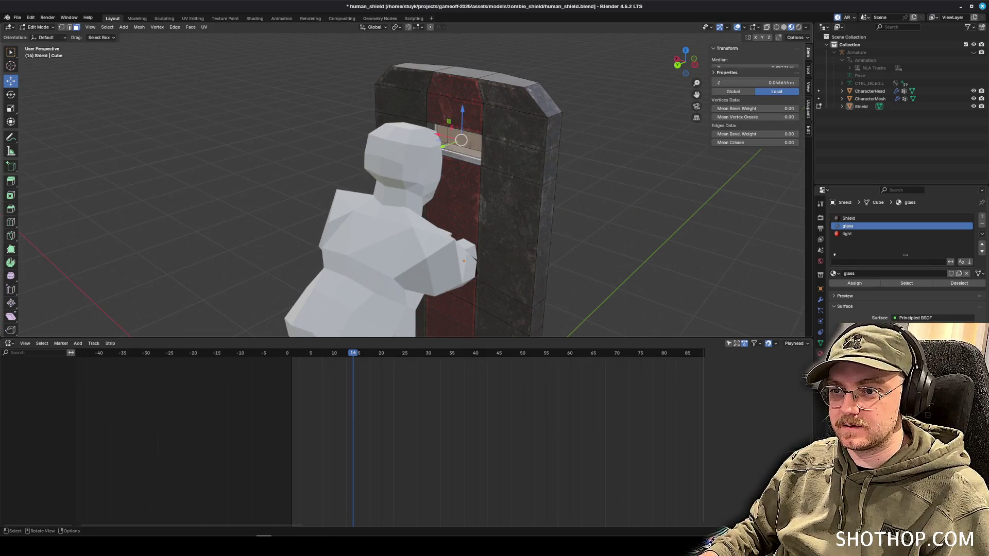
{"action": "key", "text": "x"}
{"action": "left_click", "coordinate": [453, 135]}
{"action": "key", "text": "ctrl+s"}
{"action": "mouse_move", "coordinate": [505, 216]}
{"action": "left_mouse_down"}
{"action": "mouse_move", "coordinate": [553, 217]}
{"action": "mouse_move", "coordinate": [469, 202]}
{"action": "left_mouse_up"}
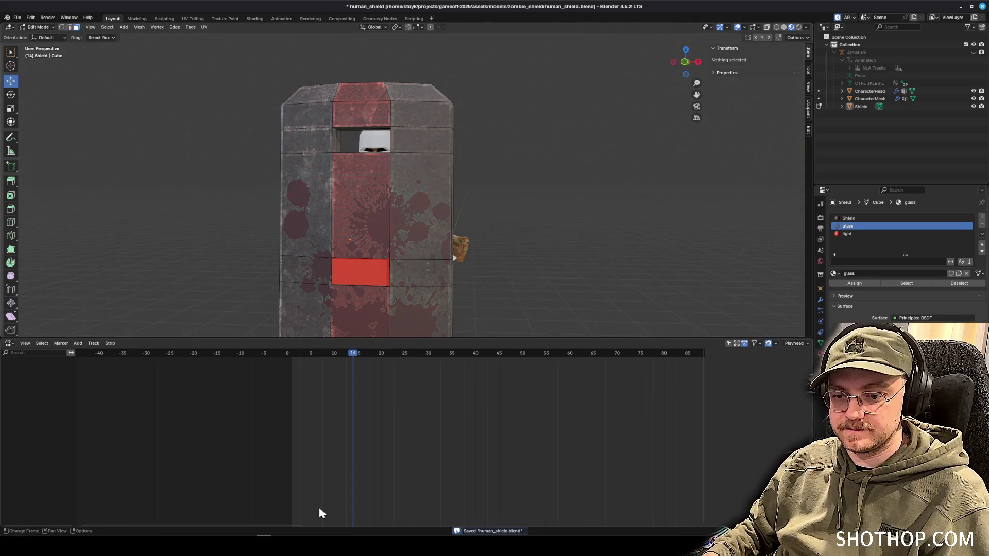
Check the reimported open-window shield in Godot, then return to Blender.
{"action": "key", "text": "alt+Tab"}
{"action": "scroll", "coordinate": [416, 287], "scroll_direction": "down", "scroll_amount": 3}
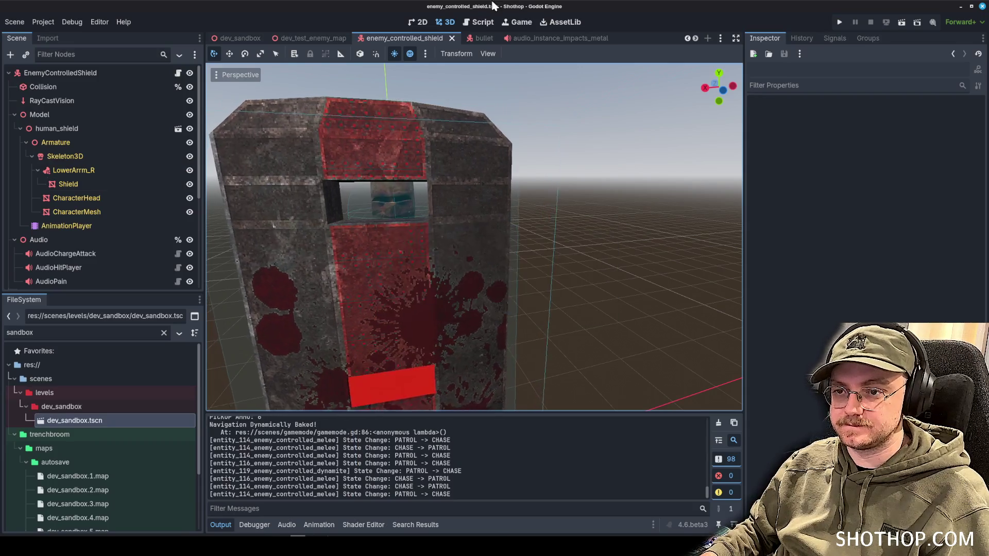
{"action": "mouse_move", "coordinate": [439, 263]}
{"action": "left_mouse_down"}
{"action": "mouse_move", "coordinate": [608, 258]}
{"action": "mouse_move", "coordinate": [592, 258]}
{"action": "mouse_move", "coordinate": [472, 342]}
{"action": "mouse_move", "coordinate": [441, 290]}
{"action": "mouse_move", "coordinate": [453, 289]}
{"action": "left_mouse_up"}
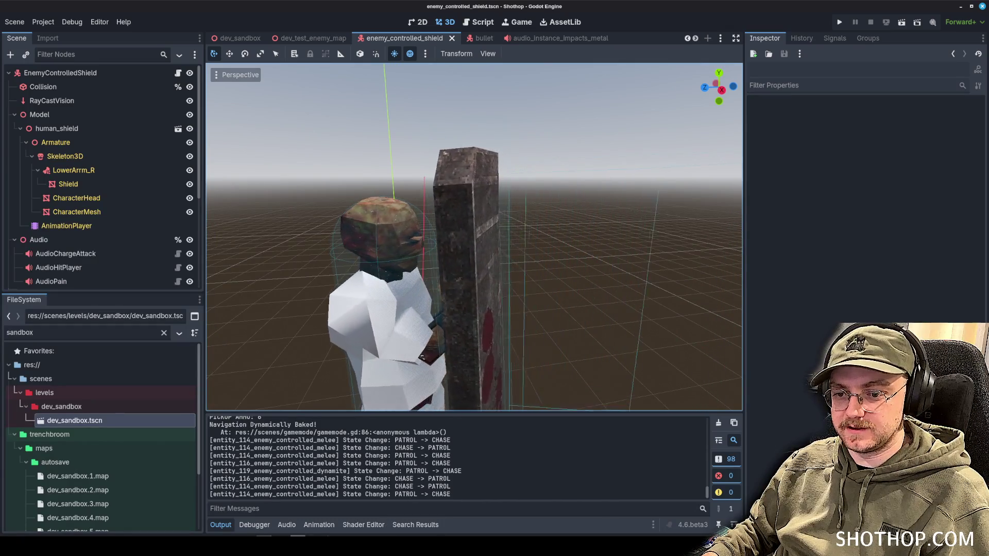
{"action": "key", "text": "alt+Tab"}
{"action": "mouse_move", "coordinate": [443, 242]}
{"action": "left_mouse_down"}
{"action": "mouse_move", "coordinate": [461, 240]}
{"action": "mouse_move", "coordinate": [476, 134]}
{"action": "left_mouse_up"}
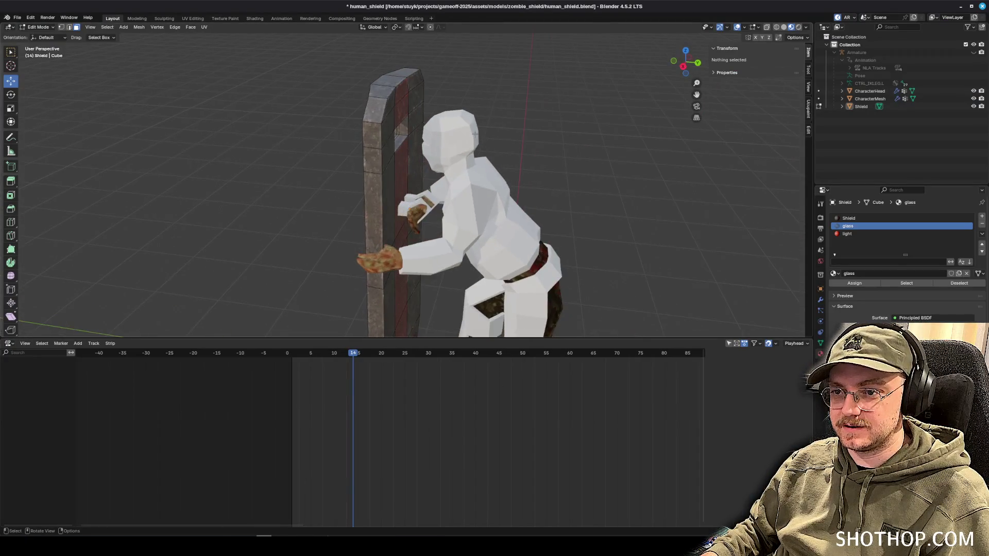
Edit CharacterHead, select and deselect its helmet material faces, and save the file.
{"action": "left_click", "coordinate": [38, 27]}
{"action": "left_click", "coordinate": [40, 36]}
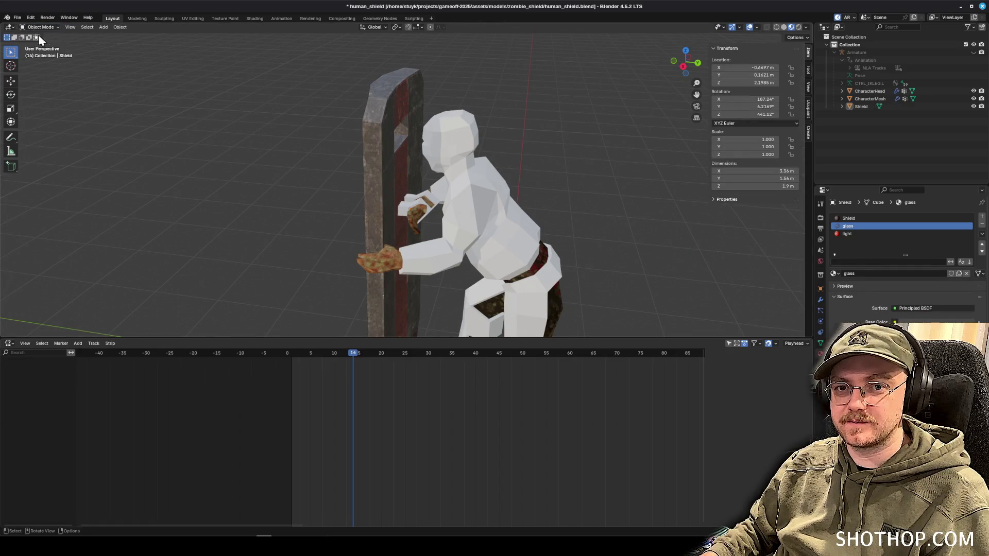
{"action": "left_click", "coordinate": [862, 106]}
{"action": "left_click", "coordinate": [870, 91]}
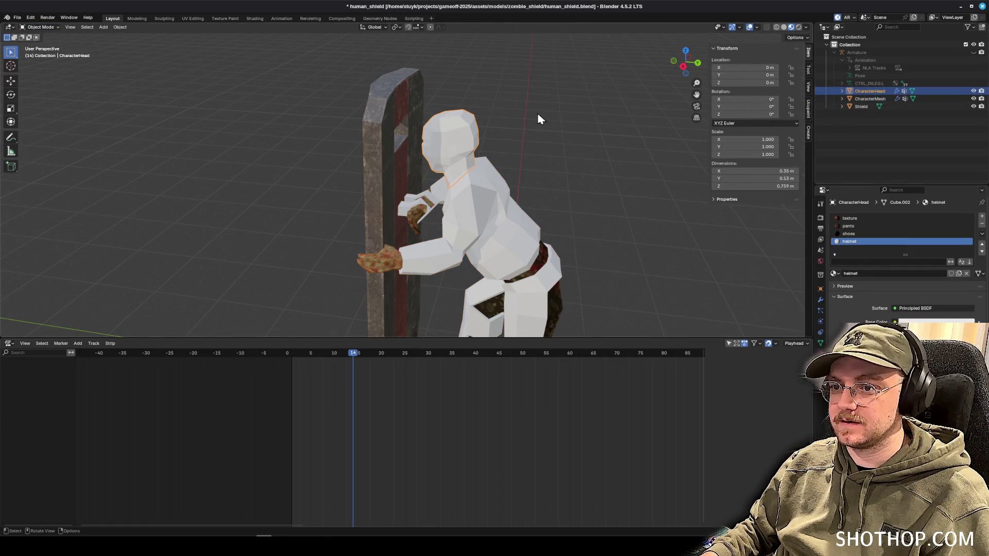
{"action": "left_click", "coordinate": [38, 27]}
{"action": "left_click", "coordinate": [40, 39]}
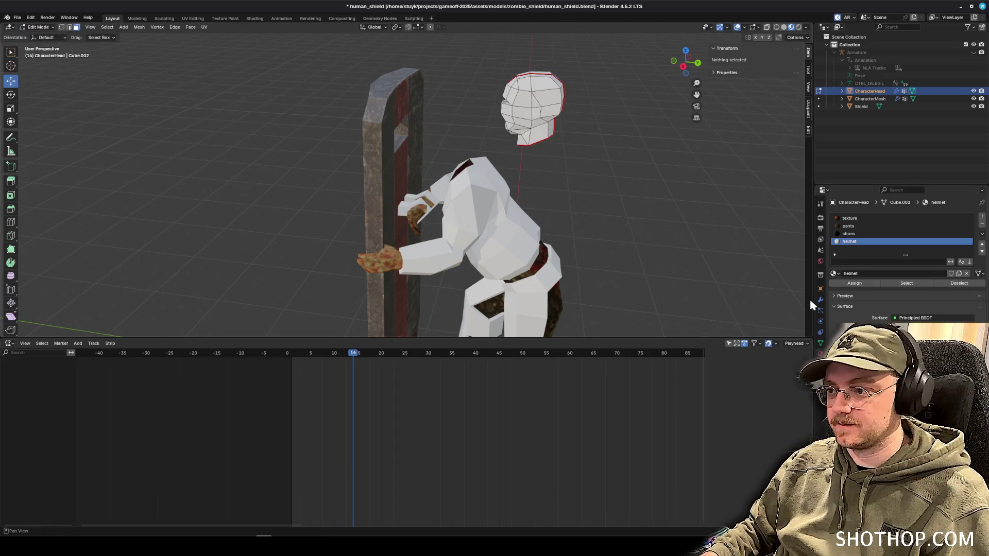
{"action": "left_click", "coordinate": [926, 283]}
{"action": "left_click", "coordinate": [959, 285]}
{"action": "key", "text": "ctrl+s"}
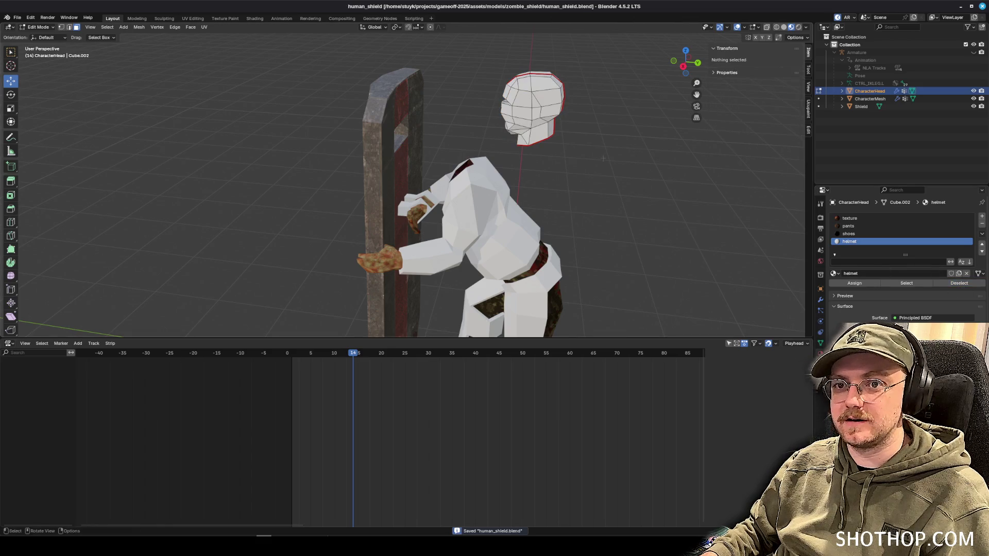
Enter Edit Mode on CharacterMesh and select a triangle face on the pants.
{"action": "left_click", "coordinate": [870, 98]}
{"action": "left_click", "coordinate": [38, 27]}
{"action": "left_click", "coordinate": [39, 35]}
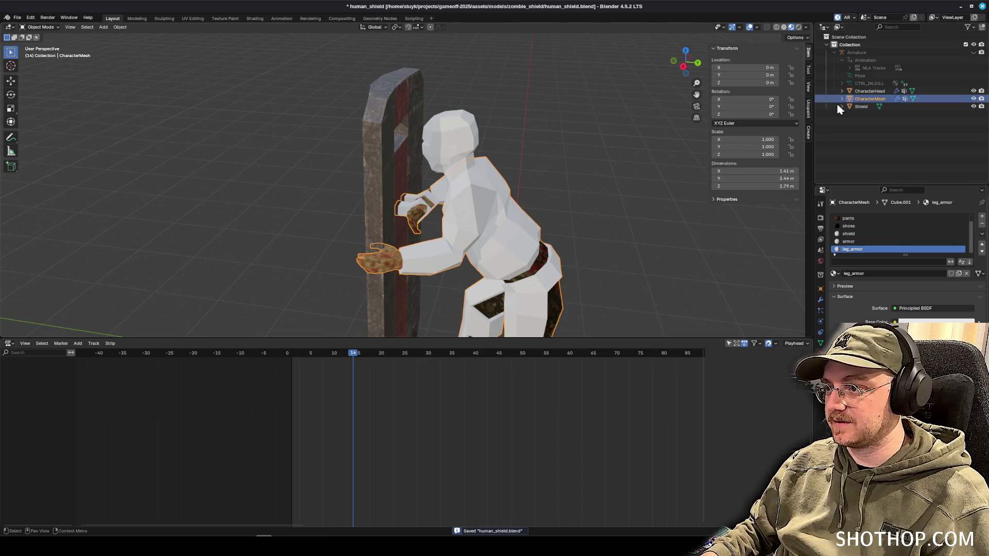
{"action": "left_click", "coordinate": [38, 27]}
{"action": "left_click", "coordinate": [39, 44]}
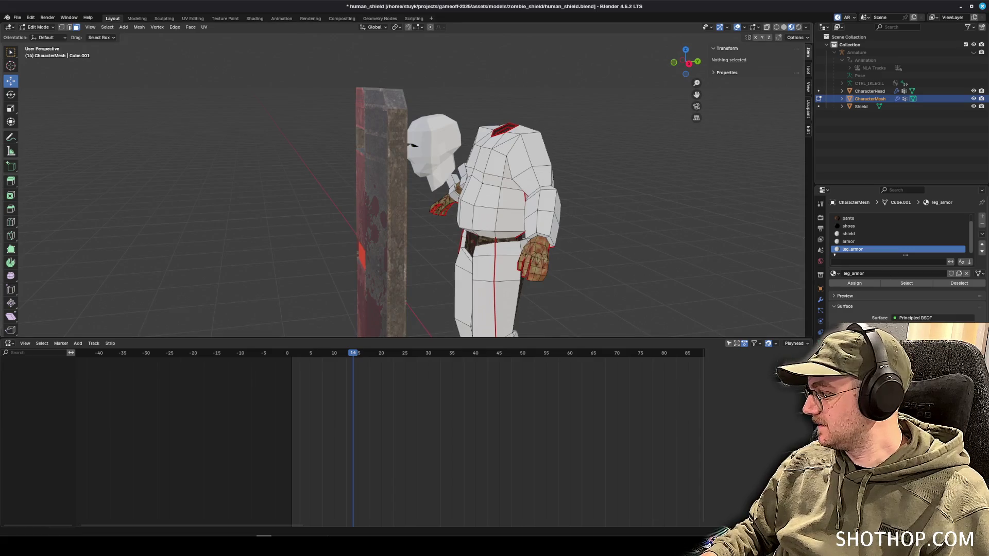
{"action": "left_click_drag", "start_coordinate": [769, 193], "coordinate": [703, 159]}
{"action": "scroll", "coordinate": [339, 186], "scroll_direction": "up", "scroll_amount": 6}
{"action": "scroll", "coordinate": [386, 192], "scroll_direction": "down", "scroll_amount": 5}
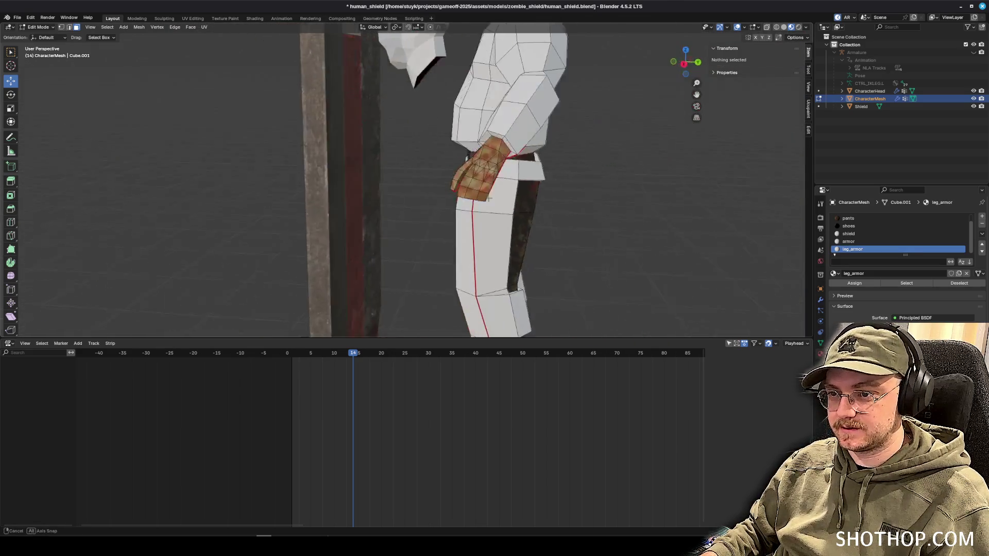
{"action": "mouse_move", "coordinate": [605, 177]}
{"action": "left_mouse_down"}
{"action": "mouse_move", "coordinate": [509, 106]}
{"action": "mouse_move", "coordinate": [571, 74]}
{"action": "mouse_move", "coordinate": [500, 154]}
{"action": "mouse_move", "coordinate": [443, 175]}
{"action": "left_mouse_up"}
{"action": "scroll", "coordinate": [549, 140], "scroll_direction": "up", "scroll_amount": 5}
{"action": "left_click", "coordinate": [441, 177]}
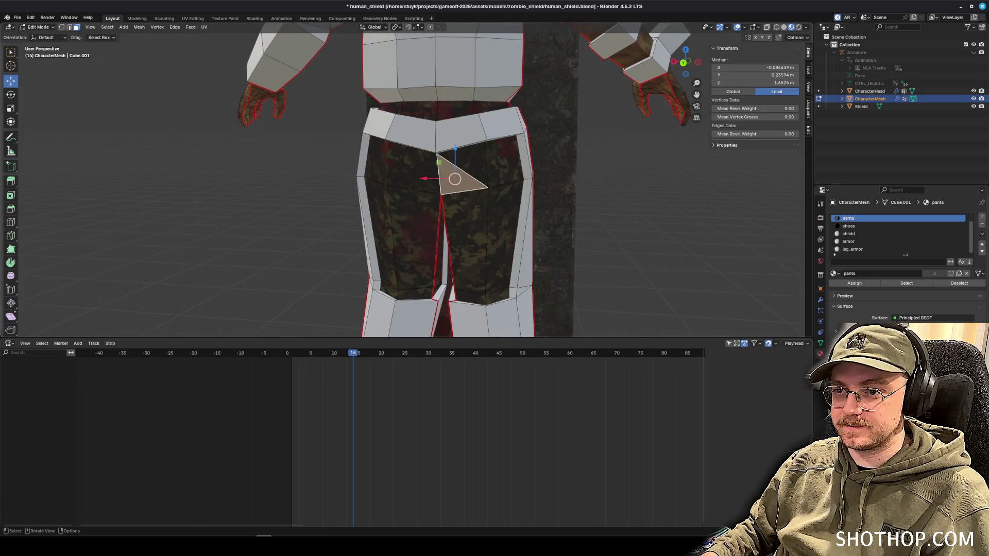
Select the vertical edges down the pants and mark them as a UV seam.
{"action": "left_click", "coordinate": [69, 27]}
{"action": "left_click", "coordinate": [438, 172]}
{"action": "scroll", "coordinate": [438, 173], "scroll_direction": "up", "scroll_amount": 2}
{"action": "mouse_move", "coordinate": [446, 130]}
{"action": "left_mouse_down"}
{"action": "mouse_move", "coordinate": [429, 189]}
{"action": "mouse_move", "coordinate": [456, 247]}
{"action": "left_mouse_up"}
{"action": "left_click", "coordinate": [424, 200], "text": "shift"}
{"action": "mouse_move", "coordinate": [483, 293]}
{"action": "left_mouse_down"}
{"action": "mouse_move", "coordinate": [466, 170]}
{"action": "mouse_move", "coordinate": [458, 224]}
{"action": "mouse_move", "coordinate": [455, 134]}
{"action": "left_mouse_up"}
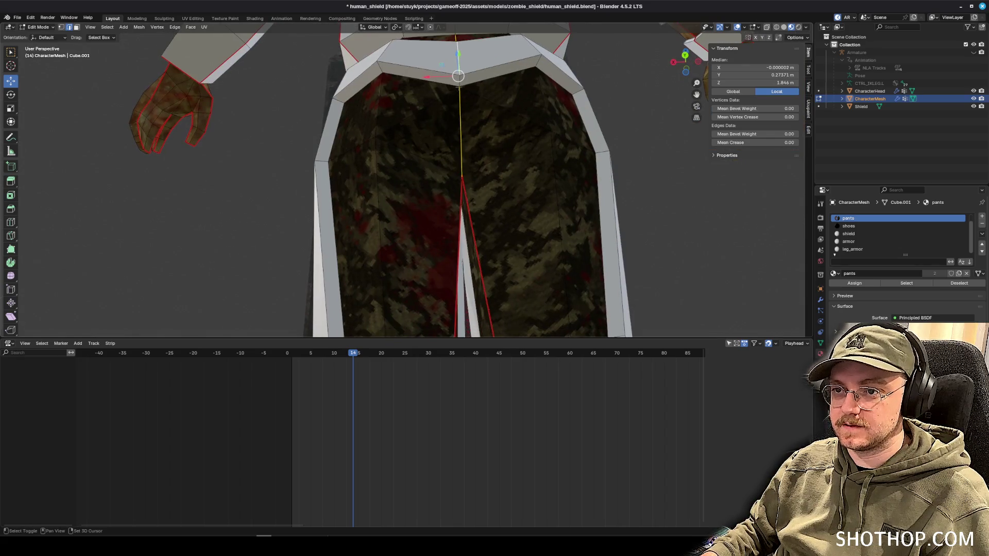
{"action": "right_click", "coordinate": [497, 108]}
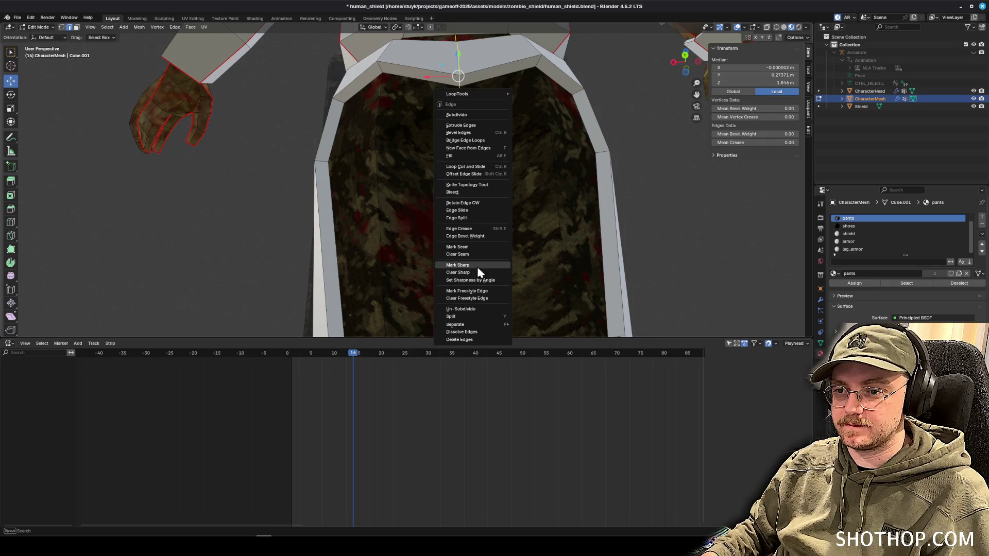
{"action": "left_click", "coordinate": [473, 248]}
{"action": "scroll", "coordinate": [473, 249], "scroll_direction": "down", "scroll_amount": 3}
{"action": "key", "text": "alt+a"}
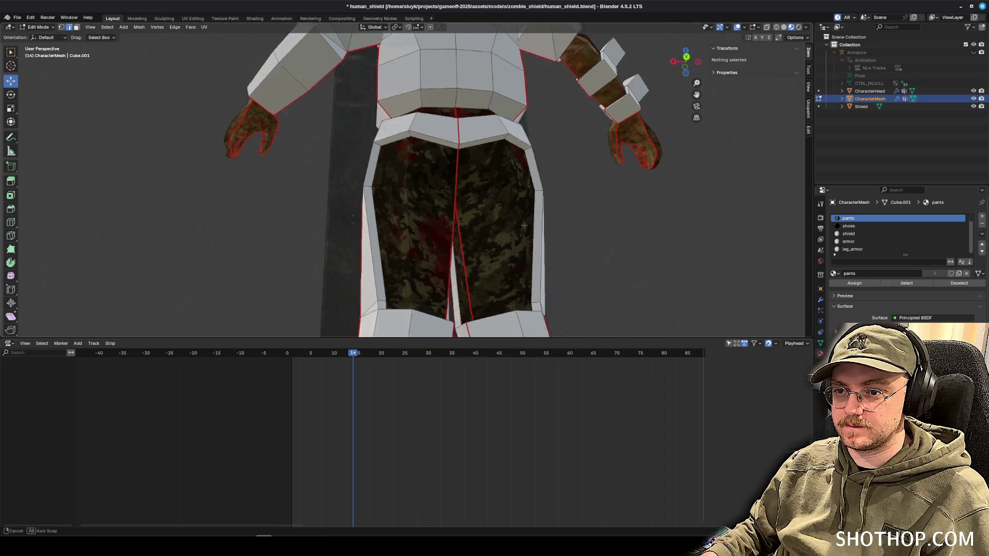
Select all leg_armor material faces and show them in the UV Editing workspace.
{"action": "left_click", "coordinate": [869, 250]}
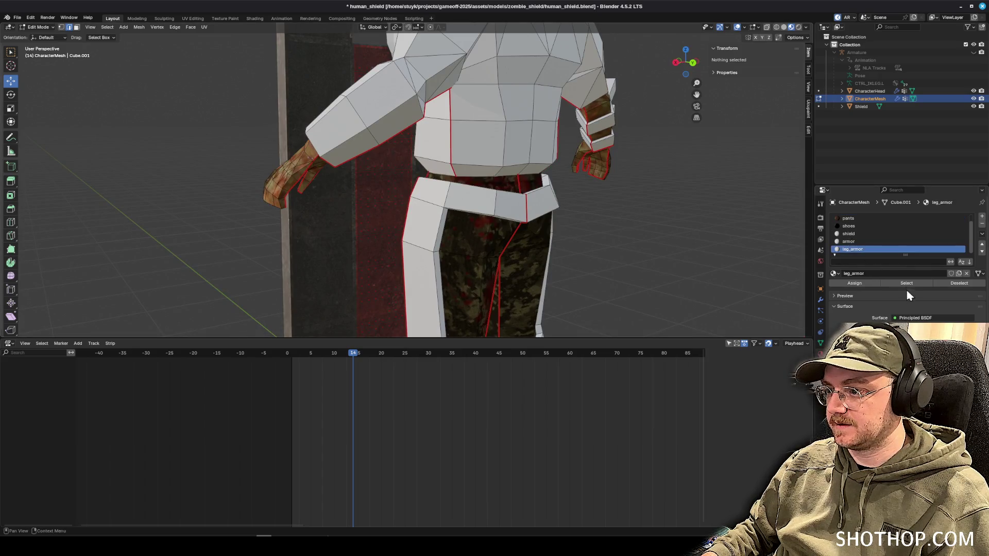
{"action": "left_click", "coordinate": [906, 284]}
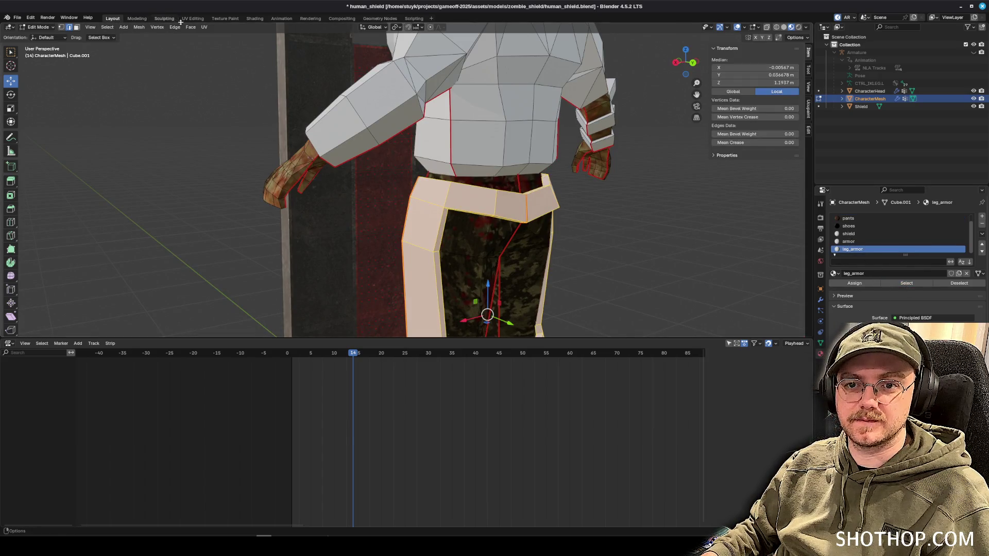
{"action": "left_click", "coordinate": [186, 19]}
{"action": "scroll", "coordinate": [326, 181], "scroll_direction": "down", "scroll_amount": 4}
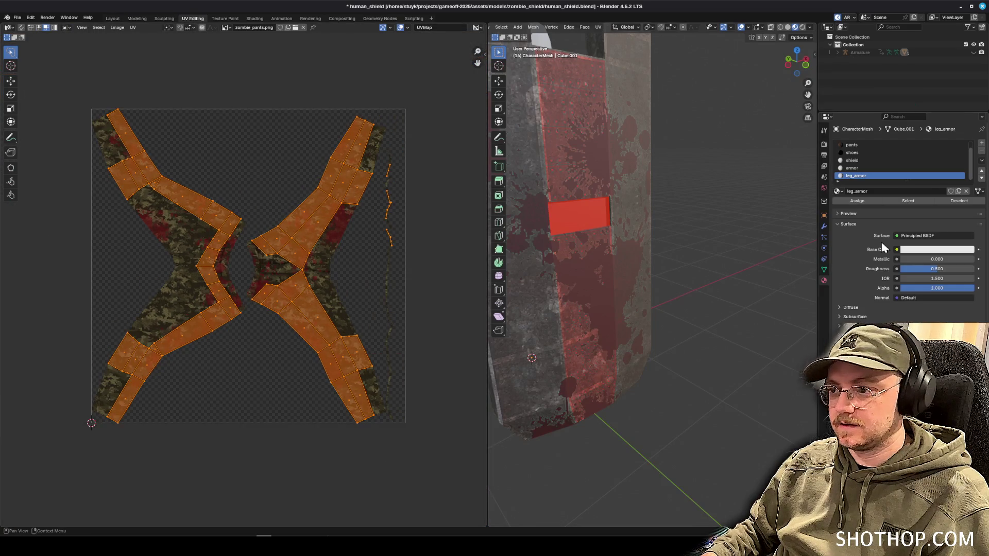
Unwrap the leg armor faces Angle Based, then scale and move the islands to the lower-left.
{"action": "left_click_drag", "start_coordinate": [669, 232], "coordinate": [717, 240]}
{"action": "left_click_drag", "start_coordinate": [621, 176], "coordinate": [606, 82]}
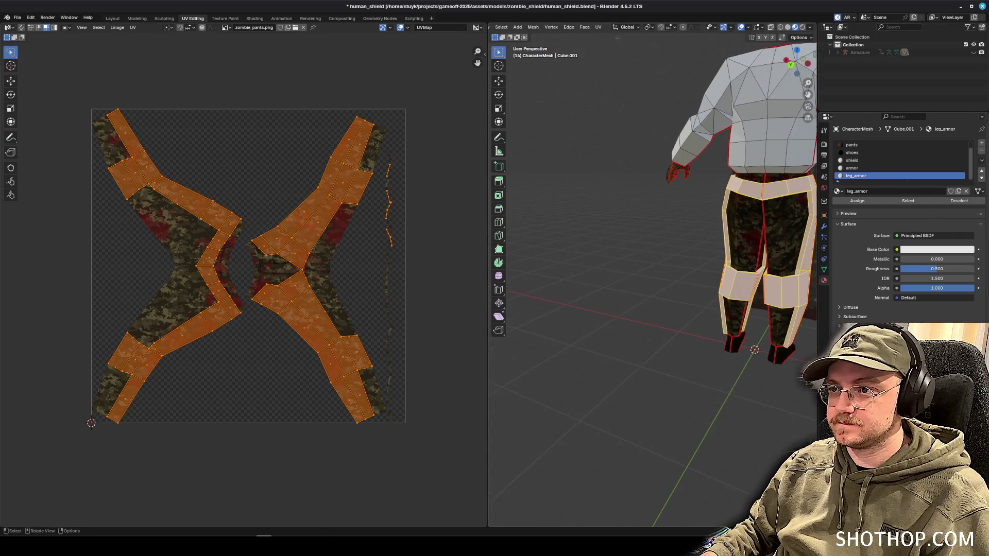
{"action": "left_click", "coordinate": [597, 27]}
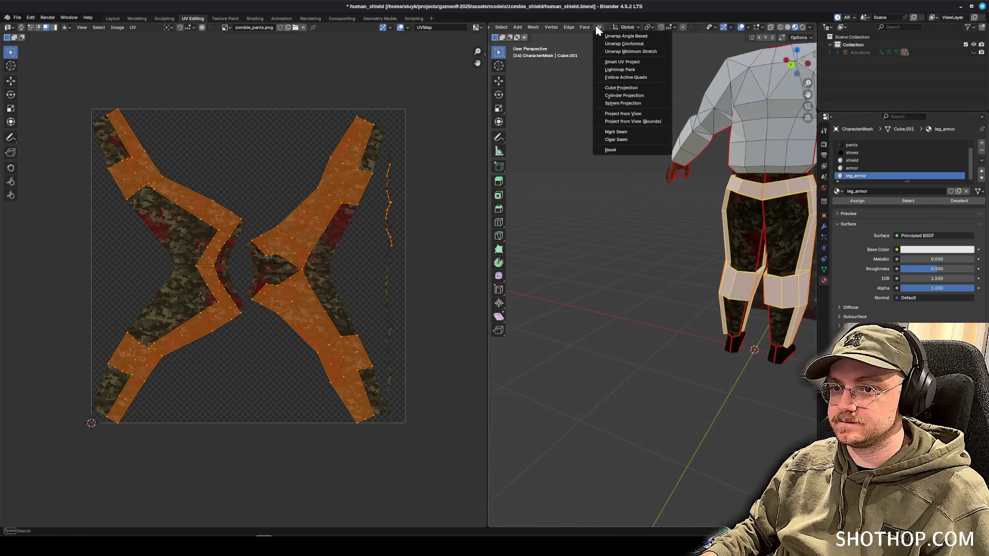
{"action": "left_click", "coordinate": [629, 36]}
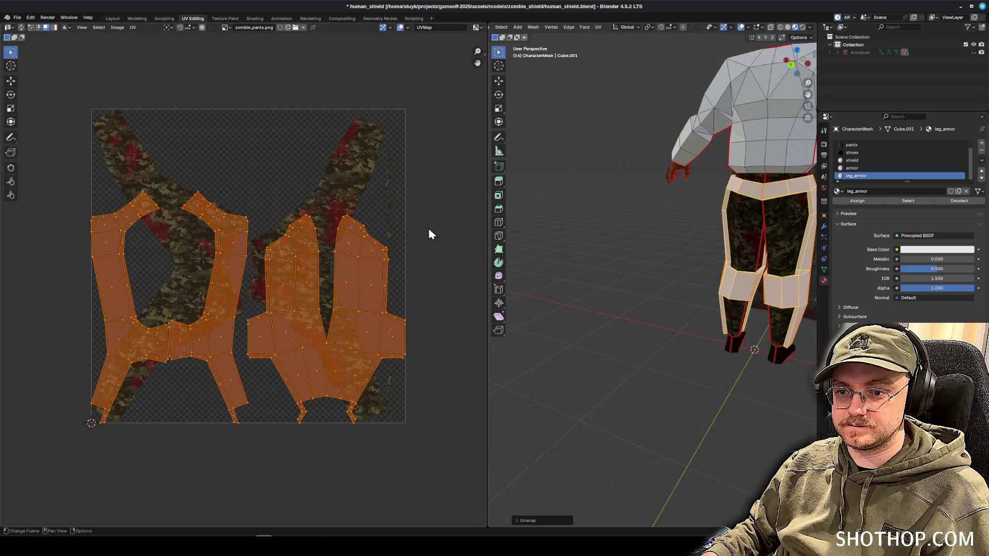
{"action": "left_click_drag", "start_coordinate": [664, 269], "coordinate": [608, 247]}
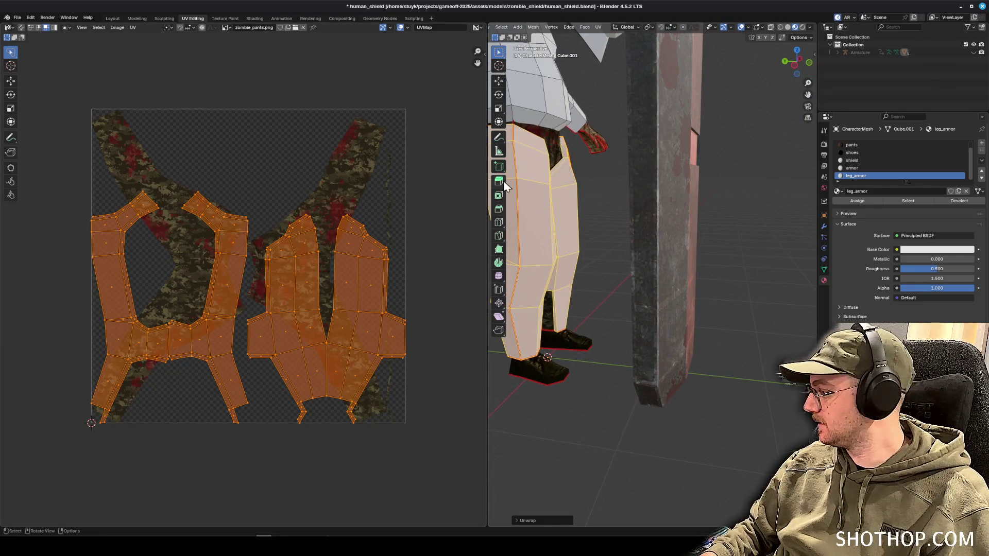
{"action": "key", "text": "s"}
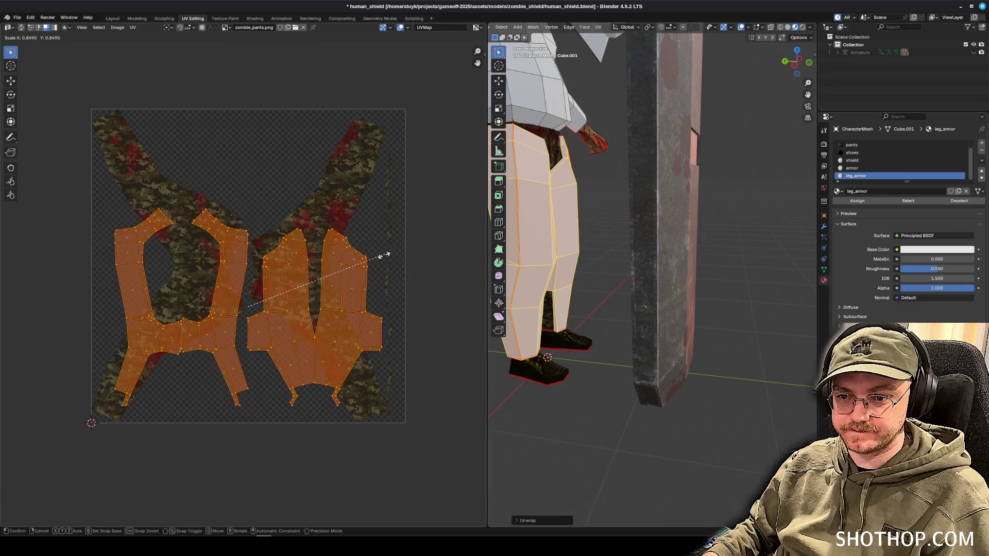
{"action": "left_click", "coordinate": [366, 264]}
{"action": "key", "text": "g"}
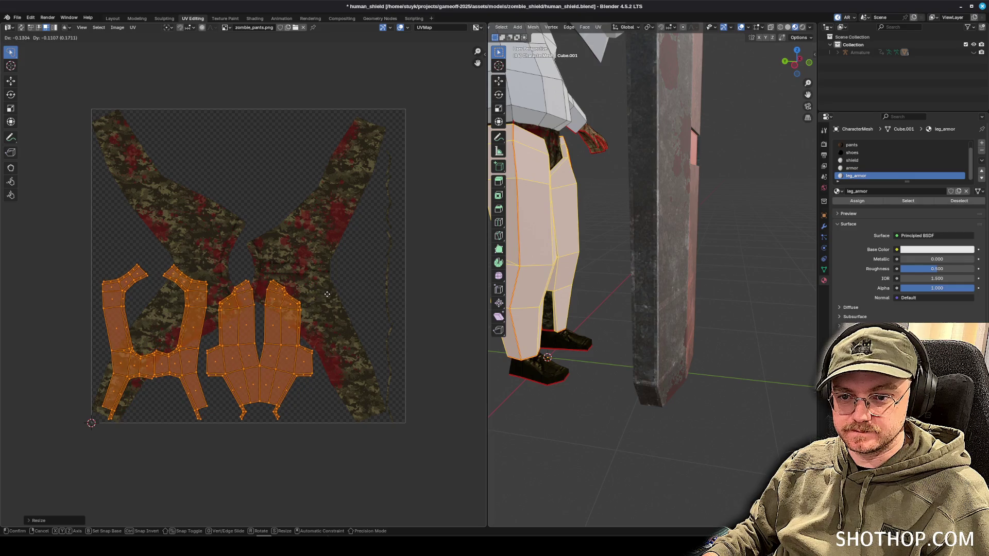
{"action": "left_click", "coordinate": [324, 295]}
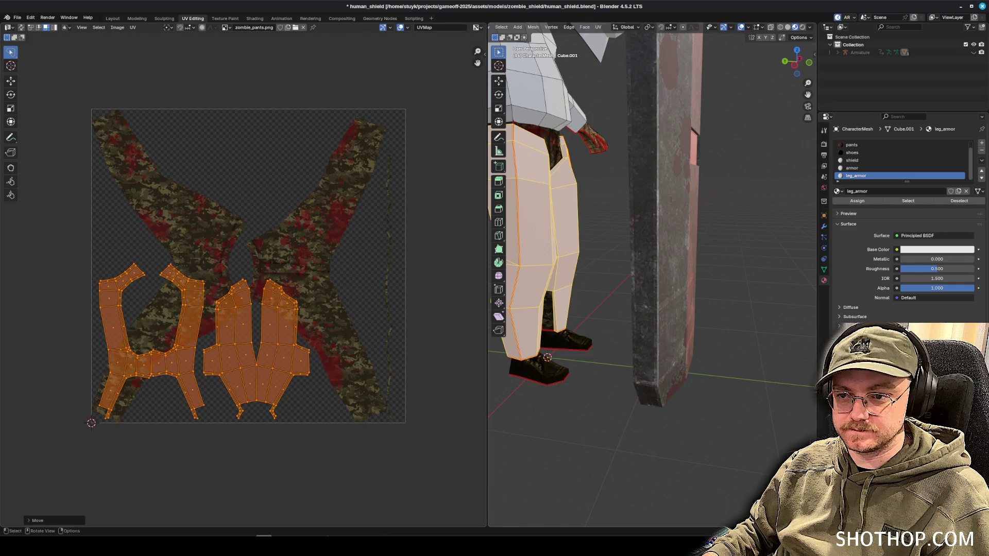
Select the armor material's faces, clear the selection, and return to the Layout workspace.
{"action": "left_click", "coordinate": [857, 169]}
{"action": "left_click", "coordinate": [749, 229]}
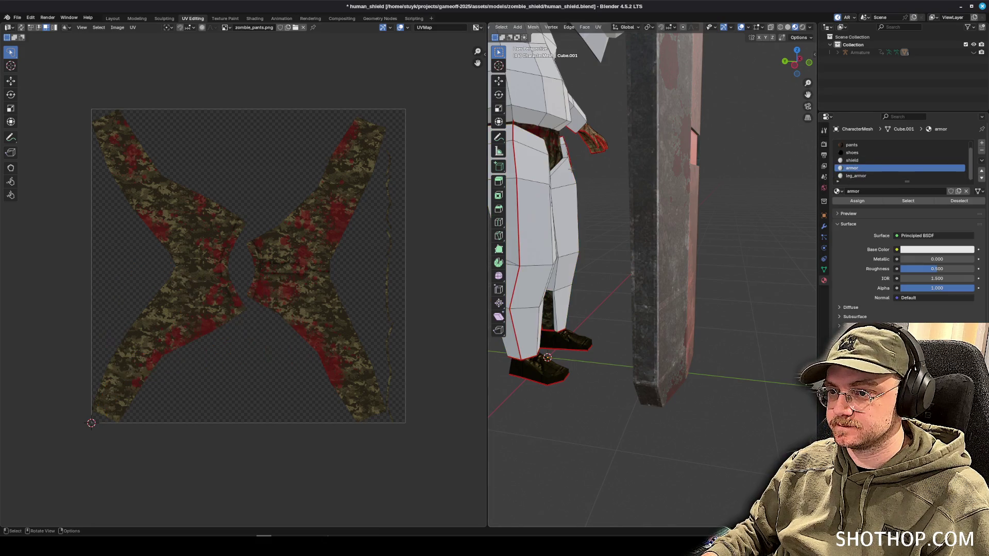
{"action": "scroll", "coordinate": [750, 211], "scroll_direction": "up", "scroll_amount": 2}
{"action": "left_click", "coordinate": [908, 201]}
{"action": "mouse_move", "coordinate": [618, 222]}
{"action": "left_mouse_down"}
{"action": "mouse_move", "coordinate": [662, 218]}
{"action": "mouse_move", "coordinate": [704, 170]}
{"action": "mouse_move", "coordinate": [701, 196]}
{"action": "mouse_move", "coordinate": [690, 167]}
{"action": "mouse_move", "coordinate": [613, 192]}
{"action": "mouse_move", "coordinate": [597, 151]}
{"action": "left_mouse_up"}
{"action": "scroll", "coordinate": [704, 171], "scroll_direction": "up", "scroll_amount": 3}
{"action": "scroll", "coordinate": [703, 171], "scroll_direction": "down", "scroll_amount": 3}
{"action": "left_click", "coordinate": [598, 150]}
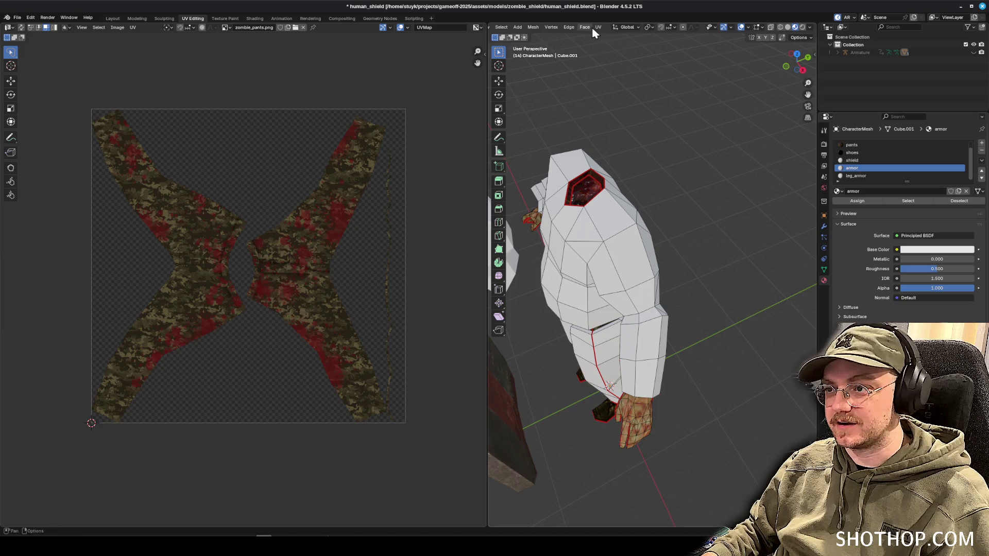
{"action": "left_click", "coordinate": [112, 18]}
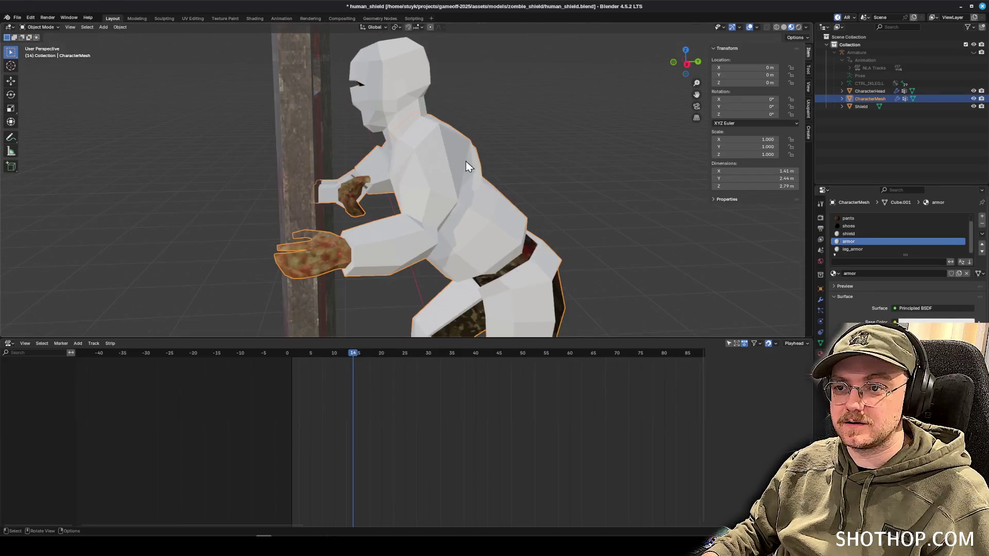
Switch the mesh to Edit Mode and select the face loop around the torso opening.
{"action": "left_click", "coordinate": [40, 27]}
{"action": "left_click", "coordinate": [41, 44]}
{"action": "scroll", "coordinate": [468, 170], "scroll_direction": "up", "scroll_amount": 6}
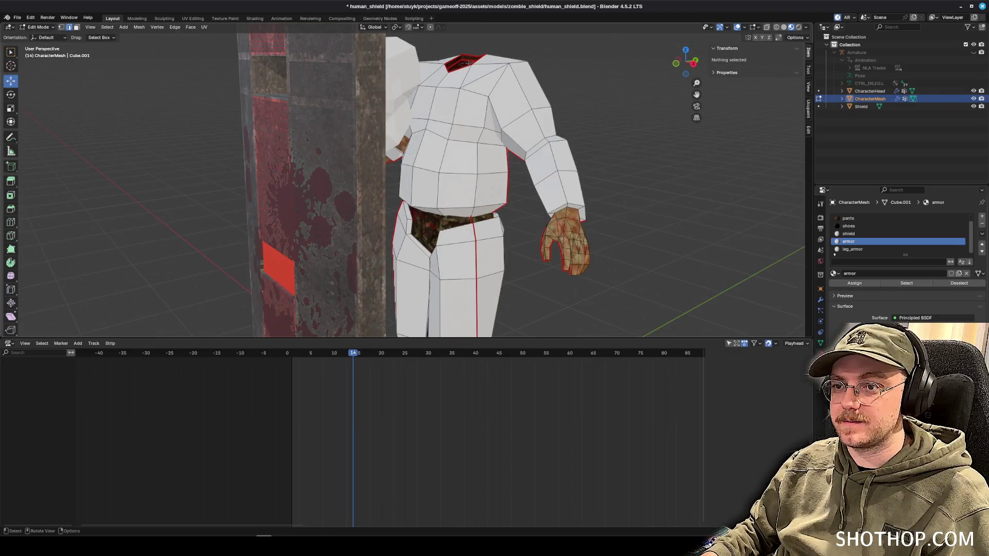
{"action": "scroll", "coordinate": [468, 170], "scroll_direction": "up", "scroll_amount": 3}
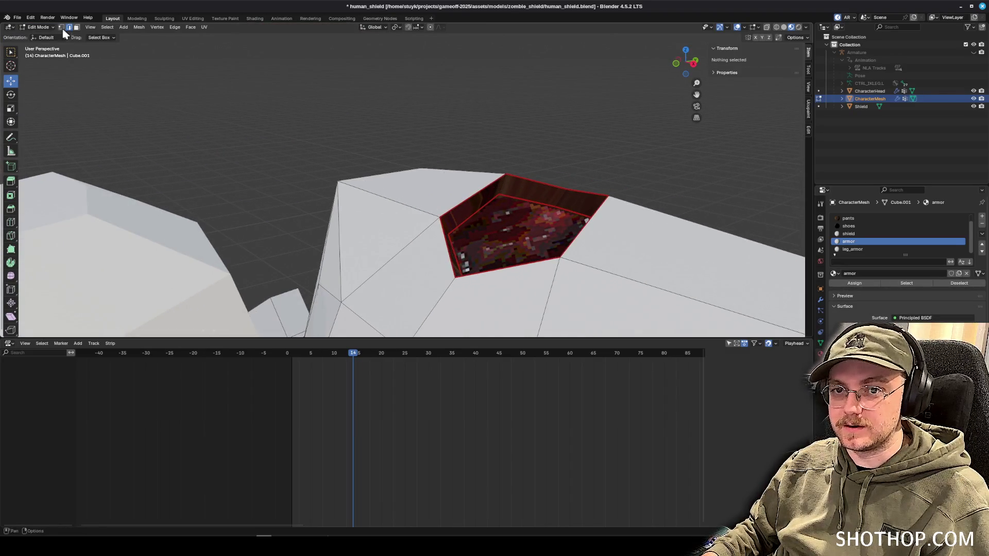
{"action": "left_click", "coordinate": [500, 184]}
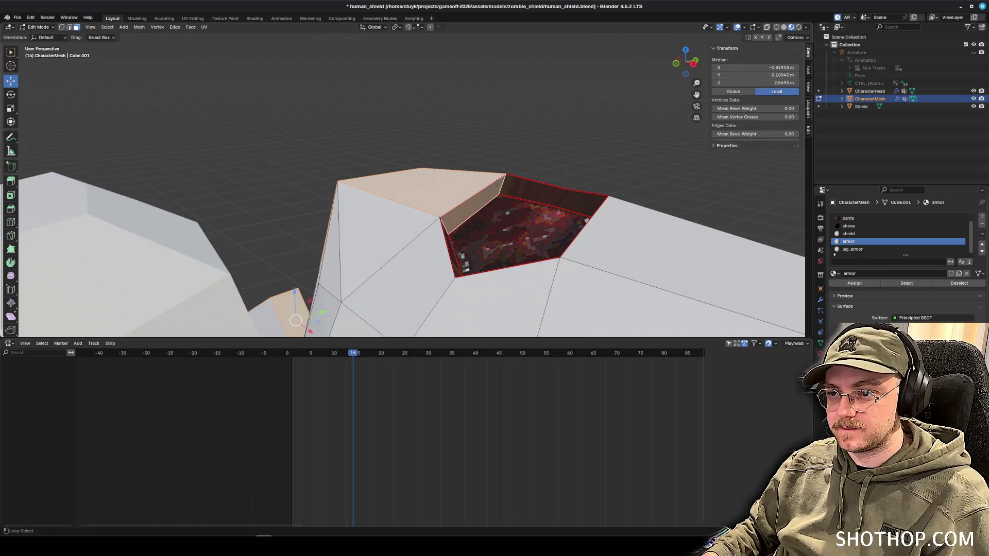
{"action": "key", "text": "alt+a"}
{"action": "left_click", "coordinate": [500, 184], "text": "alt"}
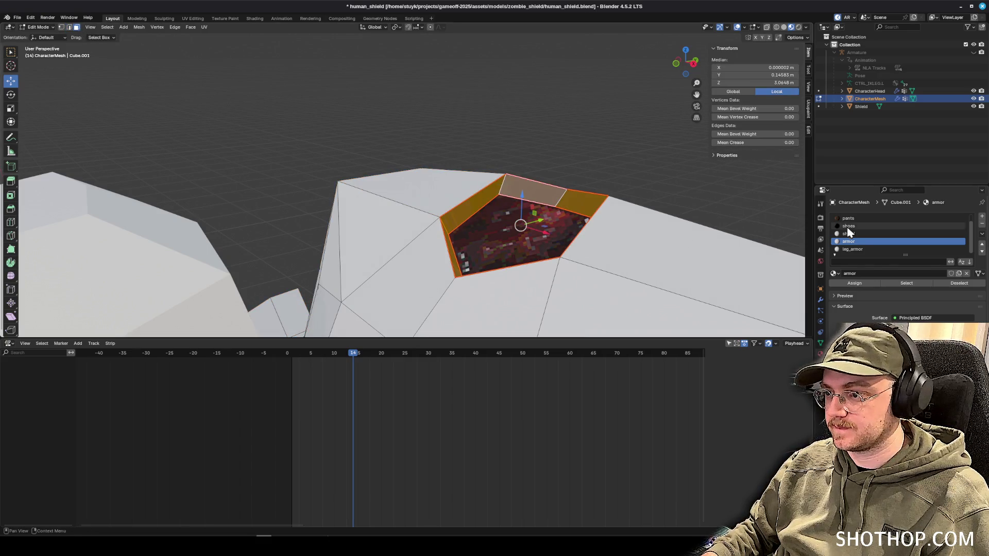
Assign the armor material to that ring and move to the UV Editing workspace.
{"action": "left_click", "coordinate": [922, 285]}
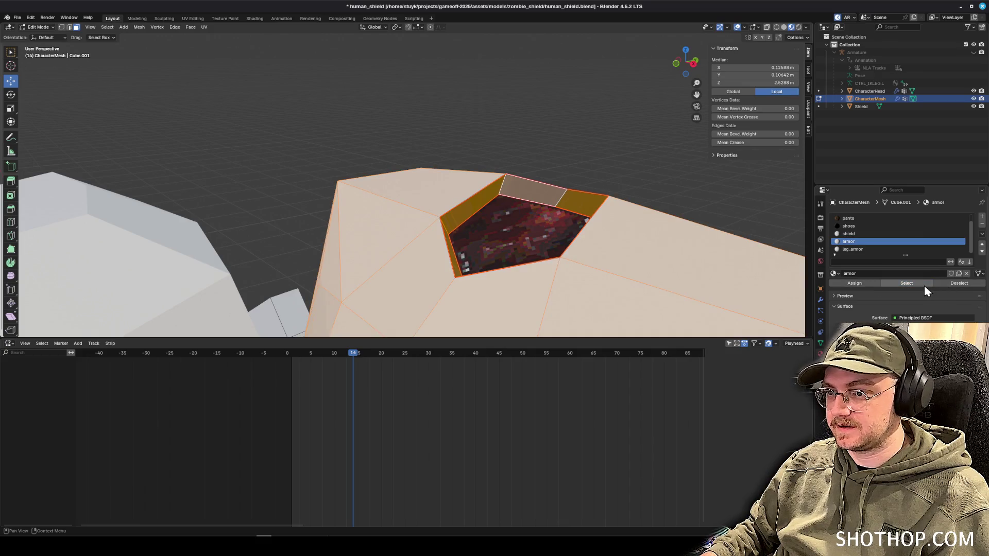
{"action": "key", "text": "ctrl+z"}
{"action": "left_click", "coordinate": [864, 284]}
{"action": "scroll", "coordinate": [516, 206], "scroll_direction": "down", "scroll_amount": 2}
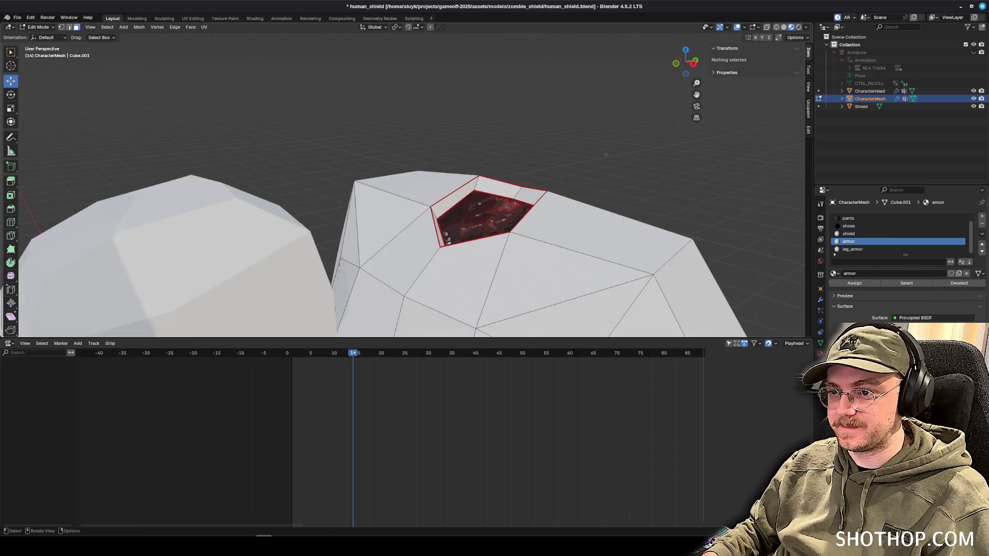
{"action": "left_click", "coordinate": [192, 18]}
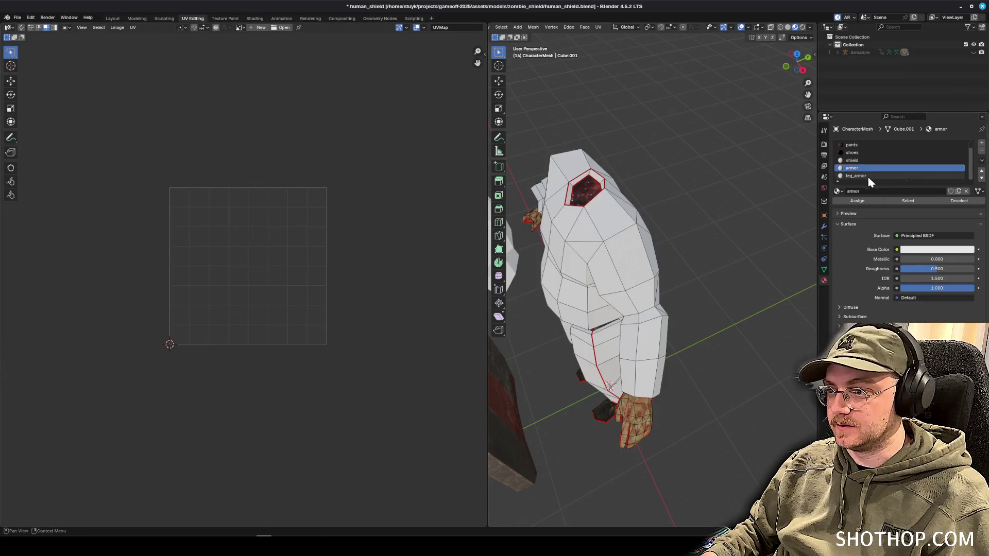
Show the armor faces' UVs and lasso-select the whole armor island.
{"action": "left_click", "coordinate": [903, 203]}
{"action": "scroll", "coordinate": [258, 212], "scroll_direction": "up", "scroll_amount": 4}
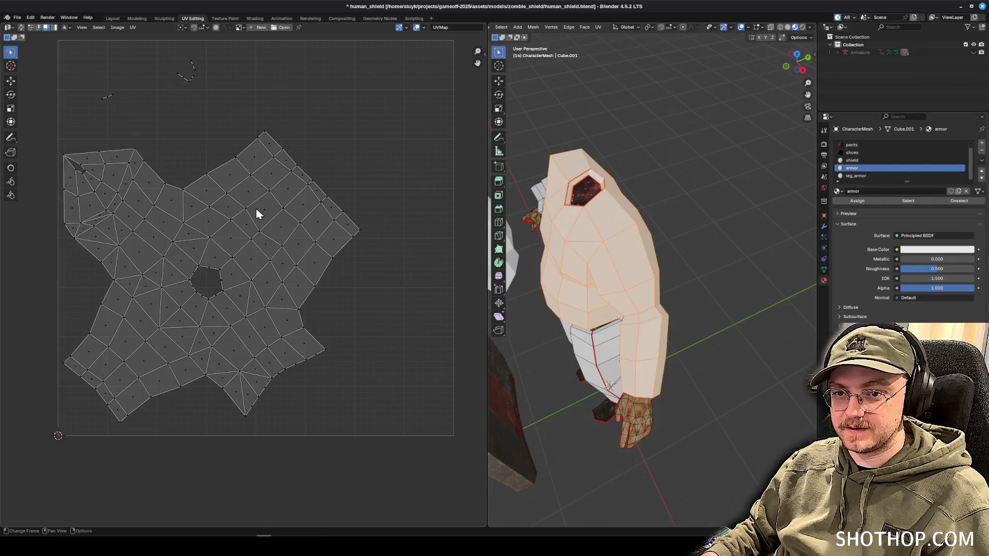
{"action": "scroll", "coordinate": [276, 183], "scroll_direction": "down", "scroll_amount": 1}
{"action": "mouse_move", "coordinate": [276, 183]}
{"action": "left_mouse_down"}
{"action": "mouse_move", "coordinate": [248, 215]}
{"action": "mouse_move", "coordinate": [375, 360]}
{"action": "mouse_move", "coordinate": [392, 319]}
{"action": "left_mouse_up"}
{"action": "mouse_move", "coordinate": [390, 365]}
{"action": "left_mouse_down"}
{"action": "mouse_move", "coordinate": [85, 406]}
{"action": "mouse_move", "coordinate": [261, 44]}
{"action": "mouse_move", "coordinate": [294, 364]}
{"action": "left_mouse_up"}
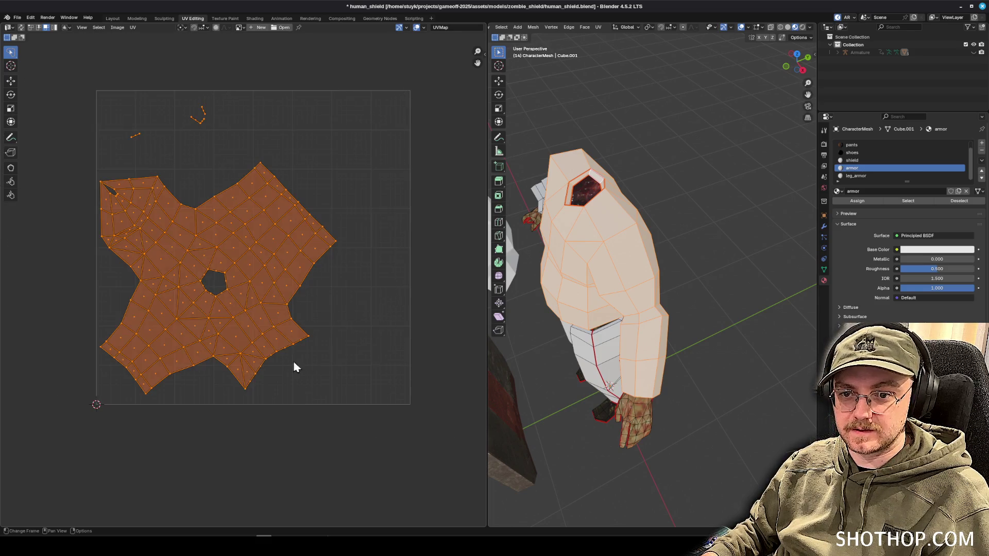
Rotate, resize and move the armor island into the upper part of the UV square.
{"action": "key", "text": "r"}
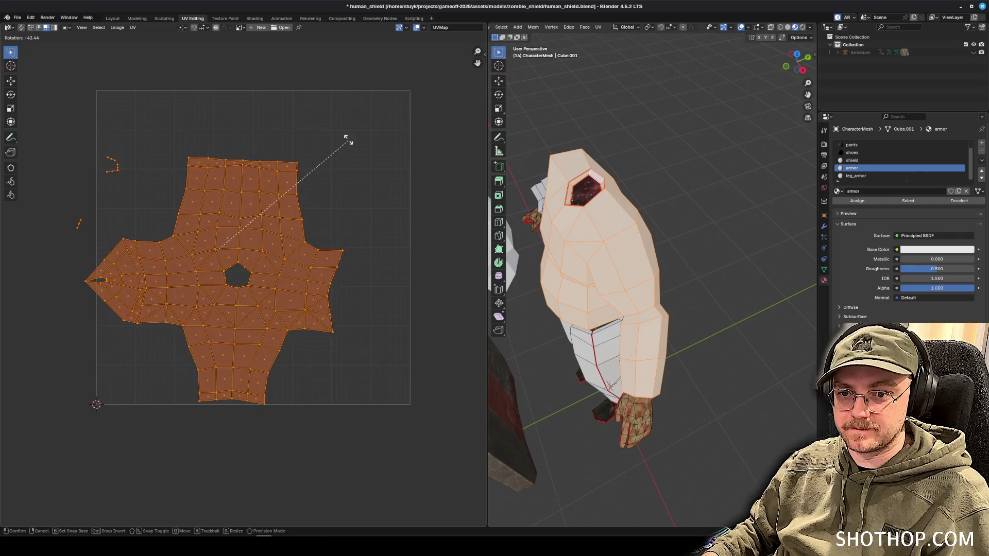
{"action": "left_click", "coordinate": [346, 136]}
{"action": "key", "text": "s"}
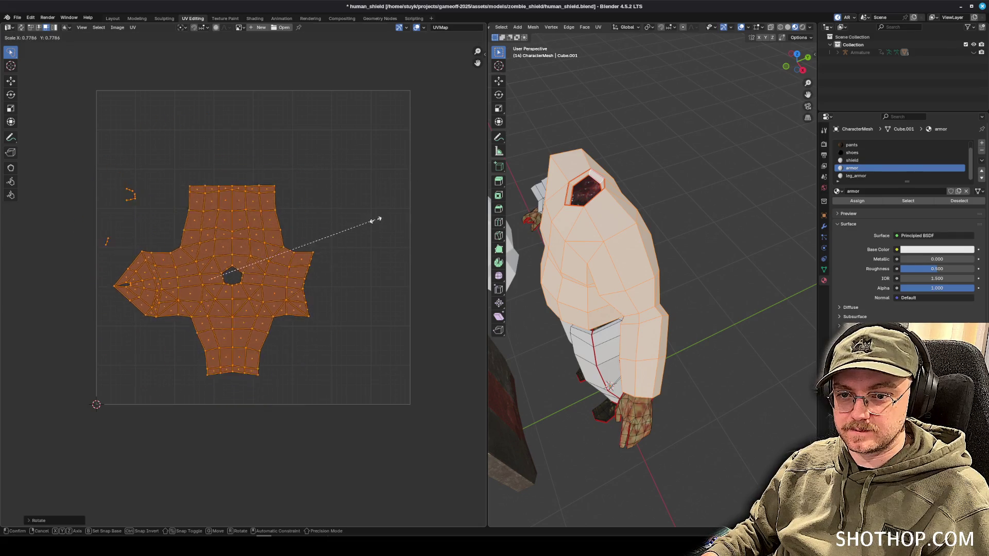
{"action": "left_click", "coordinate": [325, 268]}
{"action": "key", "text": "g"}
{"action": "left_click", "coordinate": [335, 249]}
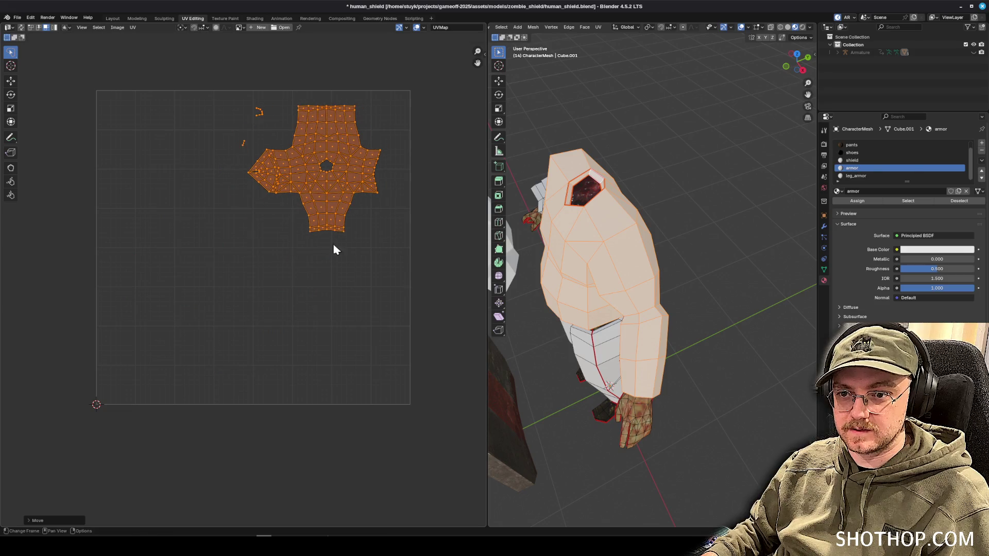
{"action": "key", "text": "s"}
{"action": "left_click", "coordinate": [393, 276]}
{"action": "left_click", "coordinate": [390, 214]}
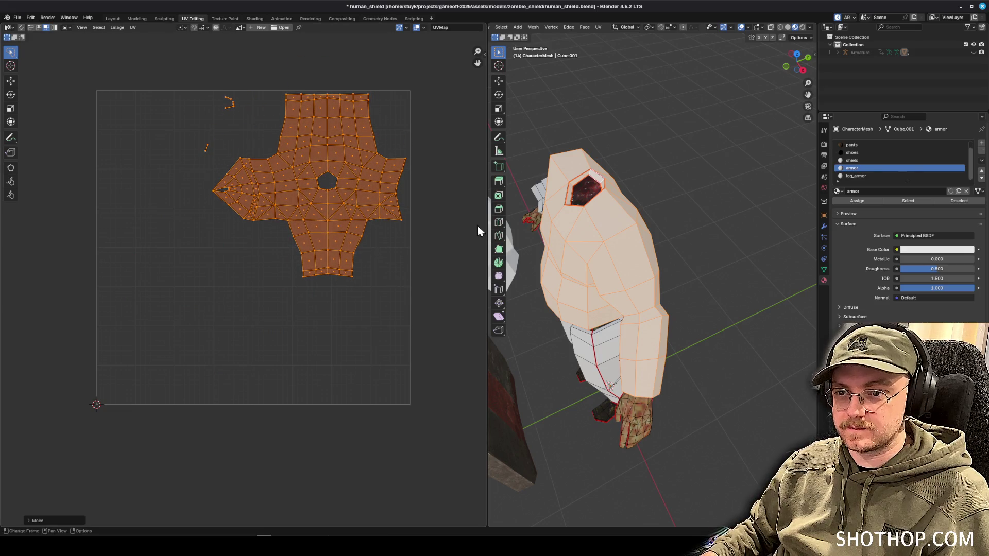
Deselect and compare with the leg_armor faces' UVs, leaving leg_armor as the active slot.
{"action": "key", "text": "alt+a"}
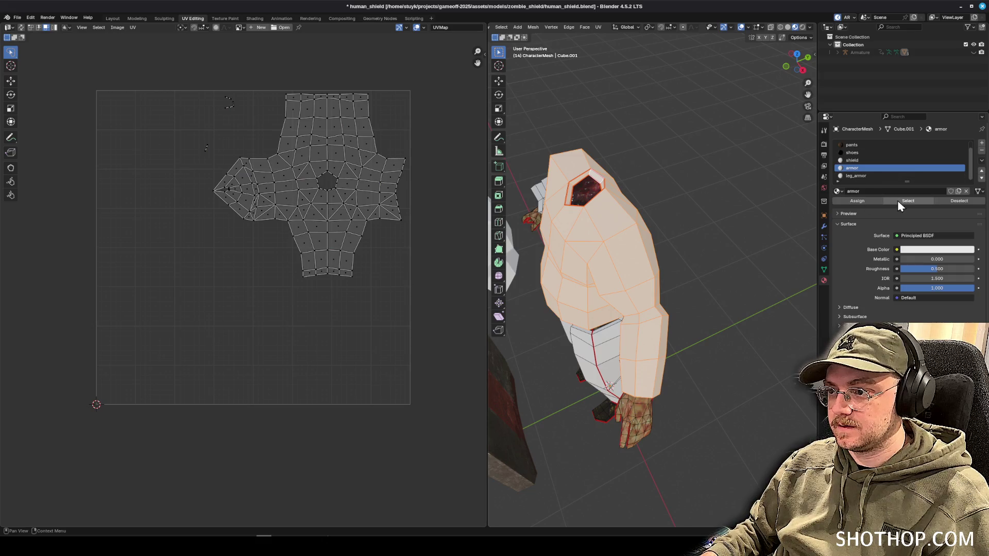
{"action": "left_click", "coordinate": [959, 201]}
{"action": "left_click", "coordinate": [908, 201]}
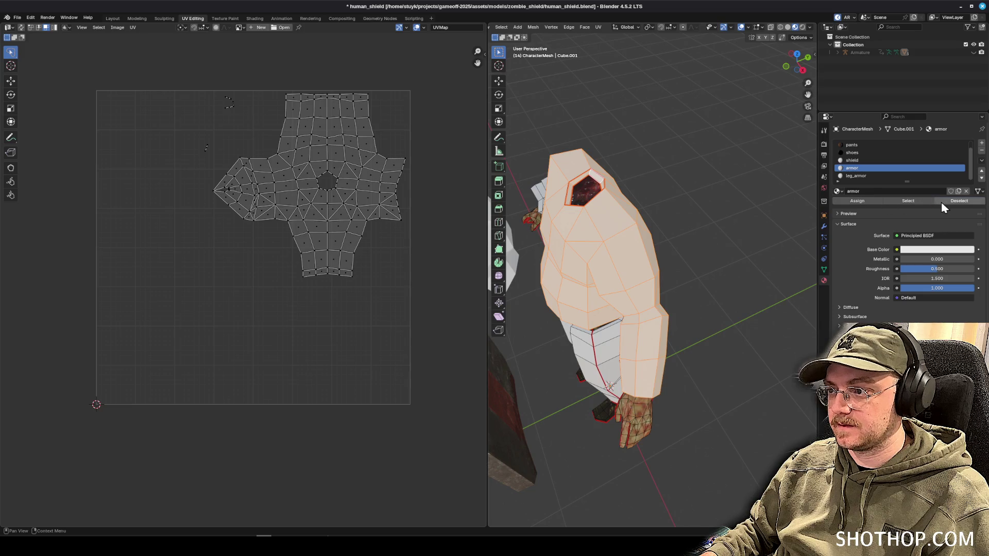
{"action": "left_click", "coordinate": [941, 202]}
{"action": "left_click", "coordinate": [876, 176]}
{"action": "left_click", "coordinate": [907, 202]}
{"action": "left_click", "coordinate": [852, 168]}
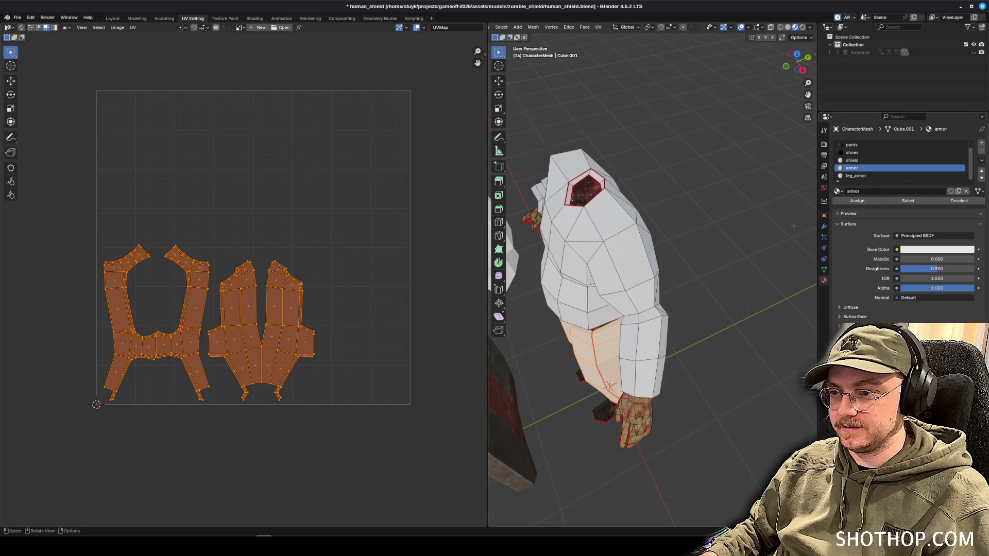
{"action": "left_click", "coordinate": [868, 176]}
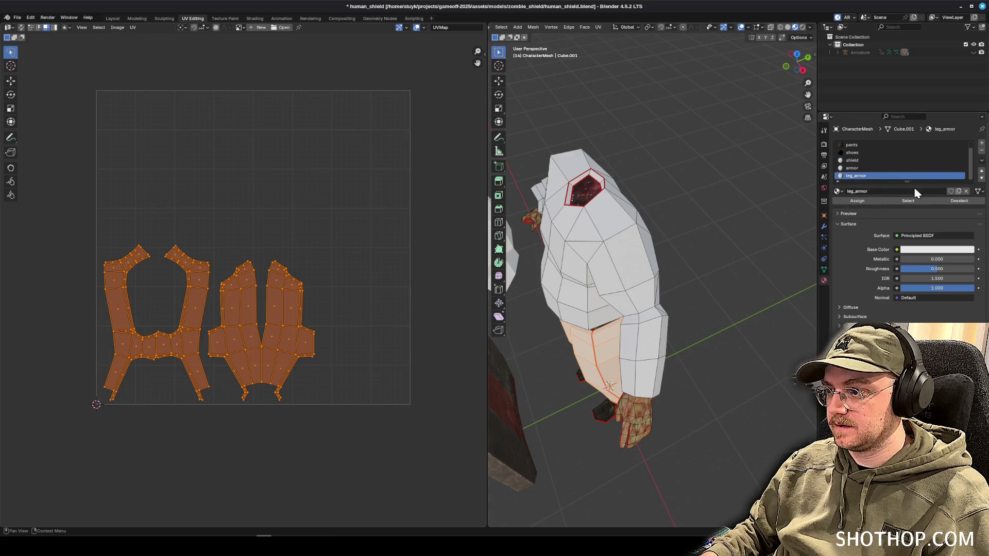
Widen the viewport, switch to Object Mode and delete the leg_armor material slot.
{"action": "left_click", "coordinate": [982, 149]}
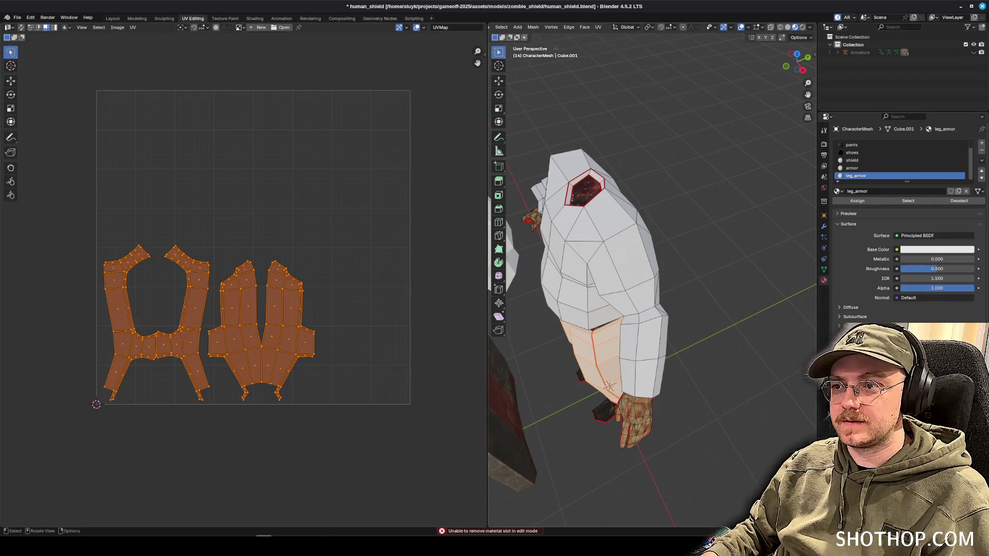
{"action": "mouse_move", "coordinate": [485, 61]}
{"action": "left_mouse_down"}
{"action": "mouse_move", "coordinate": [403, 60]}
{"action": "mouse_move", "coordinate": [383, 40]}
{"action": "left_mouse_up"}
{"action": "left_click", "coordinate": [425, 26]}
{"action": "left_click", "coordinate": [426, 35]}
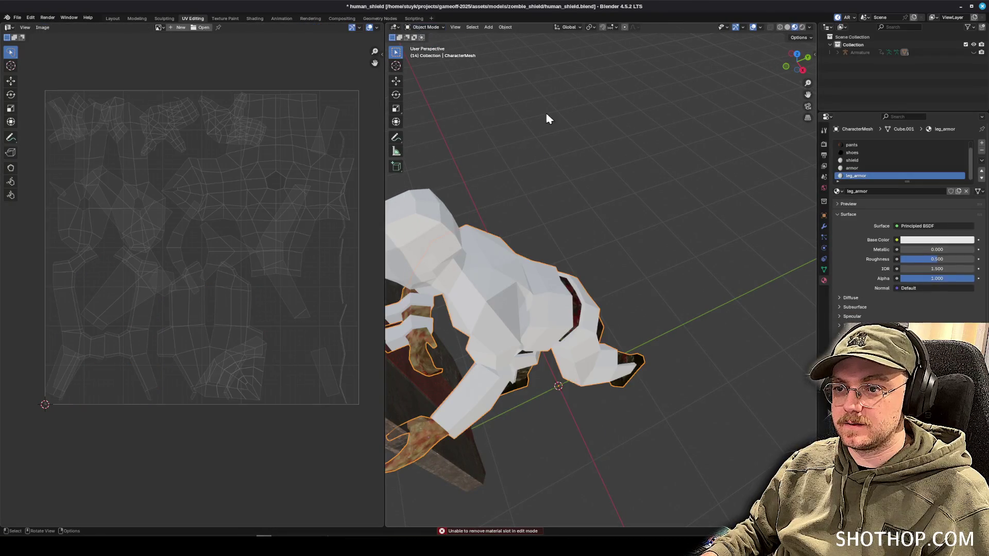
{"action": "left_click", "coordinate": [982, 150]}
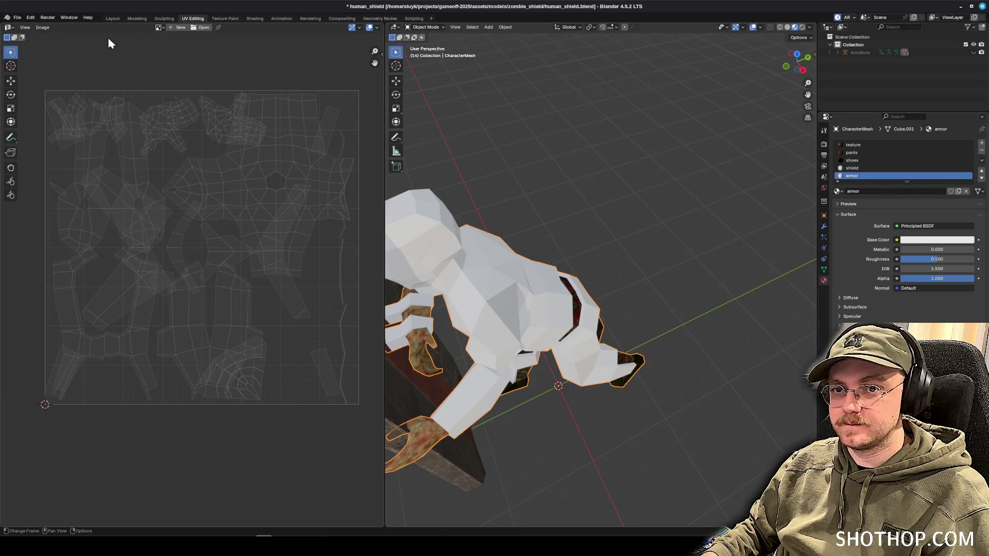
Back in Edit Mode, select the armor-material faces, inspect their UV islands, then deselect.
{"action": "left_click", "coordinate": [430, 28]}
{"action": "left_click", "coordinate": [425, 43]}
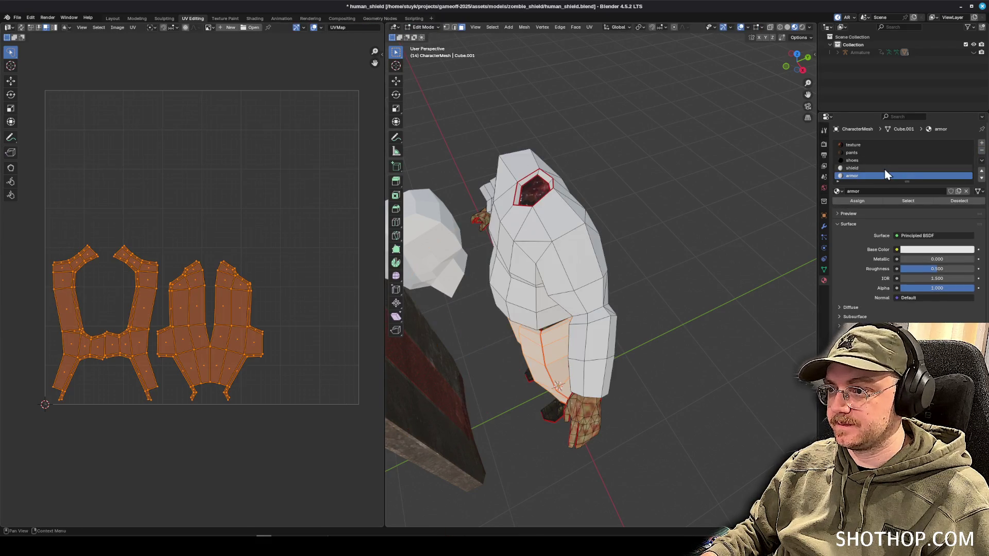
{"action": "left_click", "coordinate": [909, 202]}
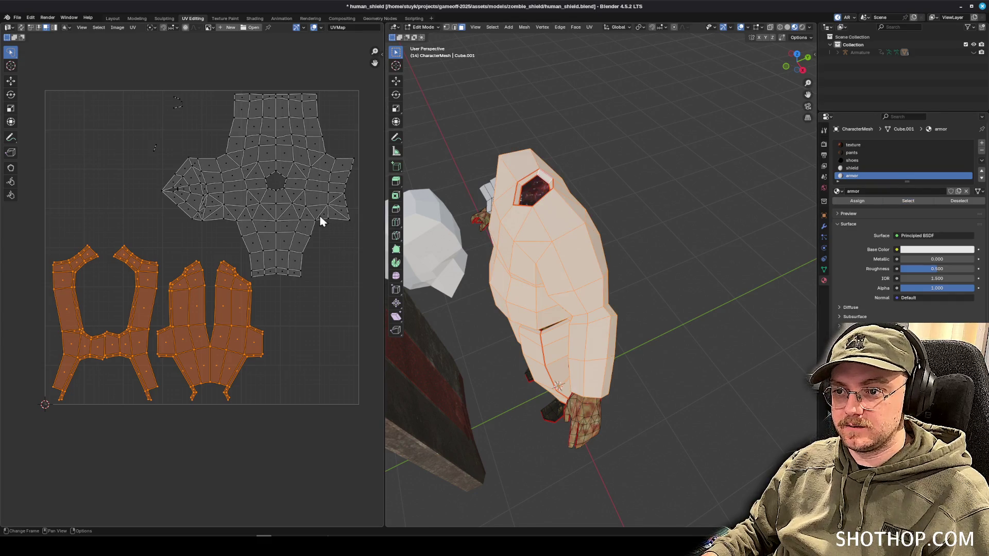
{"action": "left_click_drag", "start_coordinate": [590, 284], "coordinate": [495, 170]}
{"action": "scroll", "coordinate": [511, 186], "scroll_direction": "up", "scroll_amount": 5}
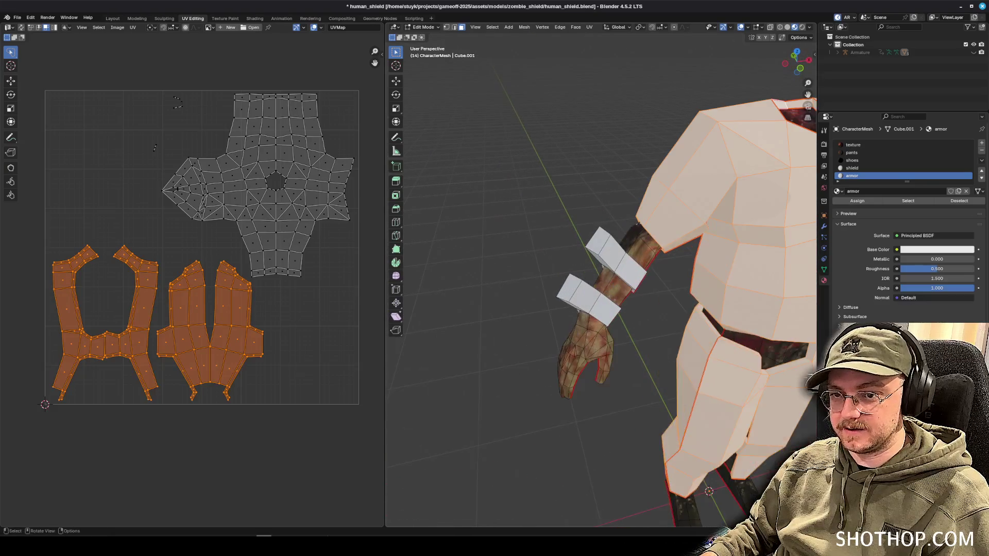
{"action": "left_click", "coordinate": [291, 340]}
{"action": "left_click", "coordinate": [224, 306]}
{"action": "mouse_move", "coordinate": [567, 309]}
{"action": "left_mouse_down"}
{"action": "mouse_move", "coordinate": [665, 368]}
{"action": "mouse_move", "coordinate": [612, 362]}
{"action": "left_mouse_up"}
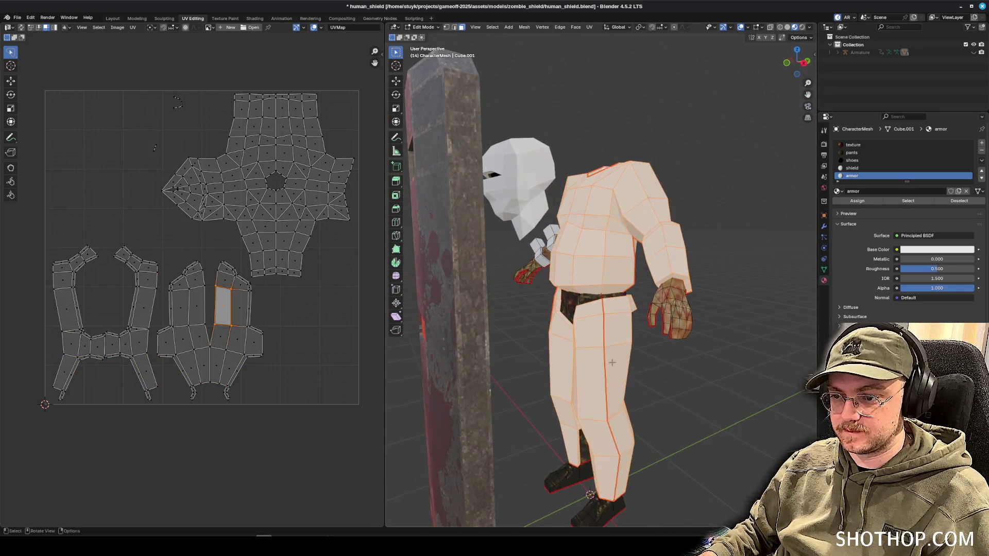
{"action": "left_click", "coordinate": [596, 78]}
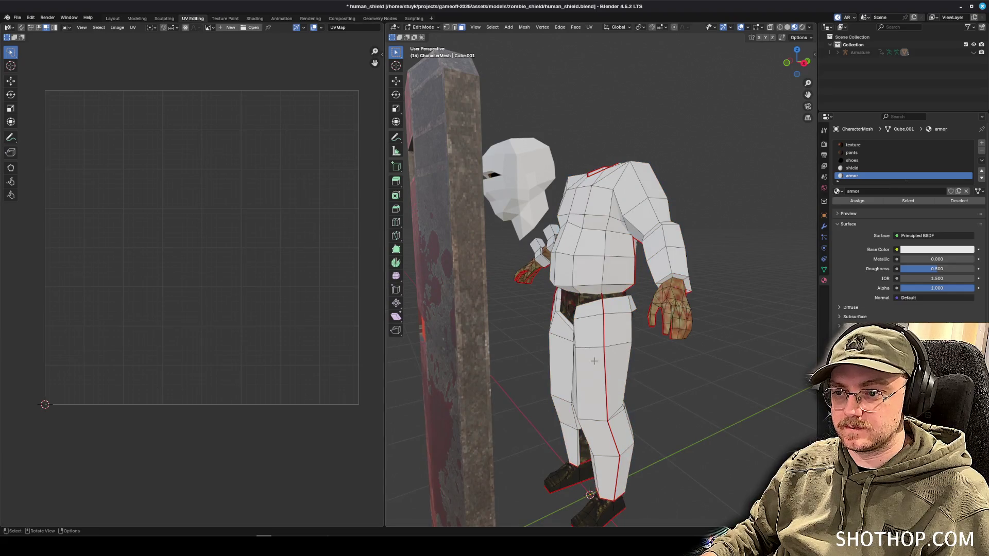
Pick an upper-thigh face, save the blend file, and make shield the active slot.
{"action": "left_click", "coordinate": [592, 367]}
{"action": "left_click", "coordinate": [593, 330]}
{"action": "key", "text": "ctrl+s"}
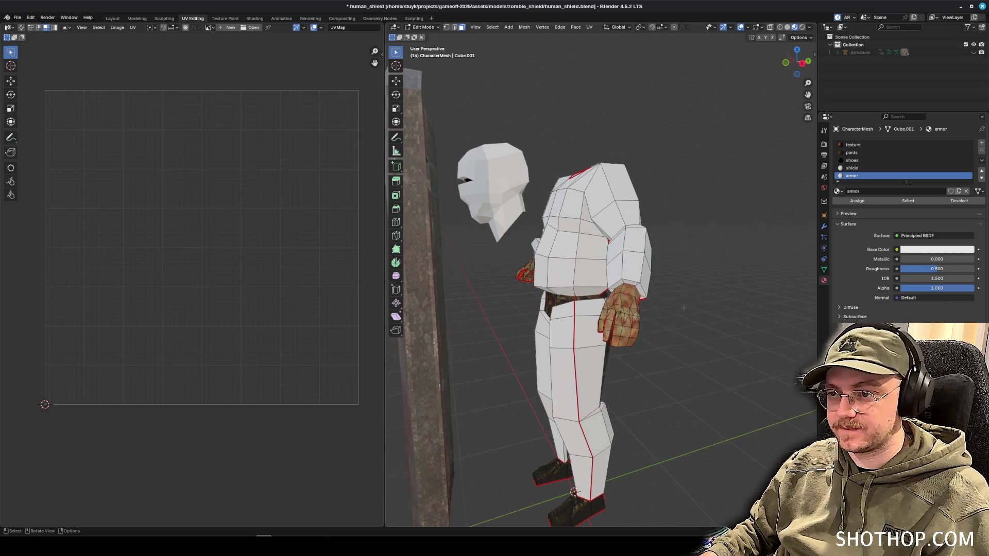
{"action": "left_click", "coordinate": [858, 168]}
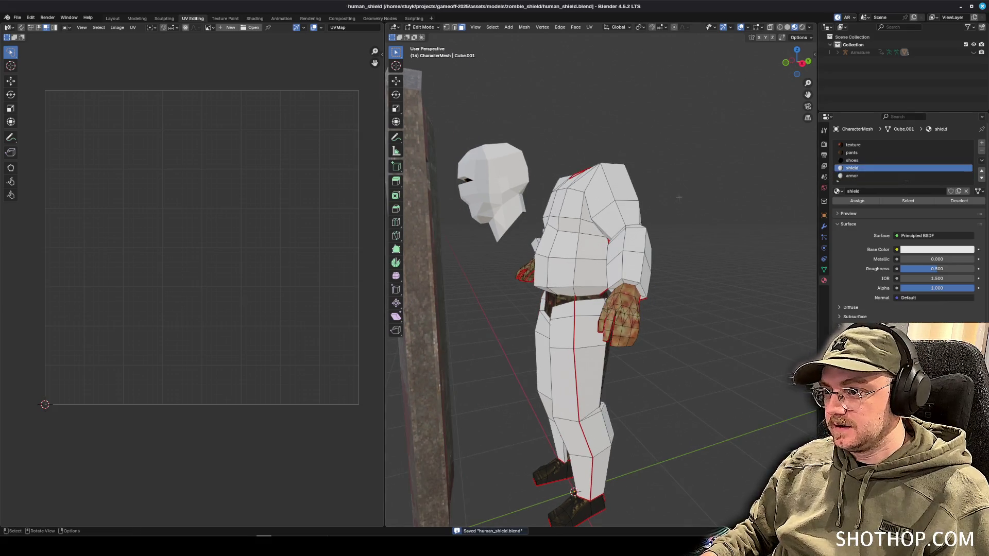
Select the forearm arm-band face loops, then make armor the active material slot.
{"action": "left_click_drag", "start_coordinate": [504, 207], "coordinate": [515, 258]}
{"action": "scroll", "coordinate": [521, 299], "scroll_direction": "up", "scroll_amount": 5}
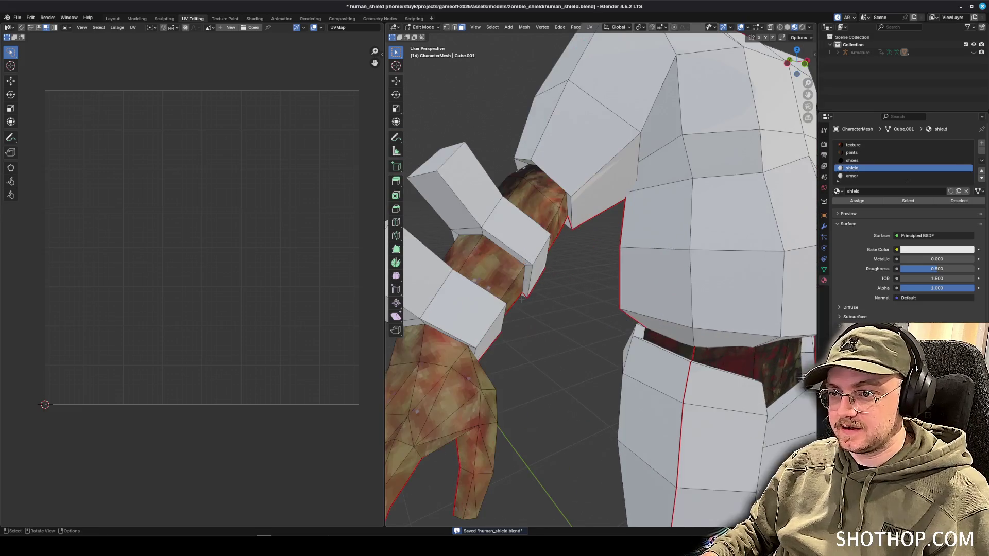
{"action": "left_click_drag", "start_coordinate": [457, 279], "coordinate": [489, 296]}
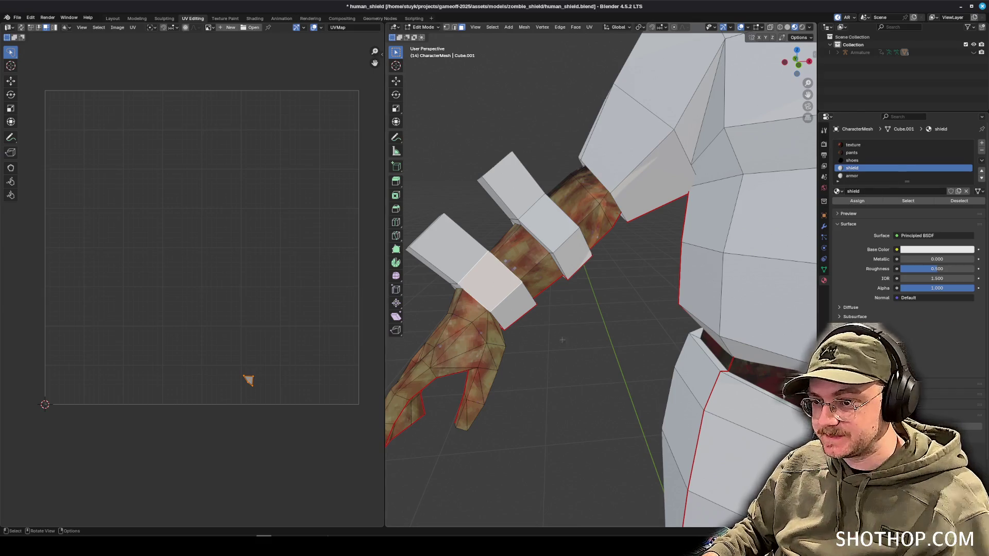
{"action": "left_click", "coordinate": [425, 235], "text": "alt"}
{"action": "mouse_move", "coordinate": [425, 235]}
{"action": "left_mouse_down"}
{"action": "mouse_move", "coordinate": [628, 268]}
{"action": "mouse_move", "coordinate": [651, 241]}
{"action": "mouse_move", "coordinate": [761, 241]}
{"action": "left_mouse_up"}
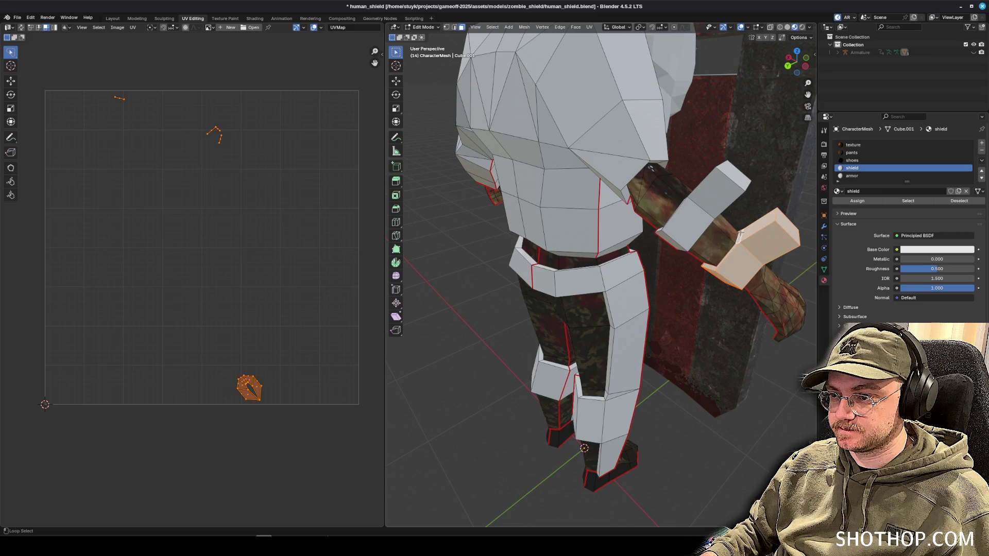
{"action": "left_click", "coordinate": [694, 224], "text": "shift"}
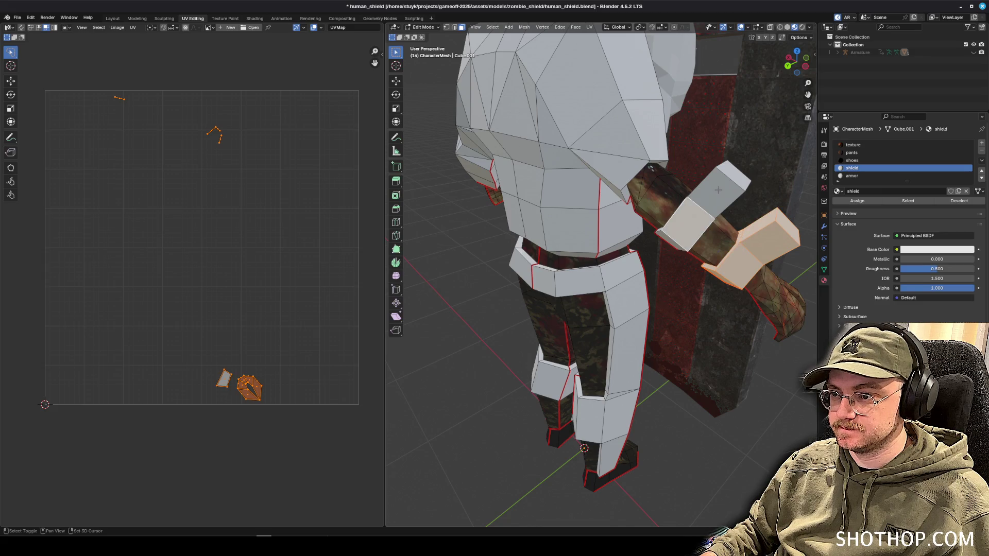
{"action": "key", "text": "ctrl+z"}
{"action": "left_click", "coordinate": [729, 177], "text": "alt"}
{"action": "left_click_drag", "start_coordinate": [729, 177], "coordinate": [514, 223]}
{"action": "scroll", "coordinate": [514, 223], "scroll_direction": "down", "scroll_amount": 8}
{"action": "mouse_move", "coordinate": [512, 281]}
{"action": "left_mouse_down"}
{"action": "mouse_move", "coordinate": [529, 292]}
{"action": "mouse_move", "coordinate": [507, 306]}
{"action": "mouse_move", "coordinate": [513, 286]}
{"action": "mouse_move", "coordinate": [619, 260]}
{"action": "mouse_move", "coordinate": [784, 268]}
{"action": "mouse_move", "coordinate": [814, 232]}
{"action": "left_mouse_up"}
{"action": "left_click", "coordinate": [853, 177]}
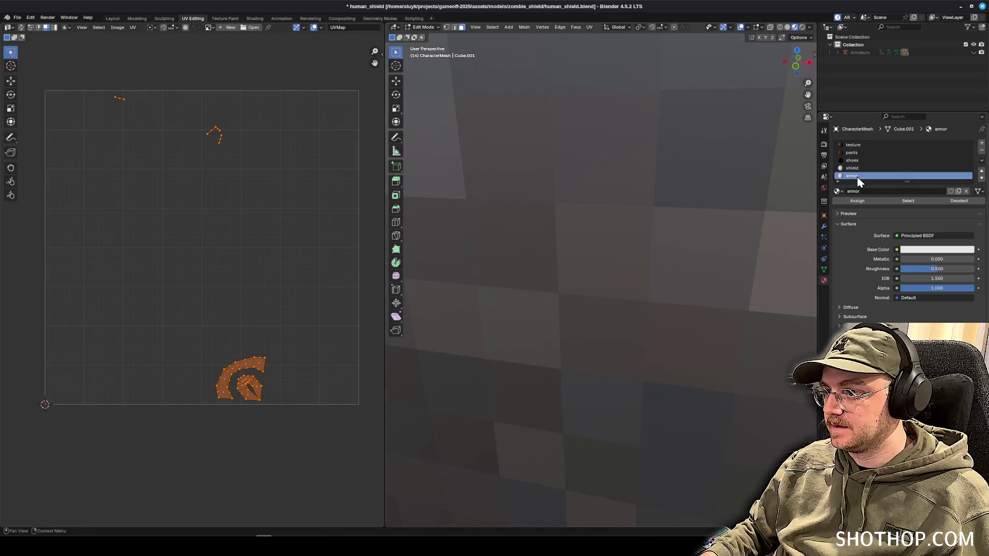
Unwrap the selected arm bands with Smart UV Project.
{"action": "scroll", "coordinate": [307, 264], "scroll_direction": "down", "scroll_amount": 2}
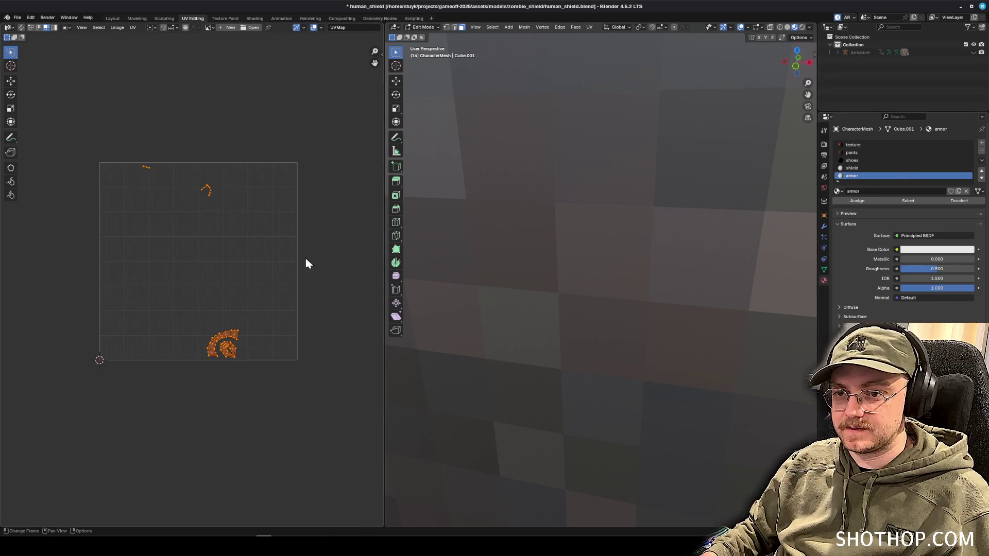
{"action": "left_click", "coordinate": [589, 27]}
{"action": "left_click", "coordinate": [605, 67]}
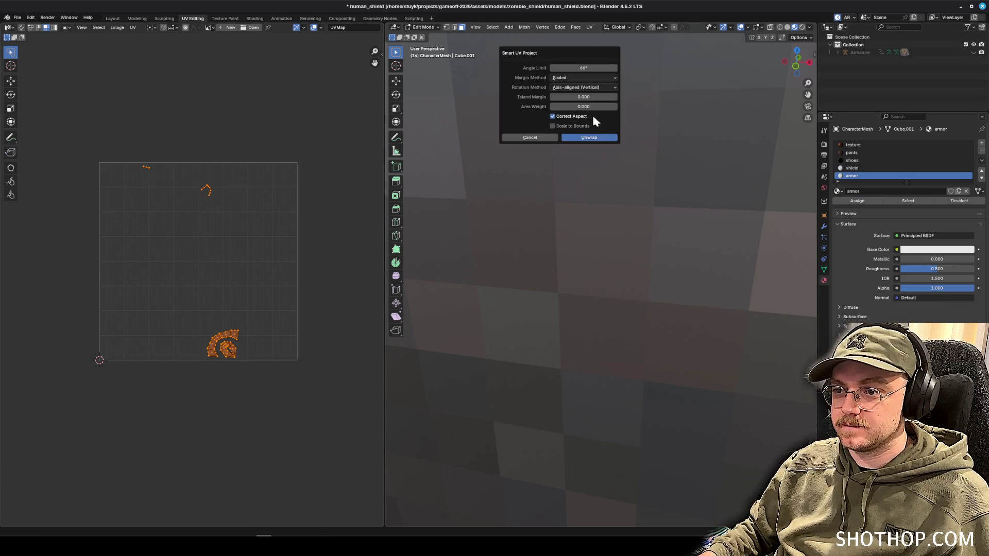
{"action": "left_click", "coordinate": [589, 138]}
Scale the arm-band UV islands down and move them toward the upper-left.
{"action": "key", "text": "s"}
{"action": "left_click", "coordinate": [216, 294]}
{"action": "key", "text": "g"}
{"action": "left_click", "coordinate": [188, 257]}
{"action": "key", "text": "s"}
{"action": "left_click", "coordinate": [205, 268]}
{"action": "scroll", "coordinate": [170, 244], "scroll_direction": "up", "scroll_amount": 2}
{"action": "scroll", "coordinate": [215, 239], "scroll_direction": "down", "scroll_amount": 1}
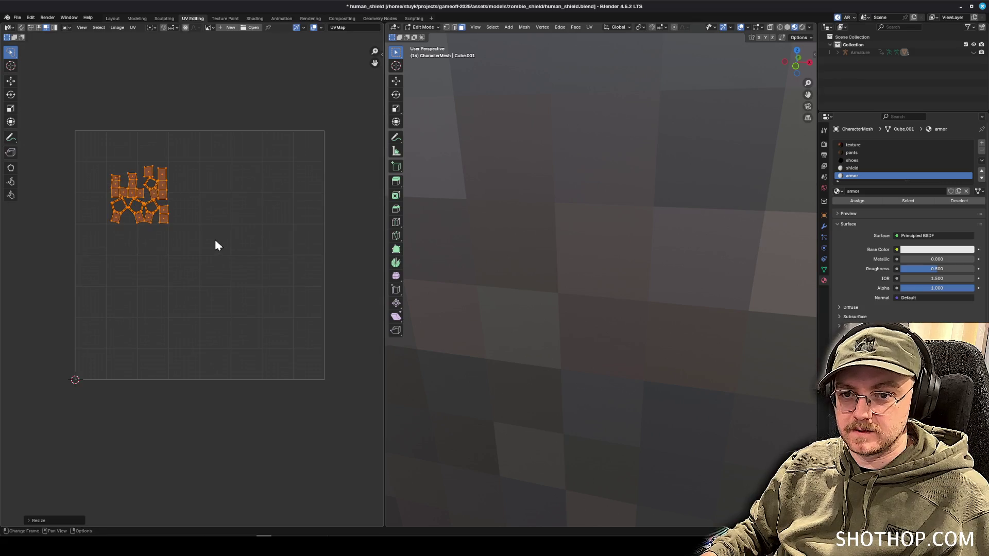
Show the armor UVs alongside and shift the arm-band islands further left, clear of the torso.
{"action": "left_click", "coordinate": [897, 203]}
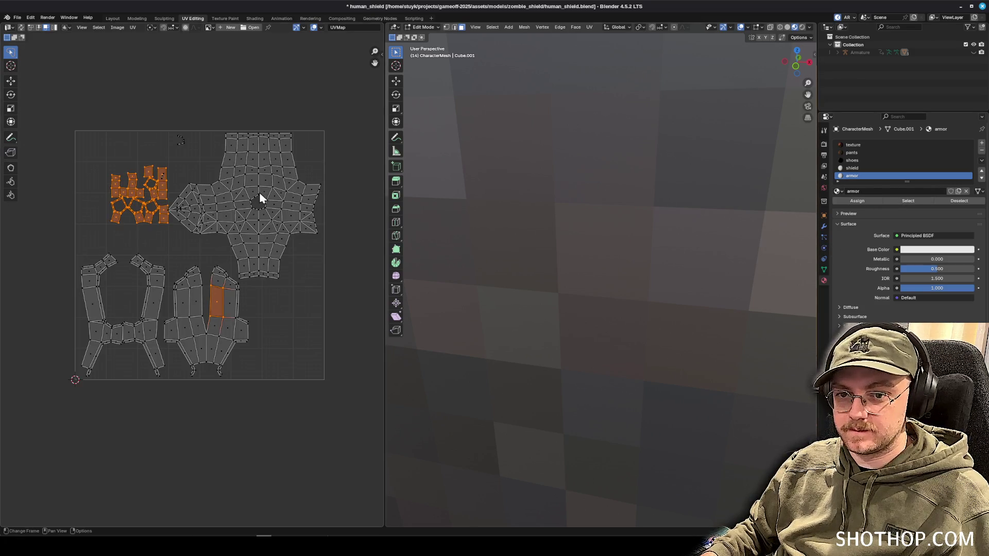
{"action": "left_click", "coordinate": [185, 179]}
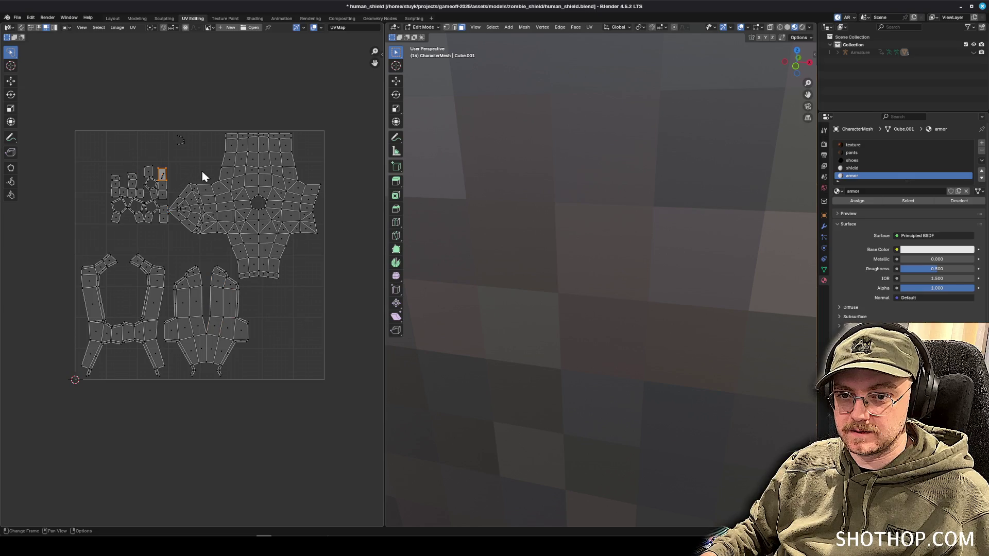
{"action": "scroll", "coordinate": [180, 210], "scroll_direction": "up", "scroll_amount": 3}
{"action": "scroll", "coordinate": [227, 276], "scroll_direction": "down", "scroll_amount": 1}
{"action": "scroll", "coordinate": [209, 254], "scroll_direction": "up", "scroll_amount": 3}
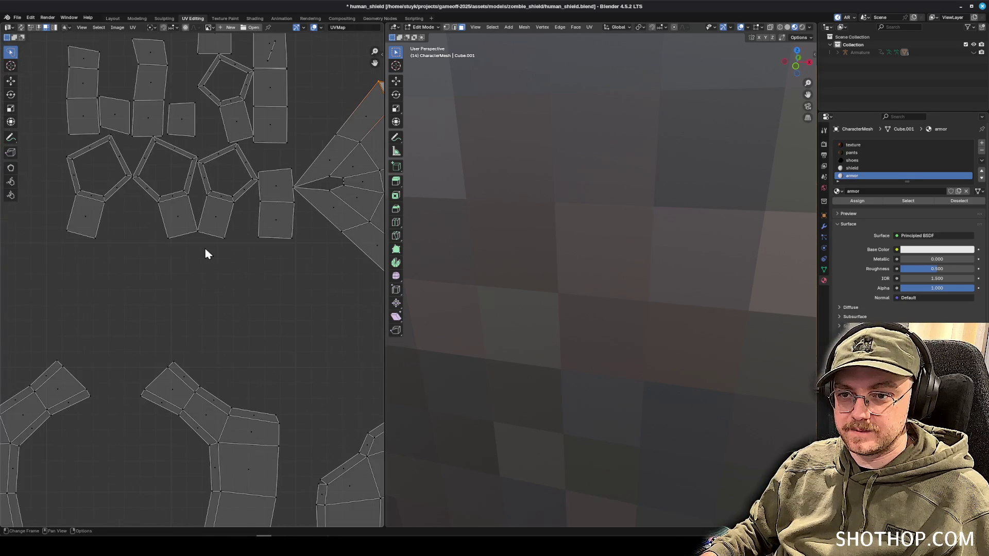
{"action": "scroll", "coordinate": [115, 233], "scroll_direction": "down", "scroll_amount": 3}
{"action": "mouse_move", "coordinate": [76, 210]}
{"action": "left_mouse_down"}
{"action": "mouse_move", "coordinate": [84, 168]}
{"action": "mouse_move", "coordinate": [280, 125]}
{"action": "mouse_move", "coordinate": [257, 201]}
{"action": "mouse_move", "coordinate": [131, 283]}
{"action": "left_mouse_up"}
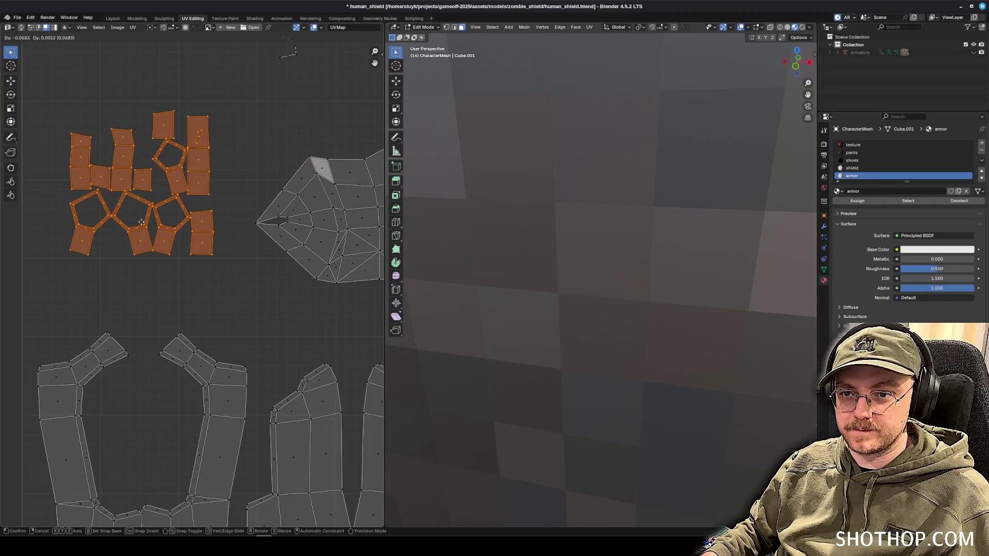
{"action": "left_click", "coordinate": [136, 227]}
{"action": "left_click_drag", "start_coordinate": [214, 173], "coordinate": [309, 60]}
{"action": "scroll", "coordinate": [486, 243], "scroll_direction": "down", "scroll_amount": 10}
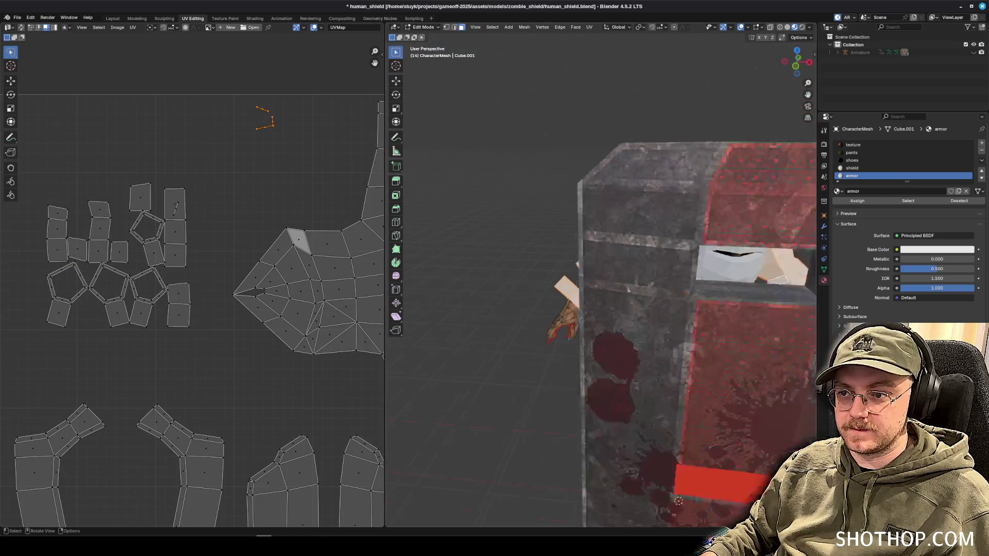
Deselect everything and reselect the armor-material faces to check the final layout.
{"action": "left_click", "coordinate": [532, 175]}
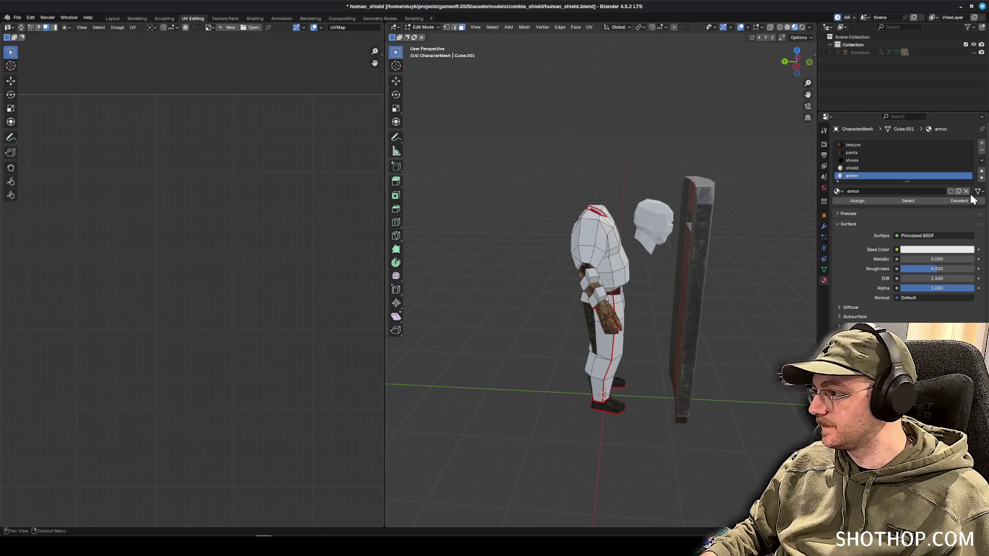
{"action": "left_click", "coordinate": [908, 200]}
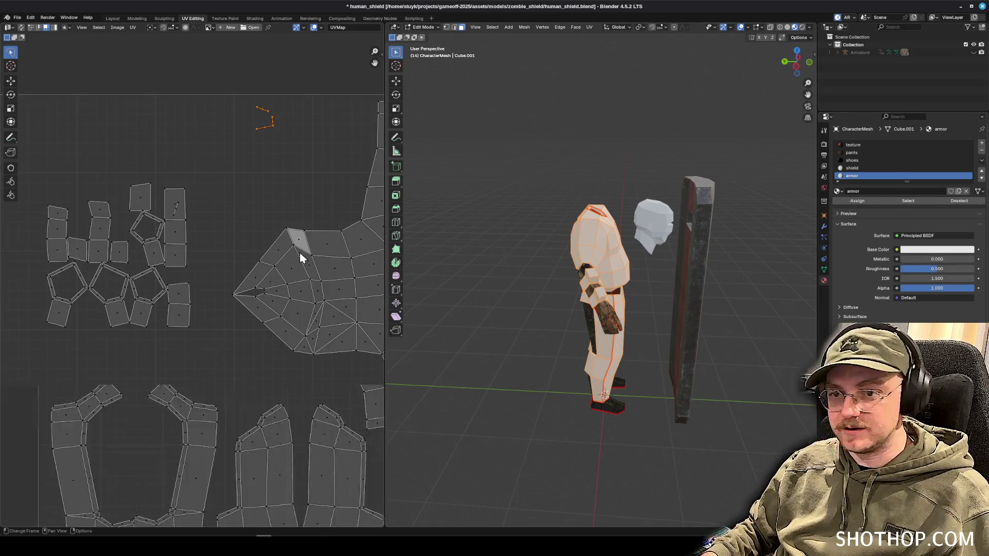
{"action": "scroll", "coordinate": [234, 228], "scroll_direction": "down", "scroll_amount": 2}
{"action": "scroll", "coordinate": [234, 228], "scroll_direction": "up", "scroll_amount": 2}
{"action": "scroll", "coordinate": [159, 228], "scroll_direction": "down", "scroll_amount": 2}
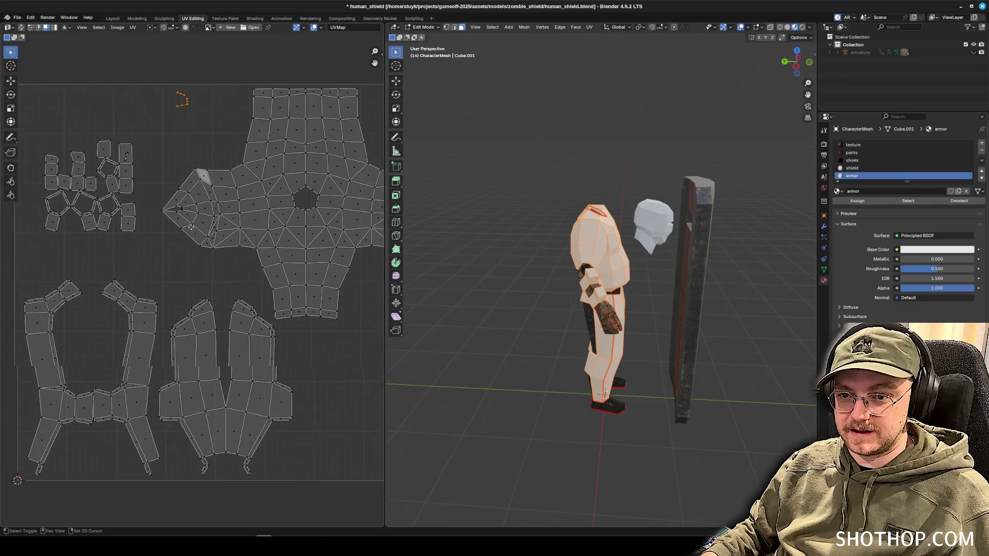
{"action": "left_click_drag", "start_coordinate": [251, 223], "coordinate": [232, 222]}
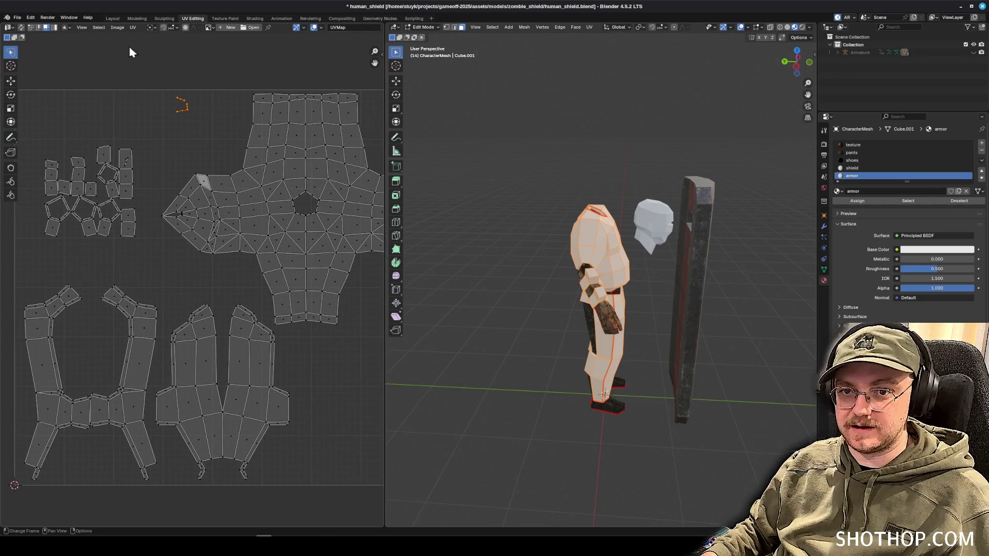
Export the UV layout image as armor.png and switch over to the Photopea window.
{"action": "left_click", "coordinate": [132, 28]}
{"action": "left_click", "coordinate": [157, 267]}
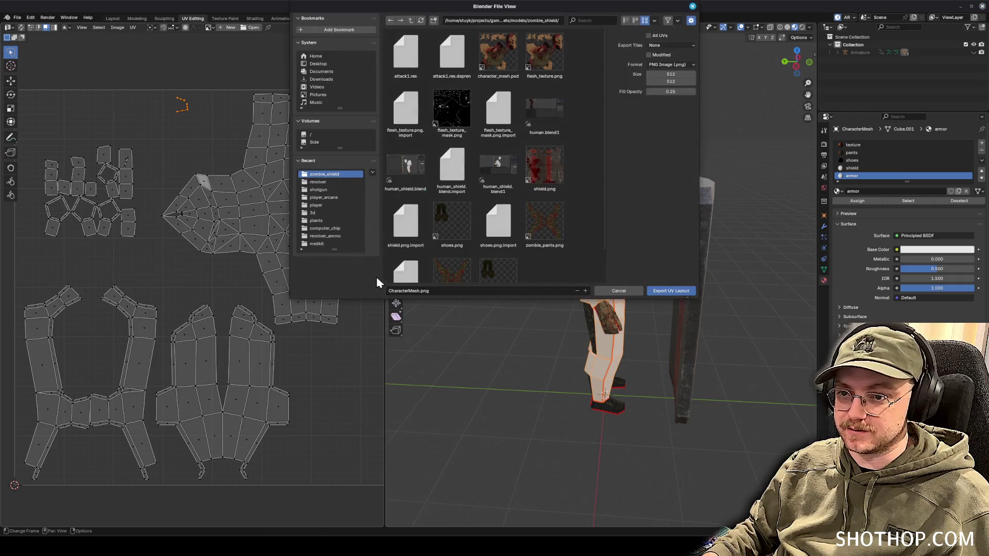
{"action": "left_click", "coordinate": [403, 291]}
{"action": "type", "text": "armor"}
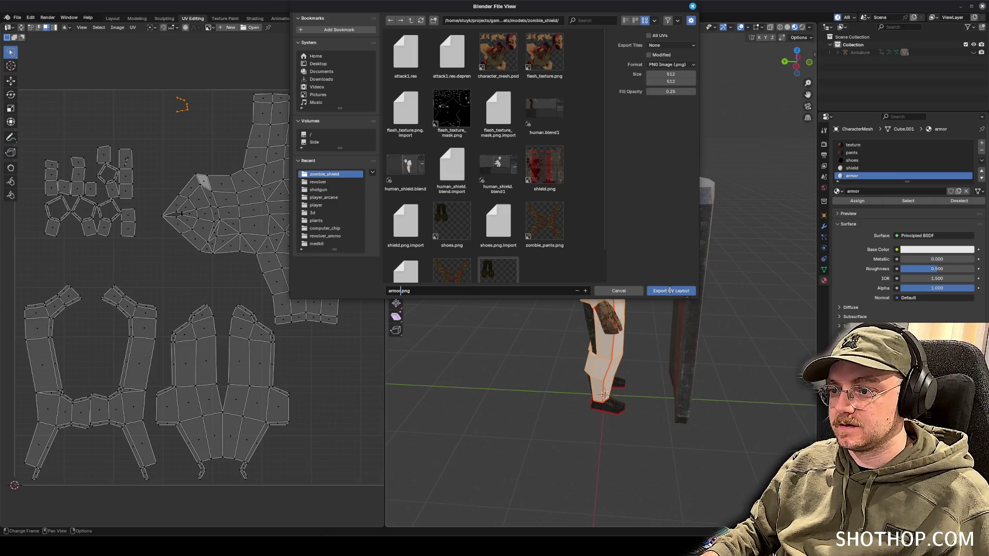
{"action": "left_click", "coordinate": [669, 291]}
{"action": "key", "text": "alt+Tab"}
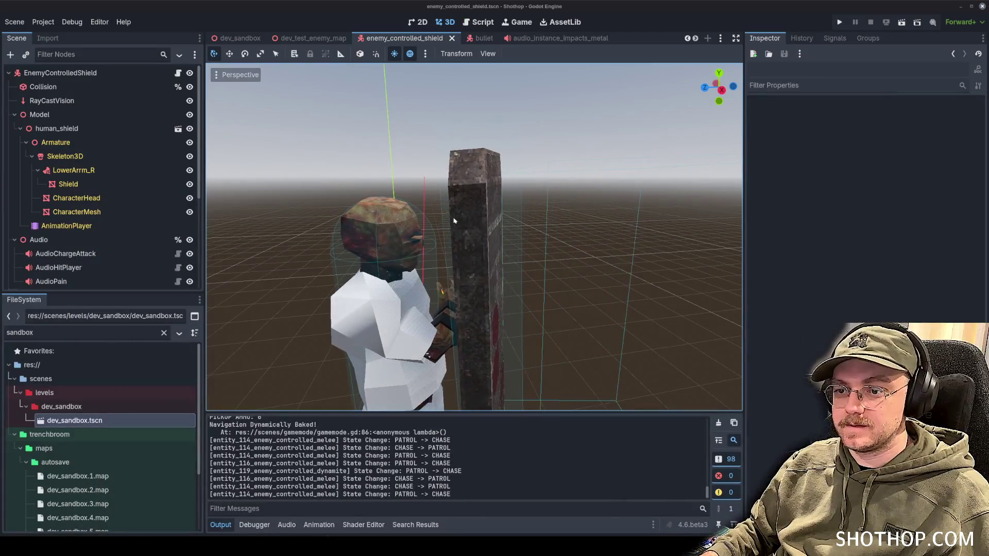
{"action": "key", "text": "alt+Tab"}
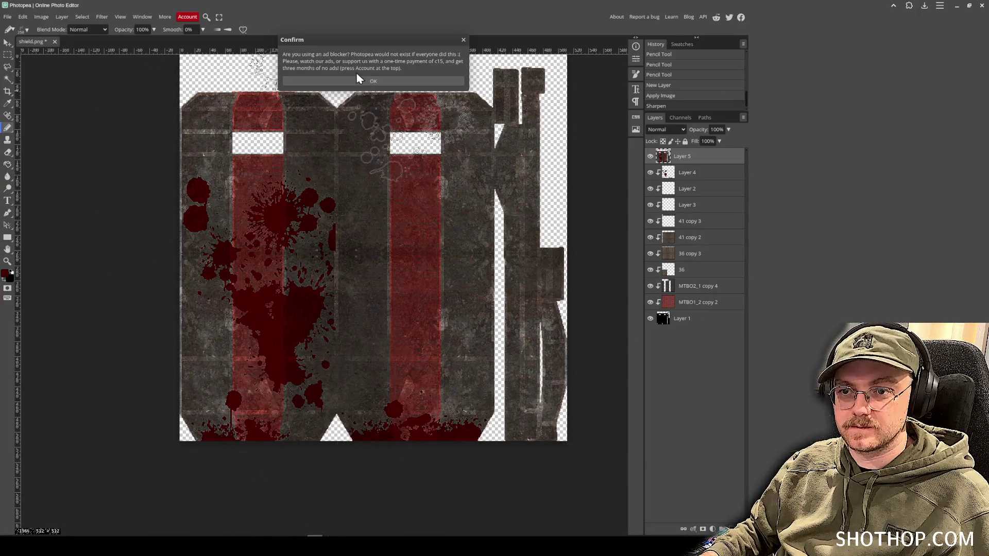
Dismiss the ad-blocker notice and open armor.png from the zombie_shield folder.
{"action": "left_click", "coordinate": [359, 78]}
{"action": "left_click", "coordinate": [8, 17]}
{"action": "left_click", "coordinate": [16, 40]}
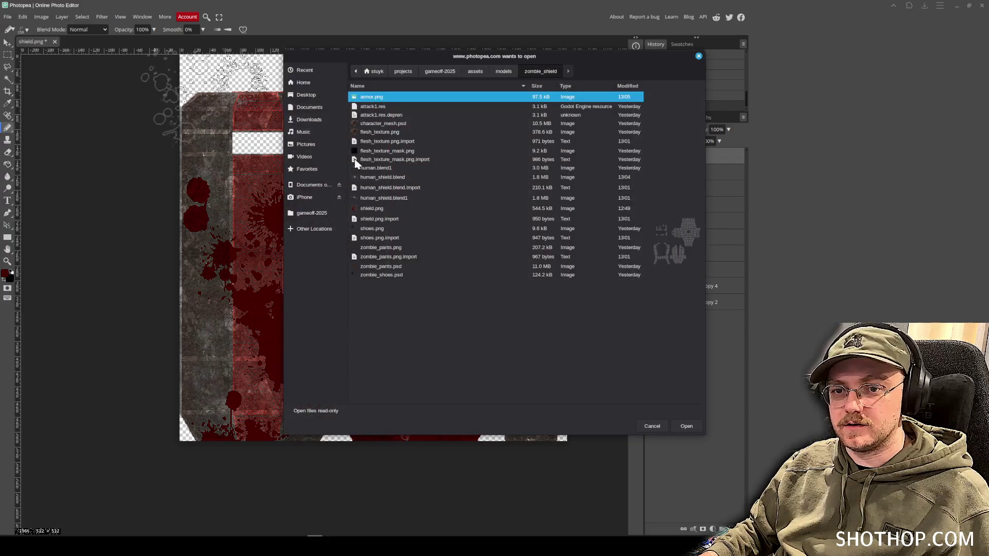
{"action": "double_click", "coordinate": [379, 101]}
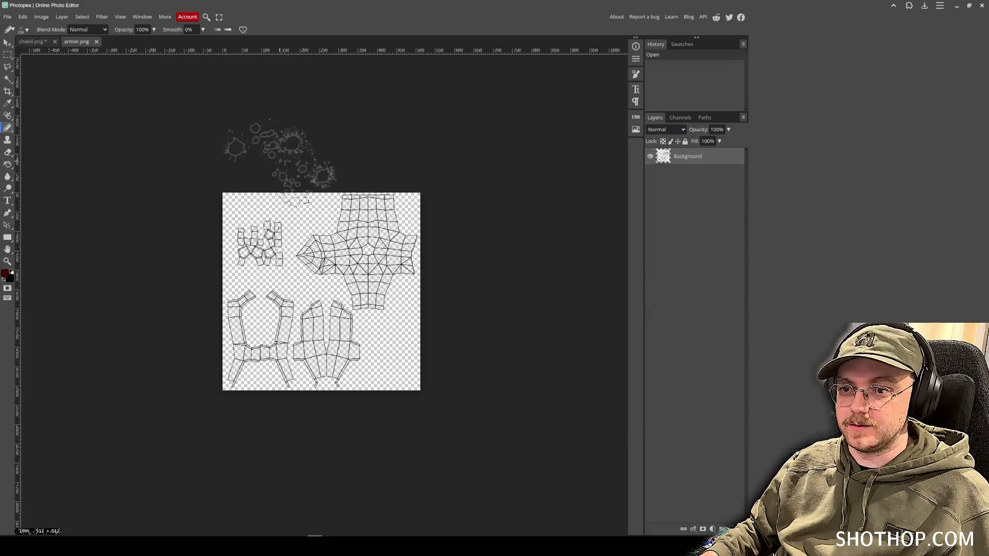
Select the MTBO1_2 copy 2 layer in the shield document with the Move tool, then view armor.png.
{"action": "left_click", "coordinate": [33, 40]}
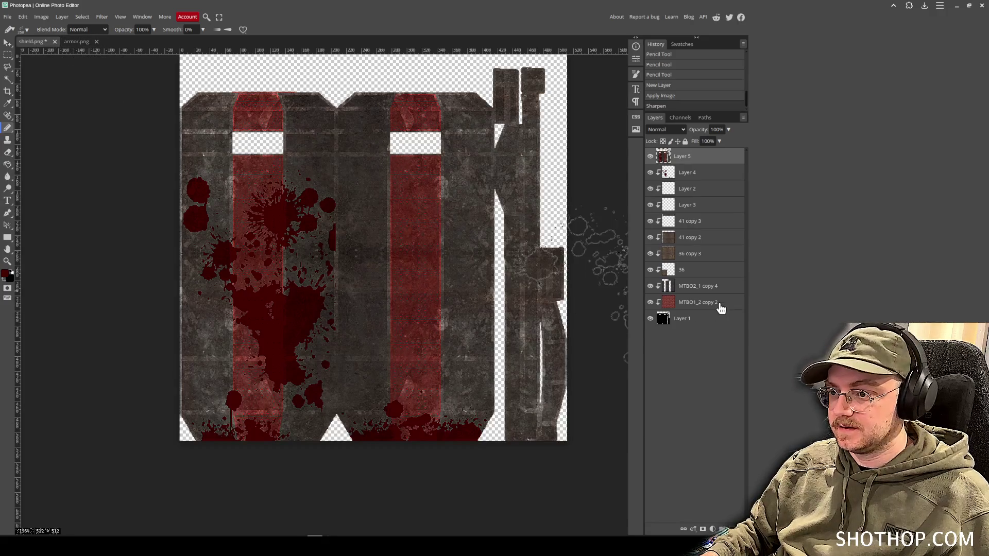
{"action": "left_click", "coordinate": [721, 304]}
{"action": "left_click", "coordinate": [7, 45]}
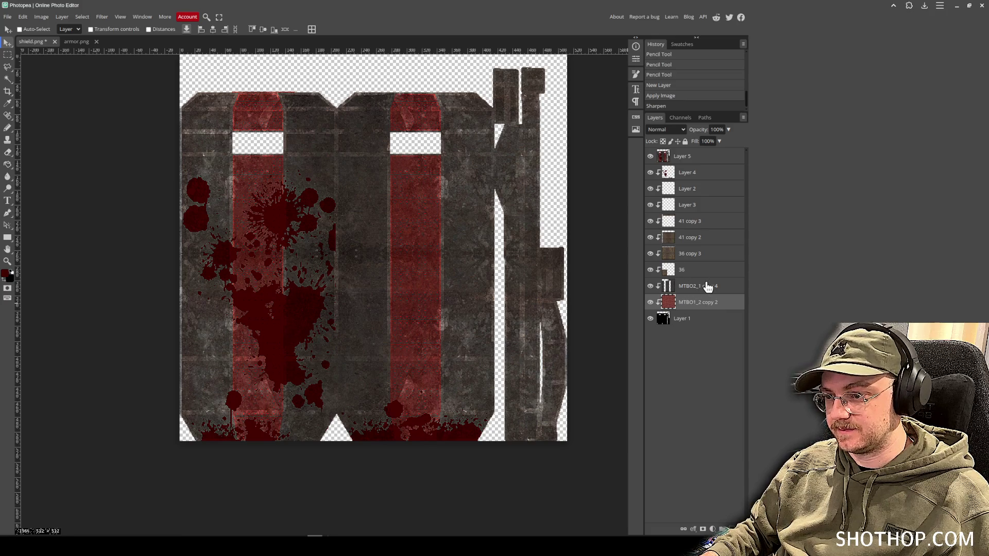
{"action": "left_click", "coordinate": [76, 43]}
{"action": "scroll", "coordinate": [333, 274], "scroll_direction": "up", "scroll_amount": 2}
{"action": "scroll", "coordinate": [241, 189], "scroll_direction": "down", "scroll_amount": 3}
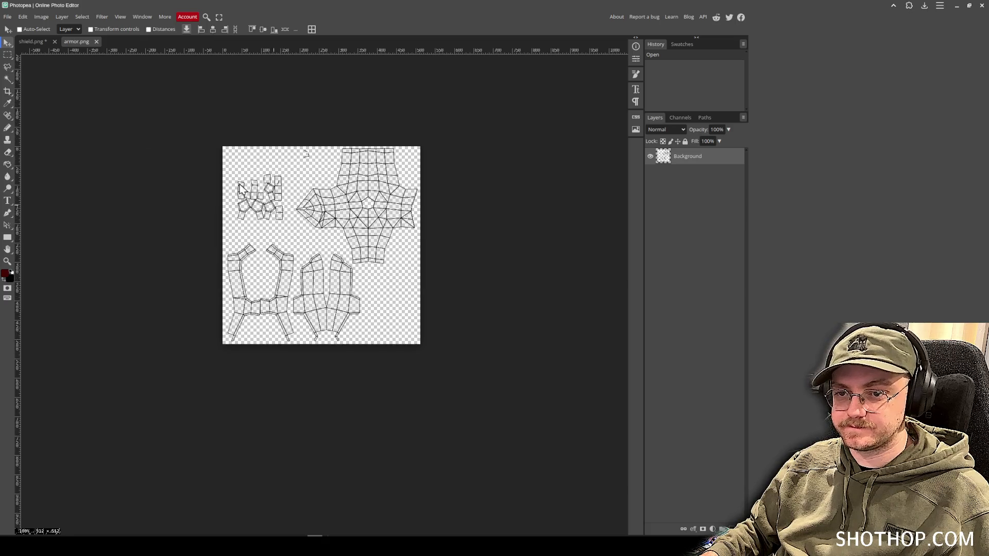
Add a new empty layer and test a Magic Wand selection of the empty space.
{"action": "left_click", "coordinate": [8, 78]}
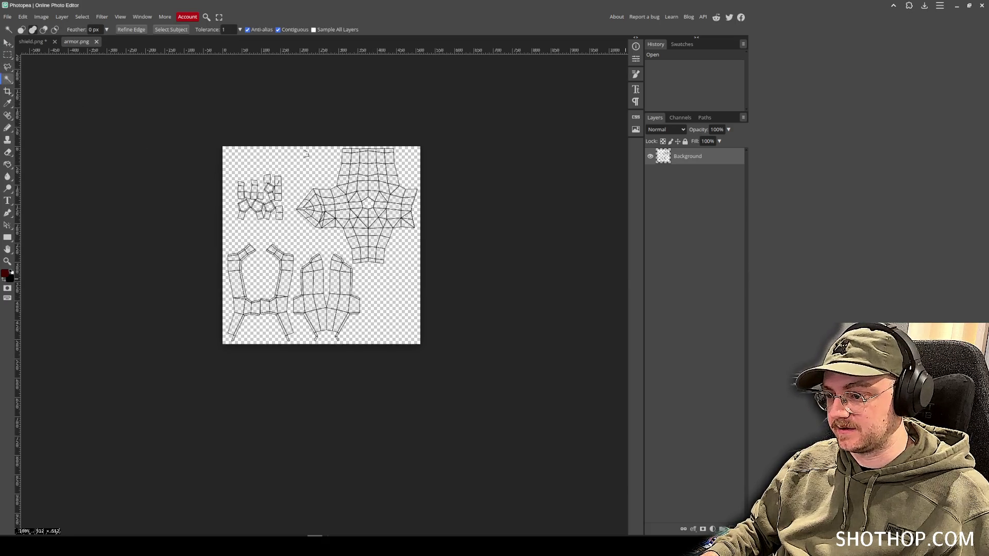
{"action": "key", "text": "ctrl+shift+n"}
{"action": "scroll", "coordinate": [360, 327], "scroll_direction": "up", "scroll_amount": 3}
{"action": "left_click", "coordinate": [330, 273]}
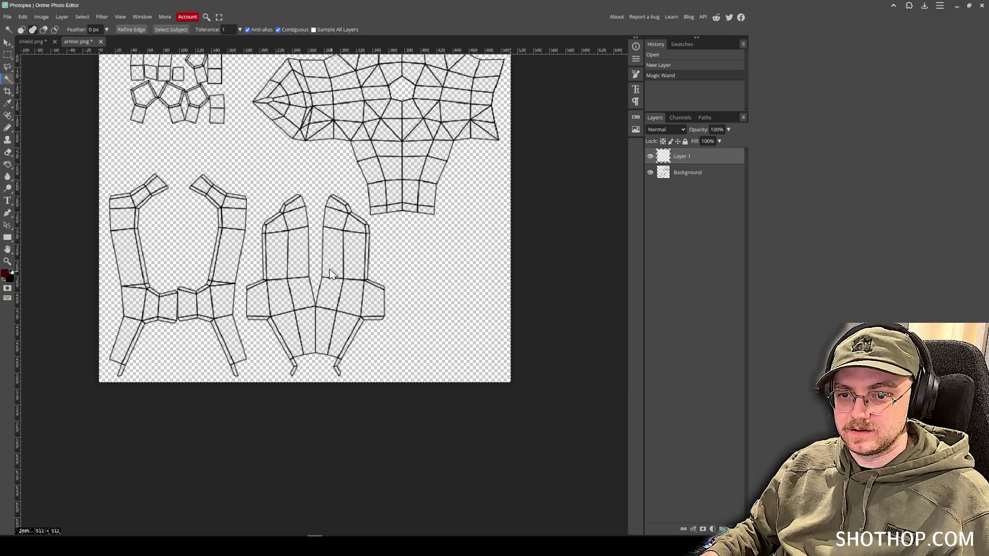
{"action": "key", "text": "ctrl+d"}
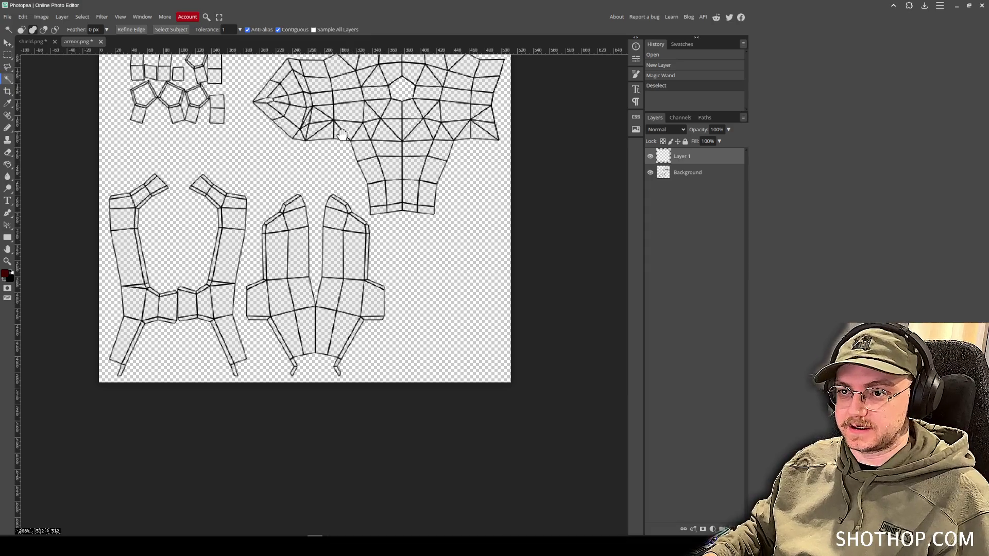
Magic Wand the central hexagonal hole, sampling the Background layer.
{"action": "scroll", "coordinate": [344, 137], "scroll_direction": "up", "scroll_amount": 3}
{"action": "scroll", "coordinate": [402, 237], "scroll_direction": "up", "scroll_amount": 4}
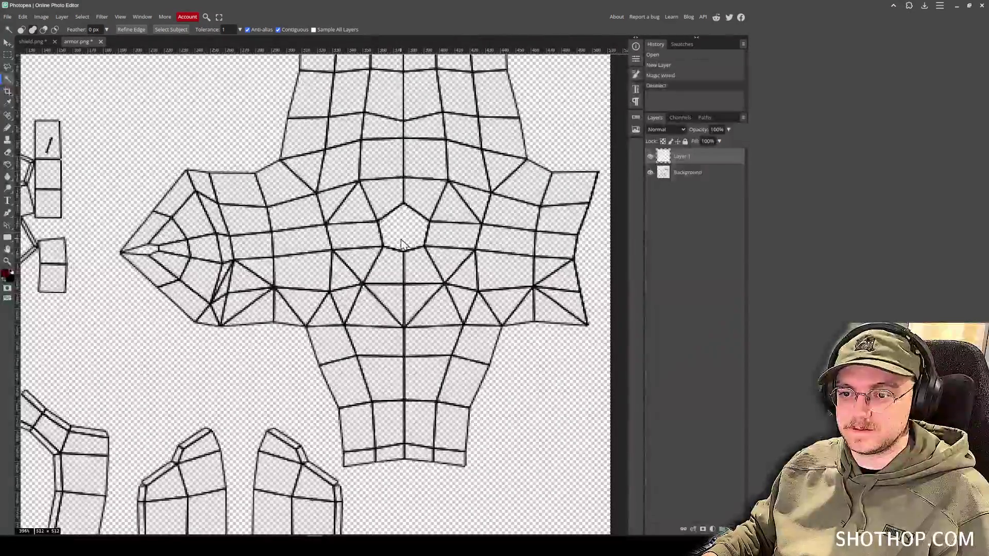
{"action": "left_click", "coordinate": [401, 243]}
{"action": "left_click", "coordinate": [696, 178]}
{"action": "left_click", "coordinate": [439, 258]}
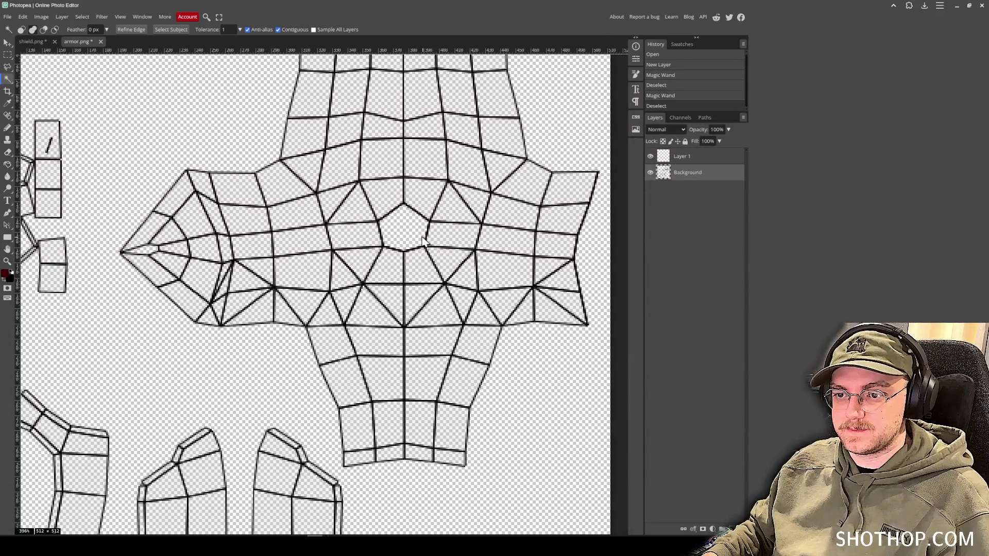
{"action": "scroll", "coordinate": [350, 309], "scroll_direction": "down", "scroll_amount": 2}
{"action": "scroll", "coordinate": [350, 309], "scroll_direction": "left", "scroll_amount": 3}
Add the empty outer area and the four pentagon holes to the selection.
{"action": "left_click", "coordinate": [309, 317]}
{"action": "scroll", "coordinate": [185, 280], "scroll_direction": "down", "scroll_amount": 3}
{"action": "scroll", "coordinate": [222, 321], "scroll_direction": "up", "scroll_amount": 3}
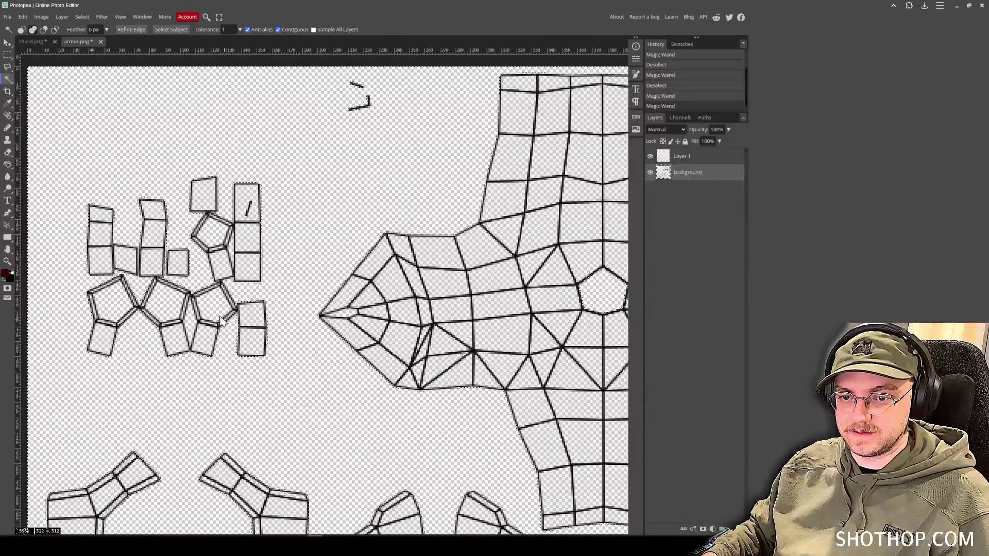
{"action": "scroll", "coordinate": [118, 303], "scroll_direction": "up", "scroll_amount": 3}
{"action": "left_click", "coordinate": [133, 316], "text": "shift"}
{"action": "left_click", "coordinate": [222, 310], "text": "shift"}
{"action": "left_click", "coordinate": [298, 312], "text": "shift"}
{"action": "left_click", "coordinate": [308, 175], "text": "shift"}
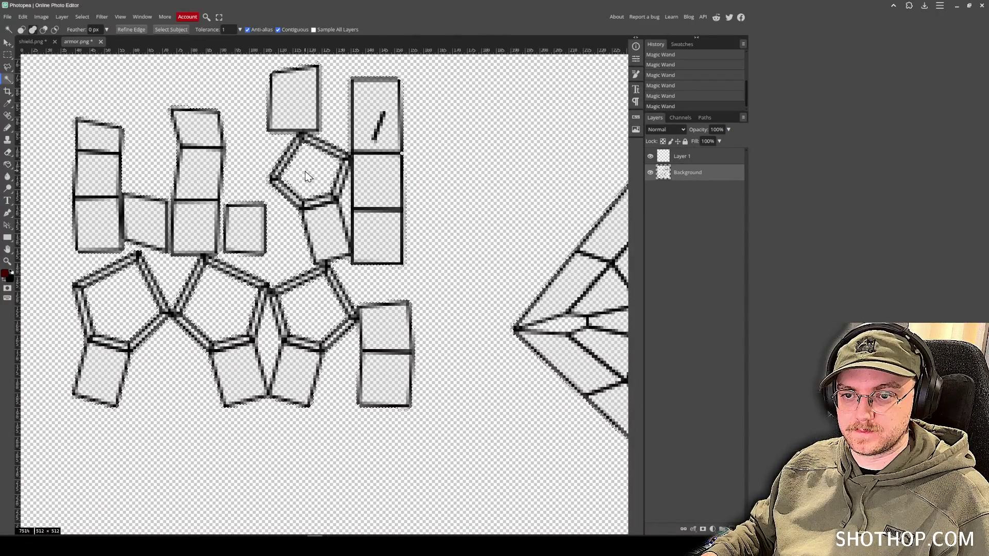
{"action": "scroll", "coordinate": [332, 251], "scroll_direction": "up", "scroll_amount": 3}
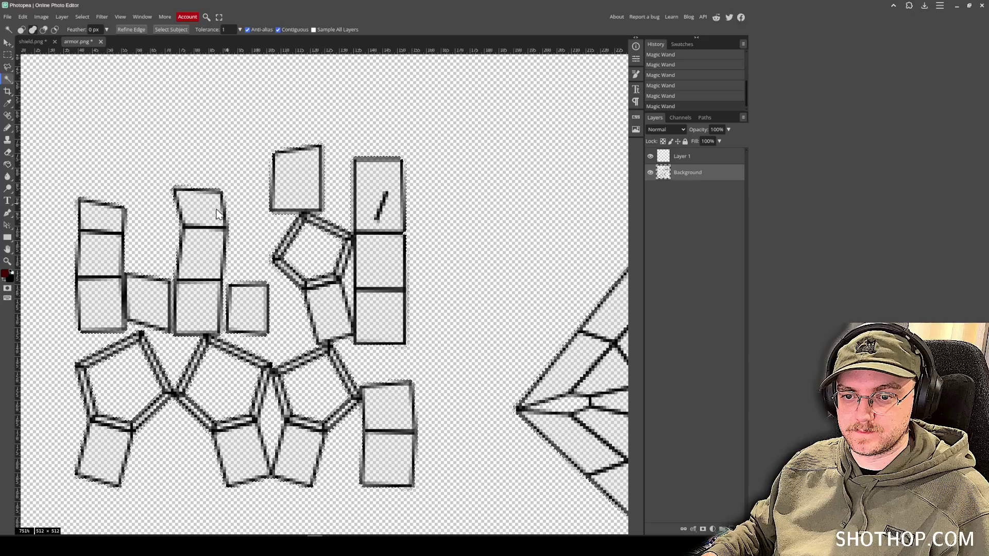
{"action": "scroll", "coordinate": [426, 322], "scroll_direction": "down", "scroll_amount": 4}
{"action": "mouse_move", "coordinate": [512, 416]}
{"action": "left_mouse_down"}
{"action": "mouse_move", "coordinate": [349, 231]}
{"action": "mouse_move", "coordinate": [318, 137]}
{"action": "left_mouse_up"}
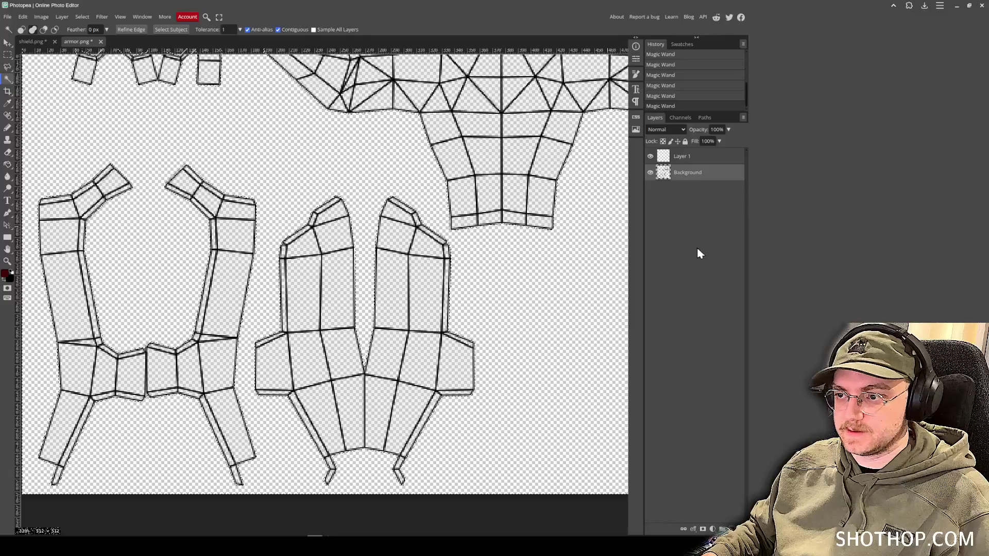
Invert the selection and fill the UV islands black on Layer 1, then deselect.
{"action": "left_click", "coordinate": [699, 156]}
{"action": "left_click", "coordinate": [8, 165]}
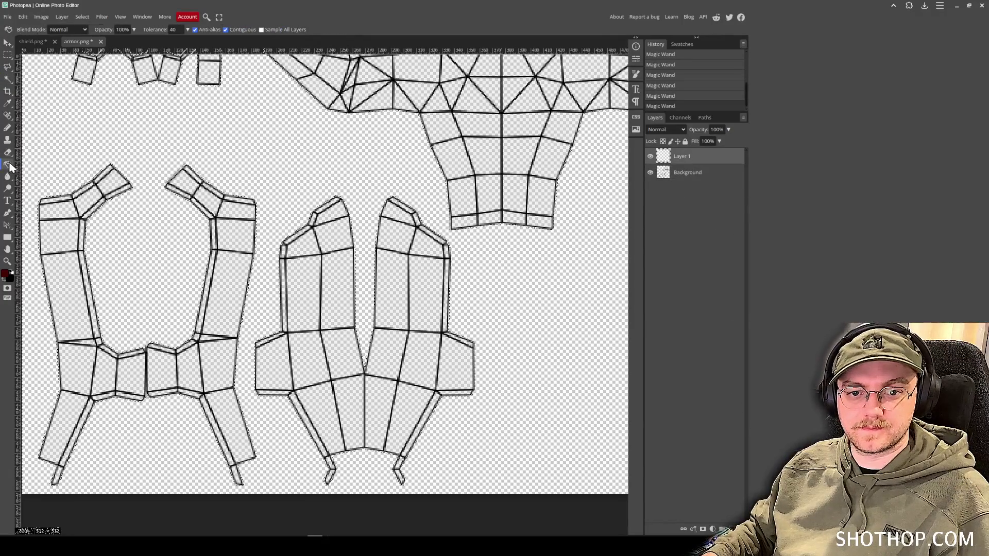
{"action": "left_click", "coordinate": [189, 232]}
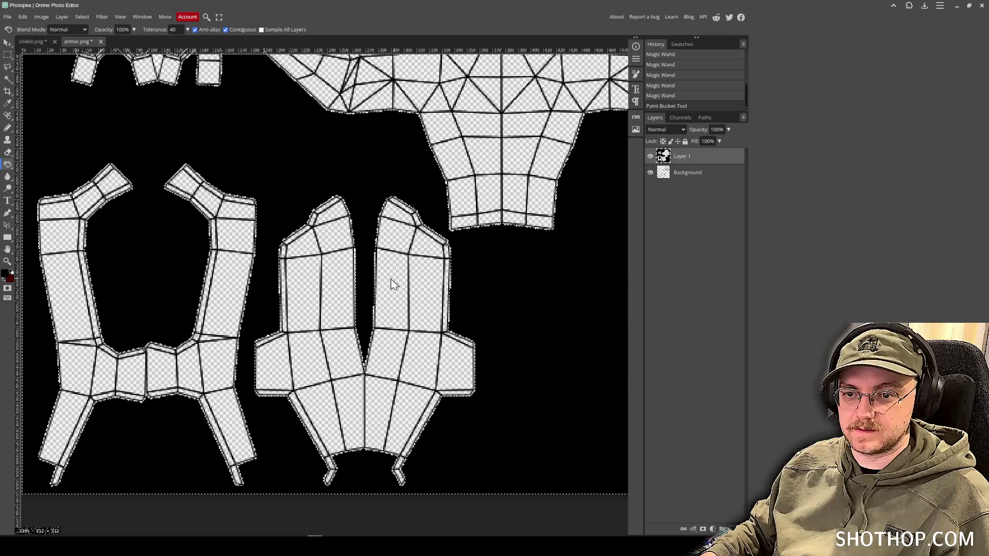
{"action": "key", "text": "ctrl+z"}
{"action": "left_click", "coordinate": [82, 16]}
{"action": "left_click", "coordinate": [110, 53]}
{"action": "left_click", "coordinate": [300, 189]}
{"action": "key", "text": "ctrl+d"}
Inspect the black islands and return to the shield.png document.
{"action": "scroll", "coordinate": [309, 288], "scroll_direction": "down", "scroll_amount": 3}
{"action": "scroll", "coordinate": [347, 325], "scroll_direction": "up", "scroll_amount": 5}
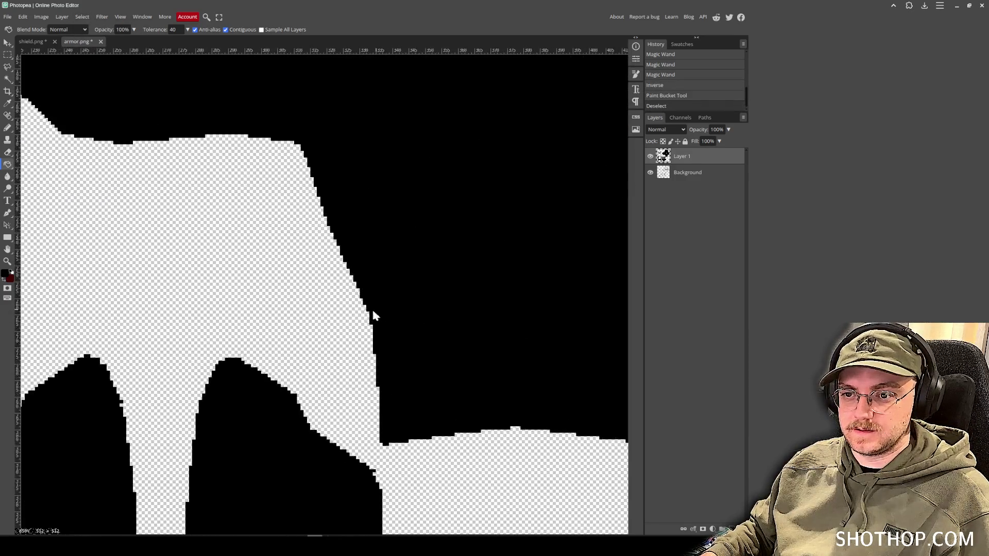
{"action": "scroll", "coordinate": [376, 320], "scroll_direction": "down", "scroll_amount": 4}
{"action": "scroll", "coordinate": [417, 302], "scroll_direction": "down", "scroll_amount": 3}
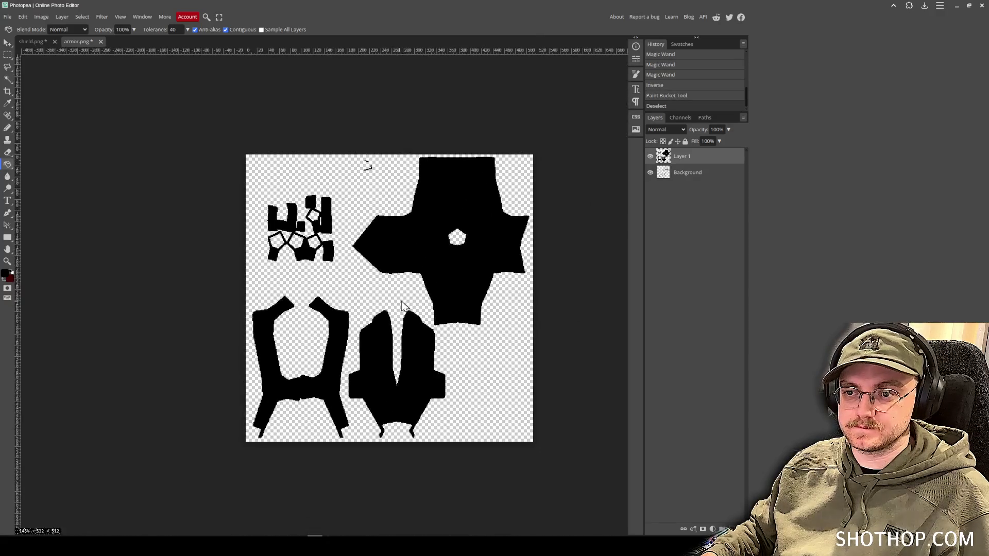
{"action": "scroll", "coordinate": [407, 294], "scroll_direction": "up", "scroll_amount": 2}
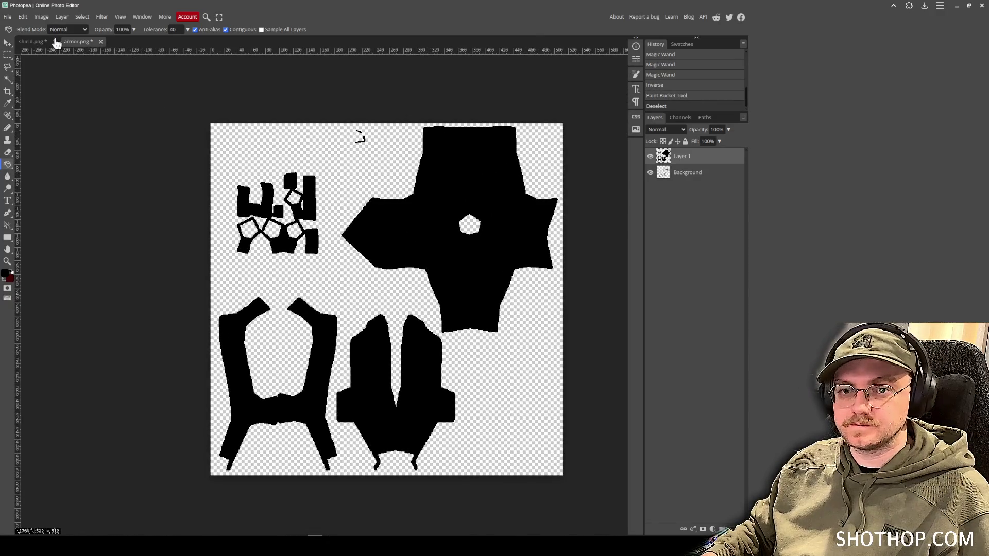
{"action": "left_click", "coordinate": [32, 41]}
{"action": "left_click", "coordinate": [8, 43]}
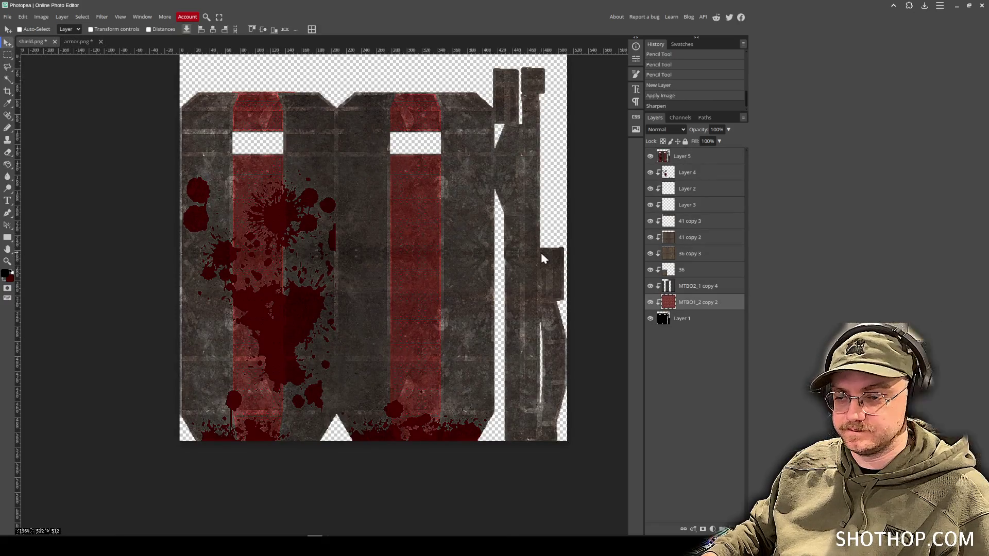
Hide Layer 5 and show the MTBO2_1 copy 4 layer in shield.png.
{"action": "left_click", "coordinate": [691, 286]}
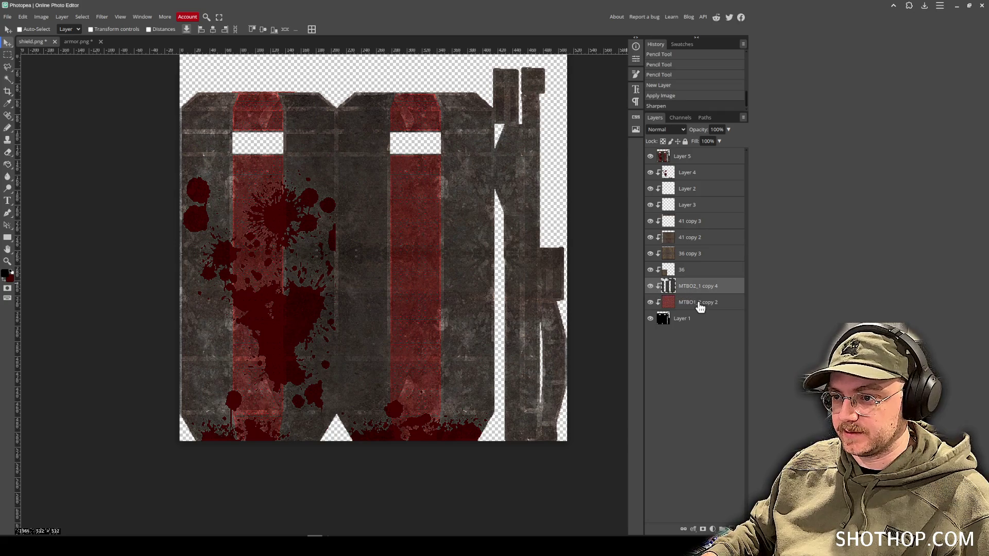
{"action": "left_click", "coordinate": [650, 156]}
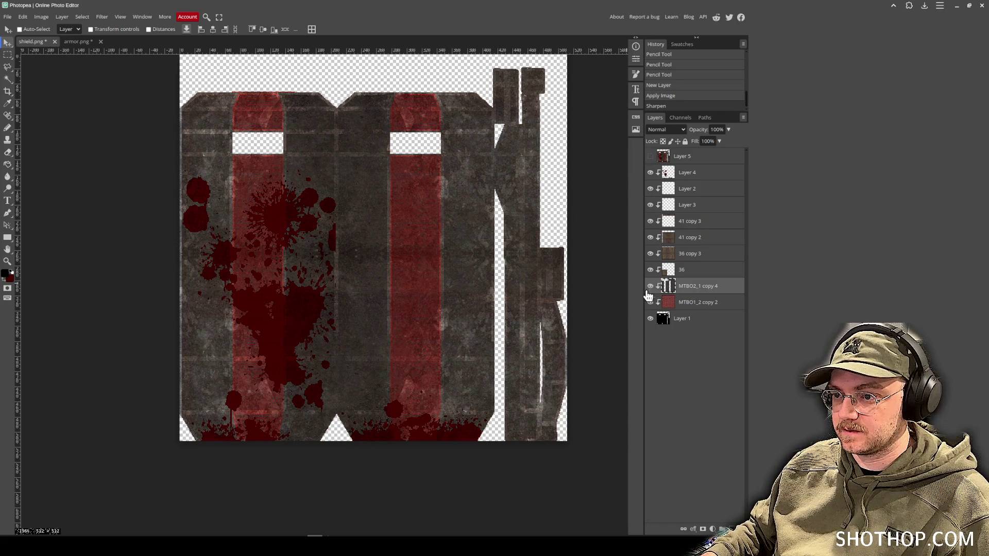
{"action": "left_click", "coordinate": [651, 287]}
Copy the MTBO1_2 copy 2 red plate into armor.png and clip it to the black mask.
{"action": "left_click", "coordinate": [698, 303]}
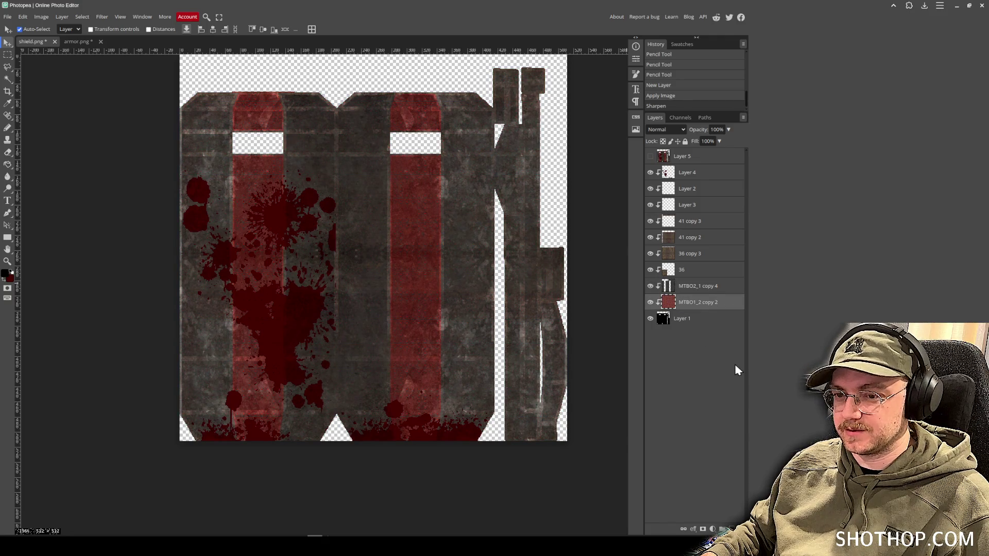
{"action": "key", "text": "ctrl+a"}
{"action": "key", "text": "ctrl+d"}
{"action": "left_click", "coordinate": [68, 44]}
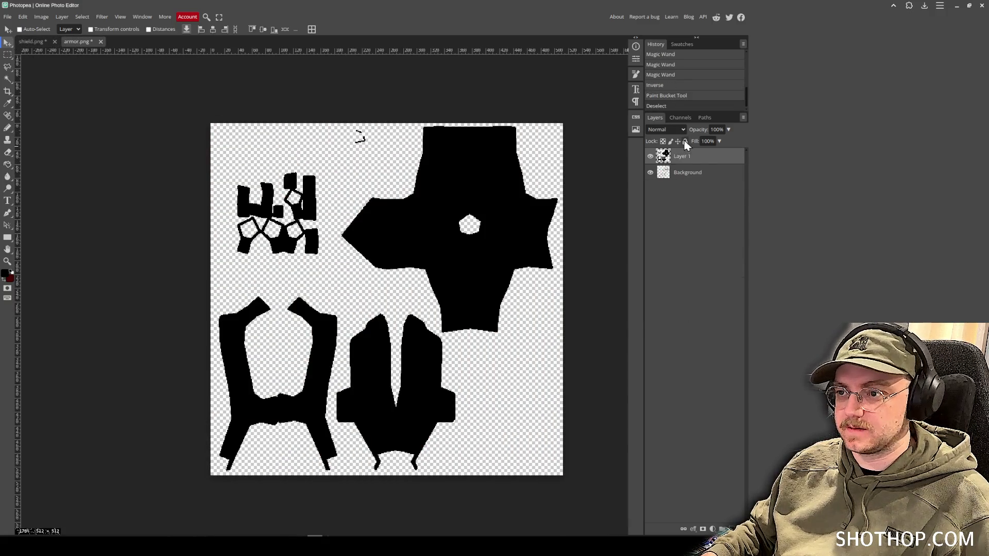
{"action": "key", "text": "ctrl+v"}
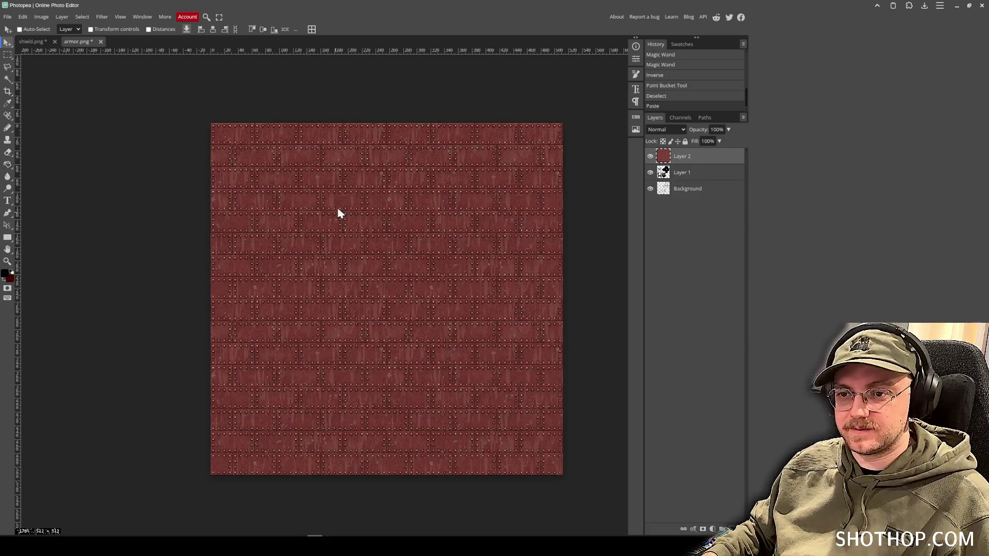
{"action": "right_click", "coordinate": [685, 160]}
{"action": "left_click", "coordinate": [710, 314]}
Paste the grey MTBO2_1 copy 4 texture into armor.png, then delete that grey layer.
{"action": "left_click", "coordinate": [31, 41]}
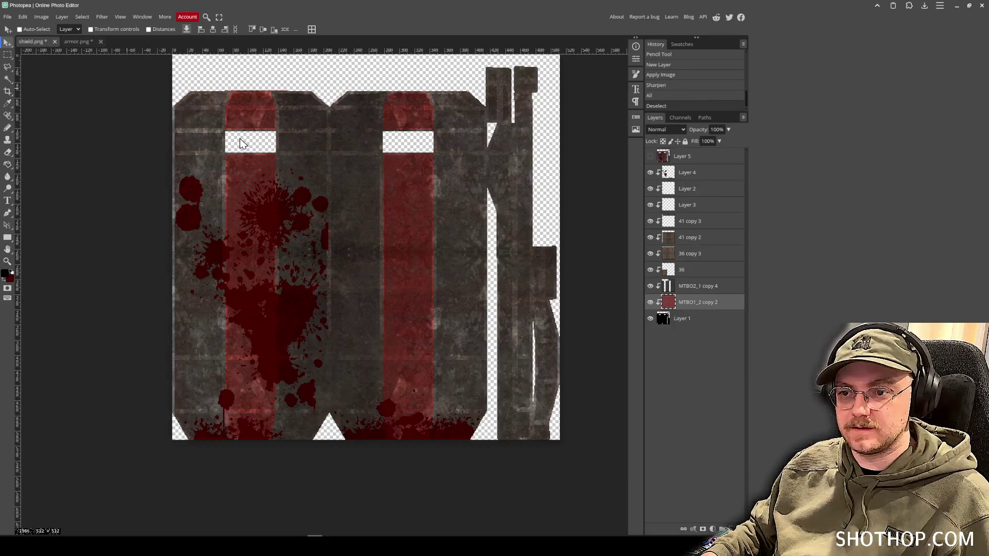
{"action": "left_click", "coordinate": [416, 184]}
{"action": "key", "text": "ctrl+c"}
{"action": "left_click", "coordinate": [76, 42]}
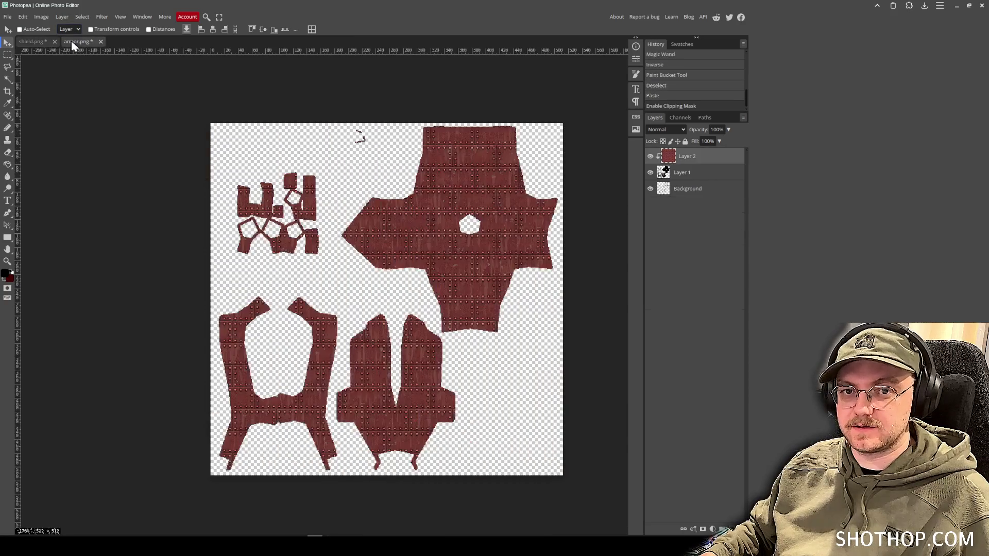
{"action": "key", "text": "ctrl+v"}
{"action": "mouse_move", "coordinate": [493, 314]}
{"action": "left_mouse_down"}
{"action": "mouse_move", "coordinate": [427, 287]}
{"action": "mouse_move", "coordinate": [503, 336]}
{"action": "left_mouse_up"}
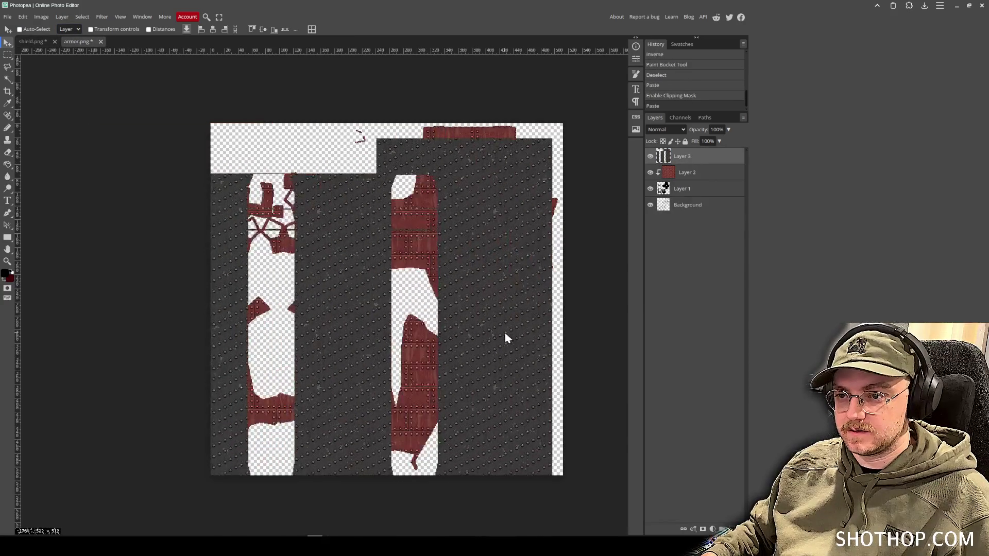
{"action": "left_click", "coordinate": [43, 43]}
{"action": "left_click_drag", "start_coordinate": [75, 42], "coordinate": [74, 45]}
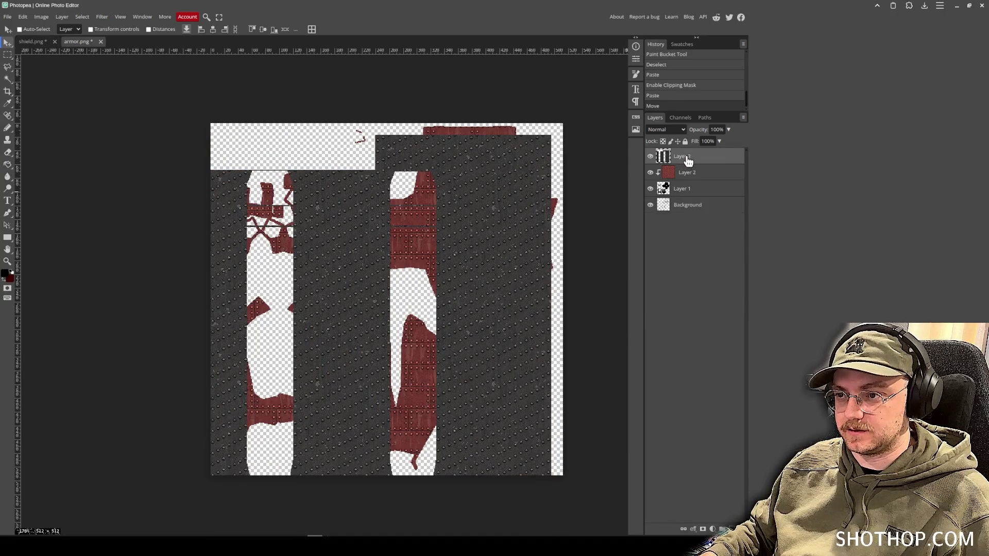
{"action": "key", "text": "Delete"}
Inspect layer 36 in shield.png by toggling its visibility.
{"action": "left_click", "coordinate": [32, 42]}
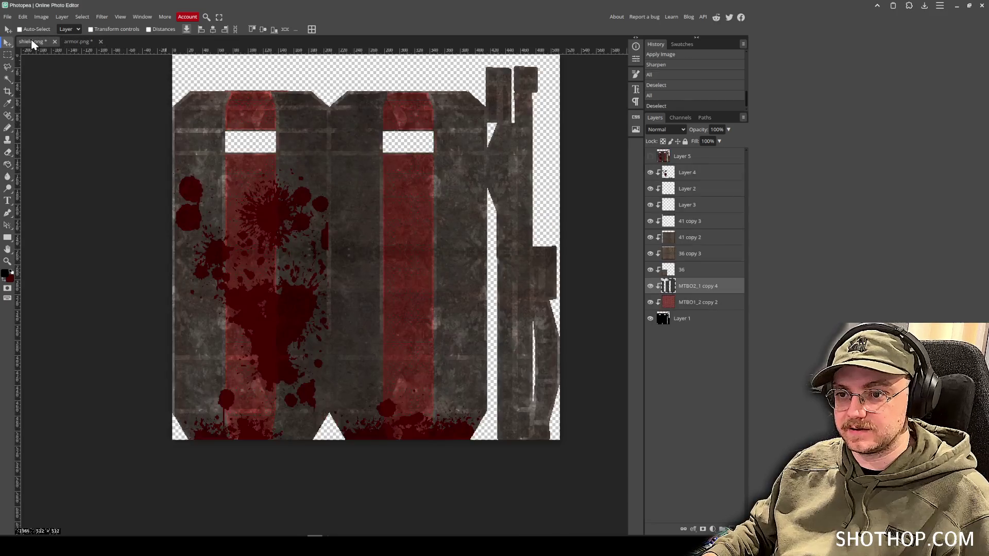
{"action": "left_click", "coordinate": [724, 273]}
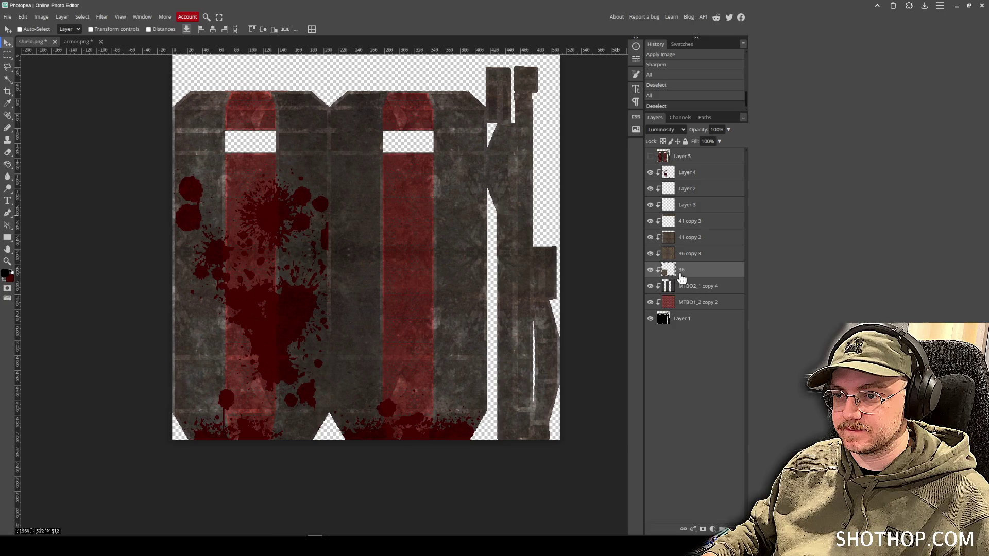
{"action": "left_click", "coordinate": [650, 269]}
{"action": "left_click", "coordinate": [650, 270]}
{"action": "left_click", "coordinate": [688, 254]}
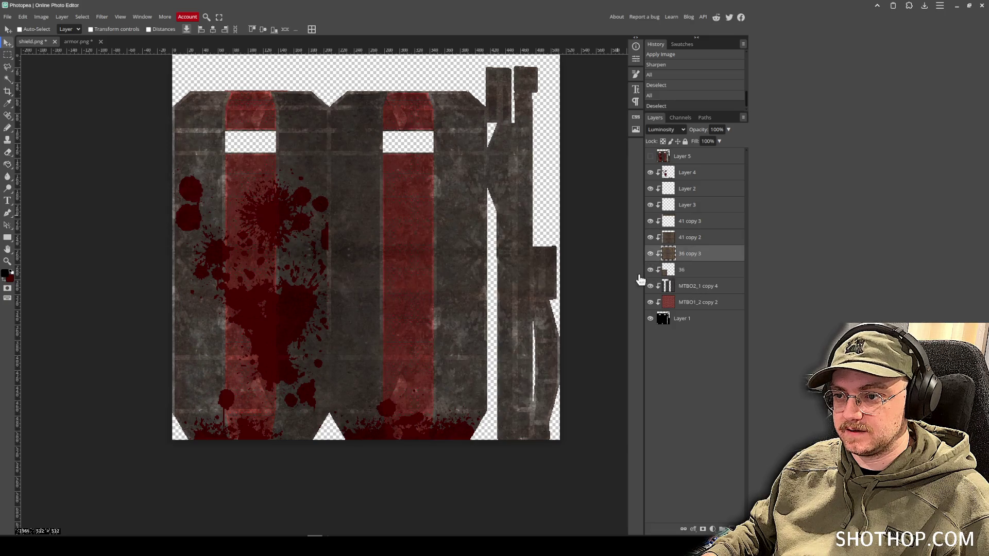
Paste the rust texture into armor.png and move it above the red plate.
{"action": "left_click", "coordinate": [78, 41]}
{"action": "key", "text": "ctrl+v"}
{"action": "key", "text": "ctrl+z"}
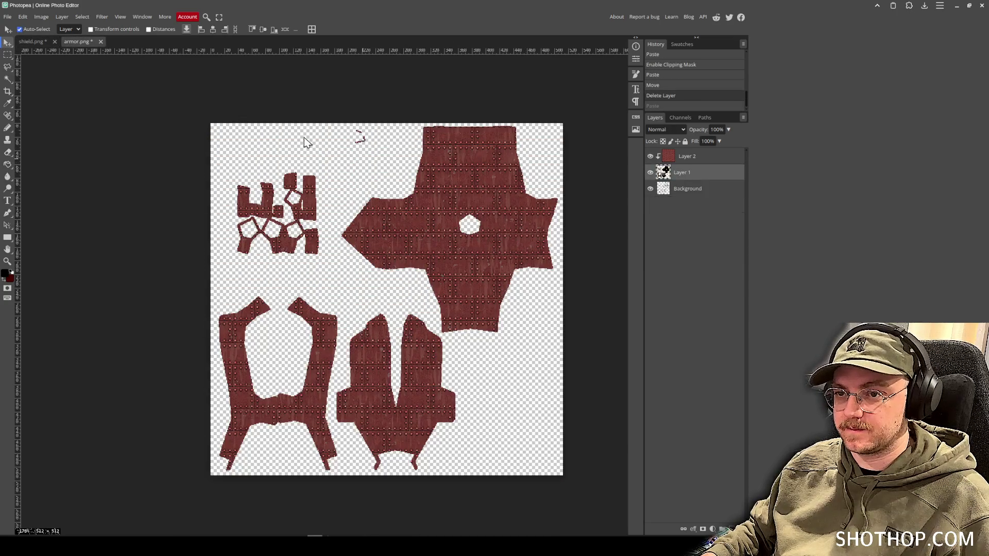
{"action": "key", "text": "ctrl+v"}
{"action": "left_click_drag", "start_coordinate": [685, 172], "coordinate": [693, 155]}
Clip the rust layer to the armor pieces and shift it up.
{"action": "right_click", "coordinate": [677, 156]}
{"action": "left_click", "coordinate": [710, 309]}
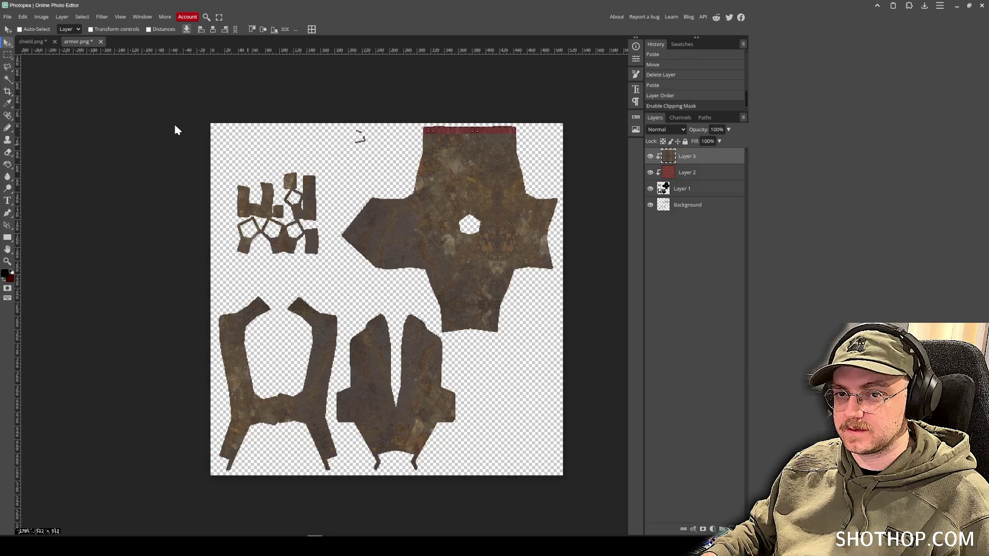
{"action": "left_click_drag", "start_coordinate": [406, 239], "coordinate": [401, 227]}
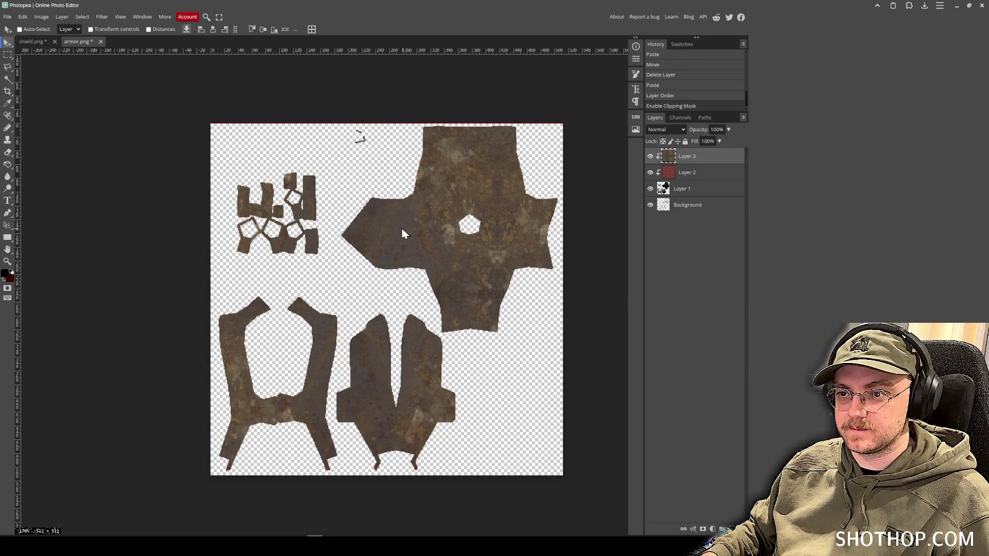
{"action": "left_click", "coordinate": [657, 129]}
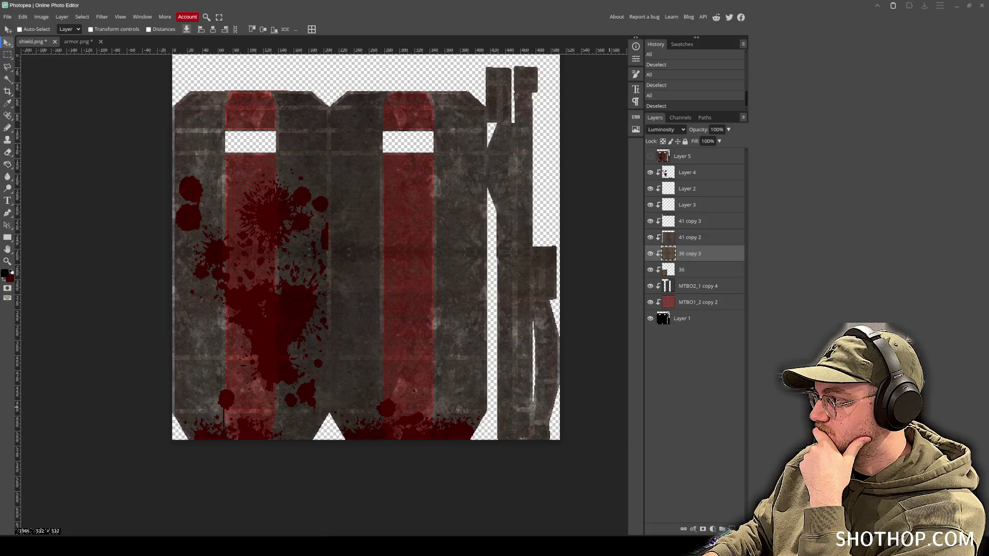
Place the MTFS1_1 metal texture onto the armor sheet, cancelling a misplaced copy.
{"action": "mouse_move", "coordinate": [988, 319]}
{"action": "left_mouse_down"}
{"action": "mouse_move", "coordinate": [593, 330]}
{"action": "mouse_move", "coordinate": [637, 374]}
{"action": "left_mouse_up"}
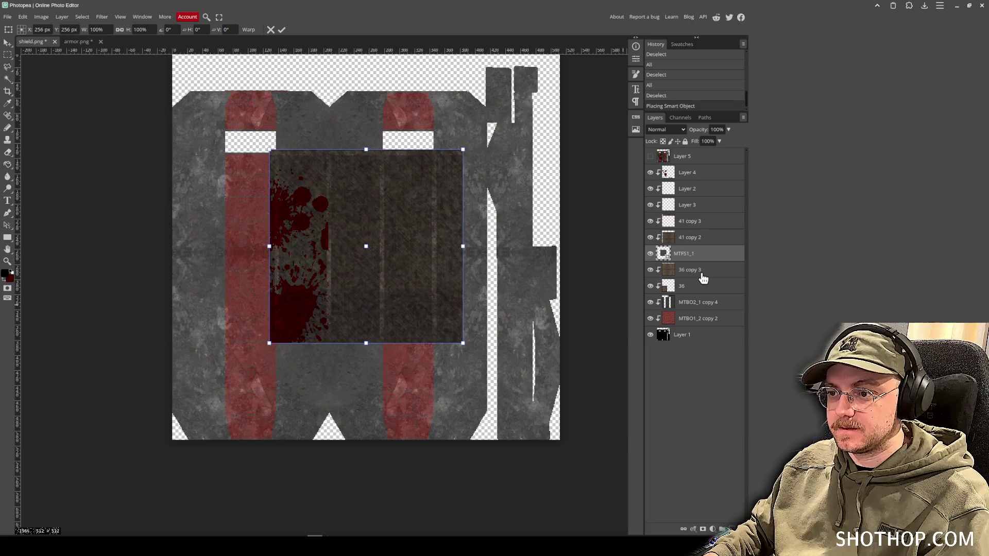
{"action": "key", "text": "Return"}
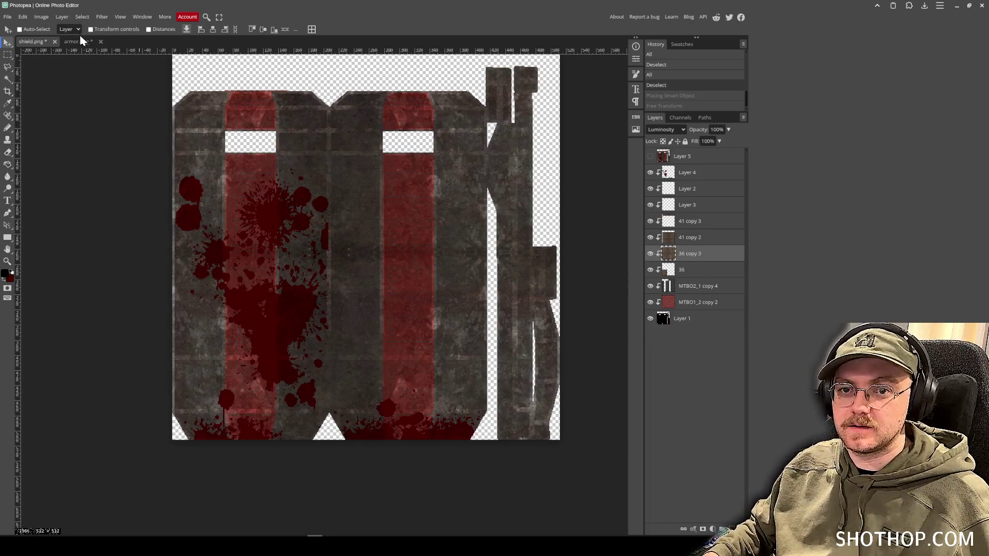
{"action": "left_click", "coordinate": [80, 42]}
{"action": "mouse_move", "coordinate": [988, 319]}
{"action": "left_mouse_down"}
{"action": "mouse_move", "coordinate": [354, 264]}
{"action": "mouse_move", "coordinate": [451, 327]}
{"action": "left_mouse_up"}
{"action": "key", "text": "Return"}
Clip the metal texture beneath the rust and duplicate it over the star and small pieces.
{"action": "left_click_drag", "start_coordinate": [701, 165], "coordinate": [702, 184]}
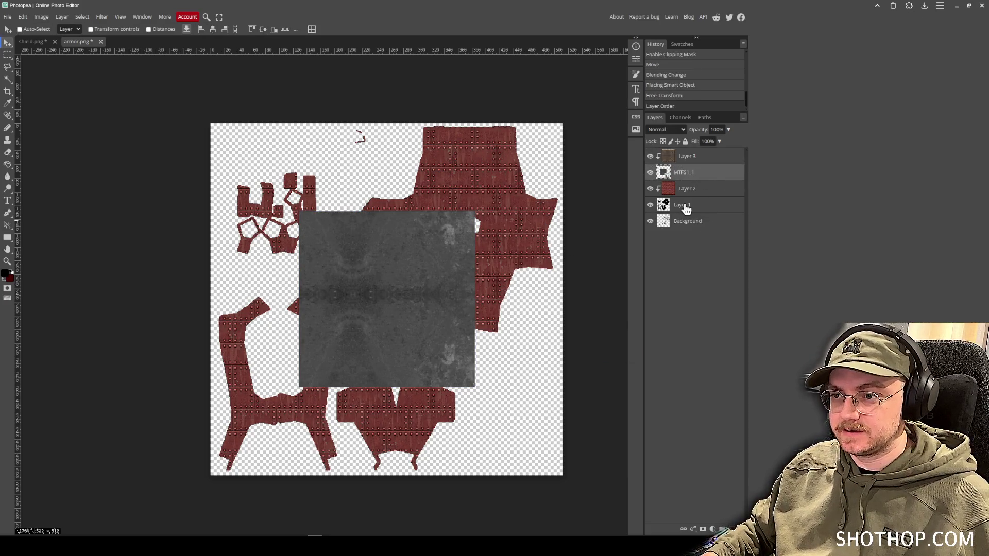
{"action": "right_click", "coordinate": [680, 173]}
{"action": "left_click", "coordinate": [722, 326]}
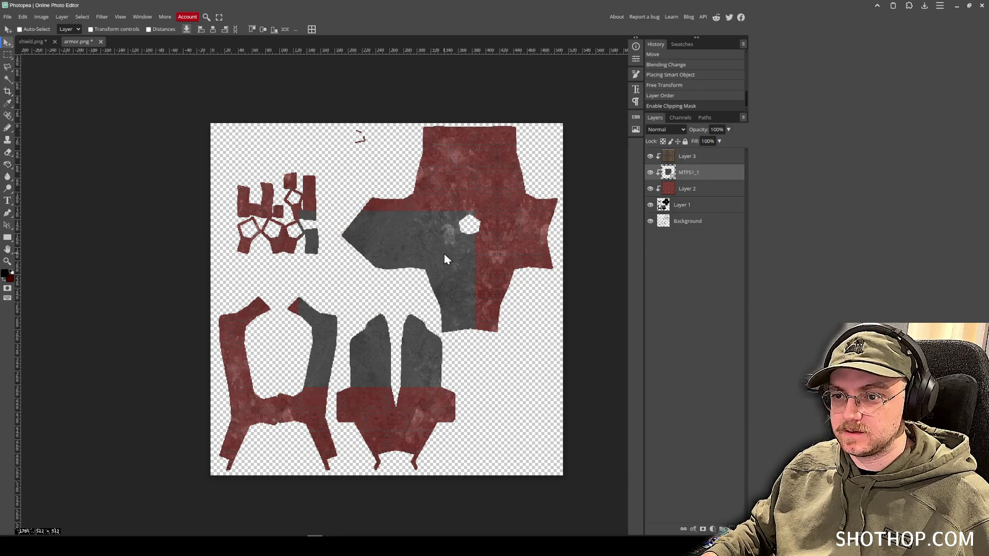
{"action": "left_click_drag", "start_coordinate": [354, 341], "coordinate": [357, 342]}
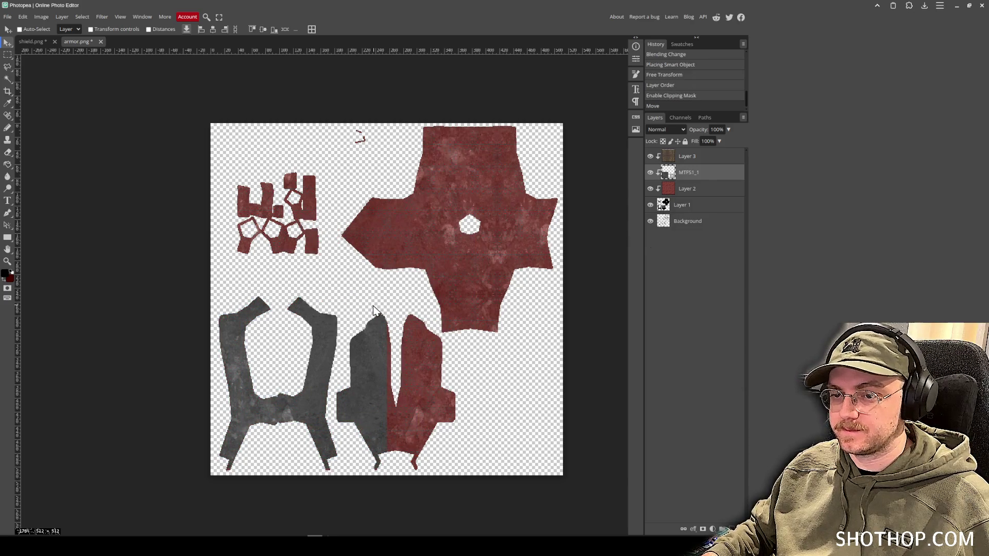
{"action": "key", "text": "ctrl+j"}
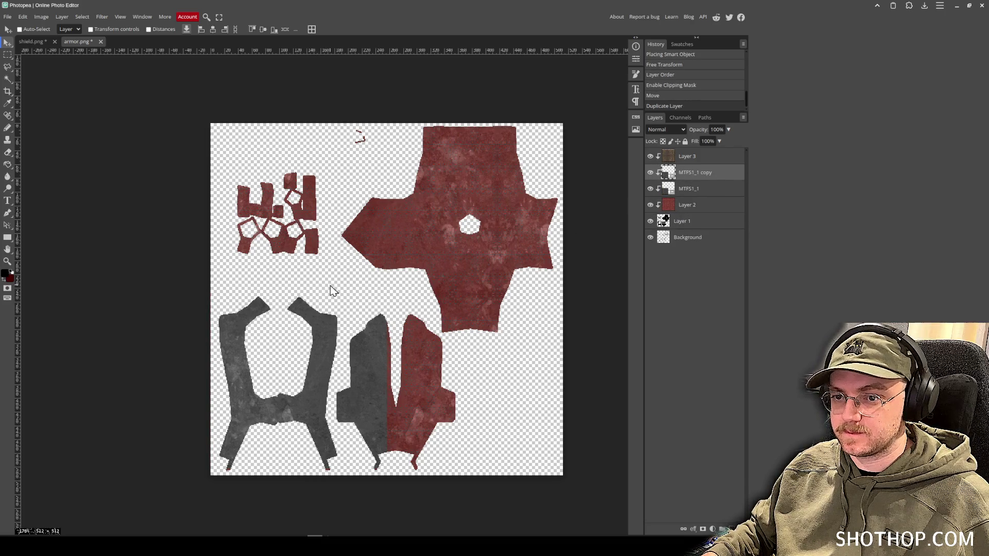
{"action": "left_click_drag", "start_coordinate": [375, 333], "coordinate": [373, 297]}
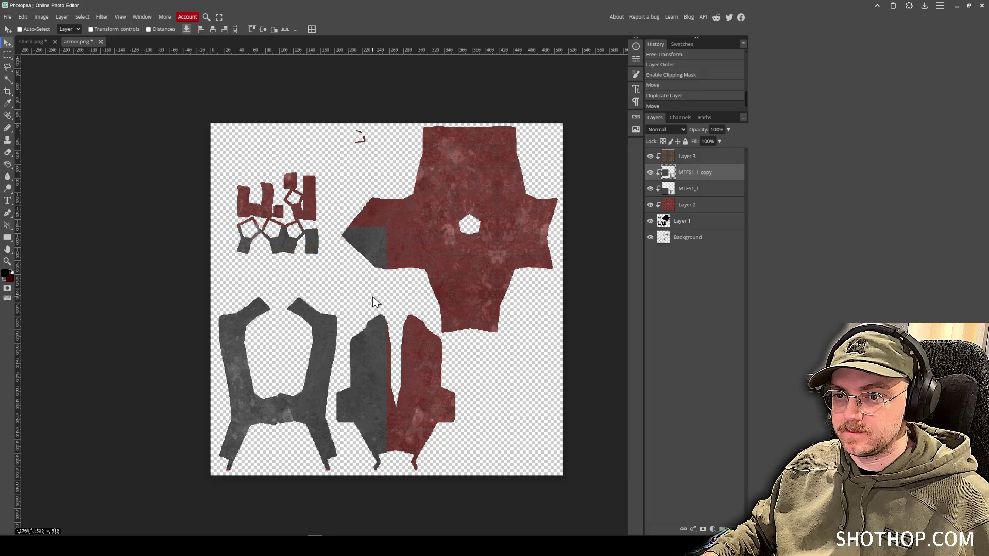
{"action": "key", "text": "ctrl+z"}
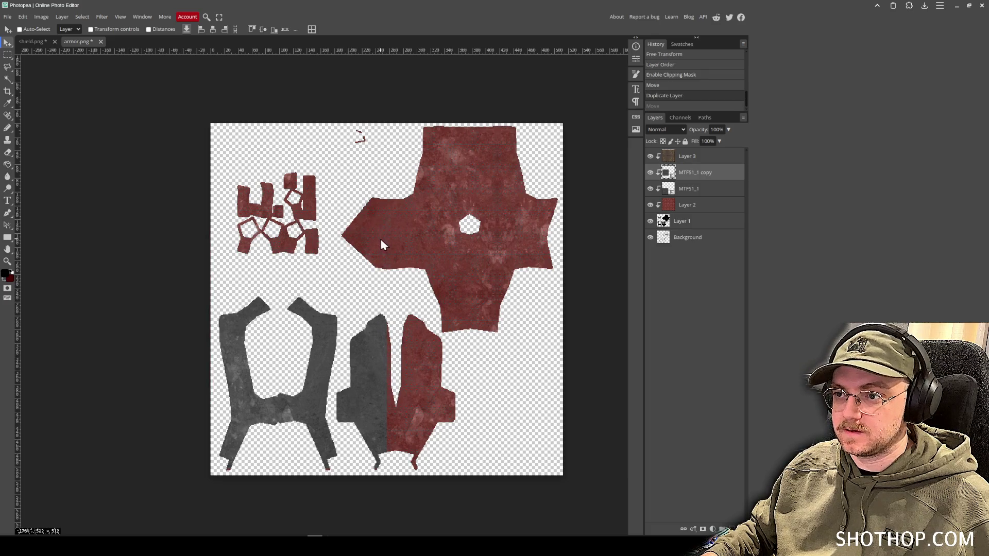
{"action": "key", "text": "ctrl+shift+z"}
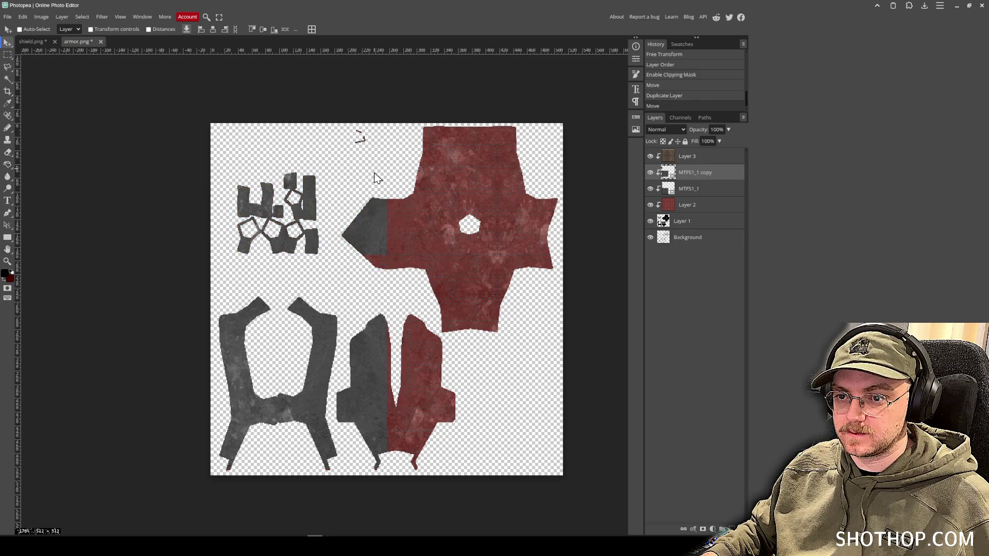
Release the clipping masks on the rust layer and both metal layers.
{"action": "right_click", "coordinate": [685, 189]}
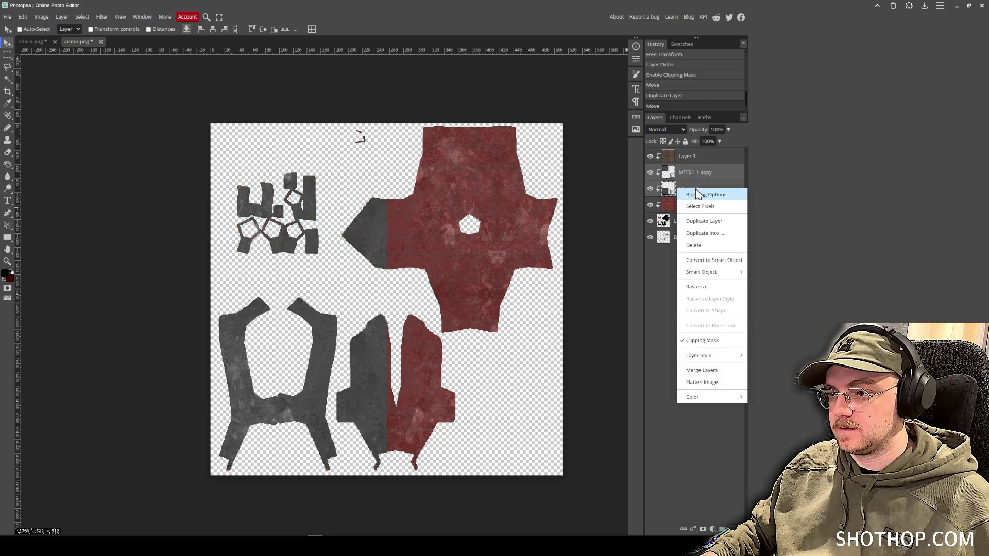
{"action": "left_click", "coordinate": [701, 371]}
{"action": "key", "text": "ctrl+z"}
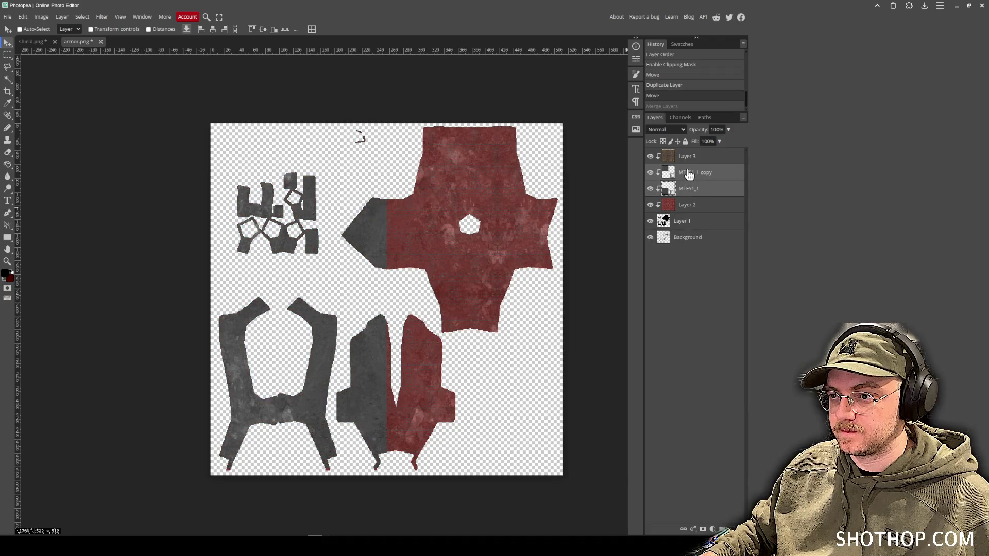
{"action": "right_click", "coordinate": [690, 158]}
{"action": "left_click", "coordinate": [695, 310]}
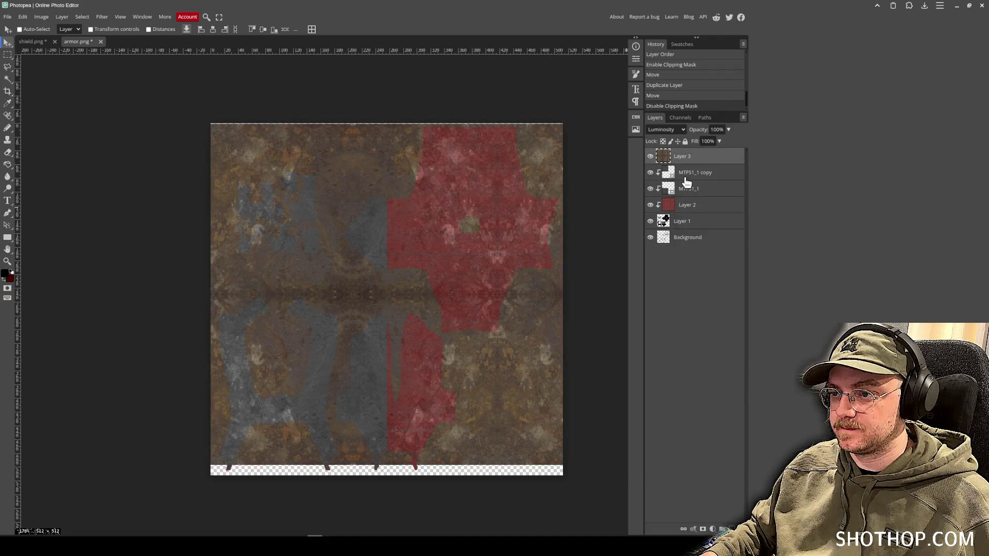
{"action": "right_click", "coordinate": [686, 175]}
{"action": "left_click", "coordinate": [713, 329]}
{"action": "right_click", "coordinate": [688, 189]}
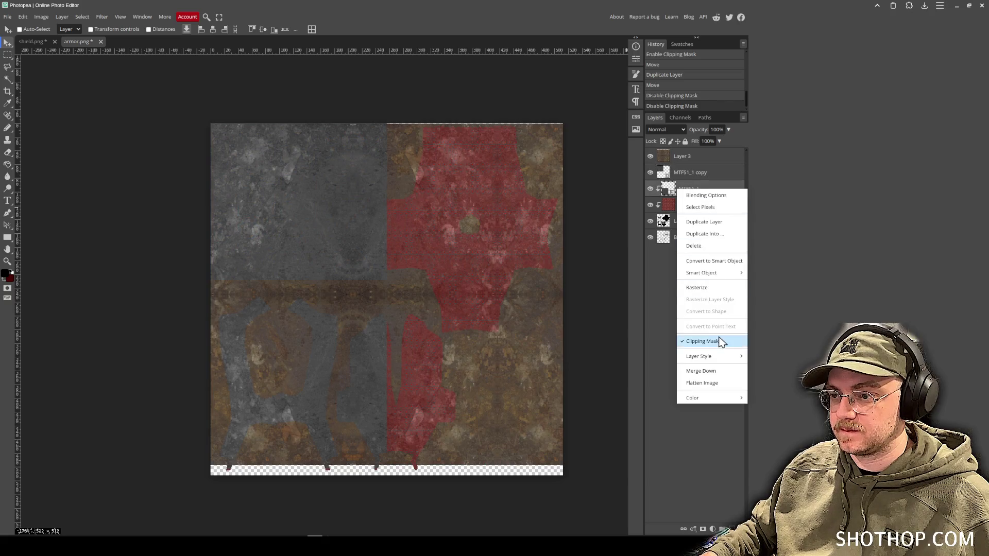
{"action": "left_click", "coordinate": [720, 341]}
Merge the shifted metal copies into one layer and clip it to the armor pieces.
{"action": "left_click", "coordinate": [685, 173]}
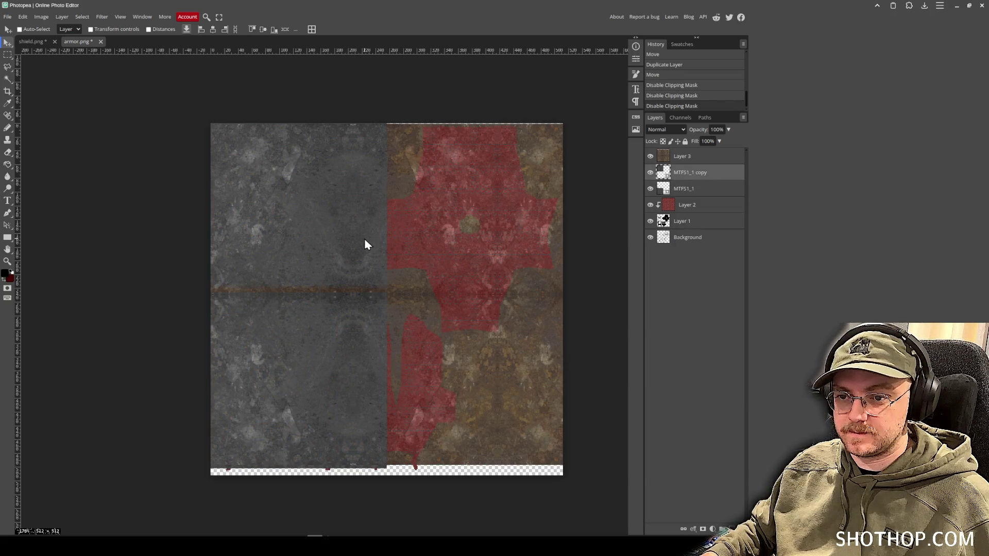
{"action": "right_click", "coordinate": [690, 187]}
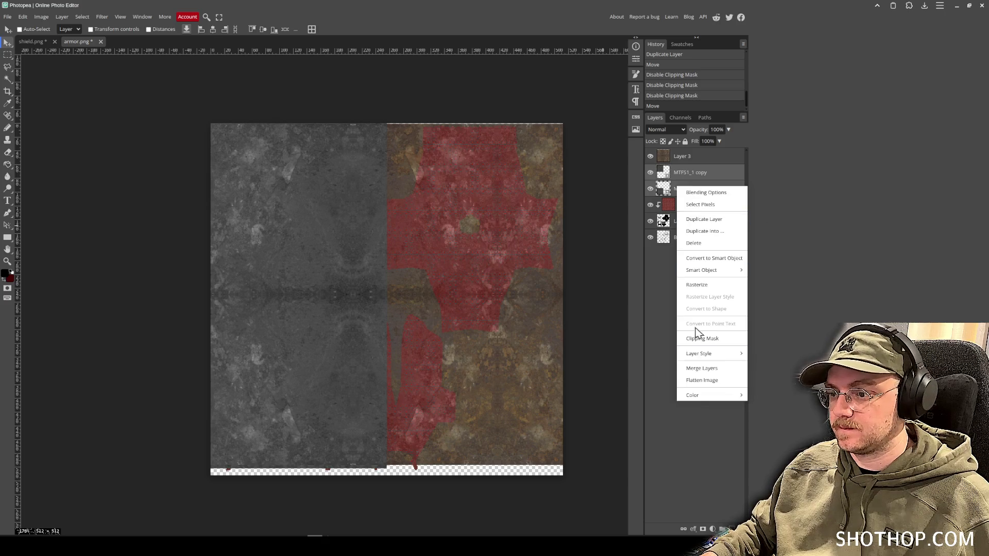
{"action": "left_click", "coordinate": [701, 369]}
{"action": "mouse_move", "coordinate": [354, 259]}
{"action": "left_mouse_down"}
{"action": "mouse_move", "coordinate": [464, 272]}
{"action": "mouse_move", "coordinate": [438, 273]}
{"action": "left_mouse_up"}
{"action": "key", "text": "ctrl+j"}
{"action": "right_click", "coordinate": [695, 190]}
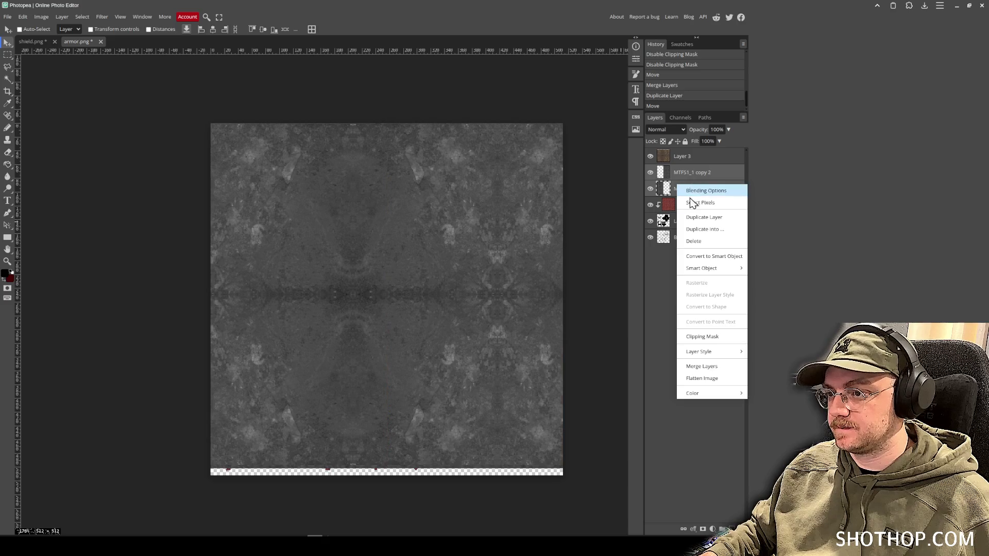
{"action": "left_click", "coordinate": [710, 357]}
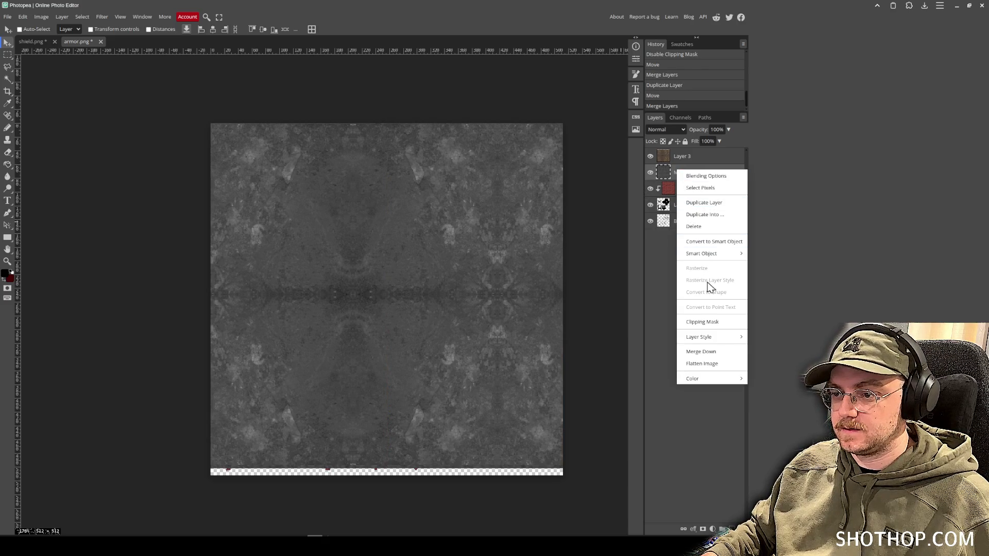
{"action": "left_click", "coordinate": [711, 322]}
{"action": "left_click", "coordinate": [498, 312]}
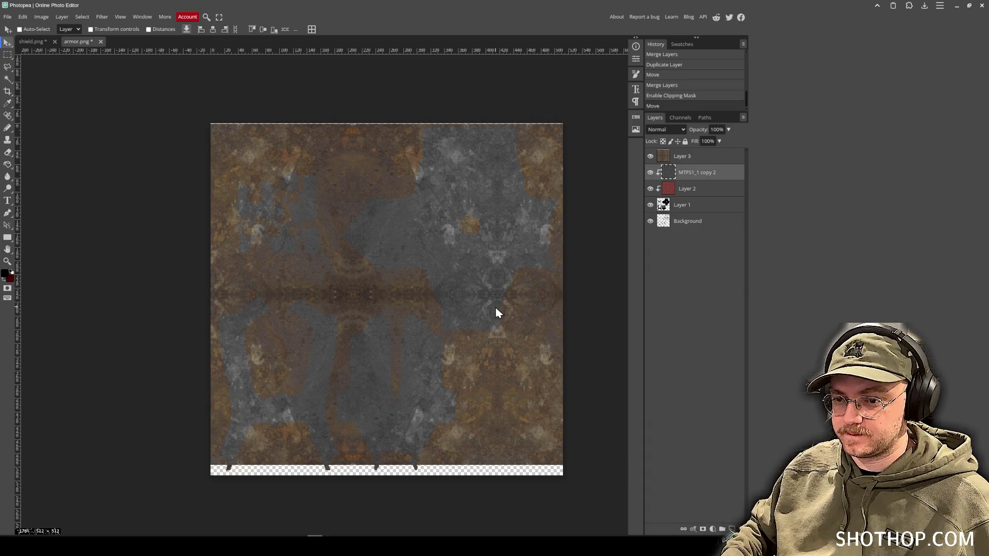
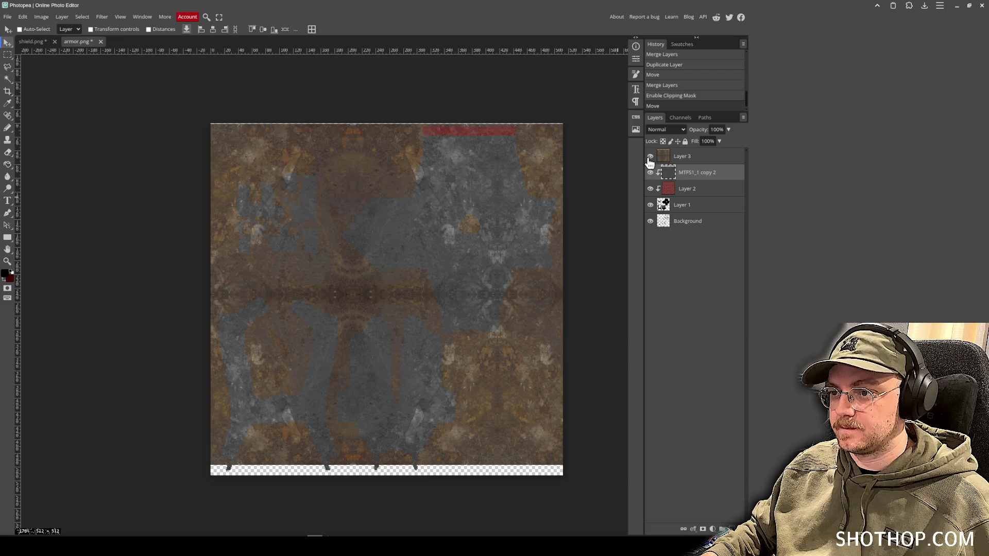
Clip Layer 3 to the armor layer beneath and make MTFS1_1 copy 2 the active layer.
{"action": "right_click", "coordinate": [678, 157]}
{"action": "left_click", "coordinate": [713, 311]}
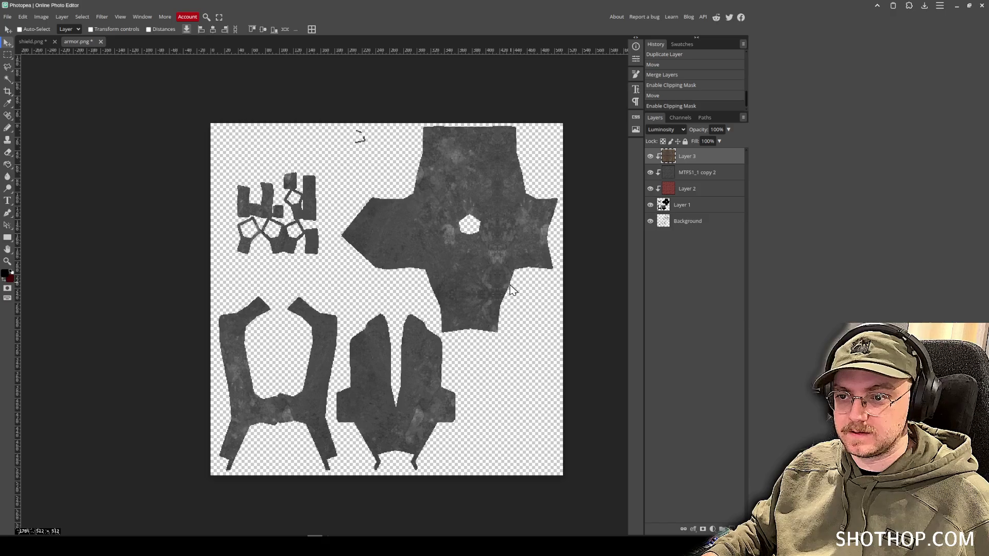
{"action": "left_click", "coordinate": [696, 178]}
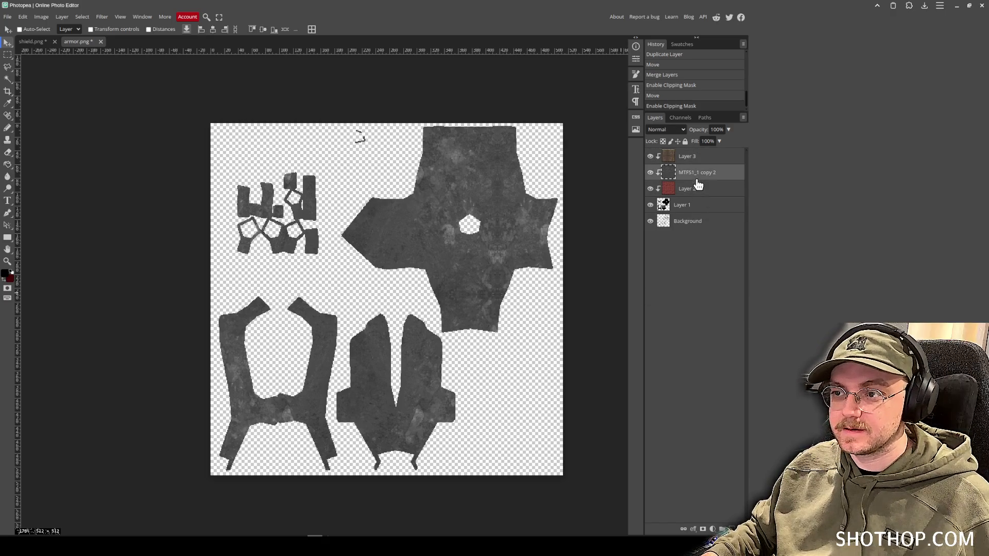
Try cutting a tall rectangular strip below the cross piece's hole, then undo it.
{"action": "left_click", "coordinate": [7, 55]}
{"action": "scroll", "coordinate": [463, 333], "scroll_direction": "up", "scroll_amount": 1}
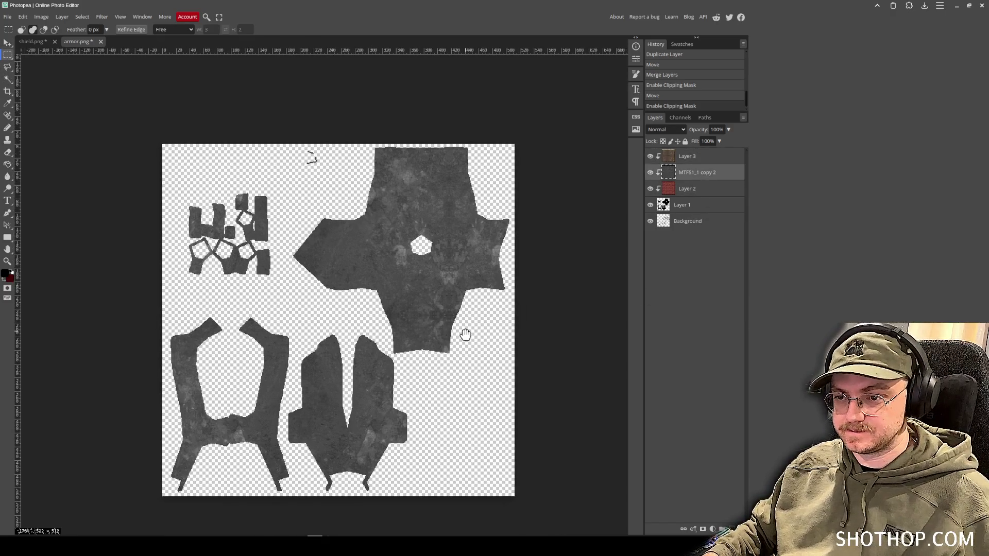
{"action": "scroll", "coordinate": [432, 325], "scroll_direction": "up", "scroll_amount": 1}
{"action": "scroll", "coordinate": [432, 326], "scroll_direction": "up", "scroll_amount": 4}
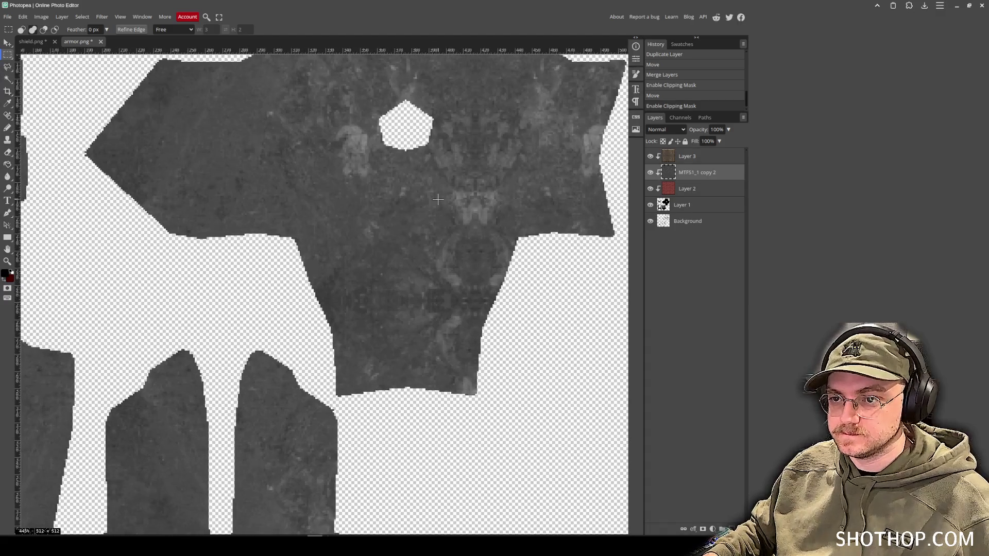
{"action": "mouse_move", "coordinate": [400, 149]}
{"action": "left_mouse_down"}
{"action": "mouse_move", "coordinate": [412, 157]}
{"action": "mouse_move", "coordinate": [411, 425]}
{"action": "left_mouse_up"}
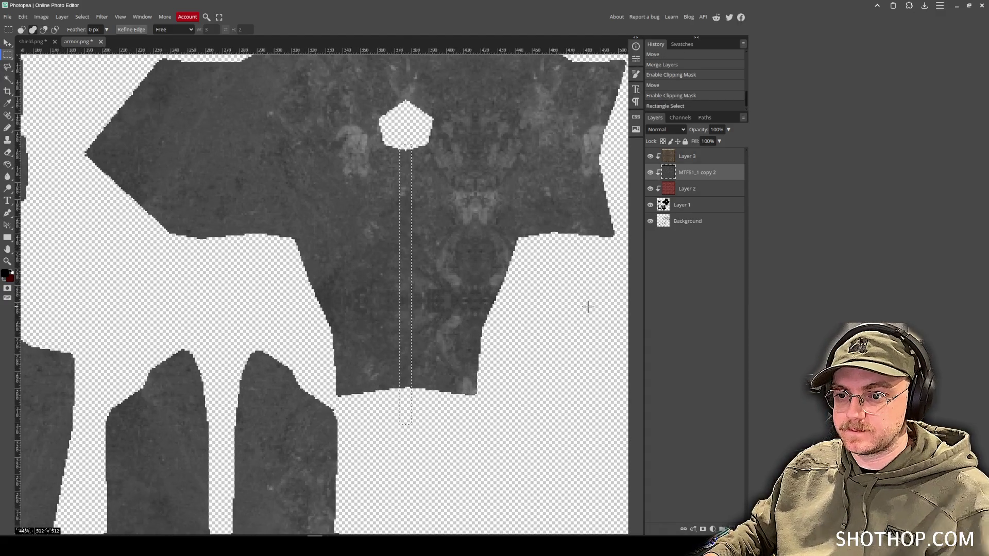
{"action": "key", "text": "Delete"}
{"action": "scroll", "coordinate": [426, 195], "scroll_direction": "up", "scroll_amount": 3}
{"action": "key", "text": "ctrl+d"}
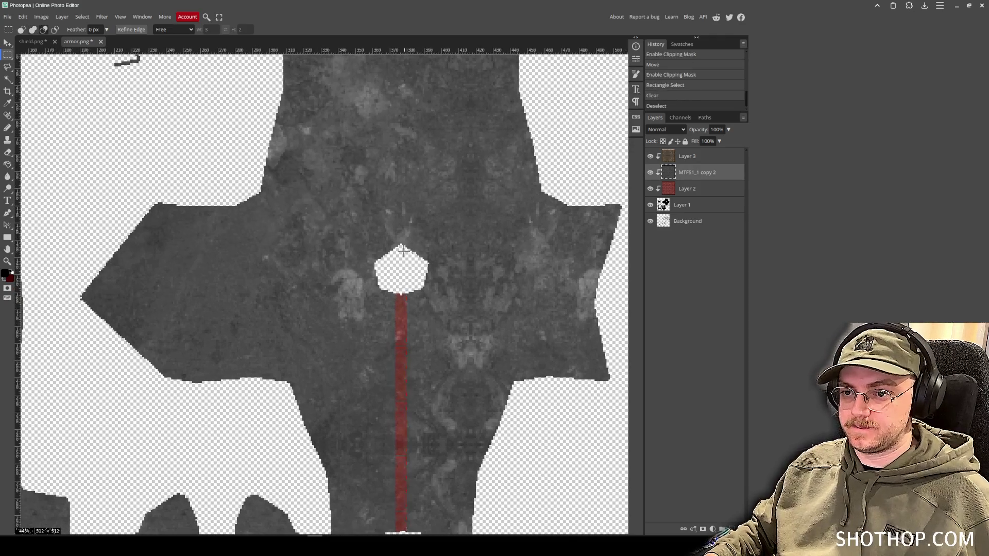
{"action": "scroll", "coordinate": [413, 235], "scroll_direction": "down", "scroll_amount": 2}
{"action": "key", "text": "ctrl+z"}
{"action": "key", "text": "ctrl+z"}
Delete a thinner vertical strip through the whole cross piece to show red beneath.
{"action": "left_click_drag", "start_coordinate": [398, 103], "coordinate": [405, 491]}
{"action": "key", "text": "Delete"}
{"action": "key", "text": "ctrl+d"}
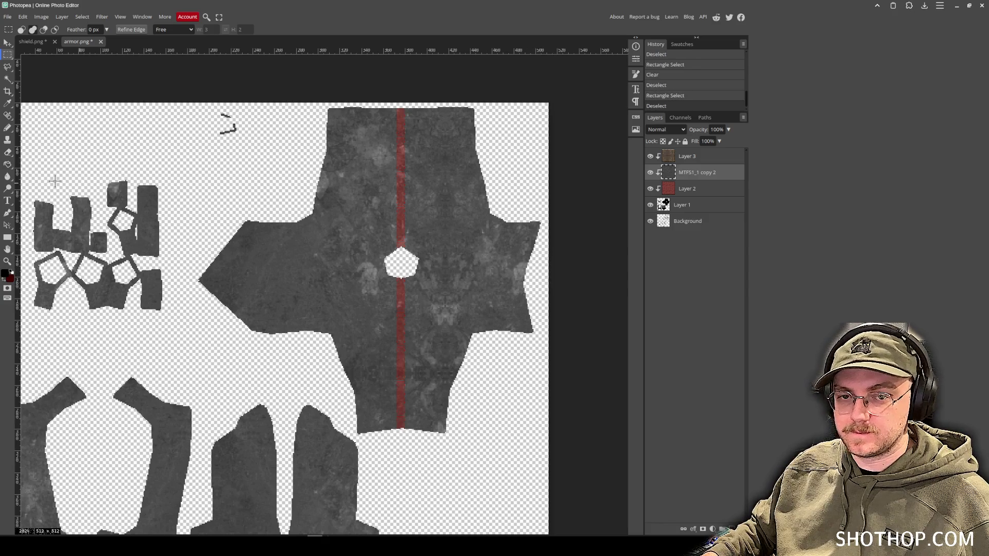
Lasso and delete thin strips across the right and left arms to reveal red.
{"action": "left_click", "coordinate": [12, 71]}
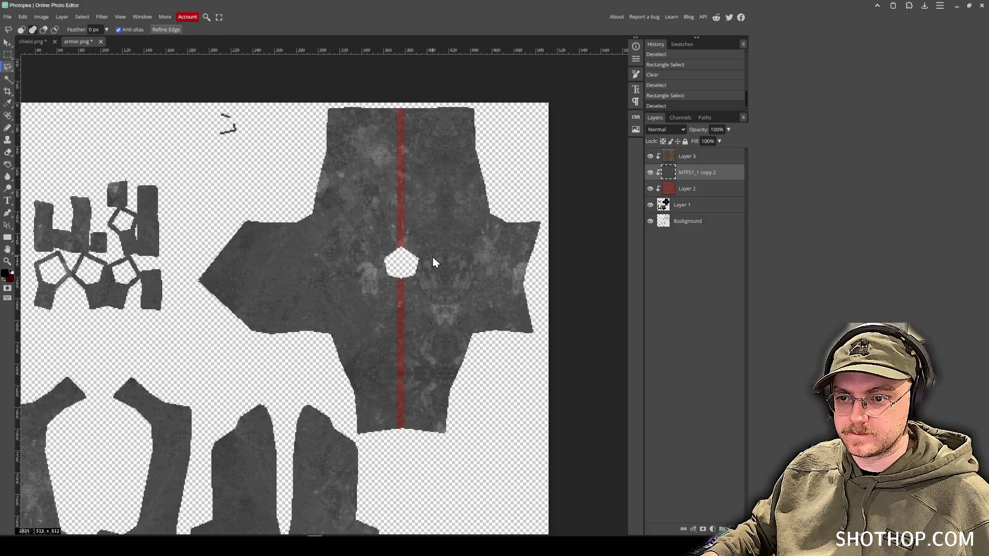
{"action": "mouse_move", "coordinate": [419, 259]}
{"action": "left_mouse_down"}
{"action": "mouse_move", "coordinate": [536, 276]}
{"action": "mouse_move", "coordinate": [296, 272]}
{"action": "mouse_move", "coordinate": [211, 244]}
{"action": "mouse_move", "coordinate": [299, 285]}
{"action": "mouse_move", "coordinate": [408, 265]}
{"action": "mouse_move", "coordinate": [399, 263]}
{"action": "left_mouse_up"}
{"action": "key", "text": "Delete"}
{"action": "key", "text": "ctrl+d"}
{"action": "key", "text": "Delete"}
{"action": "key", "text": "ctrl+d"}
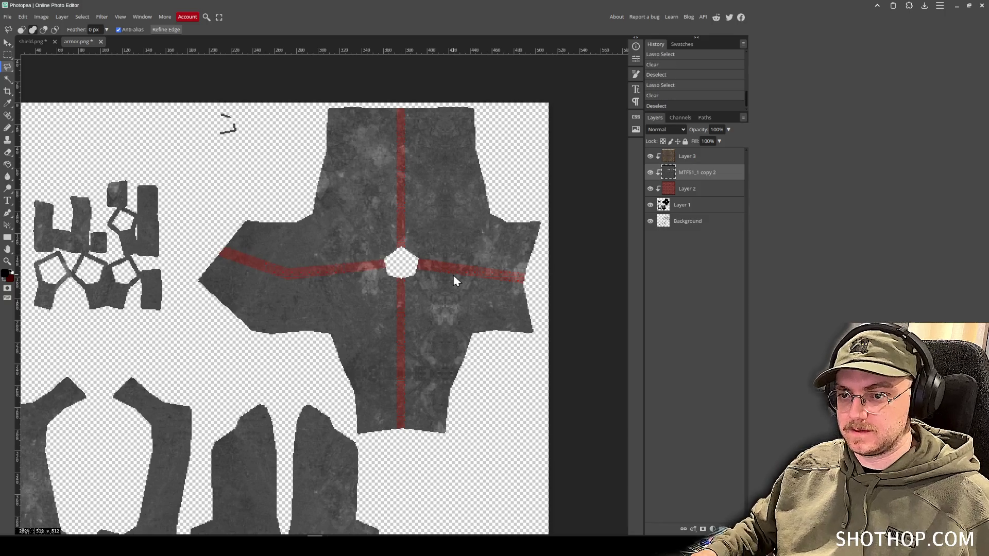
Switch over to Blender to check the model.
{"action": "scroll", "coordinate": [373, 361], "scroll_direction": "down", "scroll_amount": 3}
{"action": "scroll", "coordinate": [374, 360], "scroll_direction": "left", "scroll_amount": 3}
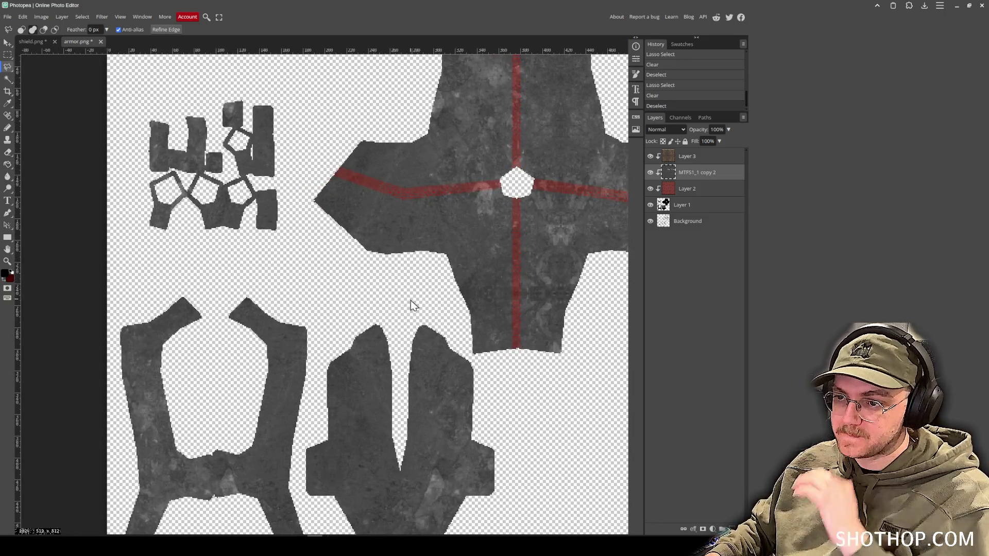
{"action": "scroll", "coordinate": [408, 299], "scroll_direction": "down", "scroll_amount": 3}
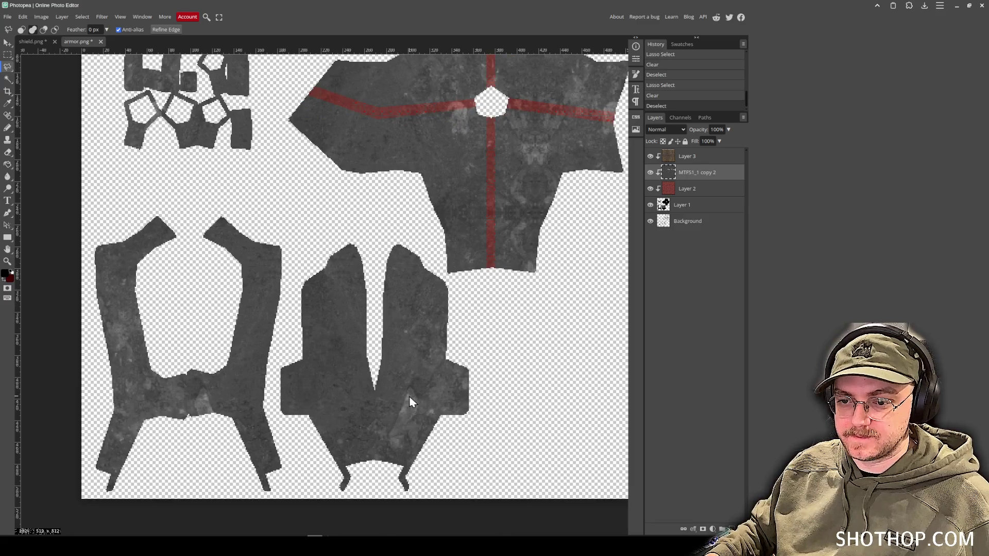
{"action": "key", "text": "alt+Tab"}
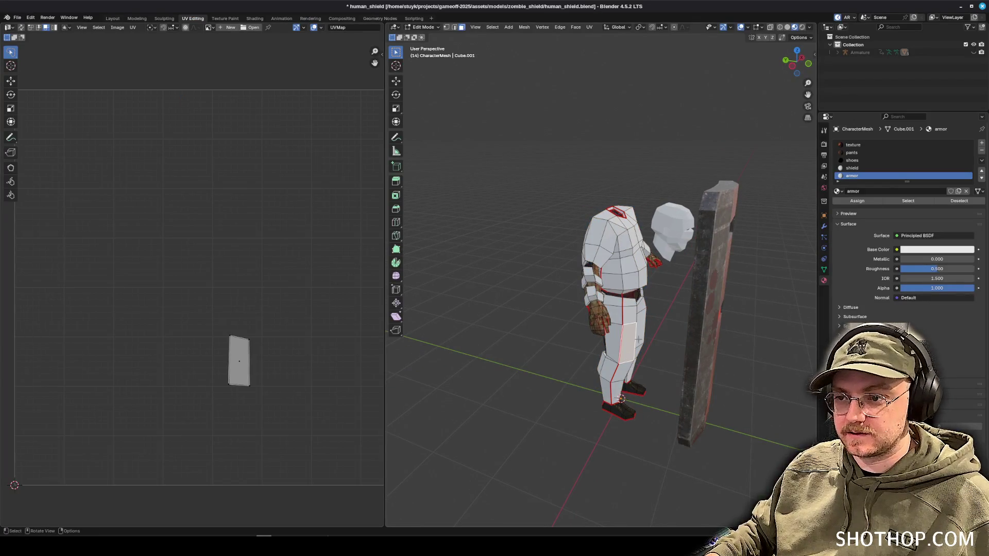
Select a body face on the character to display its UV island.
{"action": "scroll", "coordinate": [622, 361], "scroll_direction": "up", "scroll_amount": 3}
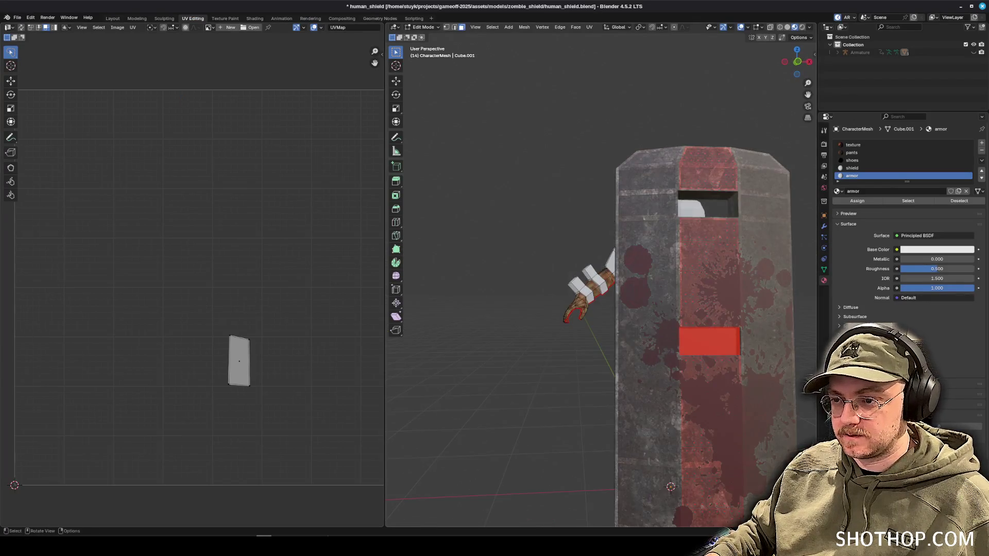
{"action": "scroll", "coordinate": [622, 404], "scroll_direction": "up", "scroll_amount": 10}
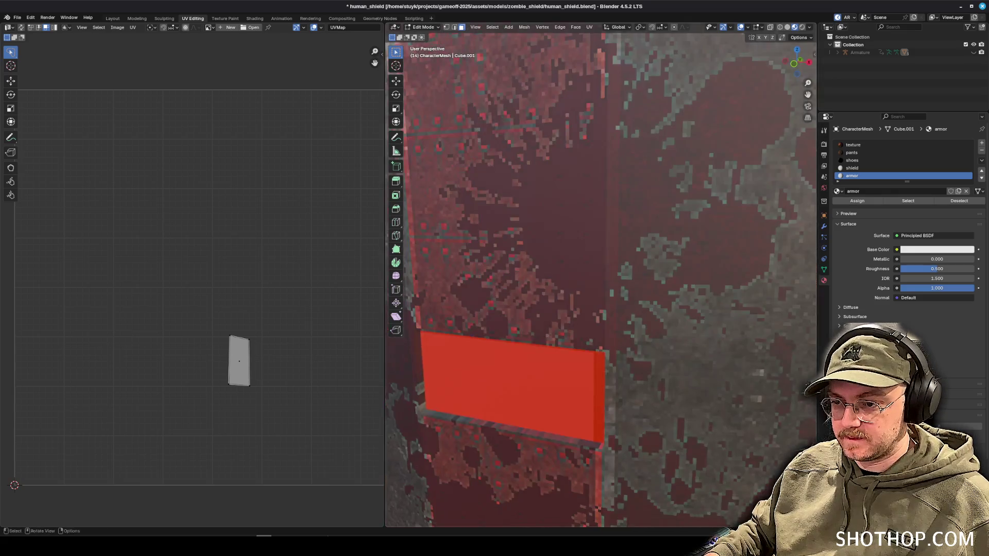
{"action": "scroll", "coordinate": [558, 291], "scroll_direction": "down", "scroll_amount": 5}
{"action": "left_click", "coordinate": [591, 302], "text": "shift"}
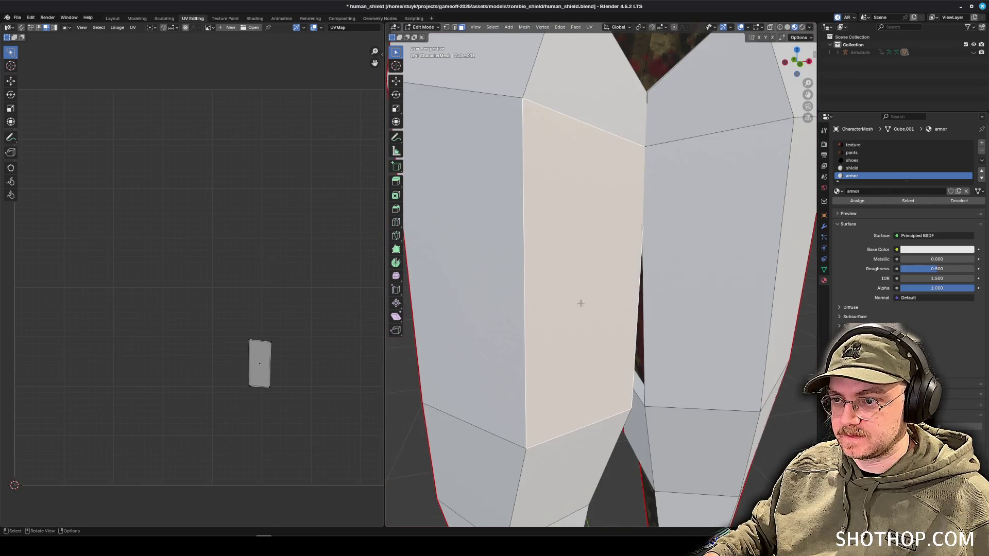
Return to Photopea and drag the wireframe Background layer to the top of the stack.
{"action": "key", "text": "ctrl+s"}
{"action": "key", "text": "alt+Tab"}
{"action": "key", "text": "alt+Tab"}
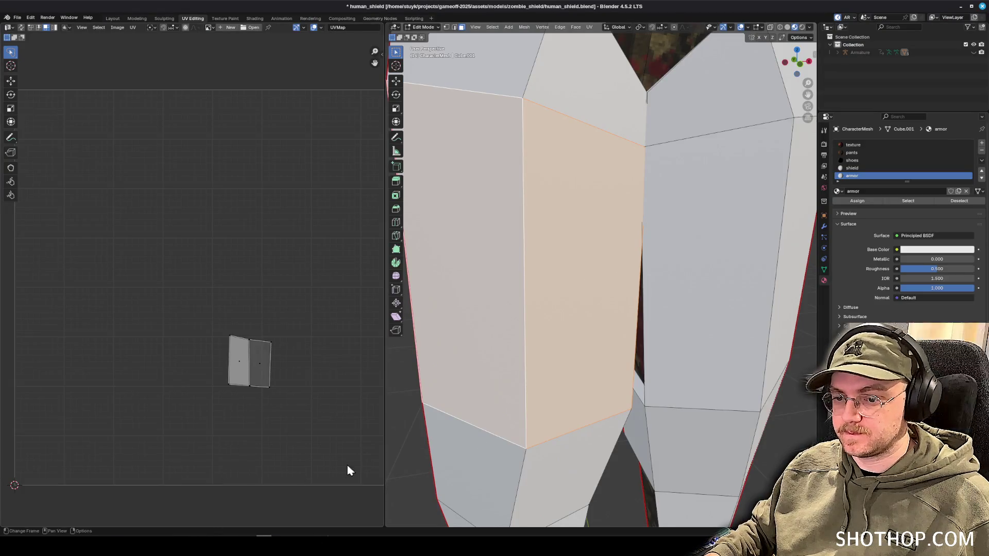
{"action": "key", "text": "alt+Tab"}
{"action": "mouse_move", "coordinate": [732, 227]}
{"action": "left_mouse_down"}
{"action": "mouse_move", "coordinate": [685, 222]}
{"action": "mouse_move", "coordinate": [698, 155]}
{"action": "left_mouse_up"}
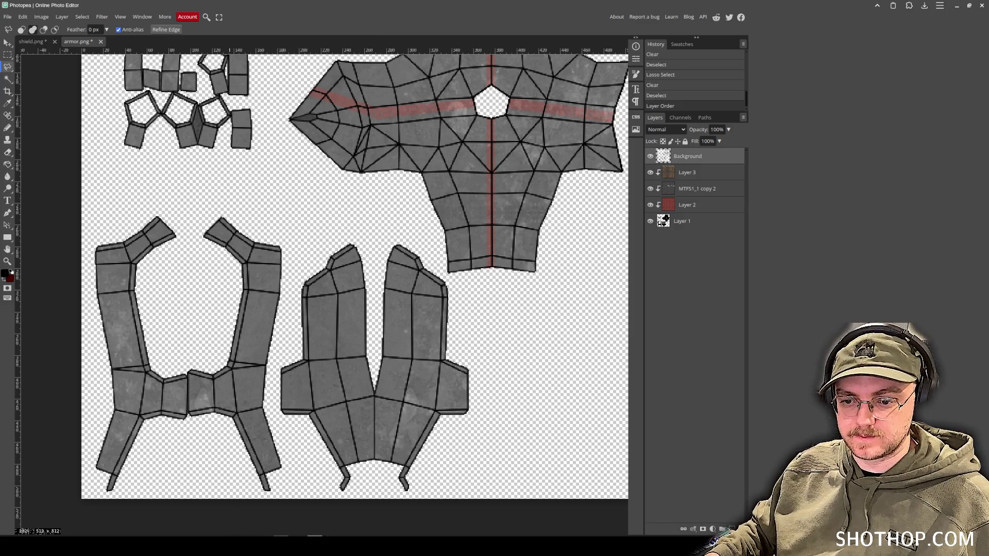
Undo the freehand stripe cuts and put the wireframe Background layer back on top.
{"action": "mouse_move", "coordinate": [247, 545]}
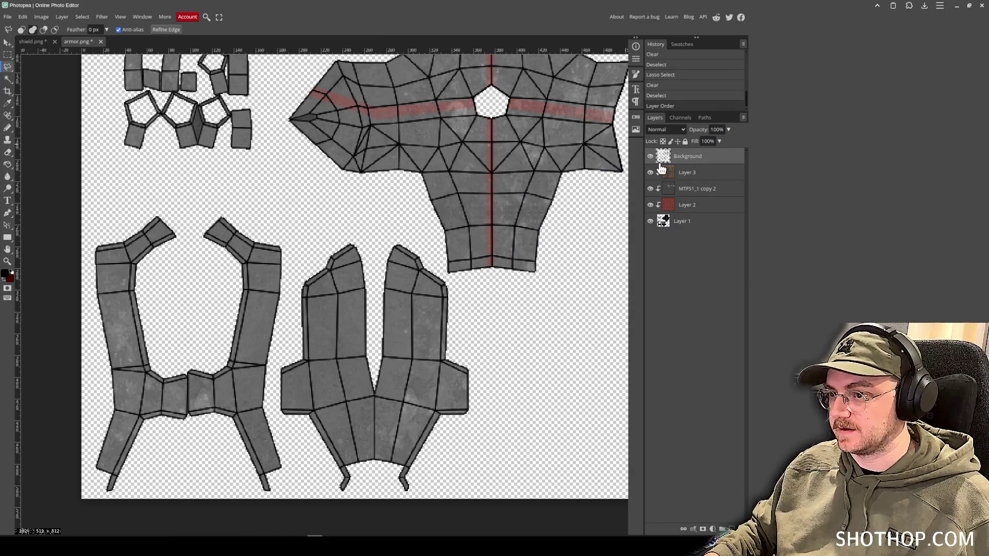
{"action": "left_click", "coordinate": [650, 157]}
{"action": "left_click", "coordinate": [699, 192]}
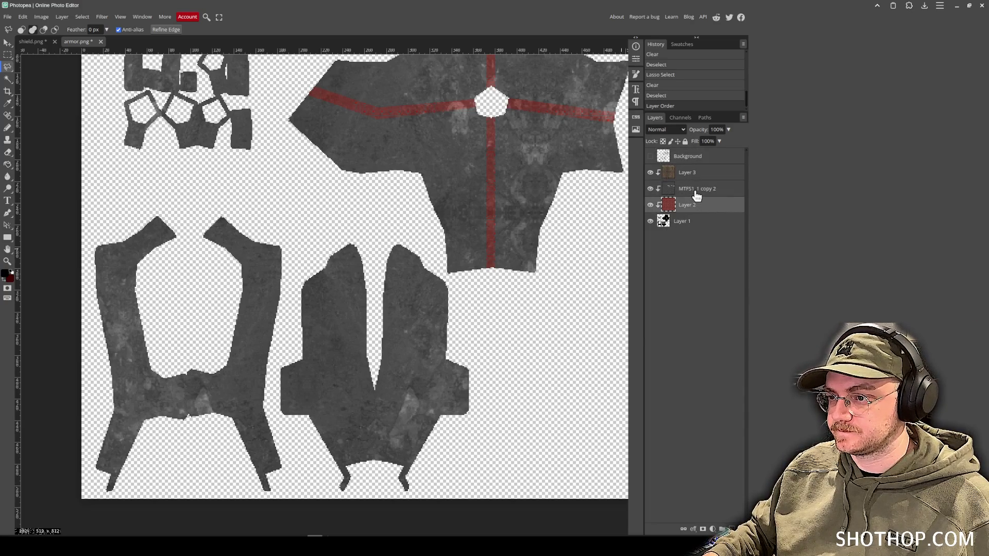
{"action": "left_click", "coordinate": [651, 157]}
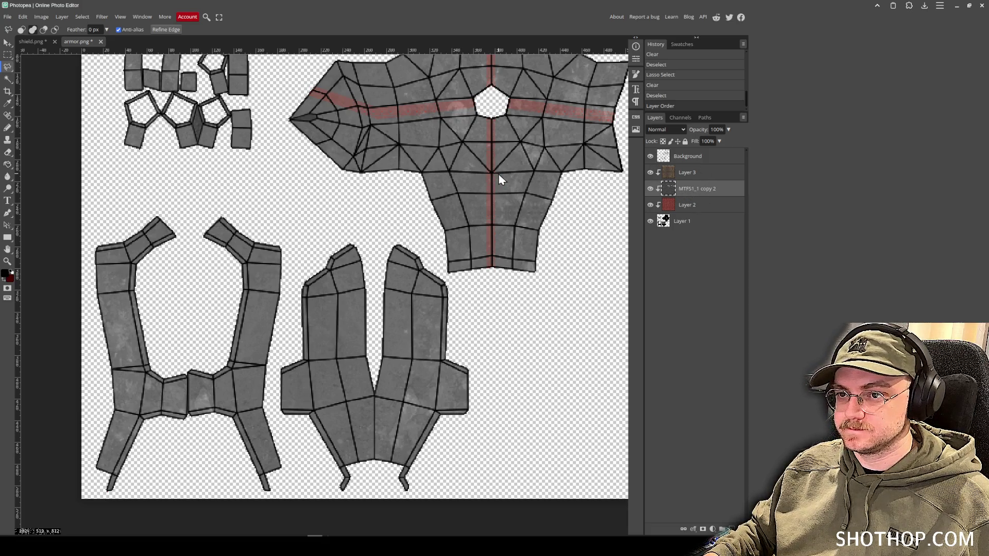
{"action": "scroll", "coordinate": [500, 179], "scroll_direction": "up", "scroll_amount": 1}
{"action": "key", "text": "ctrl+z"}
{"action": "key", "text": "ctrl+z"}
{"action": "key", "text": "ctrl+z"}
{"action": "key", "text": "Delete"}
{"action": "key", "text": "ctrl+d"}
{"action": "left_click_drag", "start_coordinate": [699, 227], "coordinate": [696, 153]}
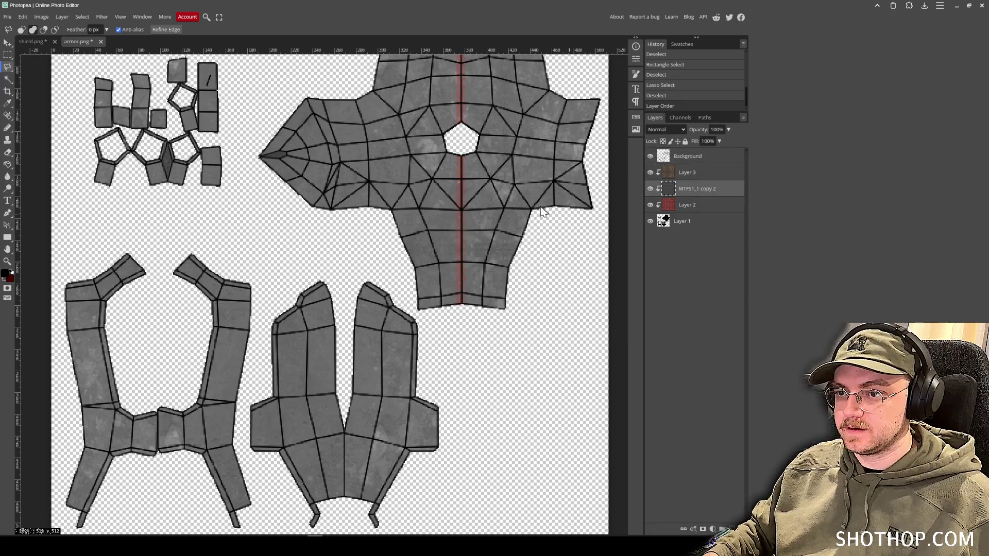
On MTFS1_1 copy 2, cut a polygonal strip from the hole along the right arm's wireframe edge.
{"action": "scroll", "coordinate": [221, 71], "scroll_direction": "up", "scroll_amount": 2}
{"action": "scroll", "coordinate": [443, 211], "scroll_direction": "up", "scroll_amount": 2}
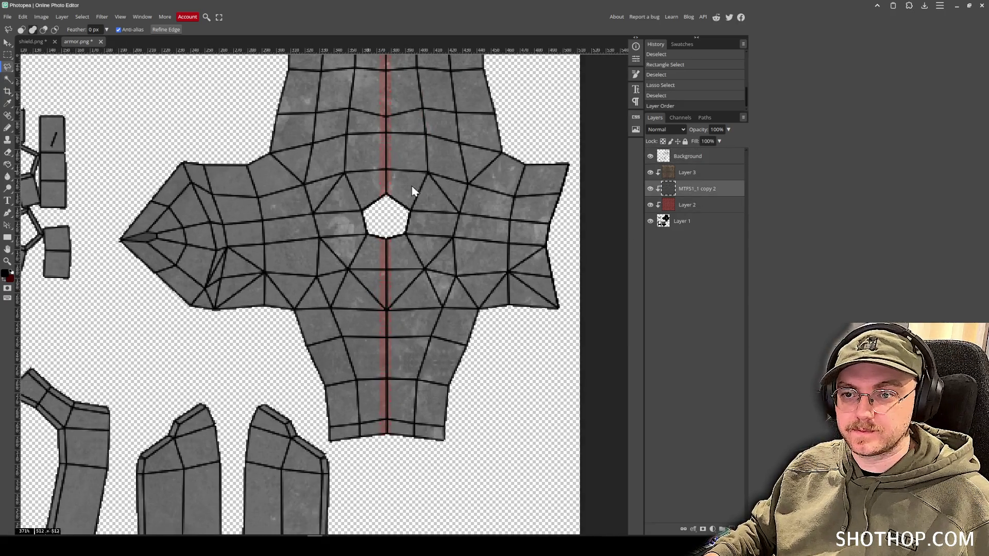
{"action": "left_click", "coordinate": [690, 213]}
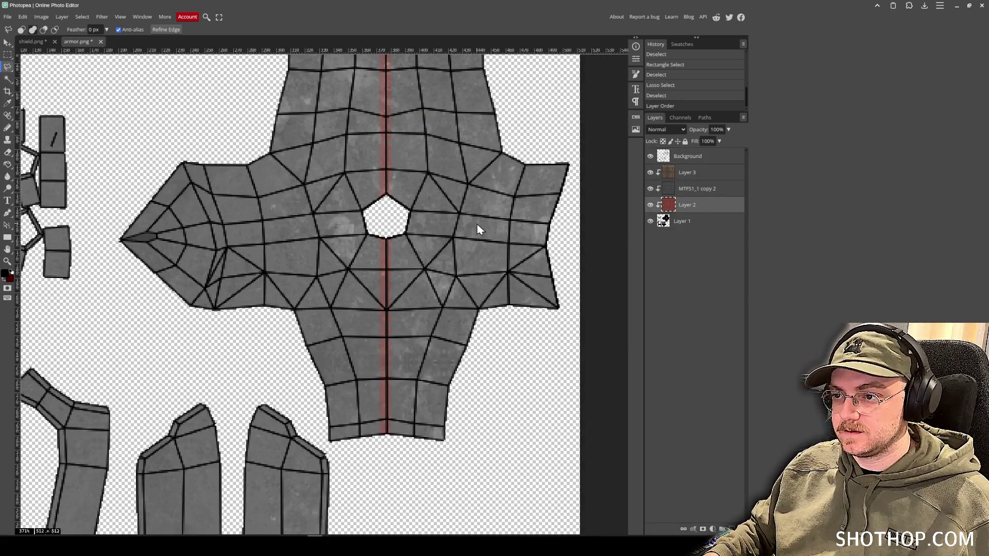
{"action": "left_click", "coordinate": [693, 191]}
{"action": "left_click", "coordinate": [407, 221]}
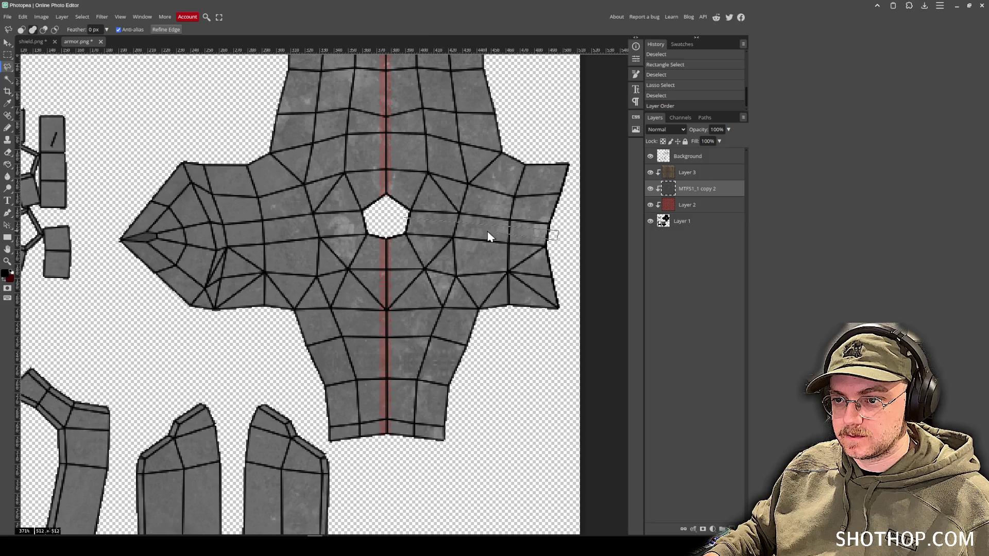
{"action": "double_click", "coordinate": [384, 223]}
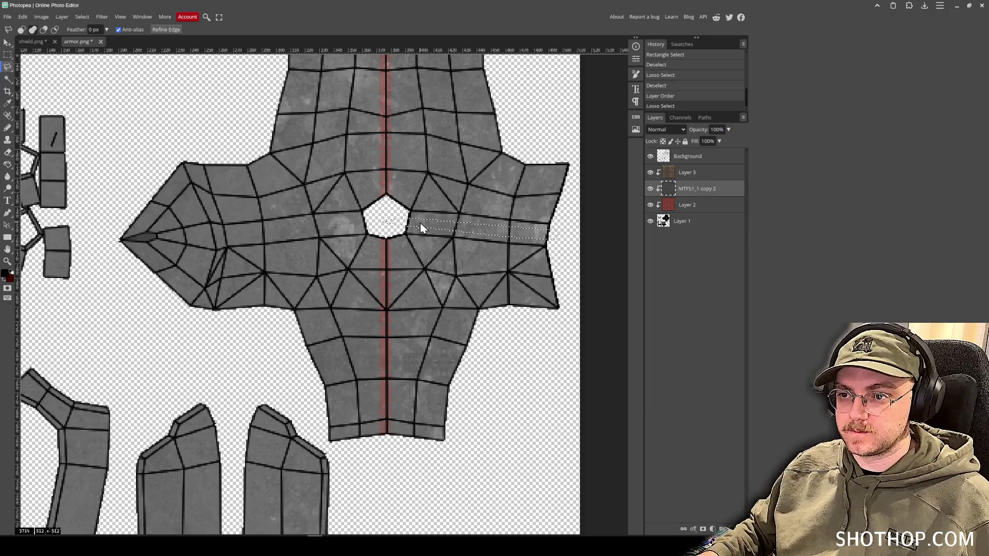
{"action": "scroll", "coordinate": [421, 229], "scroll_direction": "right", "scroll_amount": 2}
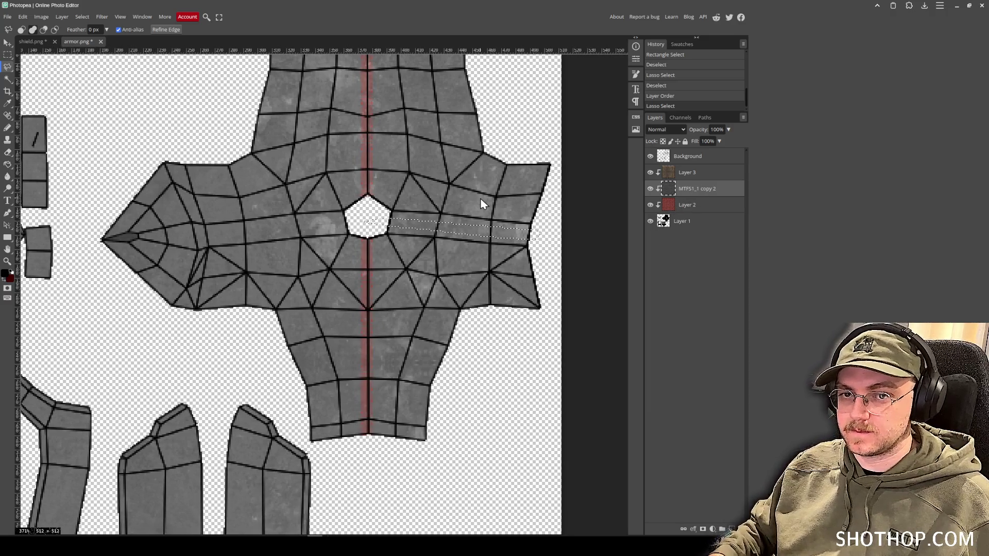
{"action": "scroll", "coordinate": [480, 198], "scroll_direction": "left", "scroll_amount": 2}
{"action": "left_click", "coordinate": [8, 46]}
{"action": "key", "text": "Delete"}
{"action": "key", "text": "ctrl+d"}
Begin outlining a strip across the left arm with the lasso.
{"action": "left_click", "coordinate": [8, 67]}
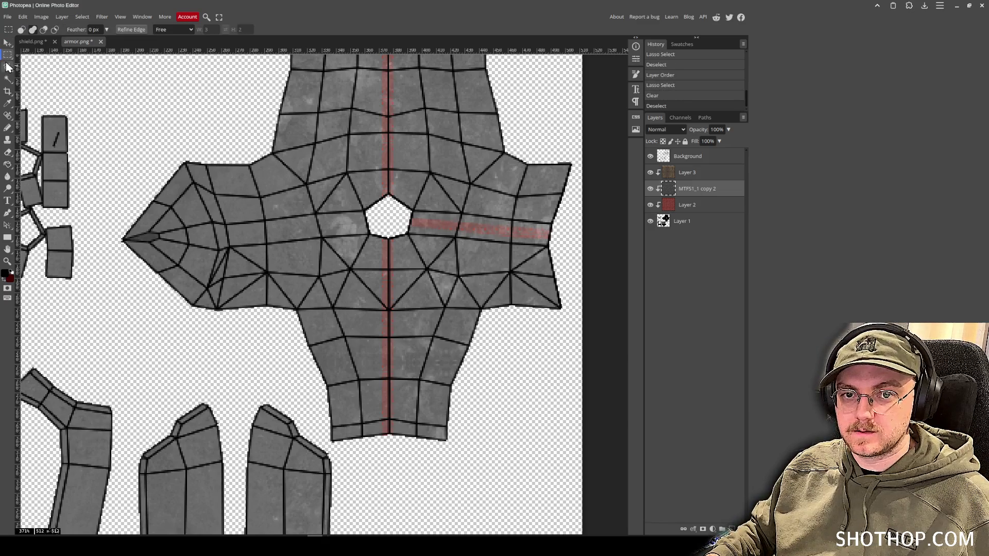
{"action": "scroll", "coordinate": [415, 180], "scroll_direction": "left", "scroll_amount": 5}
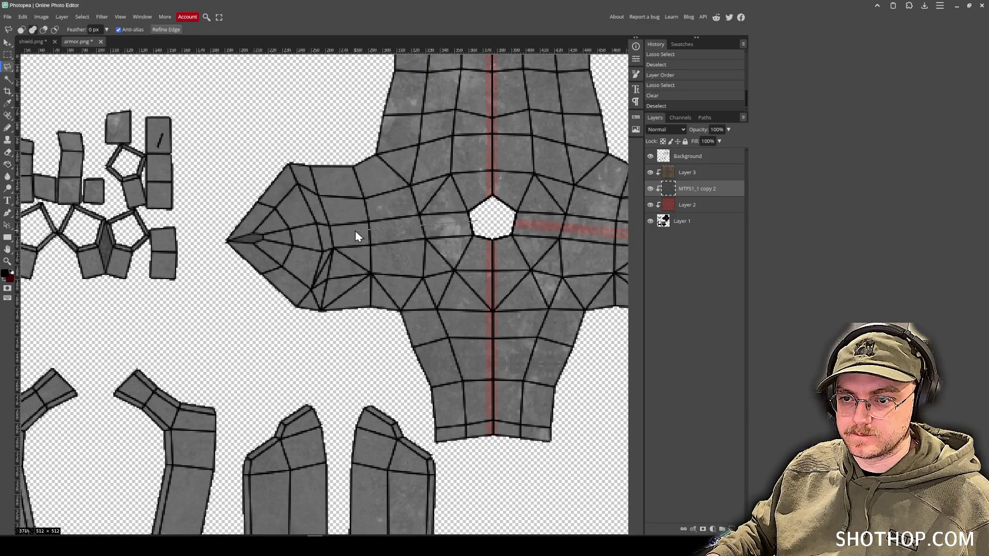
{"action": "left_click", "coordinate": [259, 238]}
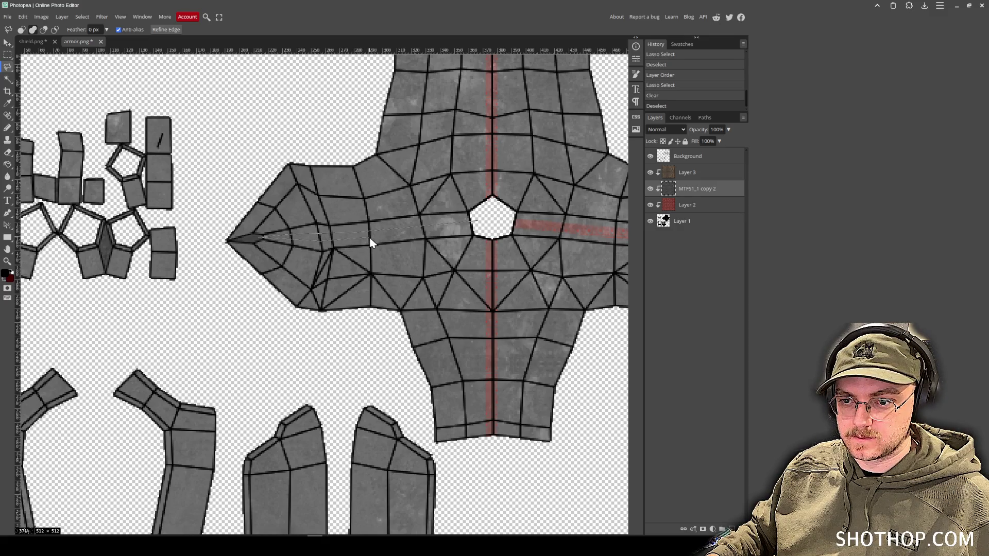
Finish the left-arm strip and delete it to reveal a red stripe.
{"action": "left_click", "coordinate": [475, 228]}
{"action": "key", "text": "Delete"}
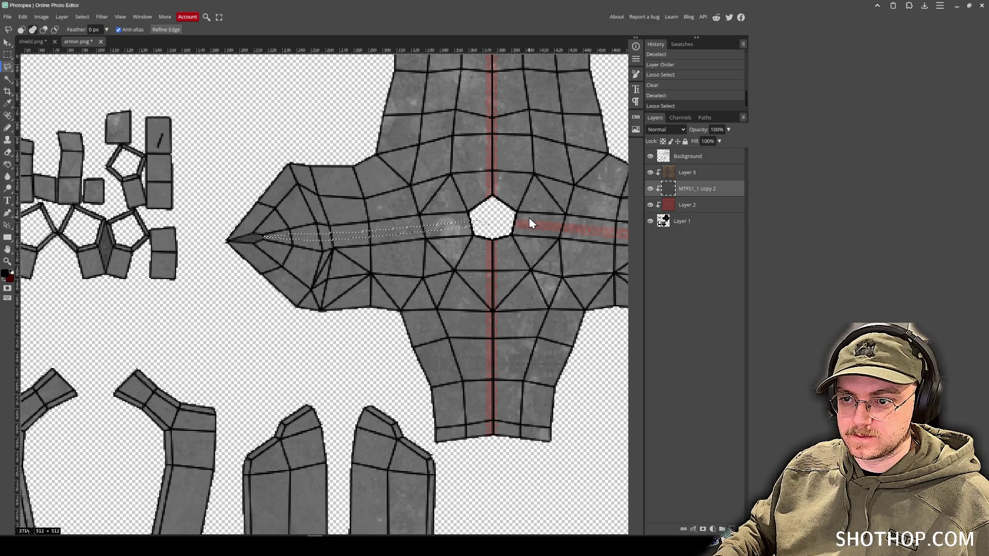
{"action": "key", "text": "ctrl+d"}
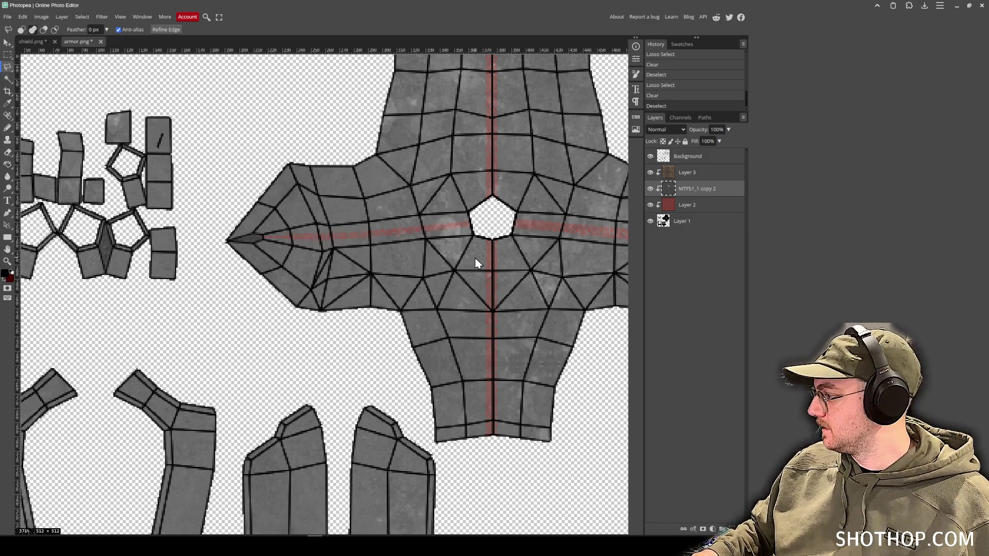
{"action": "mouse_move", "coordinate": [456, 281]}
{"action": "left_mouse_down"}
{"action": "mouse_move", "coordinate": [435, 265]}
{"action": "mouse_move", "coordinate": [314, 347]}
{"action": "mouse_move", "coordinate": [354, 247]}
{"action": "mouse_move", "coordinate": [373, 258]}
{"action": "left_mouse_up"}
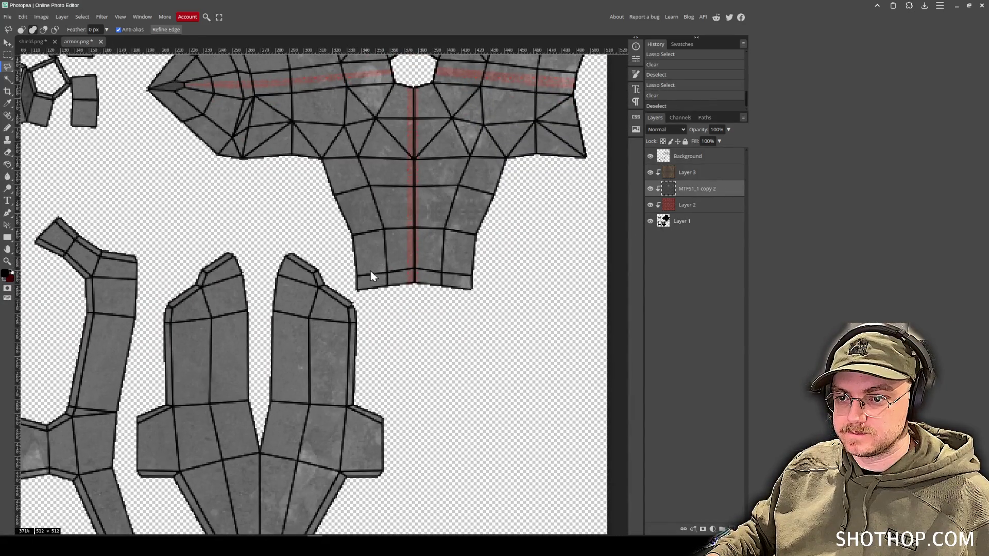
Outline and delete the lower torso band to reveal red.
{"action": "left_click", "coordinate": [348, 260]}
{"action": "left_click", "coordinate": [413, 249]}
{"action": "left_click", "coordinate": [492, 257]}
{"action": "left_click", "coordinate": [509, 308]}
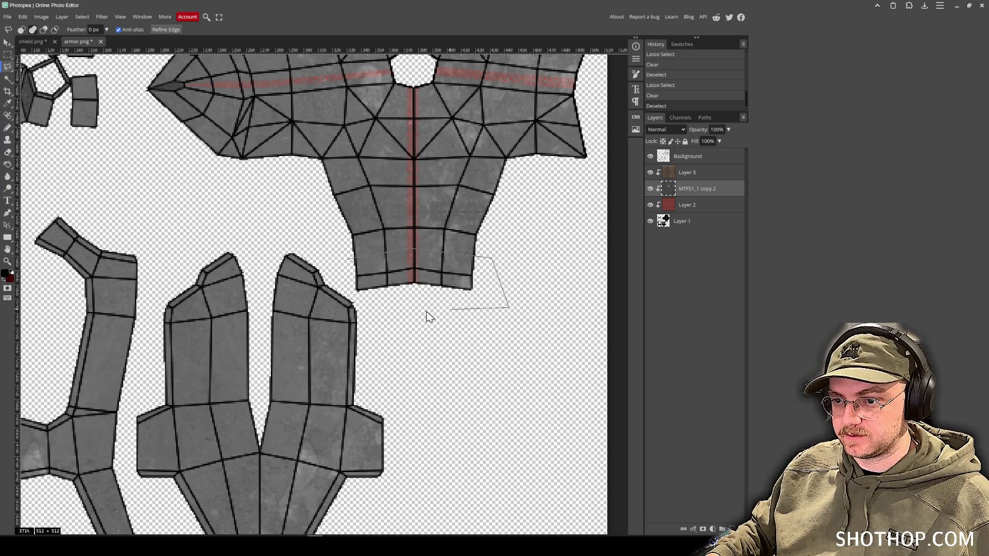
{"action": "double_click", "coordinate": [354, 293]}
{"action": "key", "text": "Delete"}
{"action": "key", "text": "ctrl+d"}
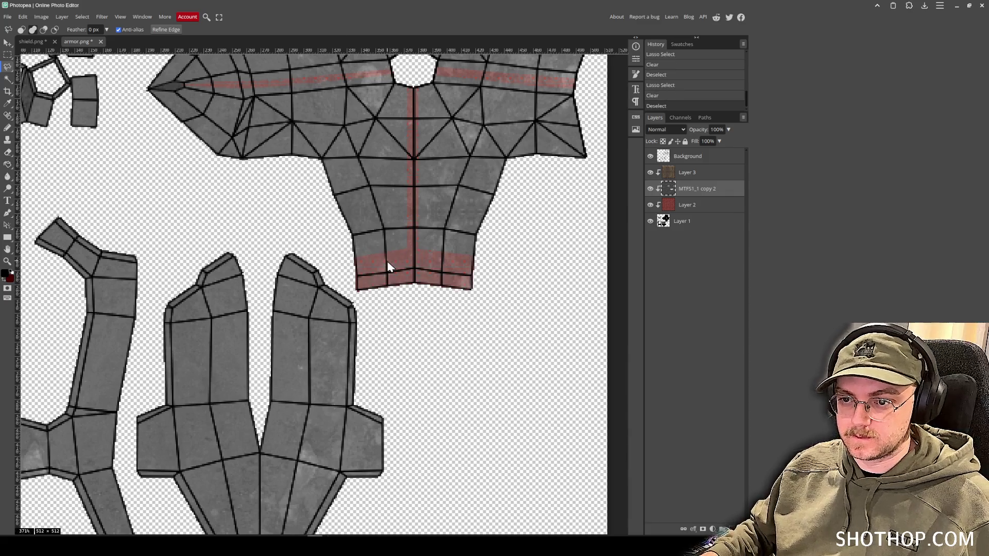
{"action": "scroll", "coordinate": [388, 267], "scroll_direction": "up", "scroll_amount": 5}
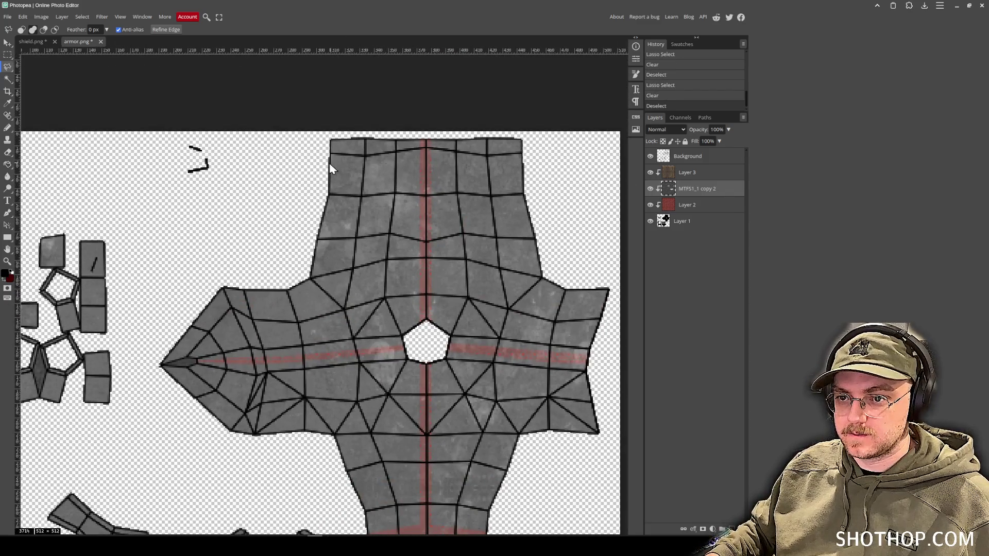
Outline and delete the top band of the large piece to reveal red.
{"action": "left_click", "coordinate": [318, 166]}
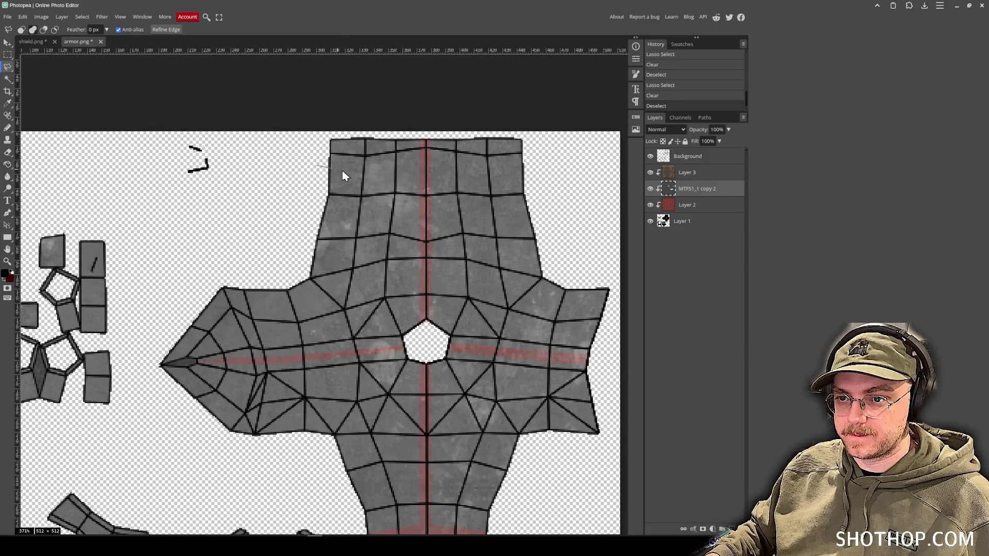
{"action": "left_click", "coordinate": [510, 175]}
{"action": "left_click", "coordinate": [540, 170]}
{"action": "left_click", "coordinate": [536, 133]}
{"action": "left_click", "coordinate": [292, 123]}
{"action": "left_click", "coordinate": [257, 170]}
{"action": "double_click", "coordinate": [269, 219]}
{"action": "key", "text": "Delete"}
{"action": "key", "text": "ctrl+d"}
{"action": "scroll", "coordinate": [358, 327], "scroll_direction": "down", "scroll_amount": 5}
{"action": "scroll", "coordinate": [375, 293], "scroll_direction": "right", "scroll_amount": 3}
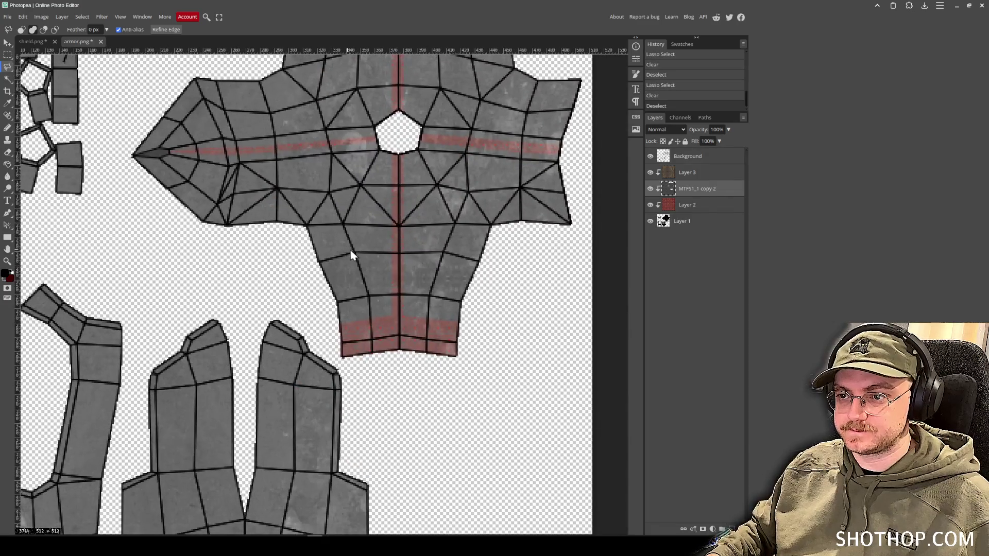
Cut a strip along the piece's right edge to add red trim.
{"action": "left_click", "coordinate": [522, 122]}
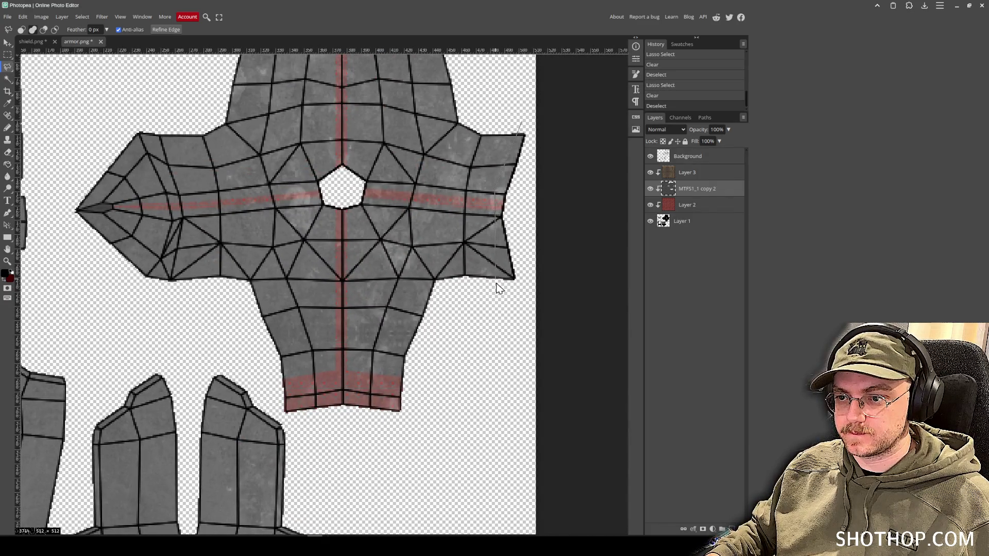
{"action": "mouse_move", "coordinate": [496, 282]}
{"action": "left_mouse_down"}
{"action": "mouse_move", "coordinate": [512, 293]}
{"action": "mouse_move", "coordinate": [528, 234]}
{"action": "mouse_move", "coordinate": [526, 126]}
{"action": "left_mouse_up"}
{"action": "key", "text": "Delete"}
{"action": "key", "text": "ctrl+d"}
{"action": "scroll", "coordinate": [453, 385], "scroll_direction": "down", "scroll_amount": 3}
{"action": "scroll", "coordinate": [398, 299], "scroll_direction": "down", "scroll_amount": 2}
{"action": "scroll", "coordinate": [398, 300], "scroll_direction": "up", "scroll_amount": 5}
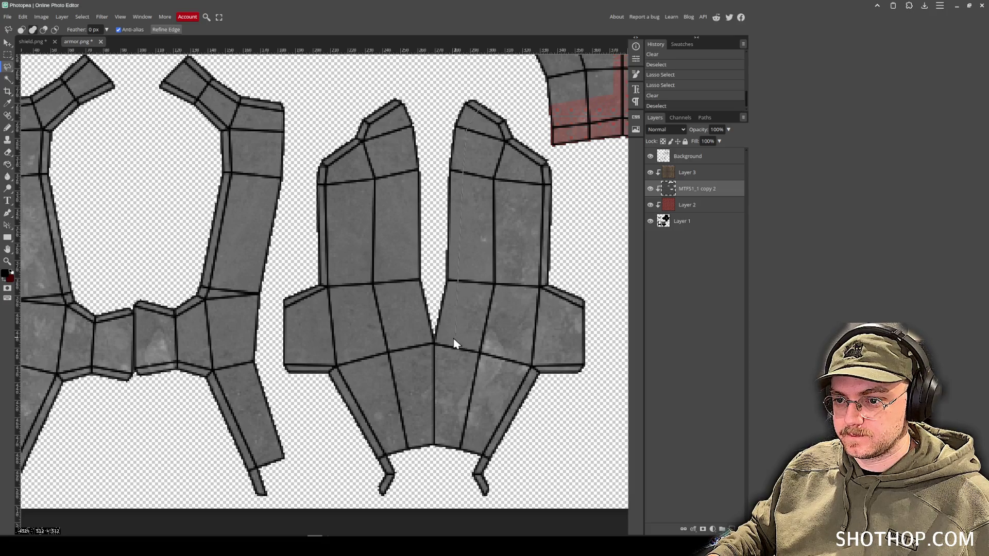
Cut a thin strip along the center seam to reveal a red stripe.
{"action": "left_click", "coordinate": [442, 451]}
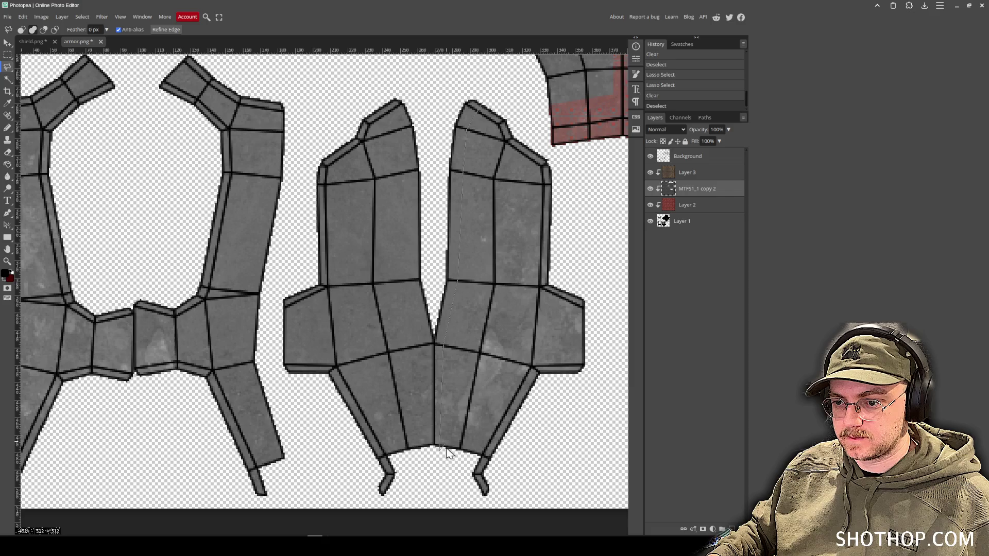
{"action": "left_click", "coordinate": [453, 345]}
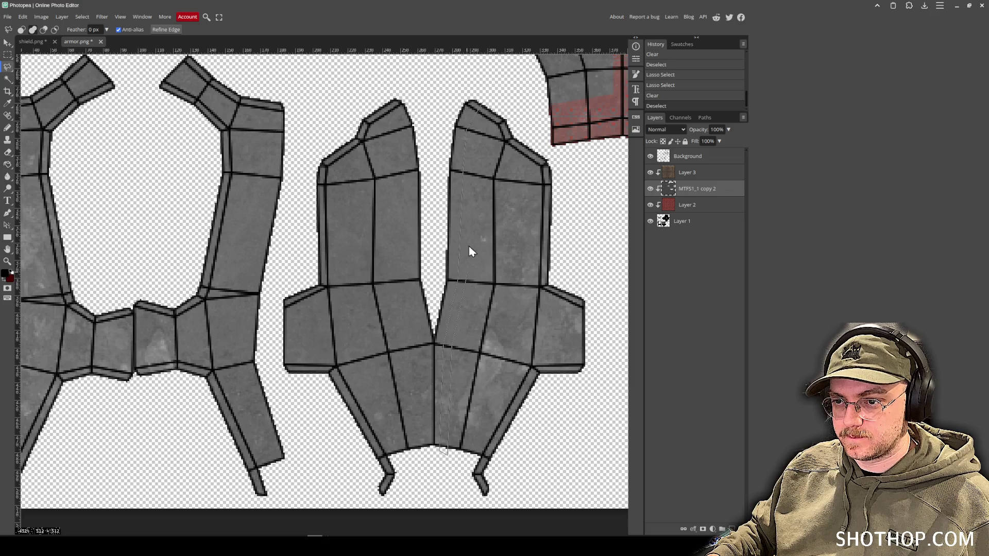
{"action": "double_click", "coordinate": [494, 101]}
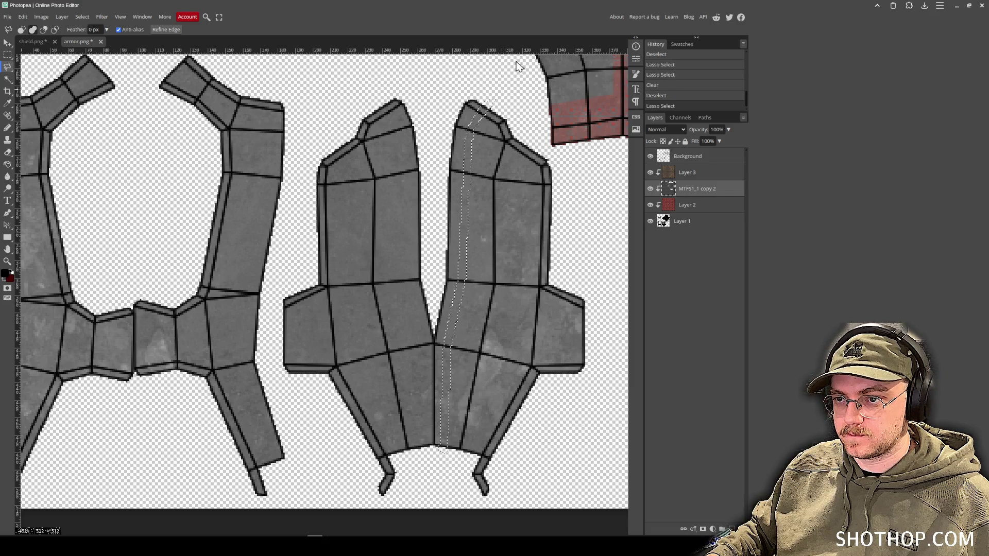
{"action": "key", "text": "Delete"}
{"action": "key", "text": "ctrl+d"}
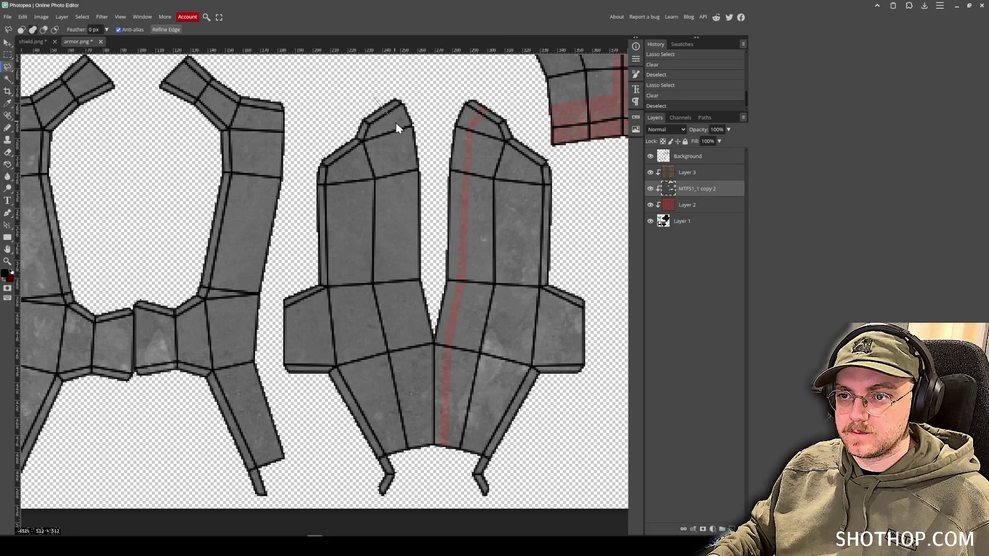
Cut a matching strip down the left piece's seam to reveal red.
{"action": "left_click_drag", "start_coordinate": [400, 174], "coordinate": [401, 282]}
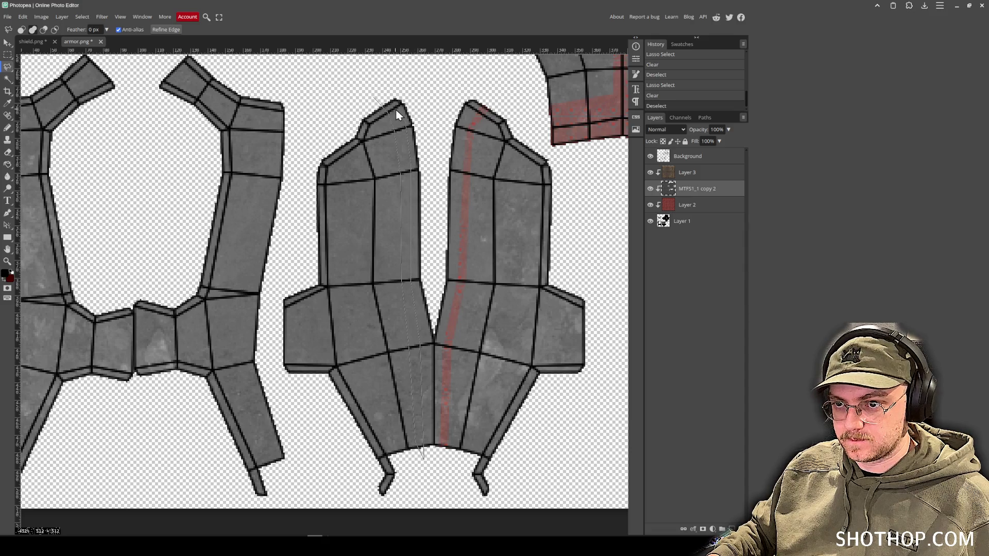
{"action": "left_click_drag", "start_coordinate": [390, 101], "coordinate": [360, 89]}
{"action": "key", "text": "Delete"}
{"action": "key", "text": "ctrl+d"}
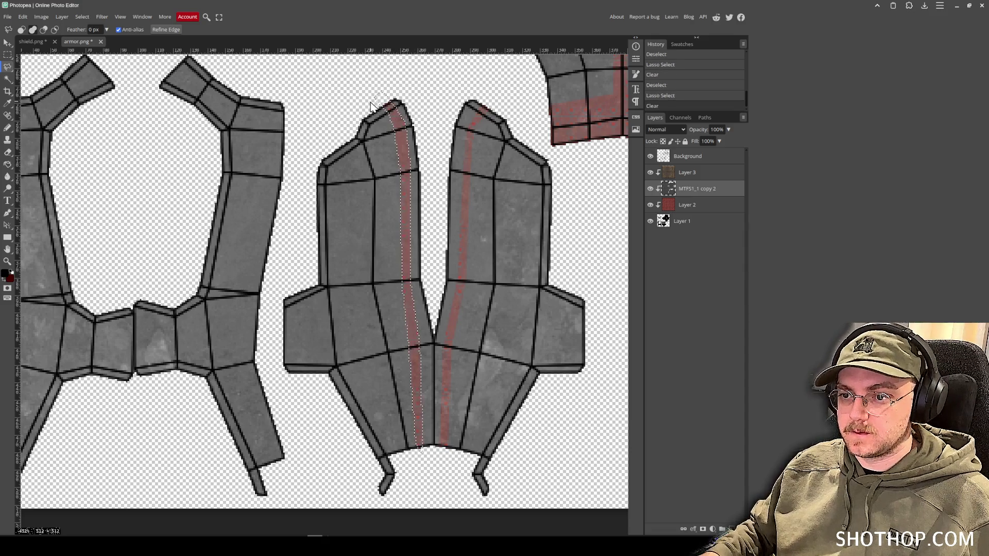
Hide the Background layer's black wireframe lines.
{"action": "scroll", "coordinate": [425, 212], "scroll_direction": "down", "scroll_amount": 2}
{"action": "scroll", "coordinate": [332, 188], "scroll_direction": "up", "scroll_amount": 2}
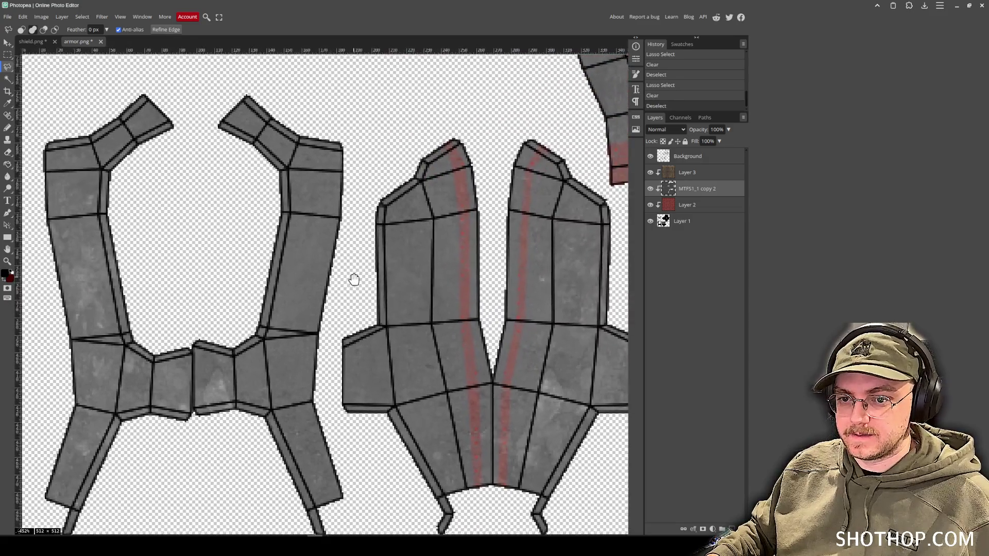
{"action": "scroll", "coordinate": [137, 344], "scroll_direction": "left", "scroll_amount": 1}
{"action": "scroll", "coordinate": [156, 324], "scroll_direction": "down", "scroll_amount": 1}
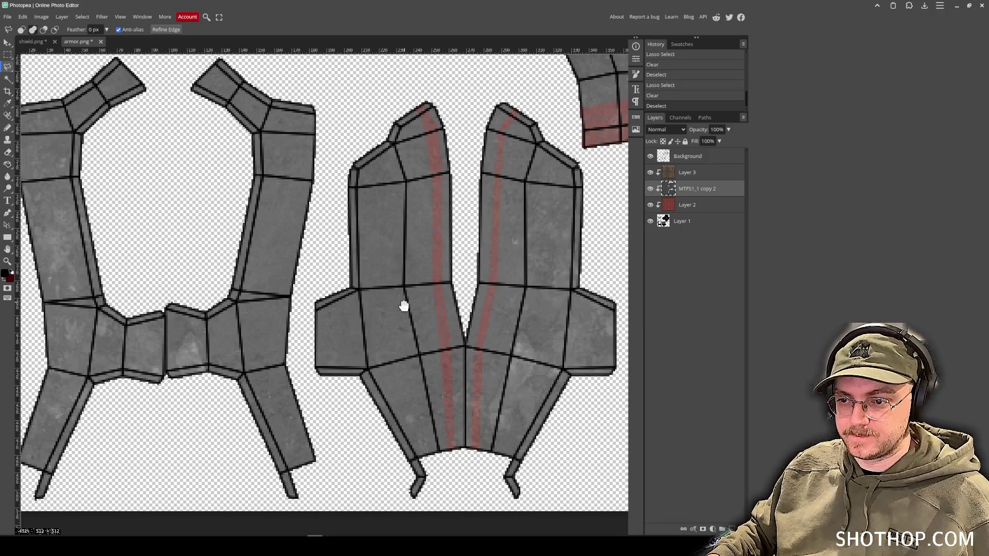
{"action": "scroll", "coordinate": [402, 307], "scroll_direction": "right", "scroll_amount": 3}
{"action": "scroll", "coordinate": [402, 307], "scroll_direction": "up", "scroll_amount": 1}
{"action": "left_click", "coordinate": [650, 156]}
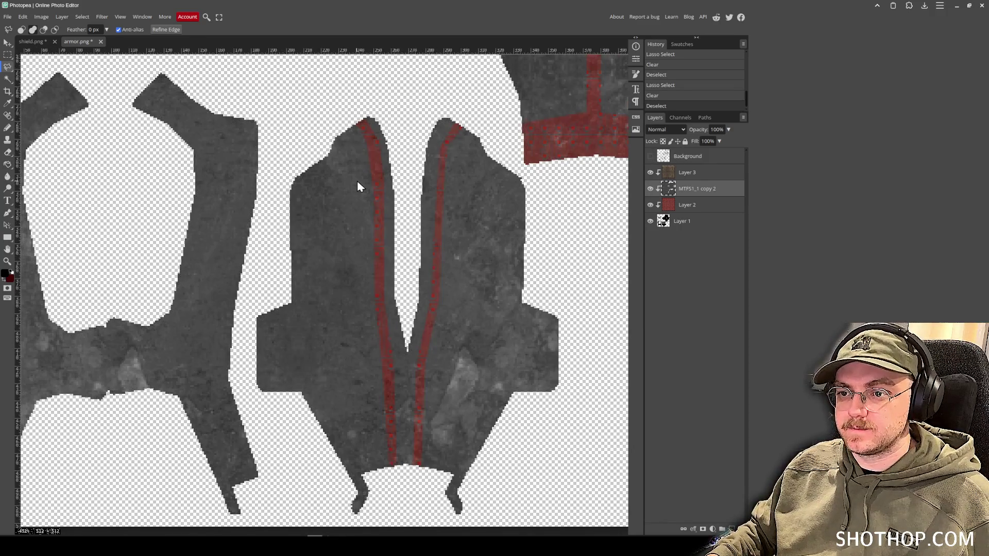
{"action": "scroll", "coordinate": [361, 181], "scroll_direction": "down", "scroll_amount": 3}
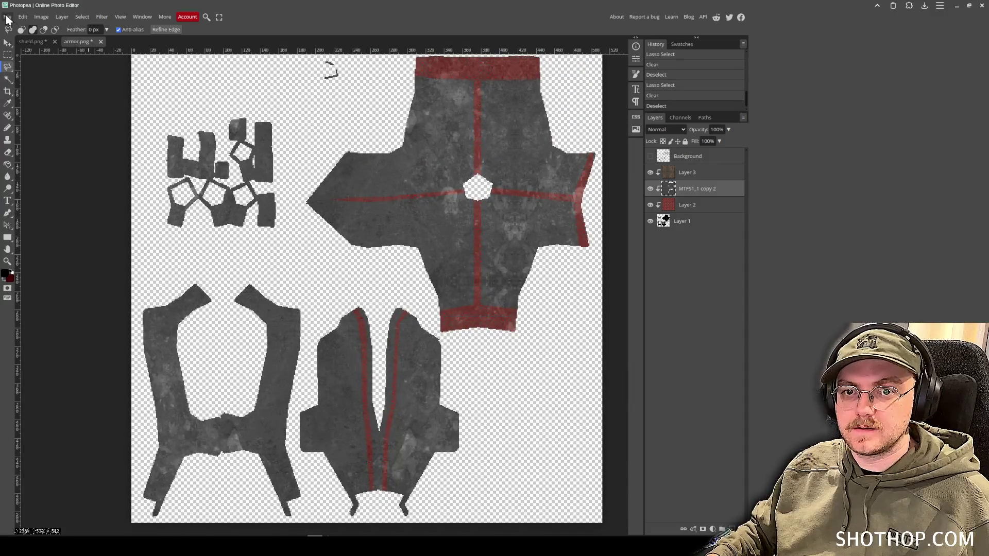
Export the image as PNG, accepting the export settings.
{"action": "left_click", "coordinate": [8, 17]}
{"action": "mouse_move", "coordinate": [41, 133]}
{"action": "left_click", "coordinate": [90, 135]}
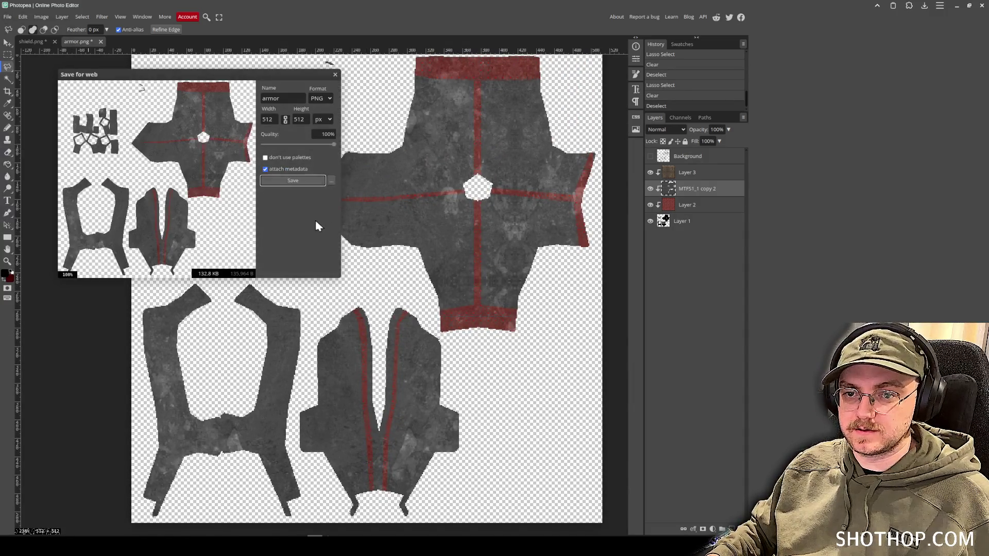
{"action": "left_click", "coordinate": [316, 220]}
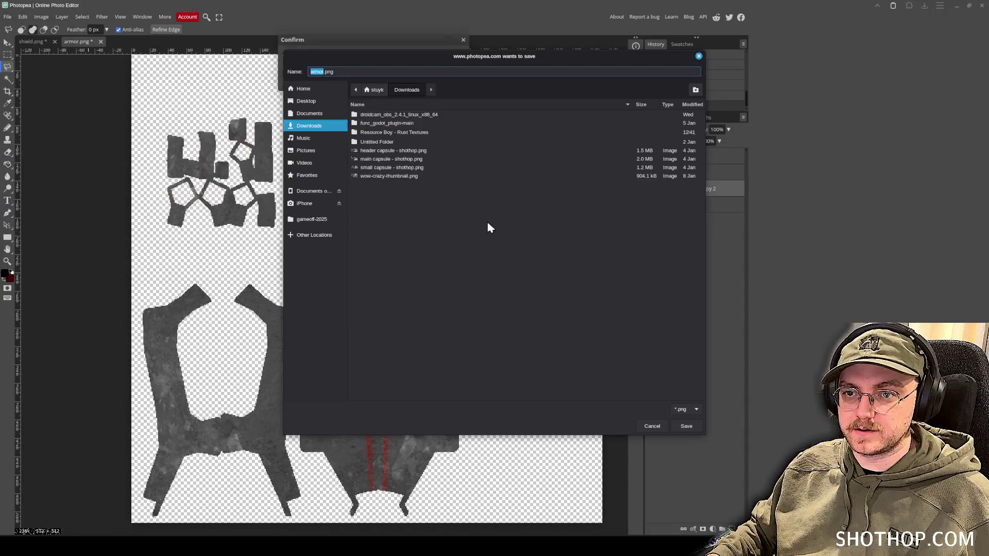
Save it over armor.png in gameoff-2025/assets/models/zombie_shield, replacing the old file.
{"action": "left_click", "coordinate": [303, 220]}
{"action": "double_click", "coordinate": [372, 122]}
{"action": "double_click", "coordinate": [376, 131]}
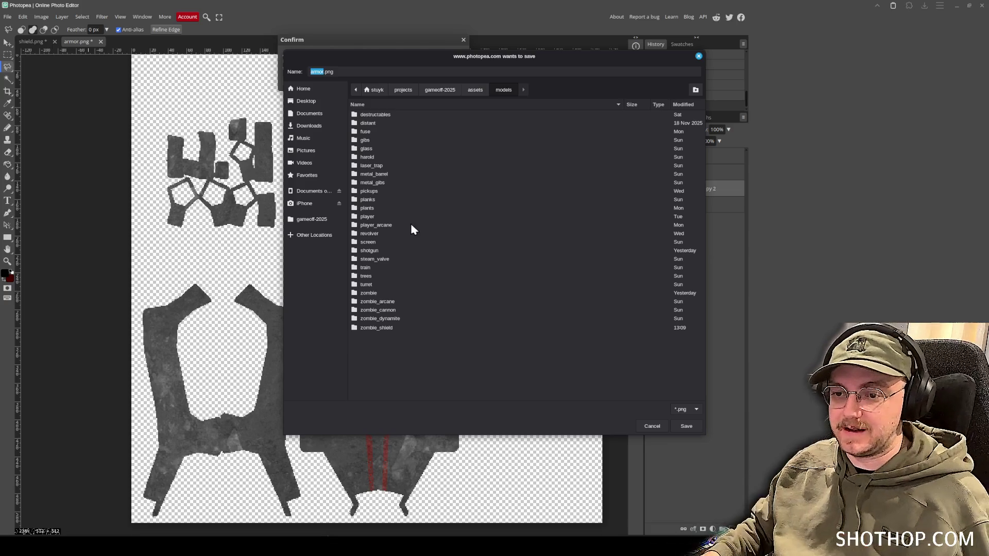
{"action": "double_click", "coordinate": [376, 327]}
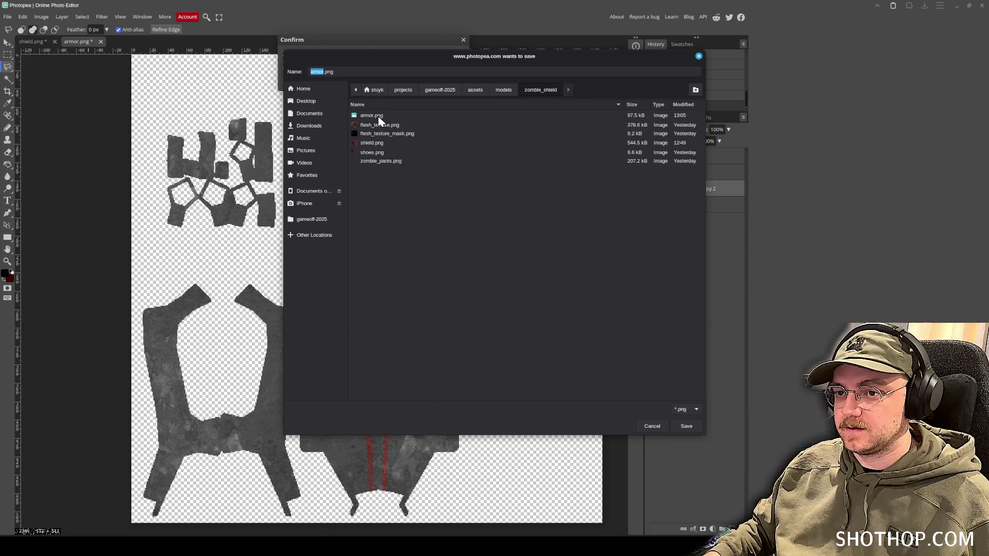
{"action": "double_click", "coordinate": [379, 119]}
{"action": "left_click", "coordinate": [542, 281]}
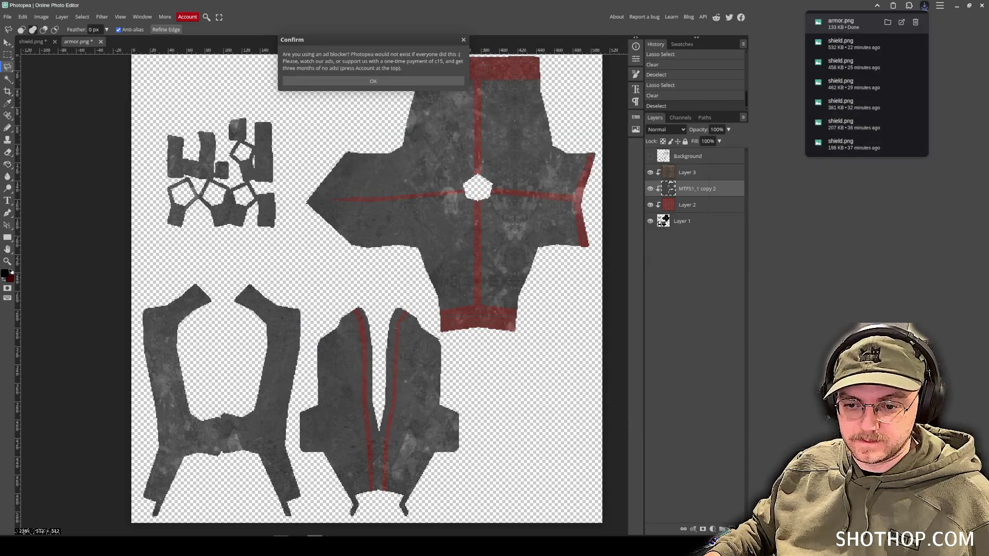
{"action": "key", "text": "alt+Tab"}
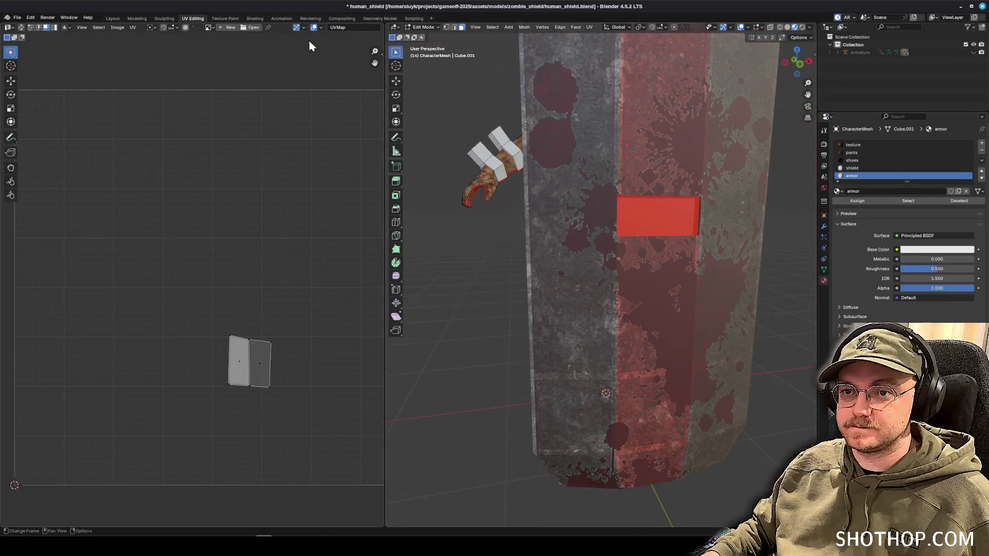
In the Shading workspace, add a Texture Coordinate node, then delete it.
{"action": "left_click", "coordinate": [254, 18]}
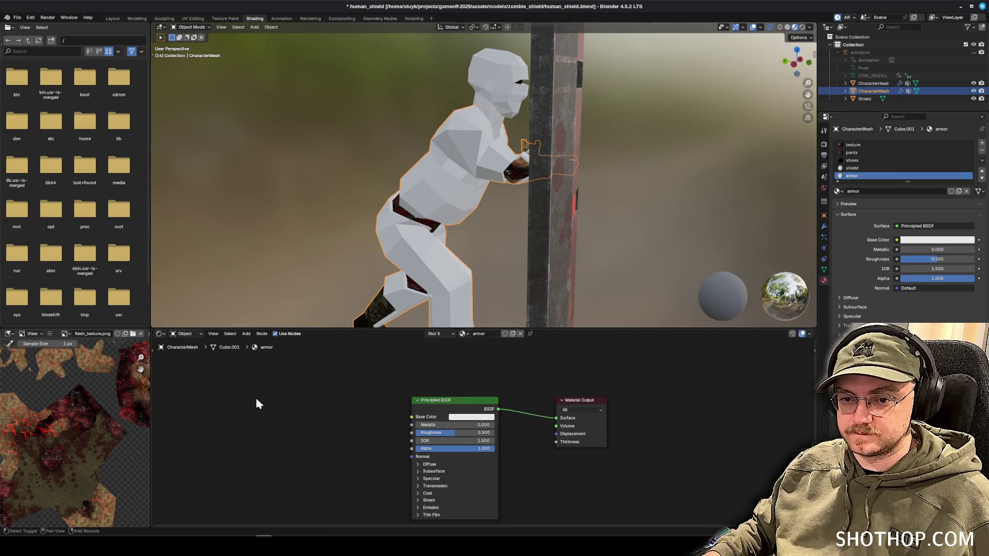
{"action": "key", "text": "shift+a"}
{"action": "left_click", "coordinate": [237, 401]}
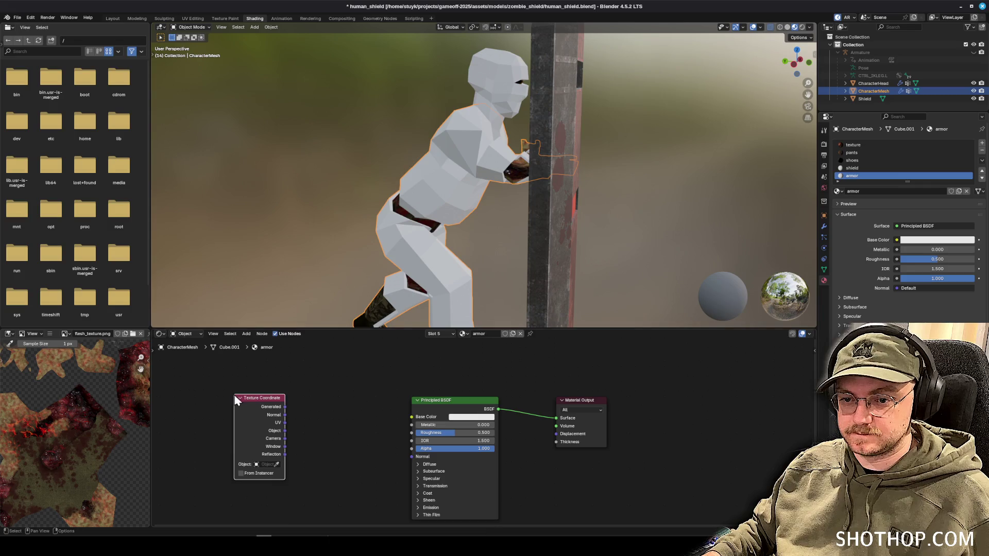
{"action": "key", "text": "x"}
Add an Image Texture node with Closest interpolation loading armor.png into Base Color.
{"action": "key", "text": "shift+a"}
{"action": "type", "text": "image"}
{"action": "key", "text": "Return"}
{"action": "left_click", "coordinate": [336, 414]}
{"action": "left_click_drag", "start_coordinate": [336, 413], "coordinate": [412, 416]}
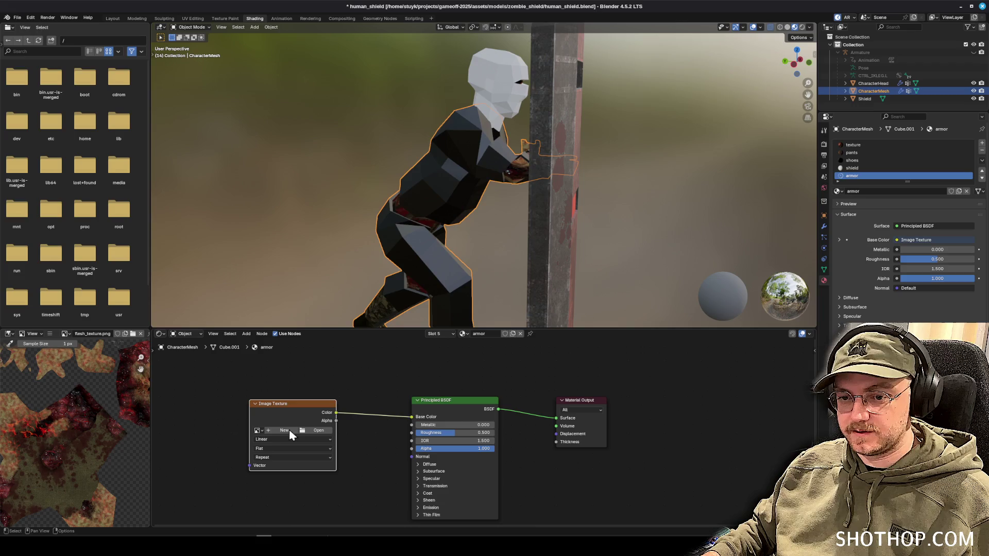
{"action": "left_click", "coordinate": [275, 439]}
{"action": "left_click", "coordinate": [318, 432]}
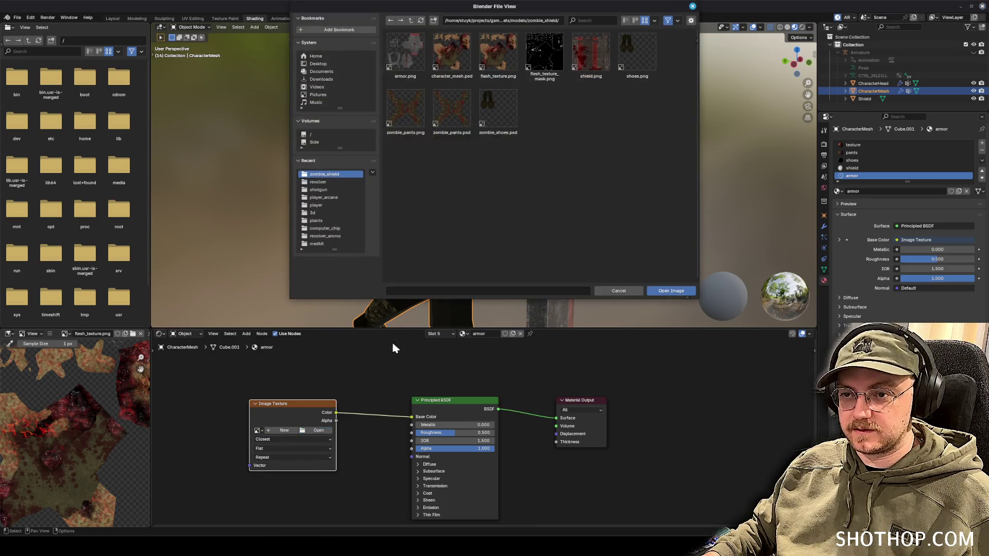
{"action": "left_click", "coordinate": [678, 292]}
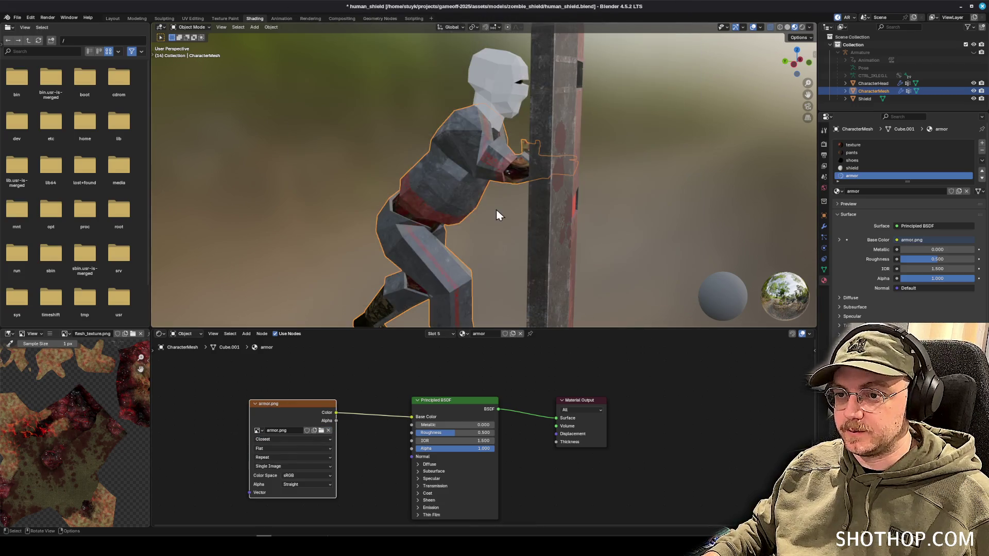
Set the material's Metallic to 0.200, Roughness to 0.750 and IOR to 1.500.
{"action": "scroll", "coordinate": [503, 206], "scroll_direction": "up", "scroll_amount": 5}
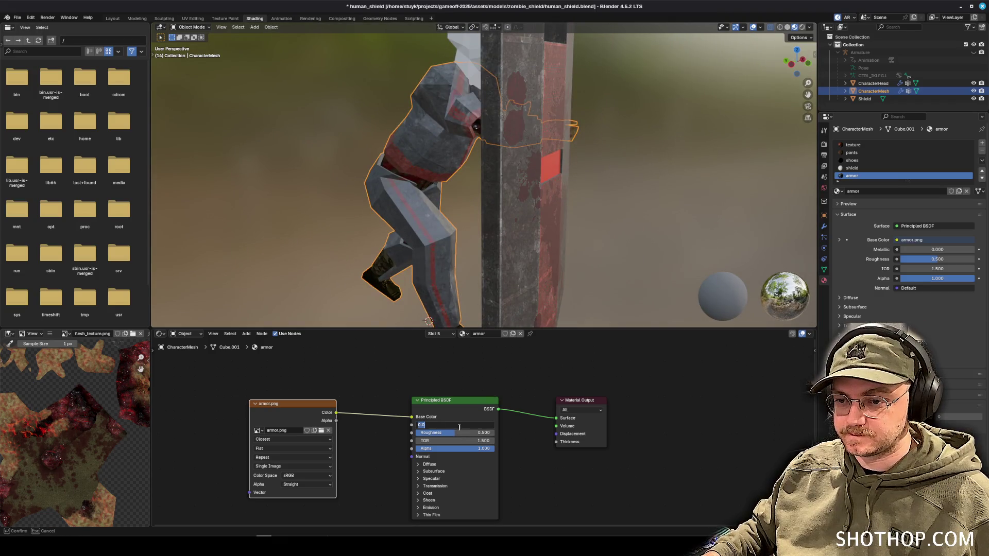
{"action": "type", "text": "0.2"}
{"action": "key", "text": "Tab"}
{"action": "type", "text": "0."}
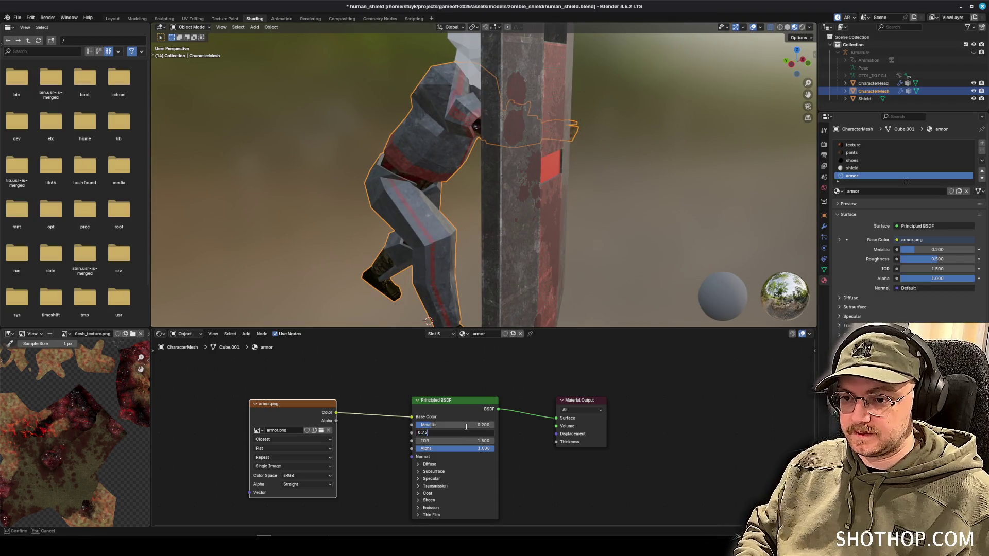
{"action": "key", "text": "Tab"}
{"action": "type", "text": "2"}
{"action": "key", "text": "Return"}
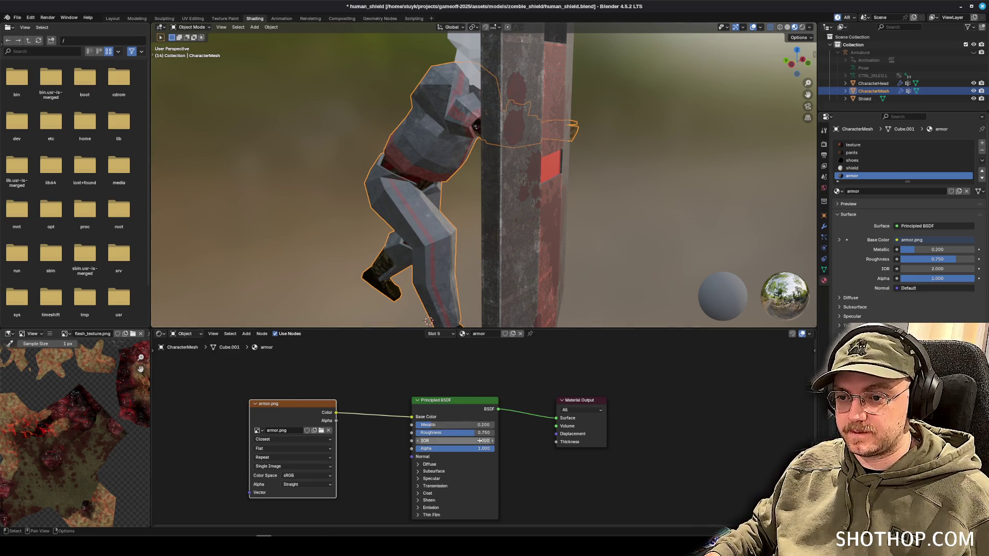
{"action": "key", "text": "Return"}
{"action": "left_click", "coordinate": [483, 441]}
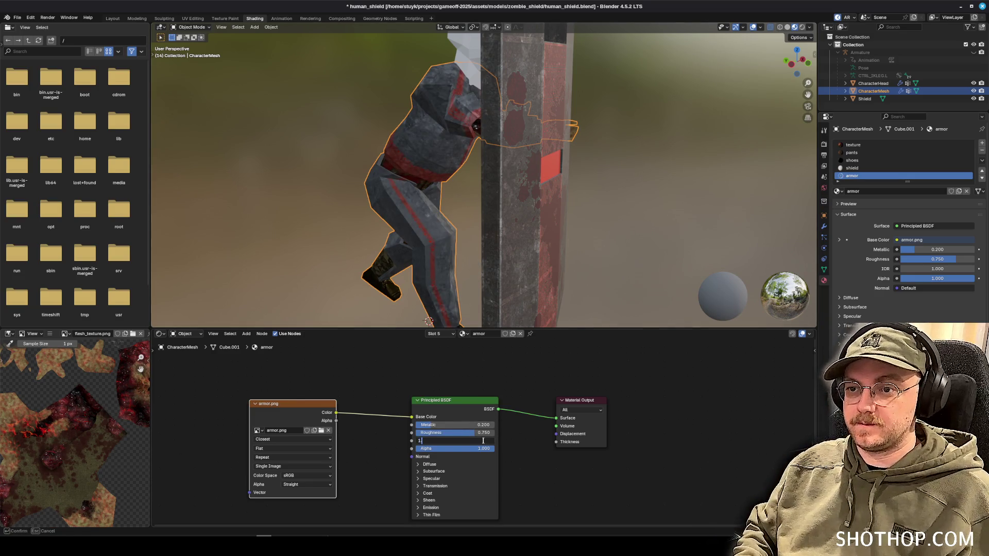
{"action": "type", "text": ".5"}
{"action": "key", "text": "Return"}
Save human_shield.blend and dismiss Photopea's ad-blocker notice.
{"action": "mouse_move", "coordinate": [372, 171]}
{"action": "left_mouse_down"}
{"action": "mouse_move", "coordinate": [378, 160]}
{"action": "mouse_move", "coordinate": [555, 147]}
{"action": "mouse_move", "coordinate": [438, 172]}
{"action": "mouse_move", "coordinate": [507, 197]}
{"action": "mouse_move", "coordinate": [407, 198]}
{"action": "mouse_move", "coordinate": [441, 263]}
{"action": "mouse_move", "coordinate": [459, 204]}
{"action": "left_mouse_up"}
{"action": "key", "text": "ctrl+s"}
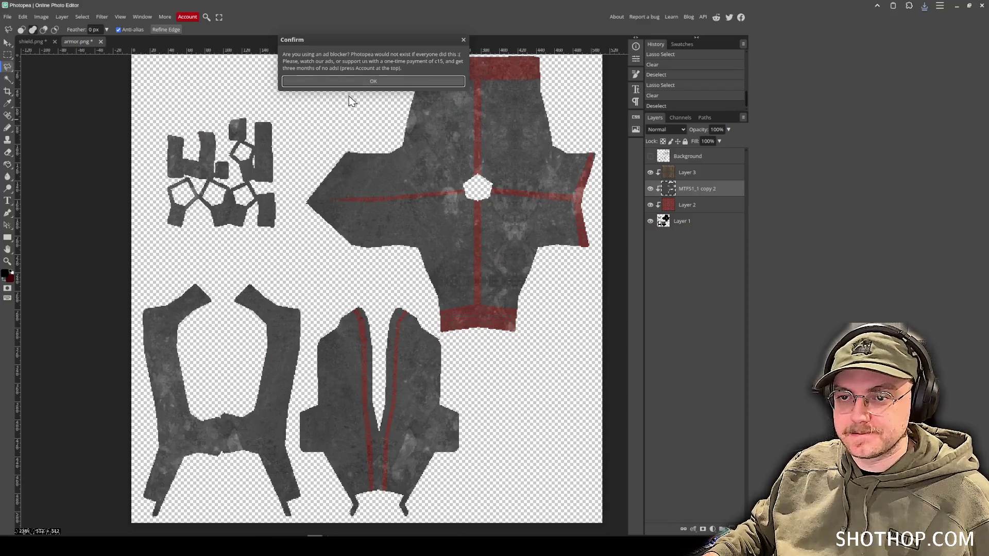
{"action": "left_click", "coordinate": [361, 81]}
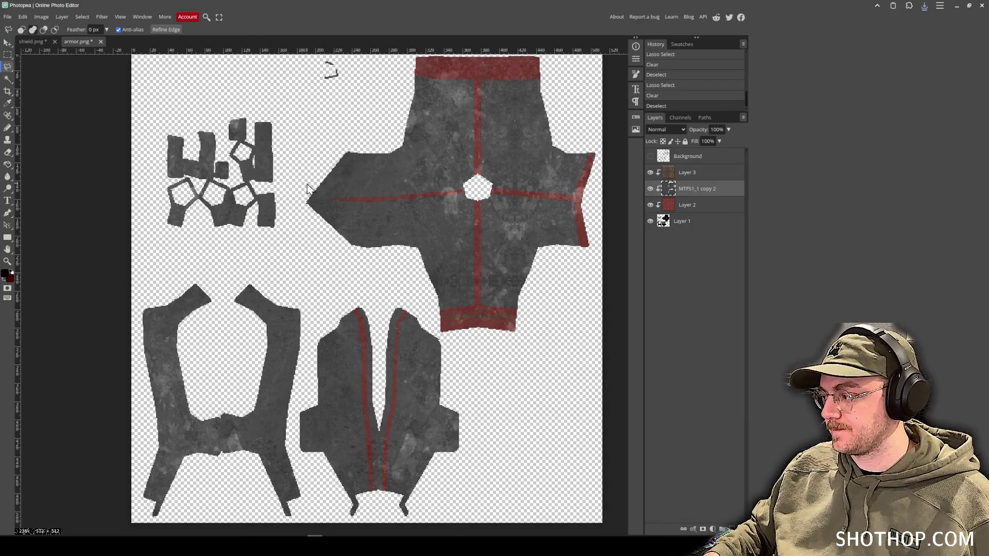
In shield.png, check that layer 41 copy 2 uses Soft Light, then select the whole rust layer.
{"action": "left_click", "coordinate": [36, 43]}
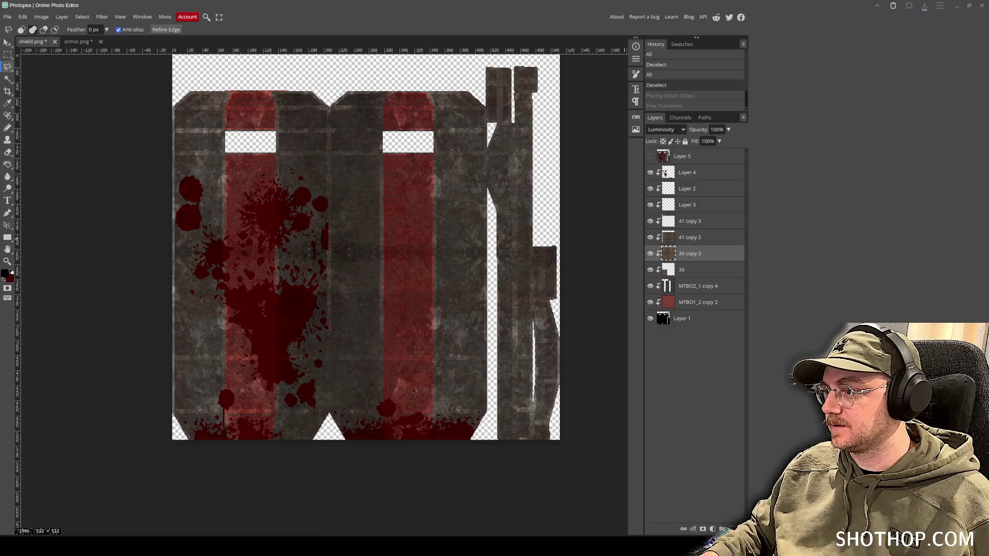
{"action": "left_click", "coordinate": [699, 244]}
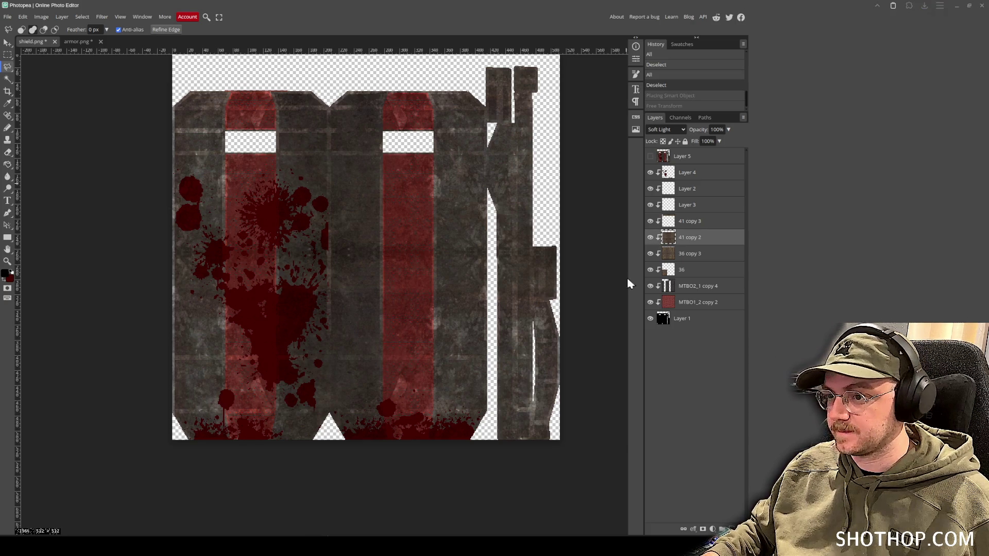
{"action": "key", "text": "ctrl+a"}
Copy the shield's rust texture and paste it into armor.png above Layer 3.
{"action": "key", "text": "ctrl+d"}
{"action": "left_click", "coordinate": [72, 44]}
{"action": "key", "text": "v"}
{"action": "key", "text": "ctrl+v"}
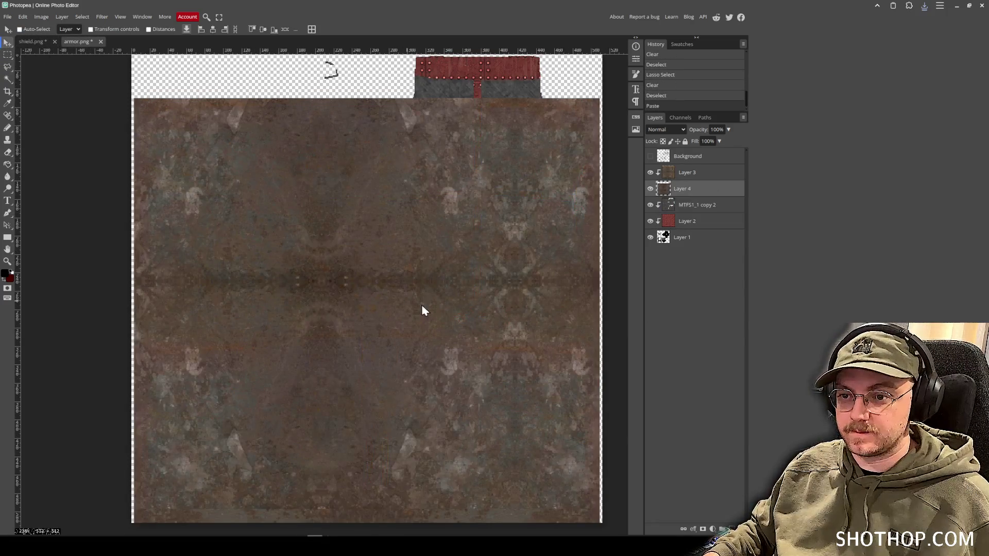
{"action": "mouse_move", "coordinate": [690, 193]}
{"action": "left_mouse_down"}
{"action": "mouse_move", "coordinate": [702, 163]}
{"action": "mouse_move", "coordinate": [697, 170]}
{"action": "left_mouse_up"}
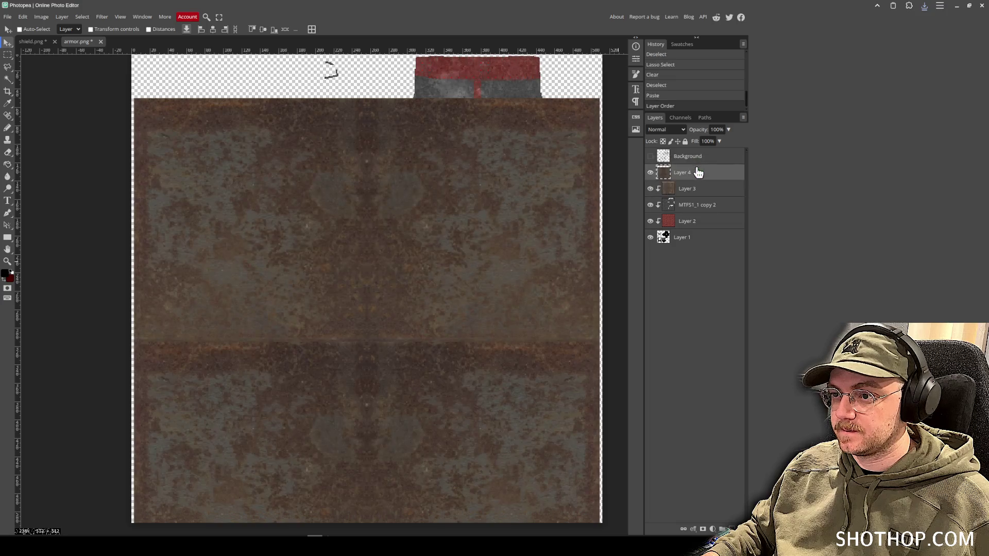
Clip the pasted rust layer to the armor pieces and blend it in Soft Light.
{"action": "right_click", "coordinate": [696, 172]}
{"action": "left_click", "coordinate": [702, 320]}
{"action": "left_click", "coordinate": [665, 129]}
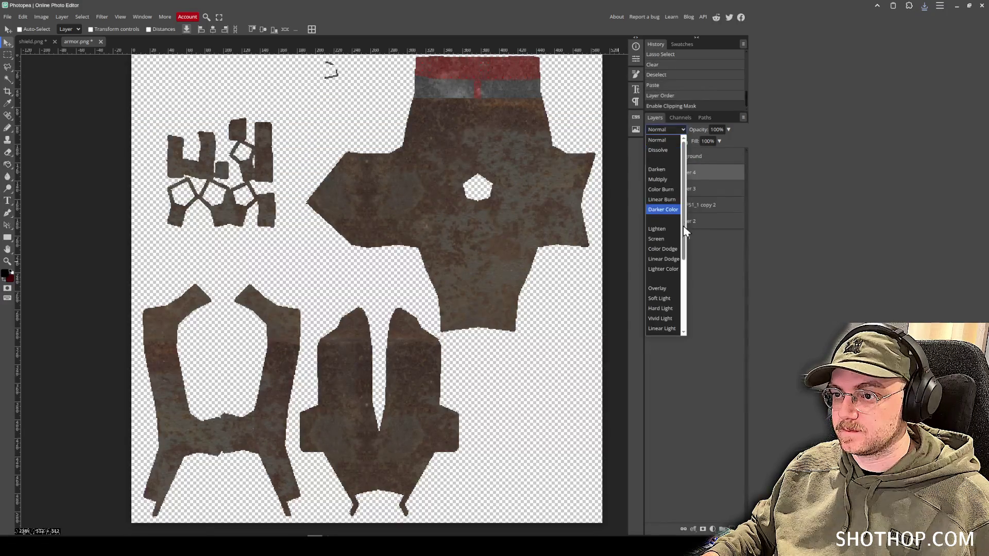
{"action": "left_click", "coordinate": [667, 298]}
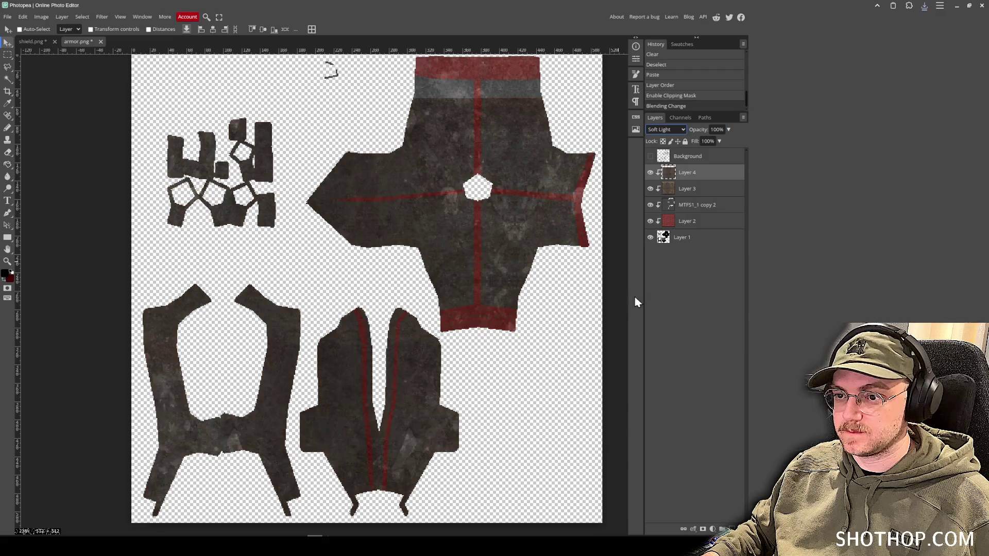
Release the rust layer's clipping mask, shift the texture upward, and duplicate it.
{"action": "right_click", "coordinate": [675, 173]}
{"action": "left_click", "coordinate": [702, 322]}
{"action": "left_click_drag", "start_coordinate": [443, 292], "coordinate": [438, 274]}
{"action": "scroll", "coordinate": [407, 314], "scroll_direction": "down", "scroll_amount": 3}
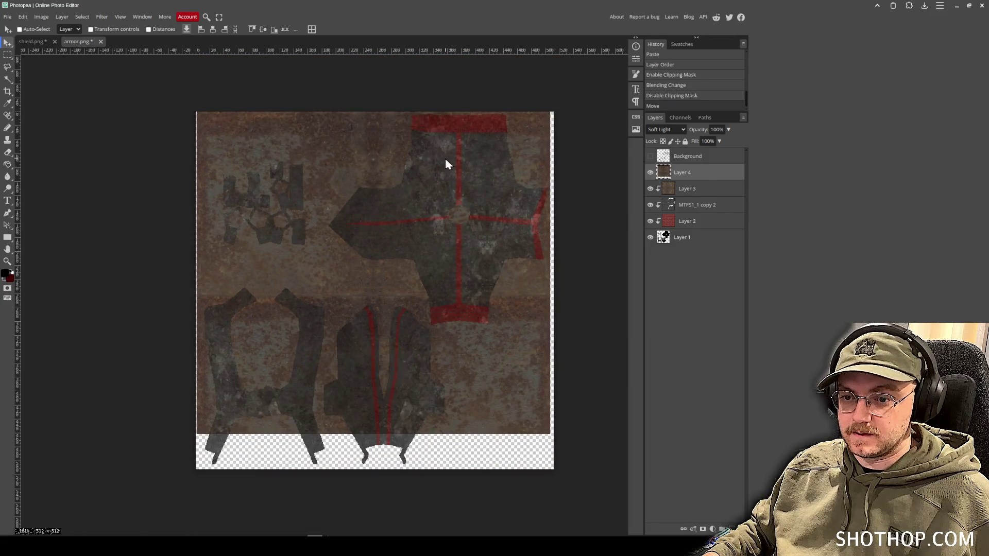
{"action": "key", "text": "ctrl+j"}
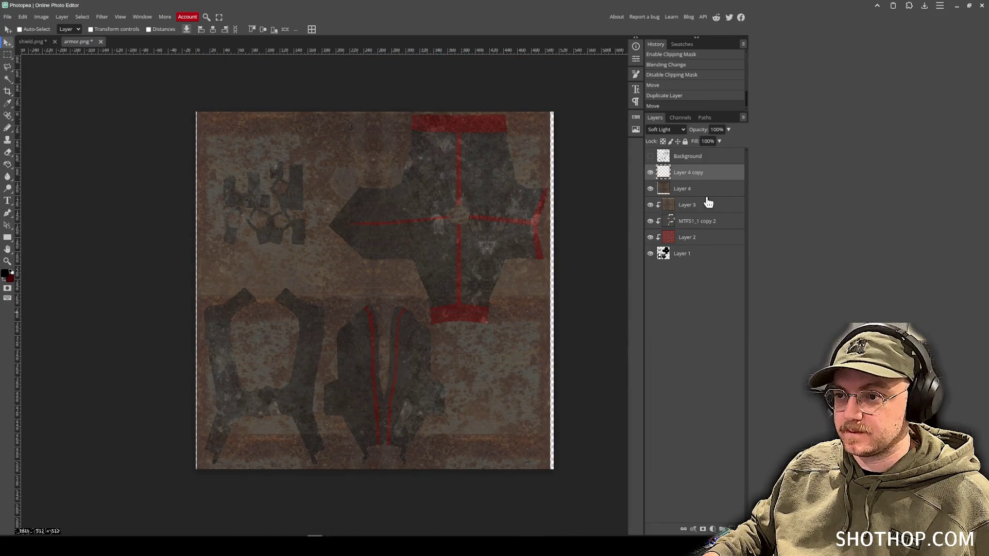
{"action": "left_click", "coordinate": [695, 188], "text": "shift"}
Merge the rust copies into one layer, clip it to the armor, and set Soft Light.
{"action": "right_click", "coordinate": [693, 191]}
{"action": "left_click", "coordinate": [691, 362]}
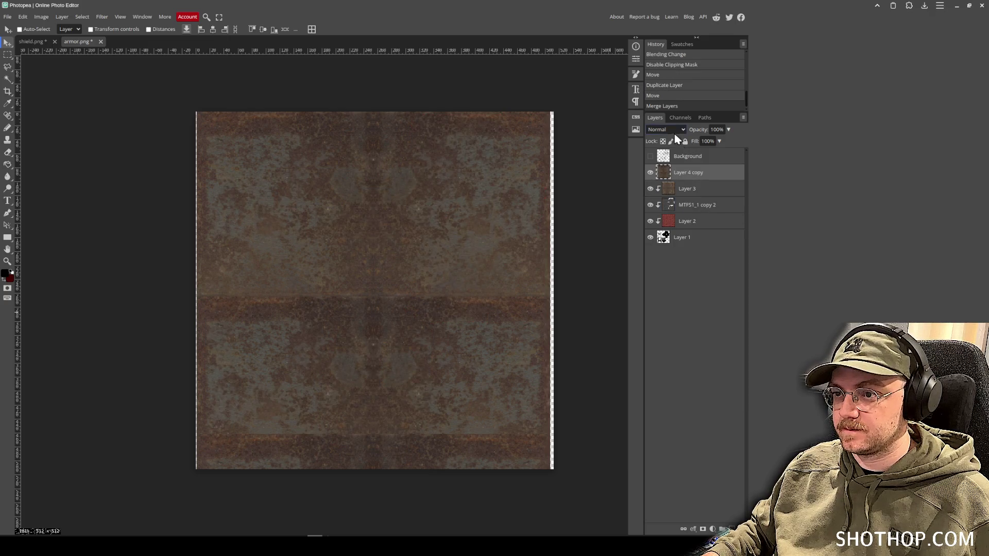
{"action": "right_click", "coordinate": [678, 165]}
{"action": "left_click", "coordinate": [722, 325]}
{"action": "left_click", "coordinate": [679, 131]}
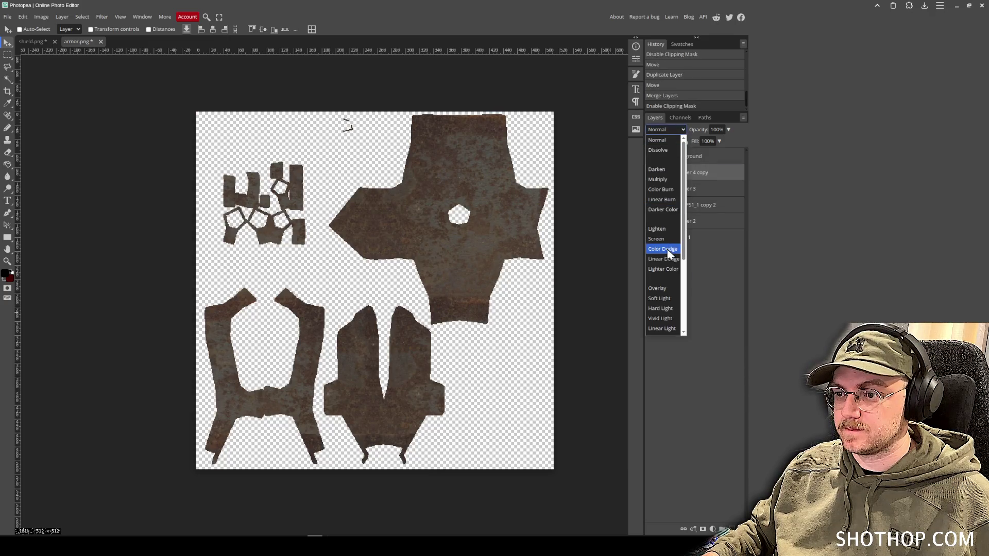
{"action": "left_click", "coordinate": [662, 299]}
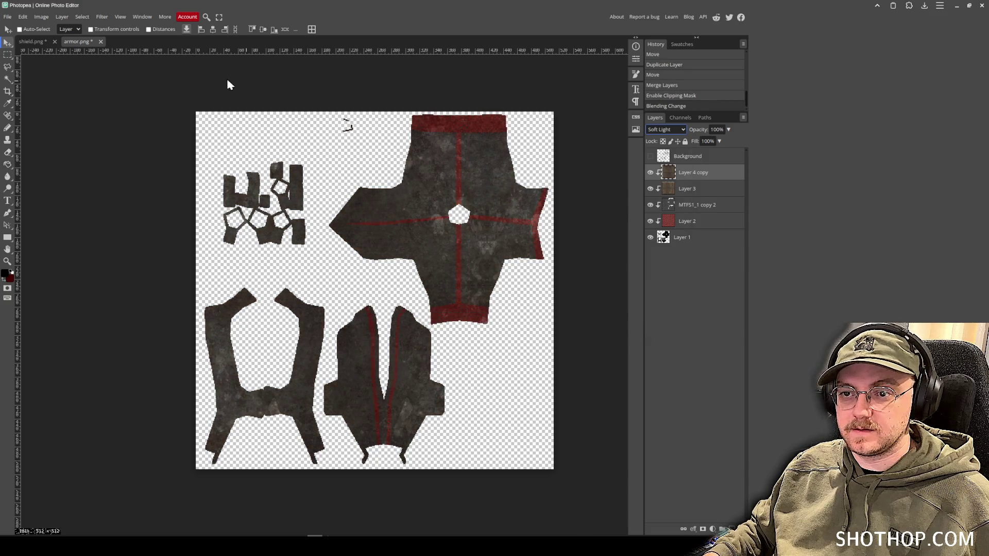
Compare with the blend mode of the shield's Layer 4, then show armor.png's UV wireframe layer.
{"action": "left_click", "coordinate": [28, 43]}
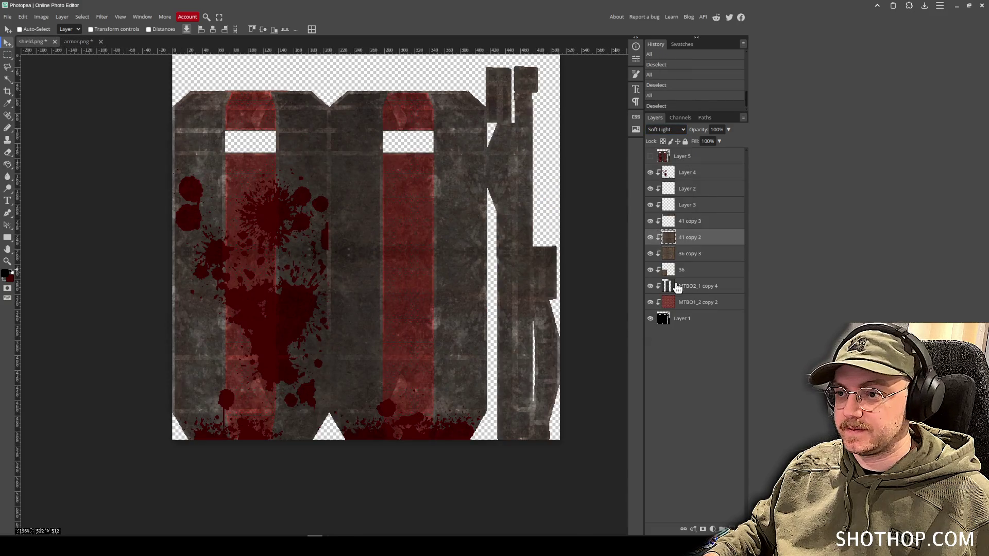
{"action": "left_click", "coordinate": [690, 174]}
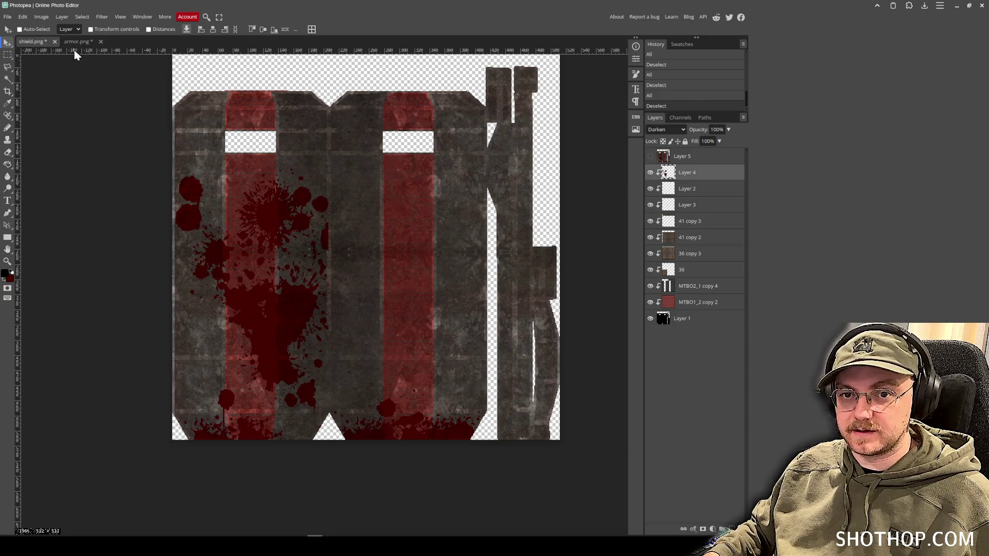
{"action": "left_click", "coordinate": [78, 41]}
{"action": "left_click", "coordinate": [650, 157]}
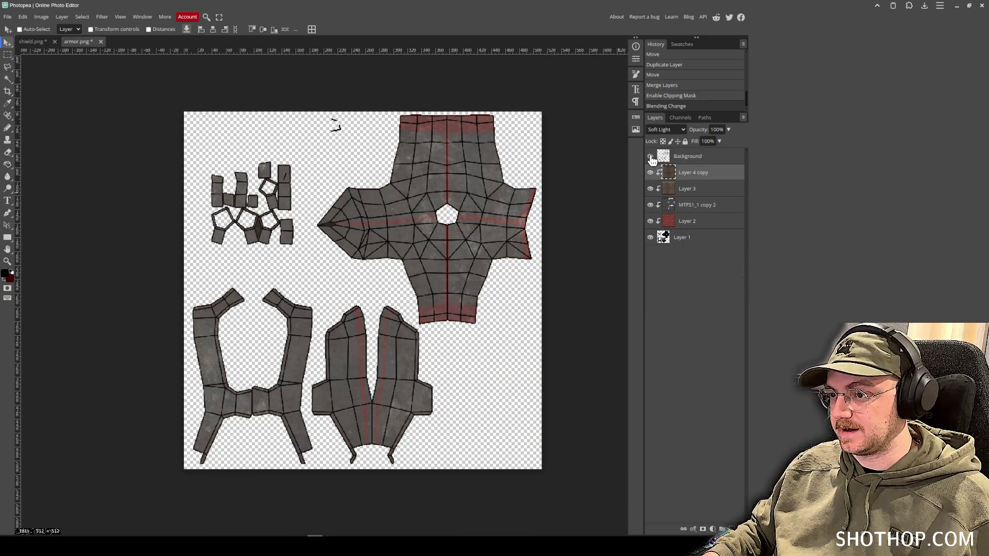
Use the Magic Wand at tolerance 25 to select the black mesh lines.
{"action": "left_click", "coordinate": [12, 77]}
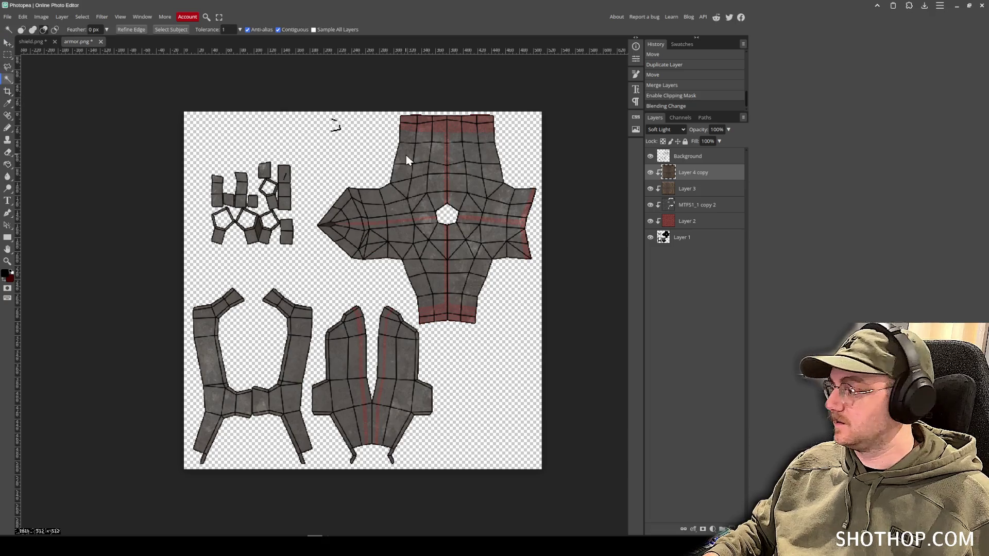
{"action": "scroll", "coordinate": [385, 155], "scroll_direction": "up", "scroll_amount": 2}
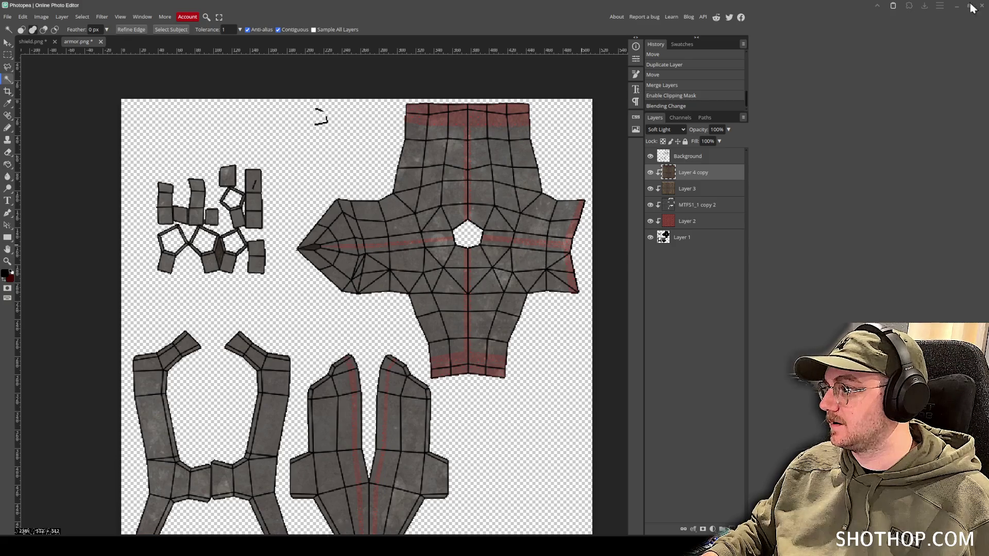
{"action": "scroll", "coordinate": [463, 327], "scroll_direction": "up", "scroll_amount": 3}
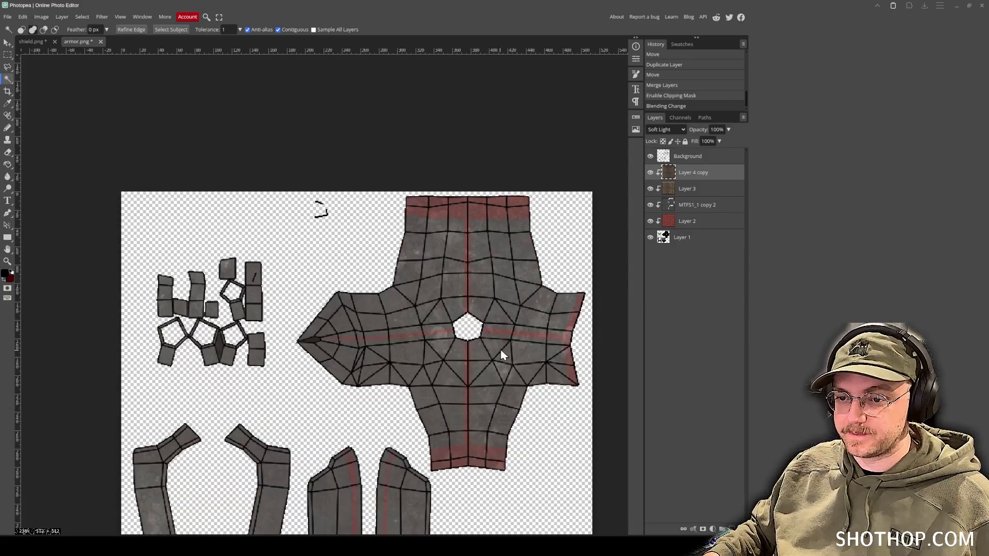
{"action": "scroll", "coordinate": [501, 349], "scroll_direction": "down", "scroll_amount": 3}
{"action": "left_click", "coordinate": [590, 354]}
{"action": "key", "text": "ctrl+d"}
{"action": "scroll", "coordinate": [480, 227], "scroll_direction": "up", "scroll_amount": 3}
{"action": "type", "text": "525"}
{"action": "key", "text": "ctrl+d"}
{"action": "left_click", "coordinate": [688, 156]}
{"action": "left_click", "coordinate": [434, 255]}
Raise the Magic Wand tolerance and add more mesh lines to the selection.
{"action": "type", "text": "49"}
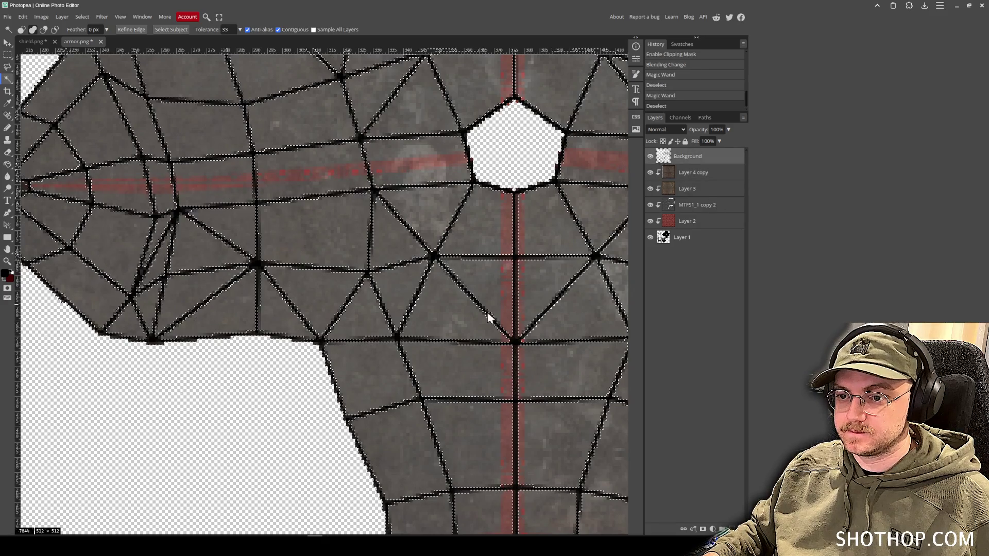
{"action": "scroll", "coordinate": [487, 378], "scroll_direction": "down", "scroll_amount": 8}
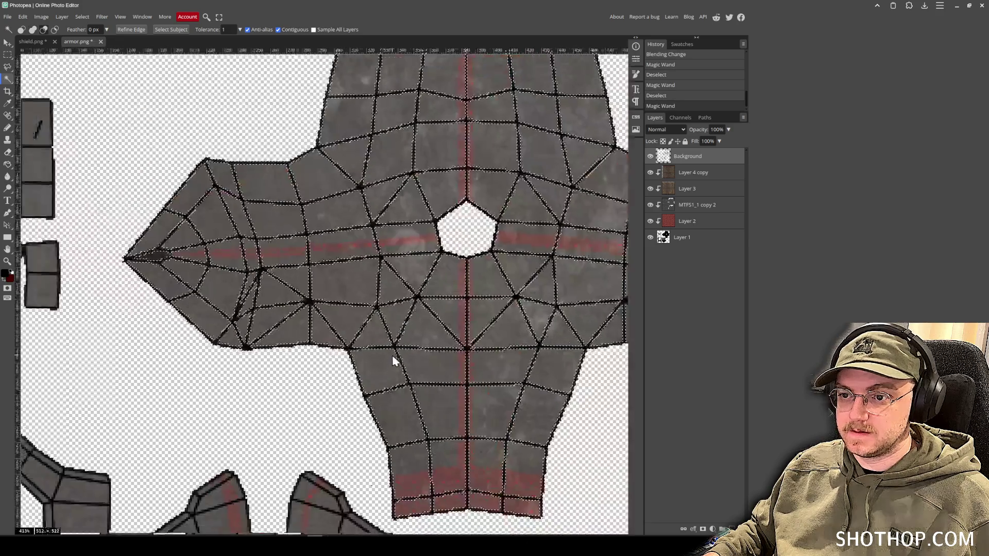
{"action": "scroll", "coordinate": [397, 440], "scroll_direction": "up", "scroll_amount": 4}
{"action": "scroll", "coordinate": [361, 371], "scroll_direction": "up", "scroll_amount": 3}
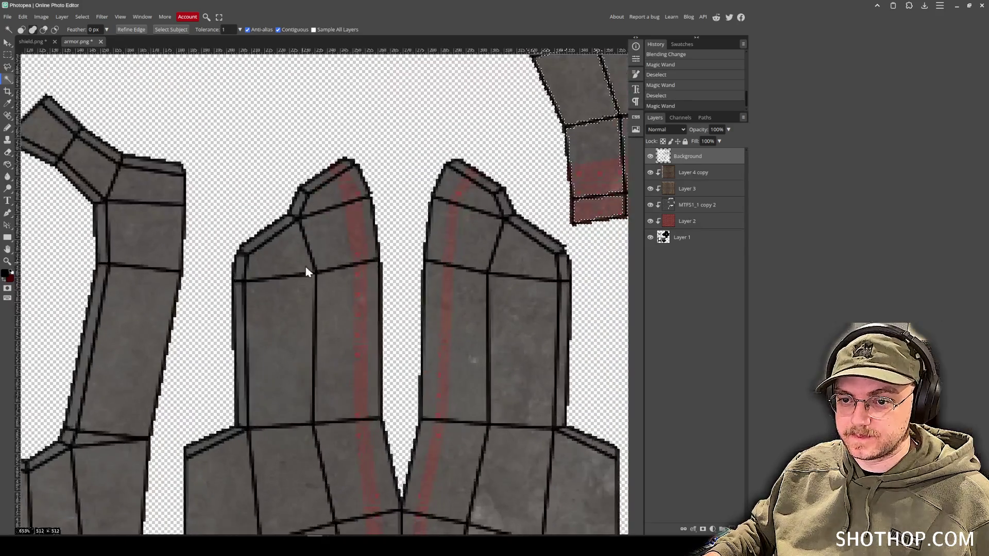
{"action": "type", "text": "64"}
{"action": "left_click", "coordinate": [421, 406]}
{"action": "scroll", "coordinate": [447, 428], "scroll_direction": "left", "scroll_amount": 5}
{"action": "scroll", "coordinate": [447, 428], "scroll_direction": "up", "scroll_amount": 2}
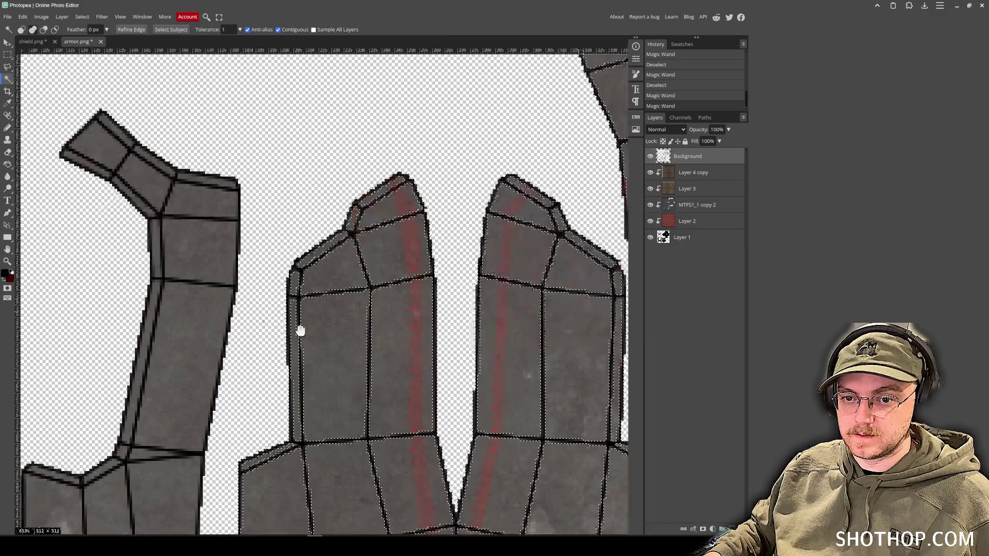
{"action": "left_click", "coordinate": [522, 459]}
Extend the selection over the small square pieces and the remaining mesh lines.
{"action": "scroll", "coordinate": [364, 179], "scroll_direction": "up", "scroll_amount": 10}
{"action": "scroll", "coordinate": [365, 180], "scroll_direction": "left", "scroll_amount": 3}
{"action": "scroll", "coordinate": [388, 355], "scroll_direction": "down", "scroll_amount": 3}
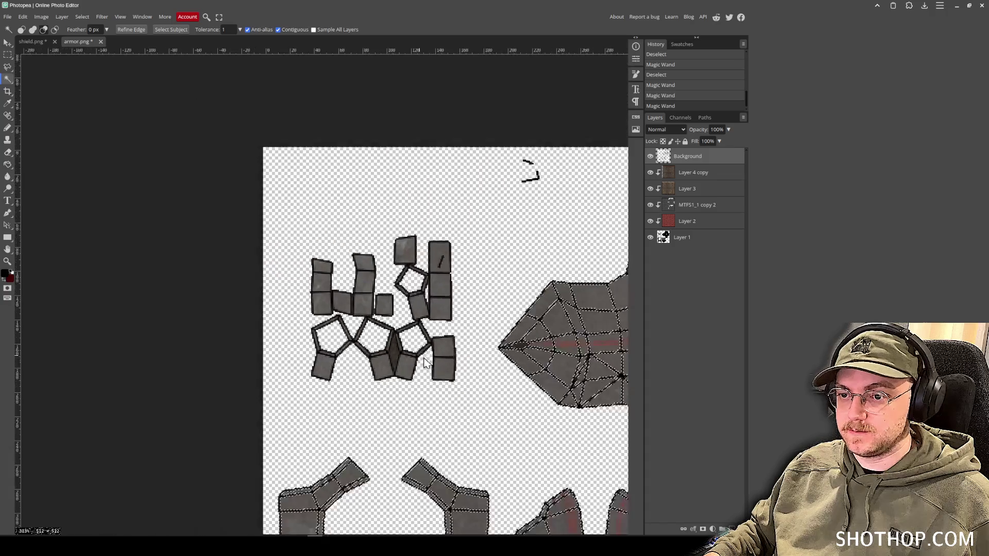
{"action": "scroll", "coordinate": [409, 409], "scroll_direction": "up", "scroll_amount": 4}
{"action": "scroll", "coordinate": [584, 381], "scroll_direction": "down", "scroll_amount": 7}
{"action": "scroll", "coordinate": [420, 222], "scroll_direction": "down", "scroll_amount": 2}
{"action": "scroll", "coordinate": [330, 201], "scroll_direction": "up", "scroll_amount": 4}
{"action": "left_click", "coordinate": [330, 201]}
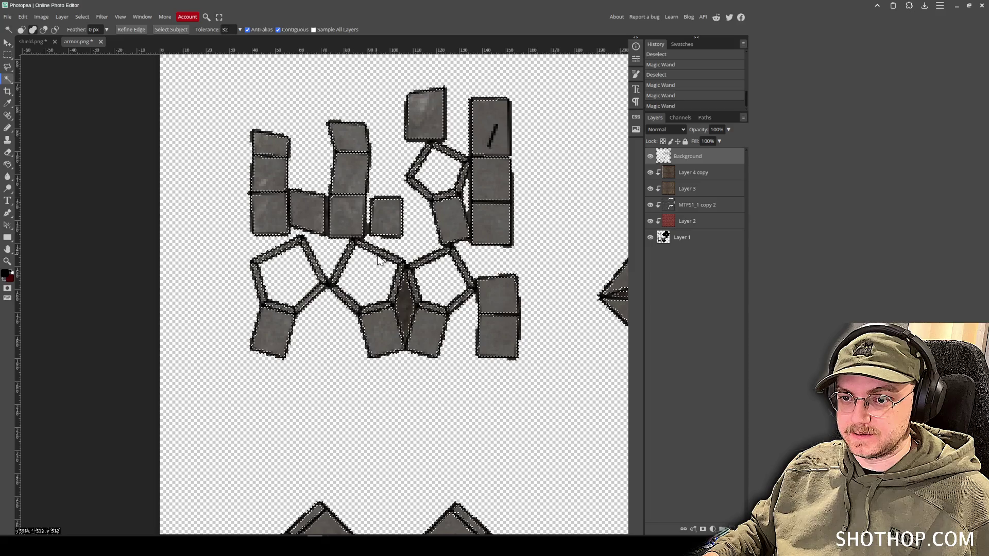
{"action": "left_click", "coordinate": [380, 261]}
{"action": "scroll", "coordinate": [371, 231], "scroll_direction": "down", "scroll_amount": 6}
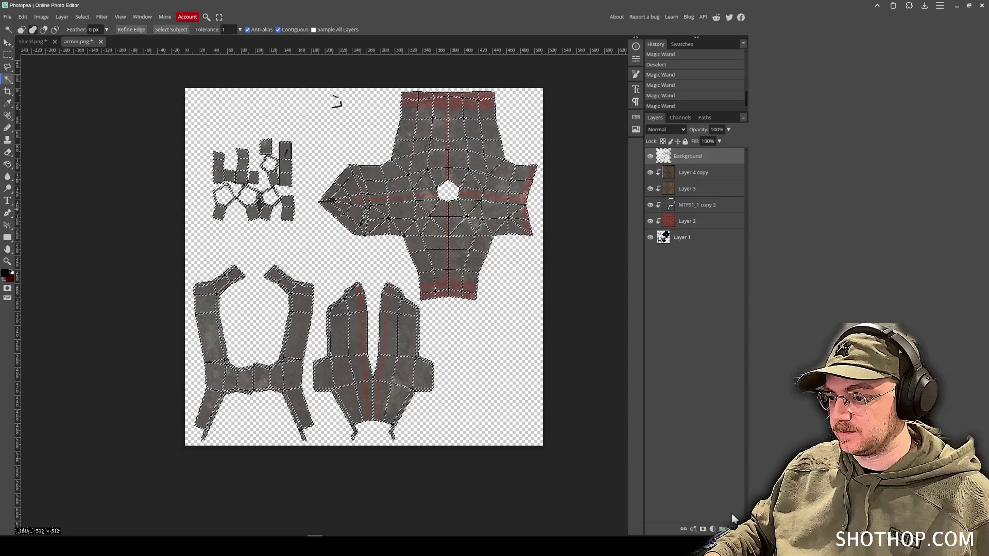
Create a new empty layer and move it beneath the wireframe layer.
{"action": "left_click", "coordinate": [732, 529]}
{"action": "left_click_drag", "start_coordinate": [692, 159], "coordinate": [695, 178]}
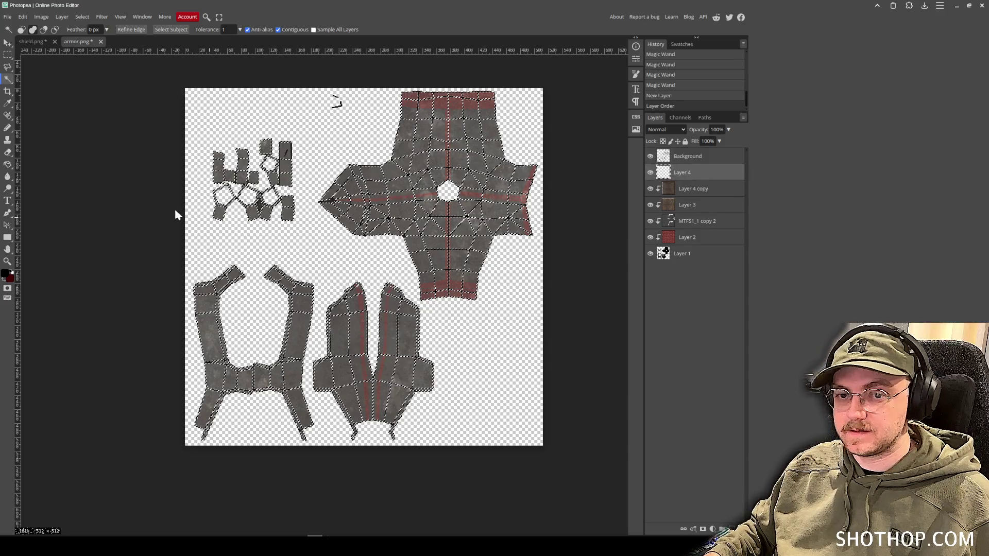
{"action": "left_click", "coordinate": [8, 164]}
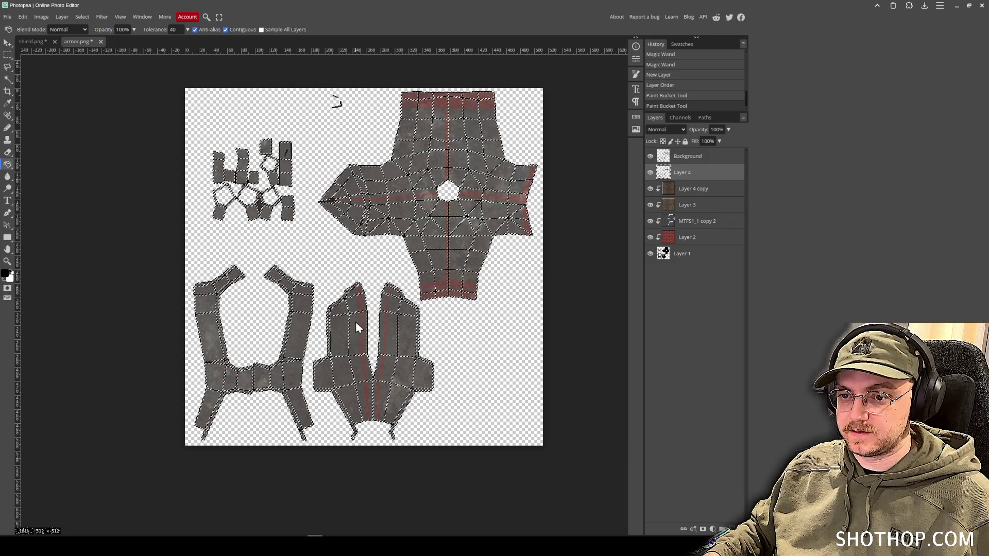
Fill the selected mesh lines with white on Layer 4, deselect, and hide the black wireframe layer.
{"action": "scroll", "coordinate": [352, 329], "scroll_direction": "up", "scroll_amount": 5}
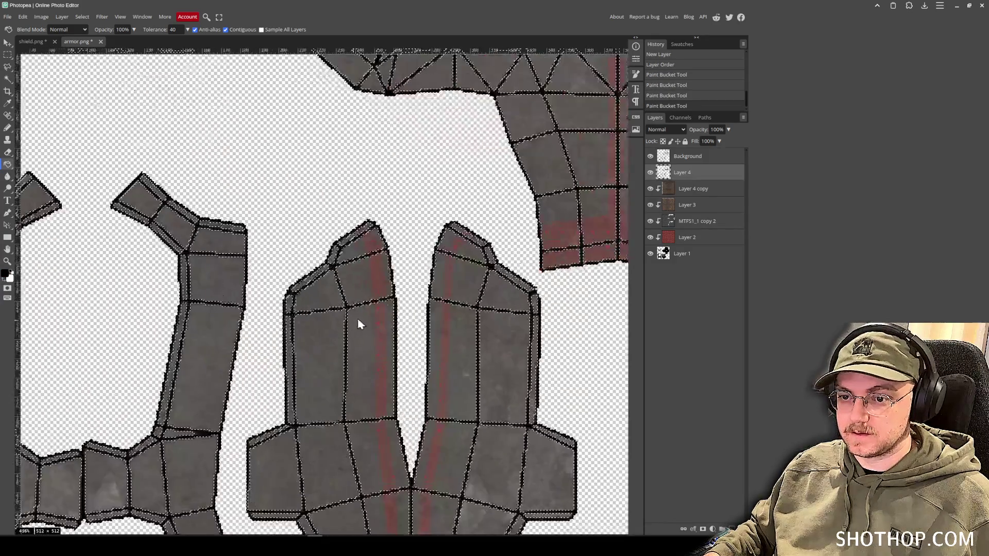
{"action": "key", "text": "ctrl+z"}
{"action": "key", "text": "ctrl+z"}
{"action": "key", "text": "ctrl+z"}
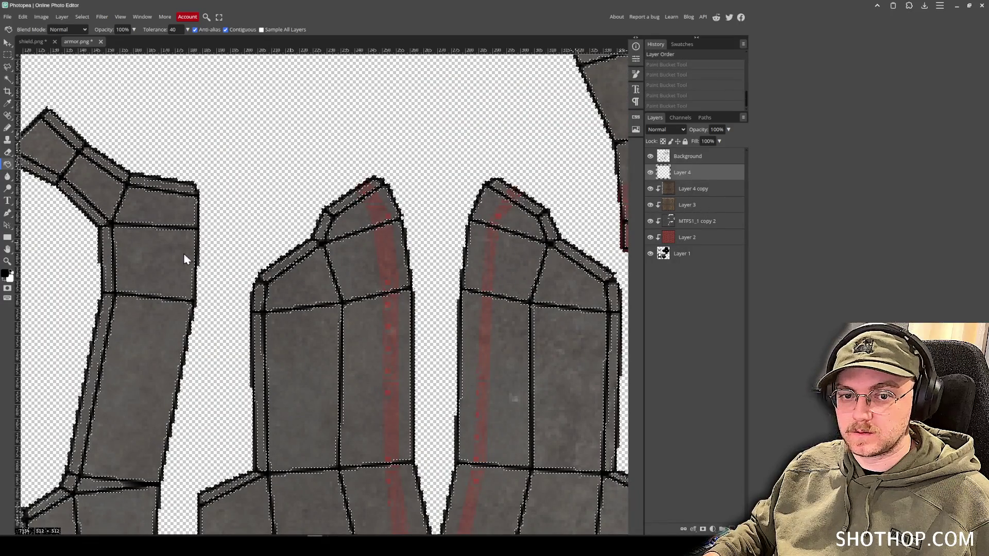
{"action": "left_click", "coordinate": [128, 229]}
{"action": "key", "text": "ctrl+d"}
{"action": "left_click", "coordinate": [650, 156]}
{"action": "scroll", "coordinate": [509, 221], "scroll_direction": "down", "scroll_amount": 2}
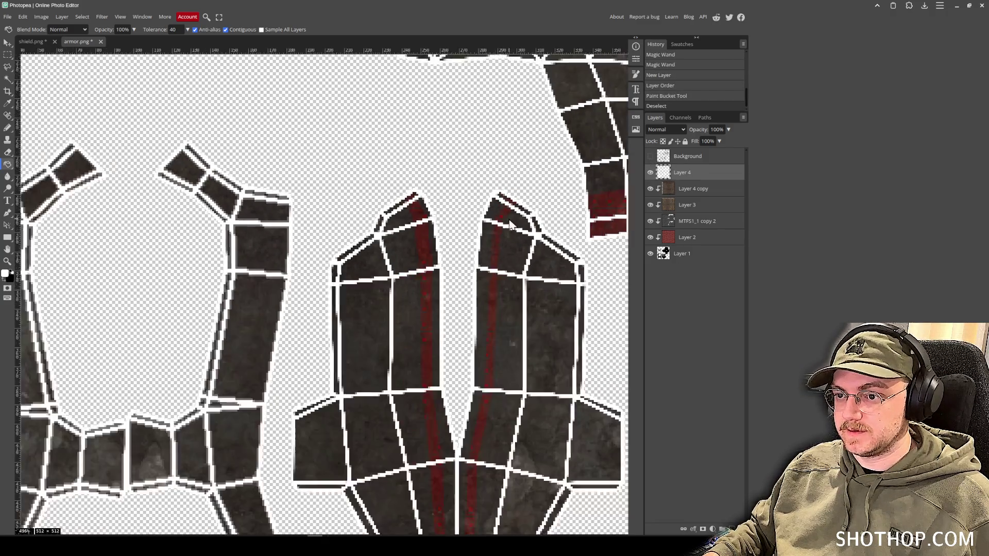
{"action": "scroll", "coordinate": [509, 222], "scroll_direction": "down", "scroll_amount": 2}
{"action": "scroll", "coordinate": [542, 171], "scroll_direction": "up", "scroll_amount": 4}
{"action": "scroll", "coordinate": [542, 170], "scroll_direction": "right", "scroll_amount": 4}
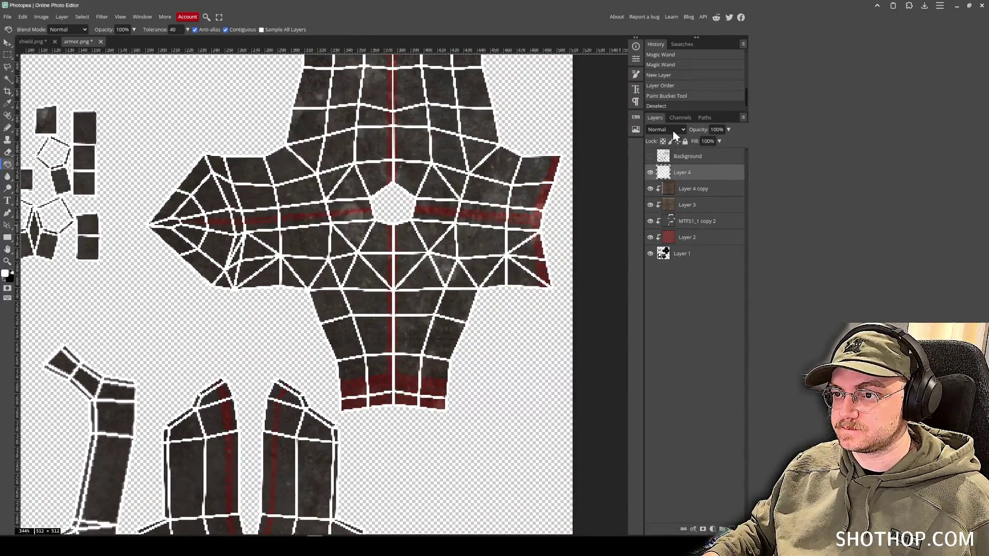
{"action": "left_click", "coordinate": [673, 130]}
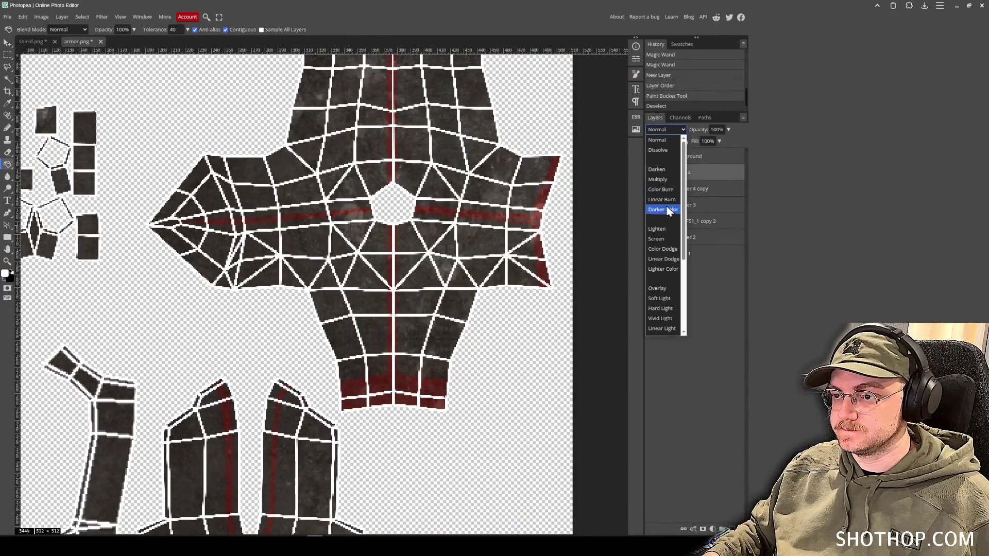
Set the white seam layer's blend mode to Overlay.
{"action": "left_click", "coordinate": [668, 191]}
{"action": "key", "text": "Down"}
{"action": "key", "text": "Down"}
{"action": "key", "text": "Down"}
{"action": "key", "text": "Down"}
{"action": "key", "text": "Up"}
{"action": "scroll", "coordinate": [369, 253], "scroll_direction": "up", "scroll_amount": 3}
Erase parts of the centre piece's seams at full strength, then lower the eraser to 50%.
{"action": "key", "text": "e"}
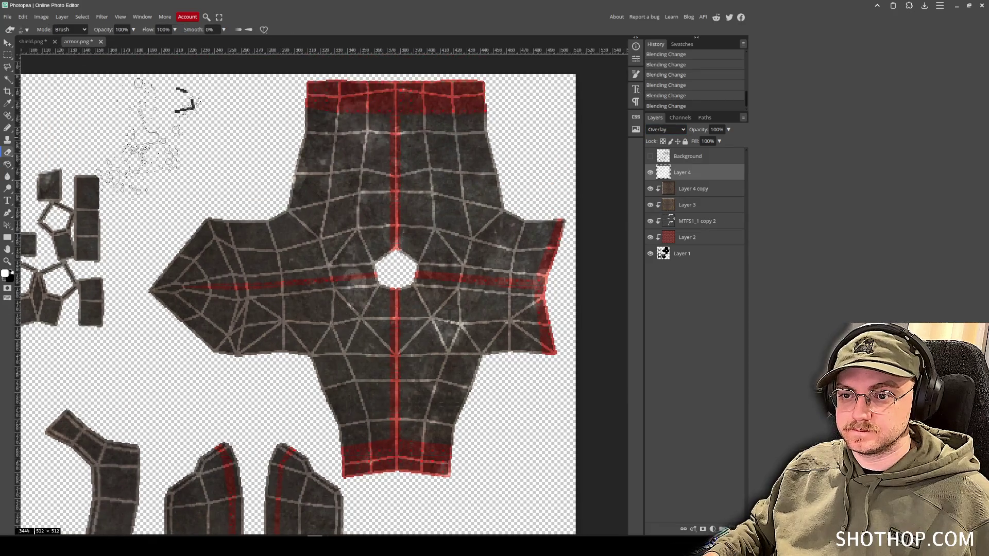
{"action": "mouse_move", "coordinate": [299, 309]}
{"action": "left_mouse_down"}
{"action": "mouse_move", "coordinate": [335, 309]}
{"action": "mouse_move", "coordinate": [345, 257]}
{"action": "mouse_move", "coordinate": [412, 221]}
{"action": "mouse_move", "coordinate": [361, 248]}
{"action": "mouse_move", "coordinate": [407, 227]}
{"action": "mouse_move", "coordinate": [340, 186]}
{"action": "mouse_move", "coordinate": [334, 108]}
{"action": "left_mouse_up"}
{"action": "scroll", "coordinate": [335, 108], "scroll_direction": "up", "scroll_amount": 1}
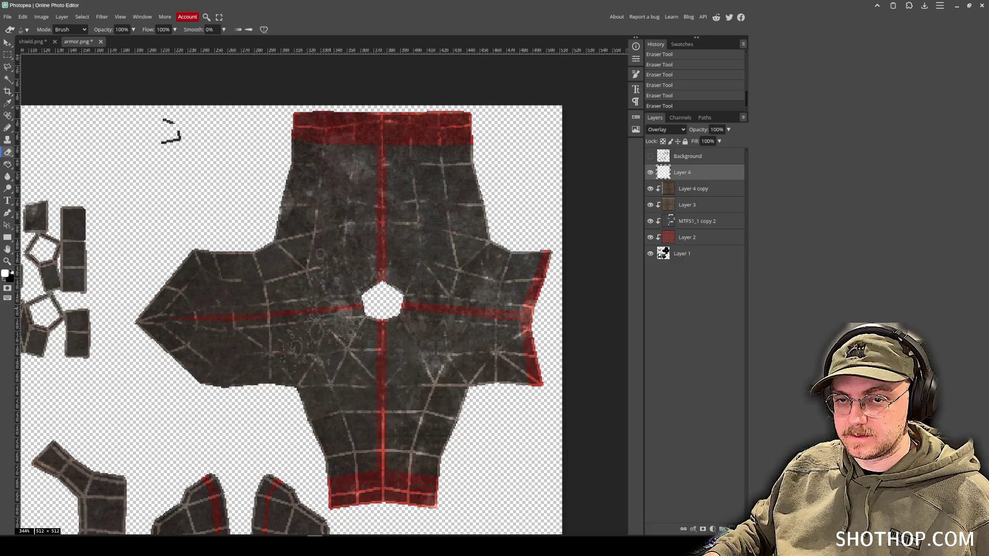
{"action": "left_click", "coordinate": [122, 29]}
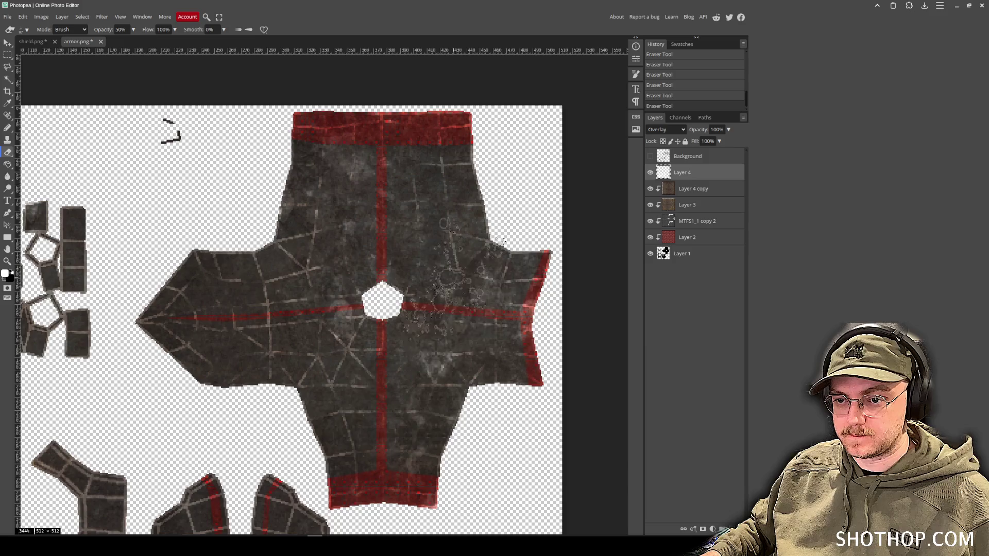
Fade the seams on the lower armor pieces with the 50% eraser.
{"action": "left_click_drag", "start_coordinate": [325, 464], "coordinate": [407, 421]}
{"action": "mouse_move", "coordinate": [349, 392]}
{"action": "left_mouse_down"}
{"action": "mouse_move", "coordinate": [359, 332]}
{"action": "mouse_move", "coordinate": [414, 234]}
{"action": "mouse_move", "coordinate": [452, 237]}
{"action": "left_mouse_up"}
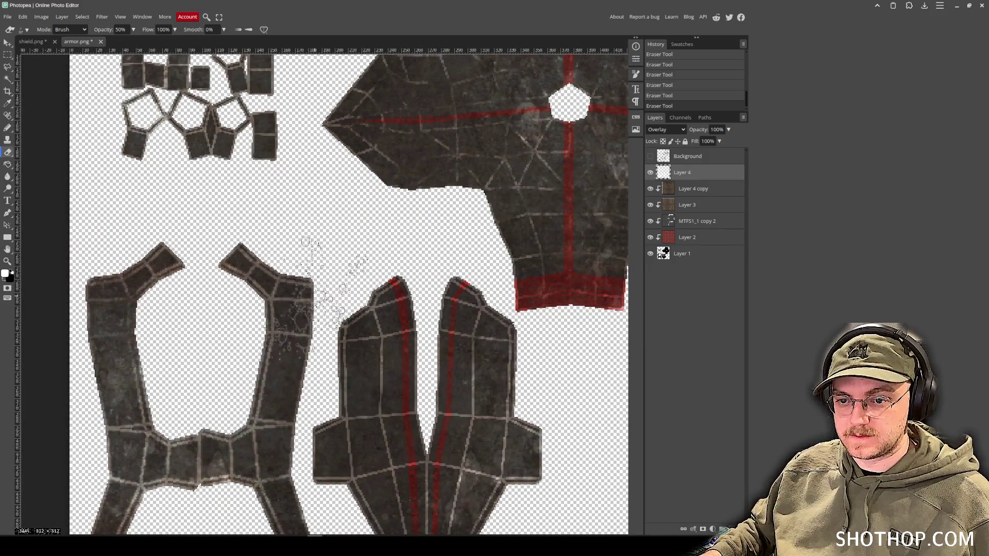
{"action": "scroll", "coordinate": [242, 371], "scroll_direction": "down", "scroll_amount": 2}
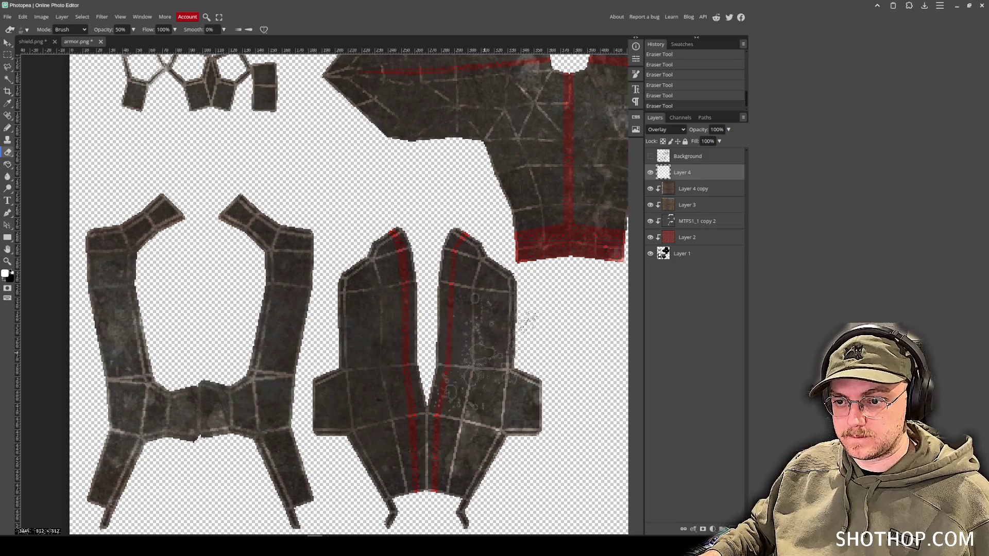
{"action": "scroll", "coordinate": [391, 298], "scroll_direction": "up", "scroll_amount": 4}
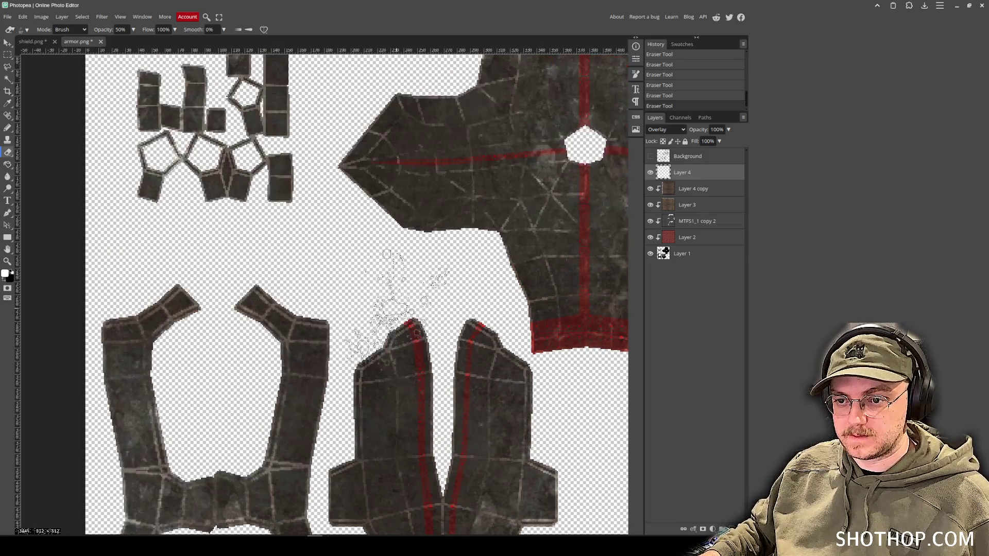
{"action": "scroll", "coordinate": [321, 288], "scroll_direction": "up", "scroll_amount": 4}
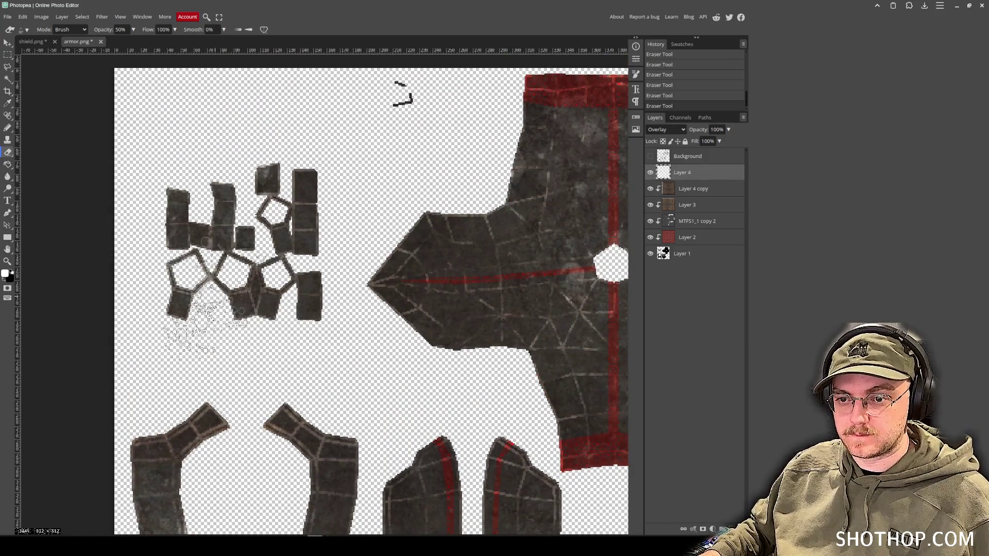
{"action": "scroll", "coordinate": [216, 322], "scroll_direction": "down", "scroll_amount": 1}
{"action": "scroll", "coordinate": [222, 261], "scroll_direction": "right", "scroll_amount": 5}
{"action": "scroll", "coordinate": [407, 260], "scroll_direction": "down", "scroll_amount": 2}
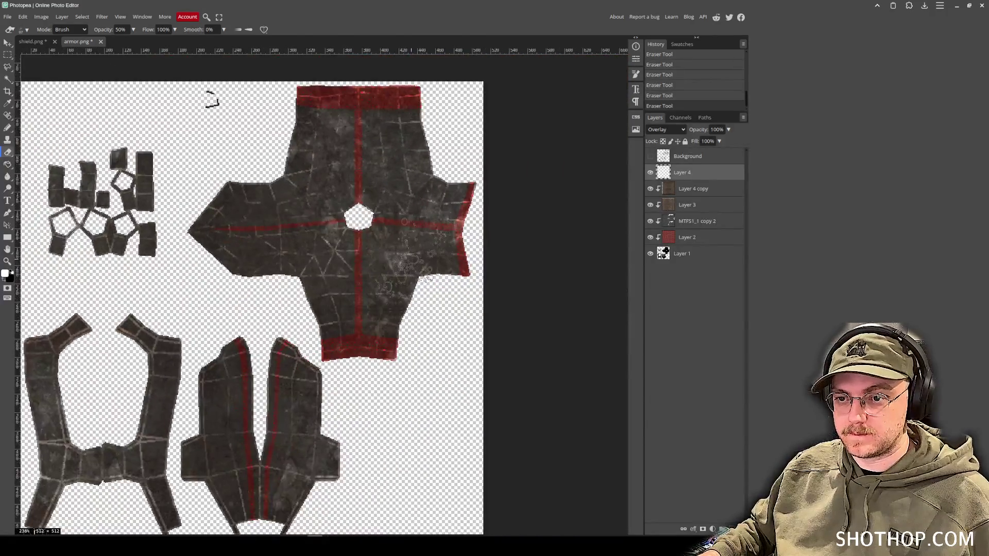
{"action": "scroll", "coordinate": [364, 332], "scroll_direction": "down", "scroll_amount": 4}
{"action": "scroll", "coordinate": [364, 331], "scroll_direction": "left", "scroll_amount": 1}
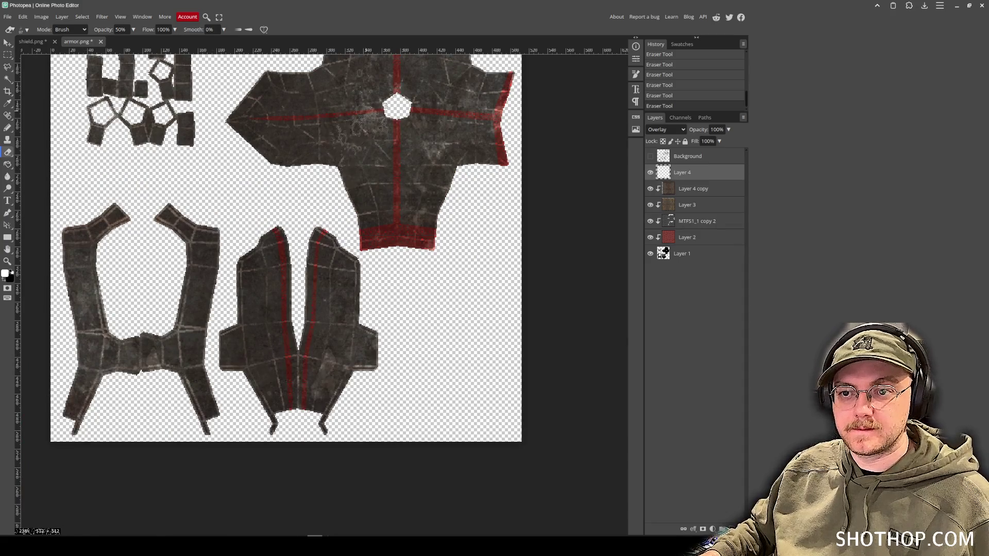
{"action": "scroll", "coordinate": [361, 126], "scroll_direction": "up", "scroll_amount": 5}
{"action": "scroll", "coordinate": [361, 126], "scroll_direction": "left", "scroll_amount": 1}
{"action": "right_click", "coordinate": [678, 174]}
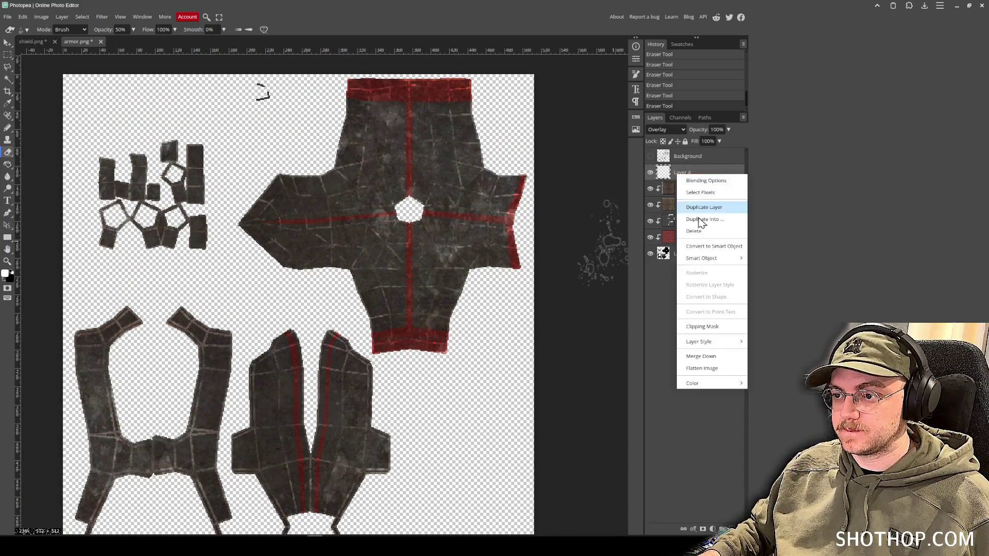
Merge Layer 4 down into Layer 4 copy and trial Overlay, Subtract and Difference blending.
{"action": "left_click", "coordinate": [701, 356]}
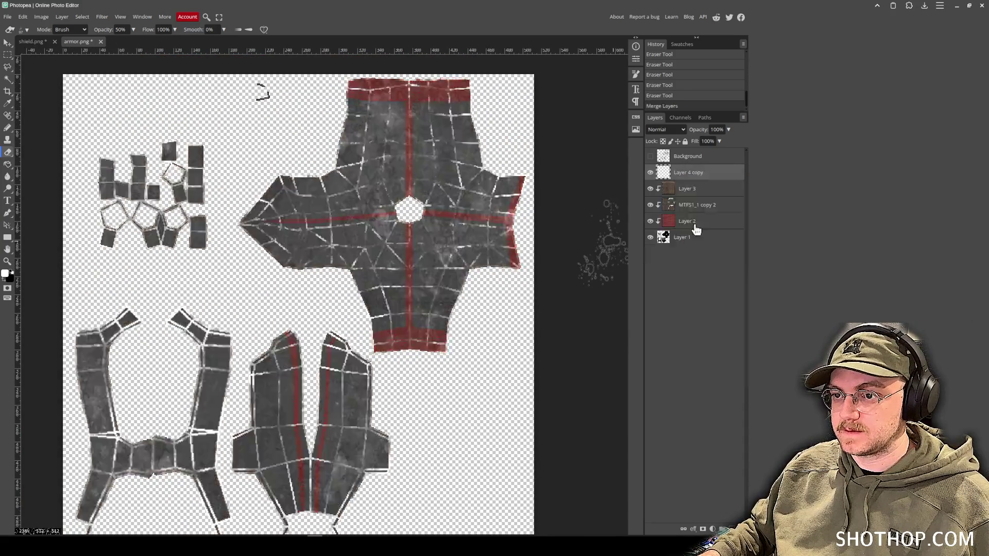
{"action": "left_click", "coordinate": [665, 134]}
{"action": "left_click", "coordinate": [679, 248]}
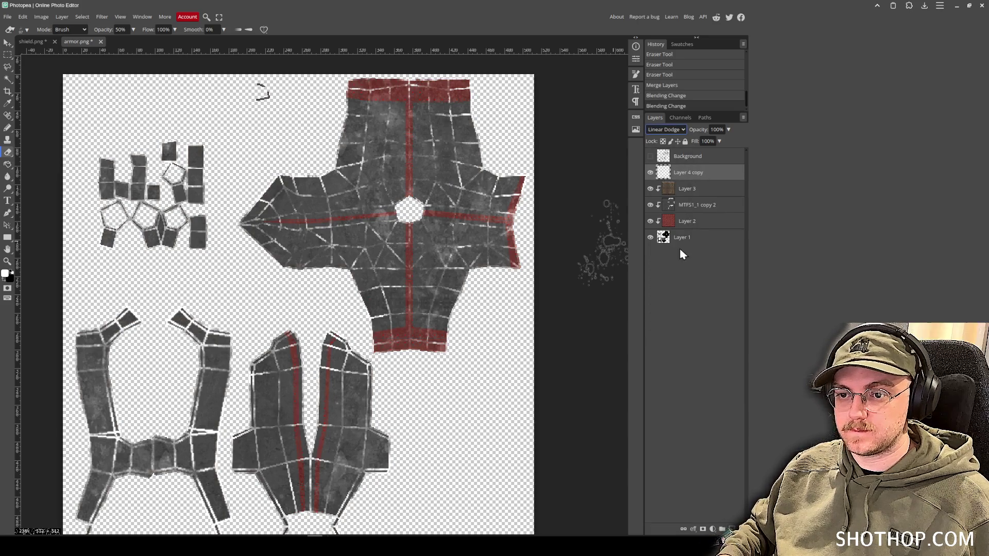
{"action": "key", "text": "Down"}
{"action": "key", "text": "Down"}
{"action": "key", "text": "Down"}
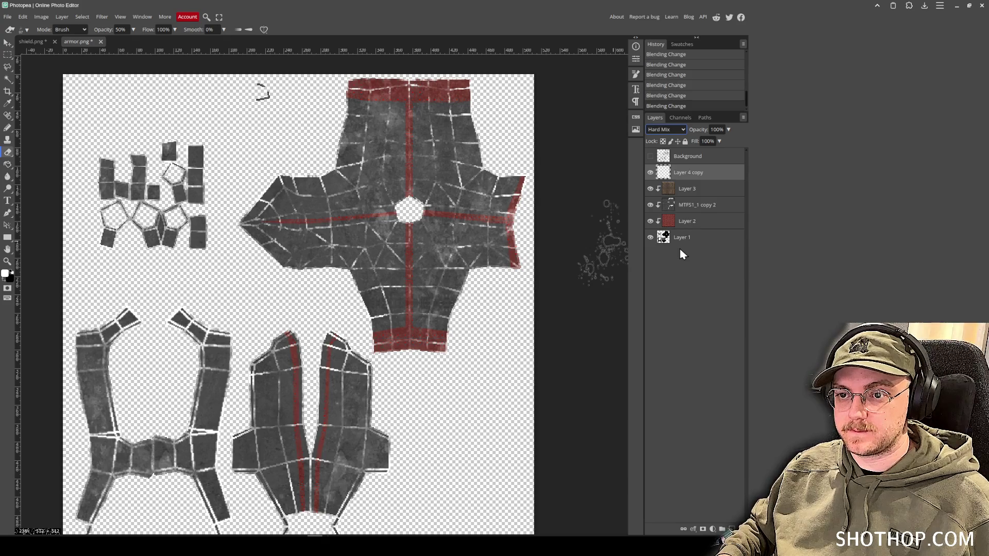
{"action": "key", "text": "Up"}
{"action": "key", "text": "Up"}
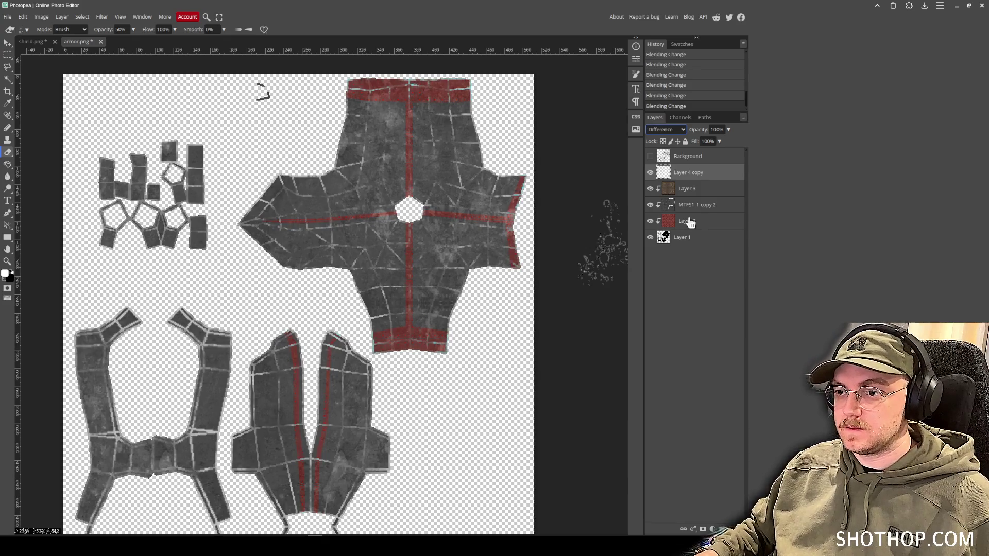
Clip Layer 4 copy to the layer below and preview Vivid Light, undoing those changes.
{"action": "right_click", "coordinate": [676, 170]}
{"action": "left_click", "coordinate": [724, 319]}
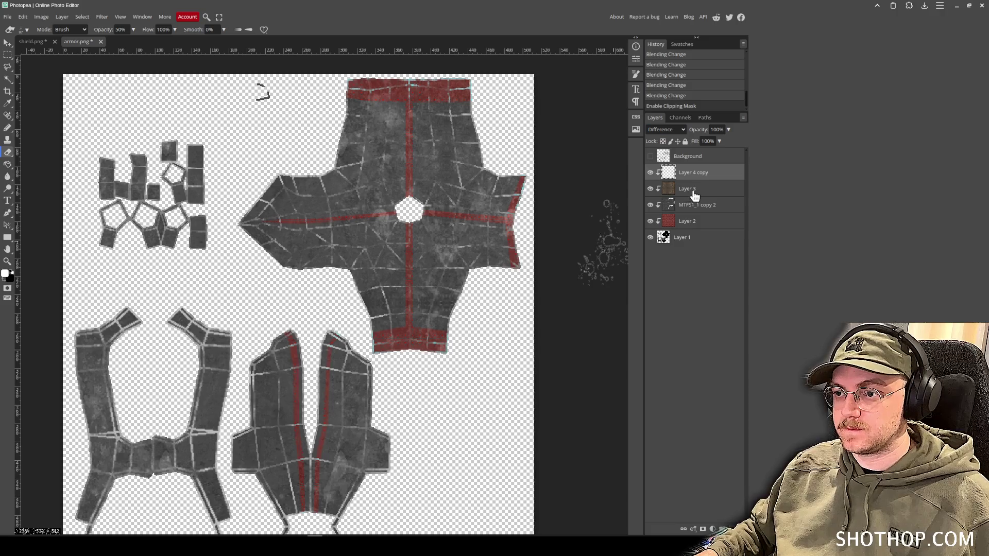
{"action": "left_click", "coordinate": [665, 130]}
{"action": "left_click", "coordinate": [669, 217]}
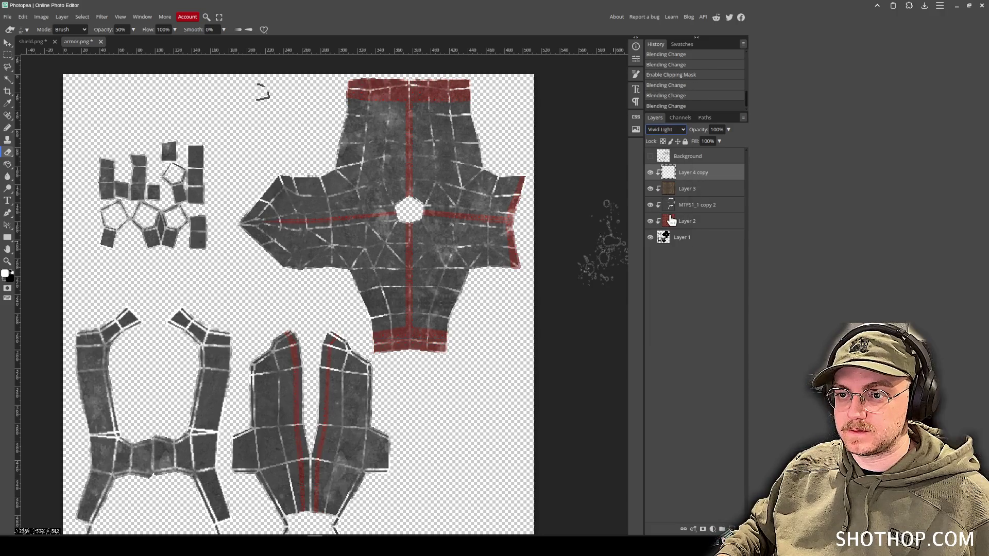
{"action": "key", "text": "ctrl+z"}
{"action": "key", "text": "ctrl+z"}
{"action": "key", "text": "ctrl+z"}
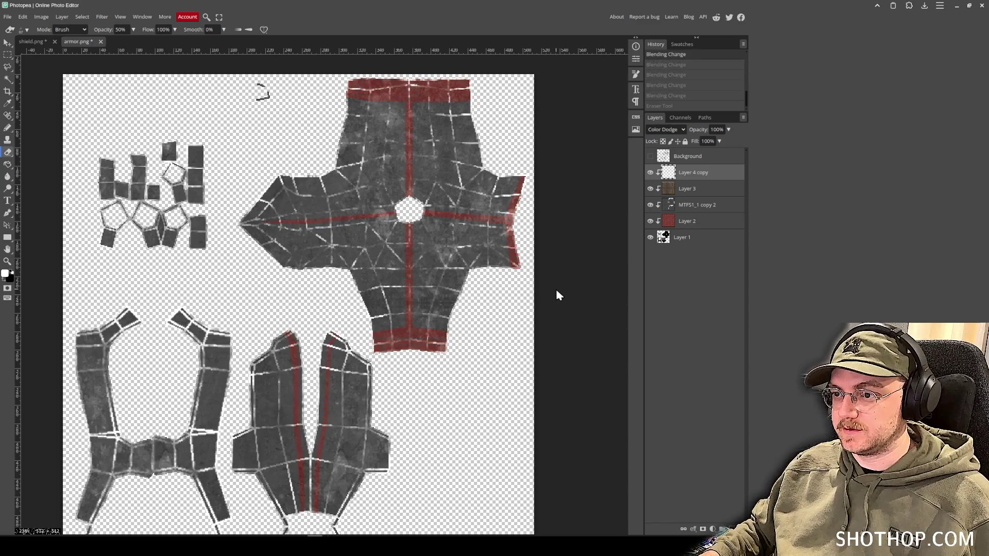
{"action": "key", "text": "ctrl+z"}
{"action": "key", "text": "ctrl+z"}
{"action": "key", "text": "ctrl+z"}
{"action": "key", "text": "ctrl+shift+z"}
Clip Layer 4 copy again and cycle its blend mode from Screen, settling on Subtract.
{"action": "right_click", "coordinate": [676, 181]}
{"action": "left_click", "coordinate": [713, 309]}
{"action": "left_click", "coordinate": [666, 129]}
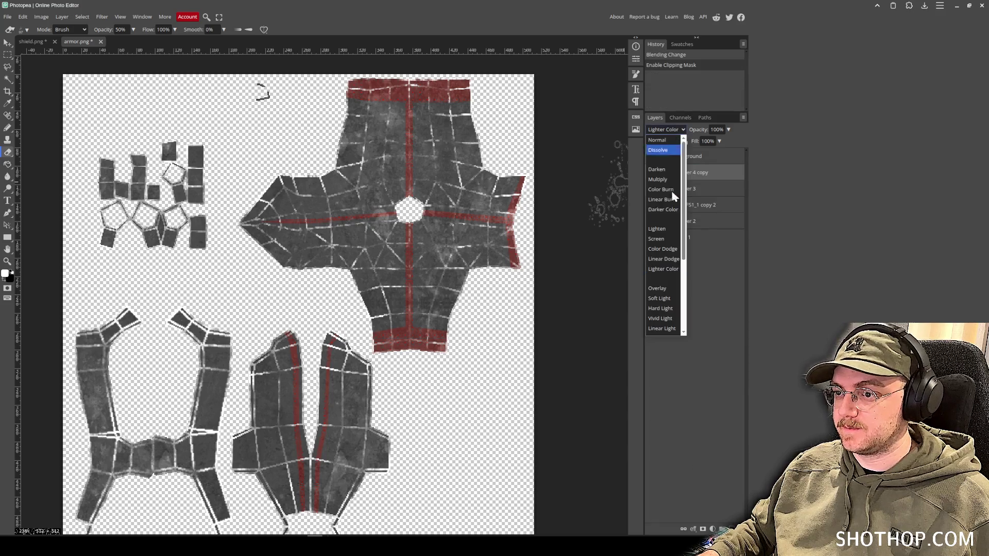
{"action": "left_click", "coordinate": [670, 243]}
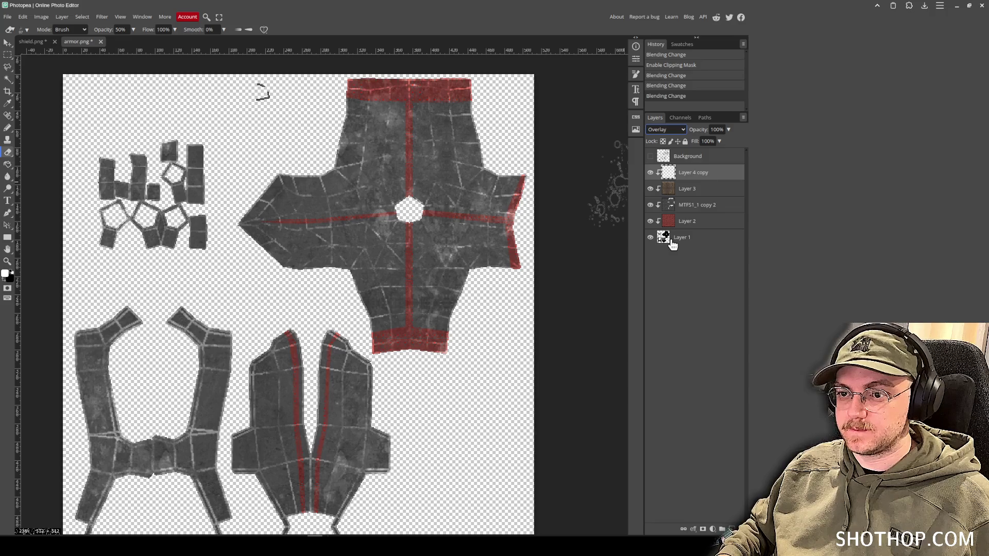
{"action": "key", "text": "Down"}
{"action": "key", "text": "Down"}
{"action": "key", "text": "Down"}
{"action": "key", "text": "Down"}
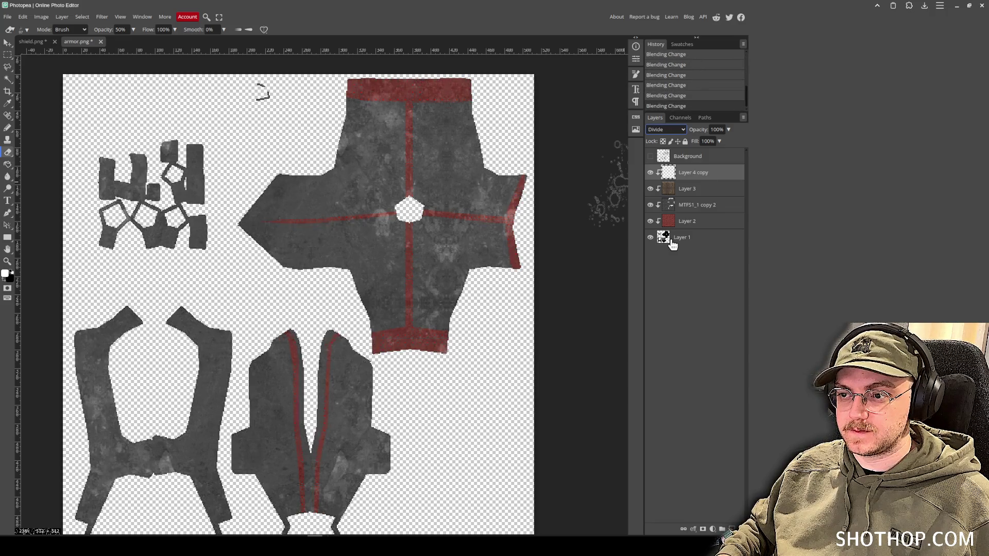
{"action": "key", "text": "Down"}
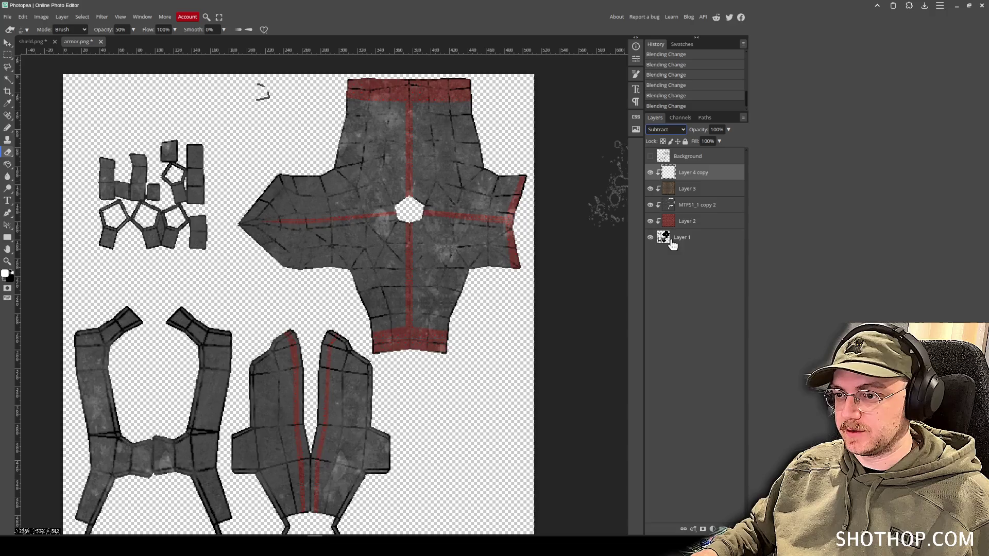
Toggle Layer 3's visibility twice to compare the dark seam effect.
{"action": "left_click", "coordinate": [651, 189]}
{"action": "left_click", "coordinate": [650, 189]}
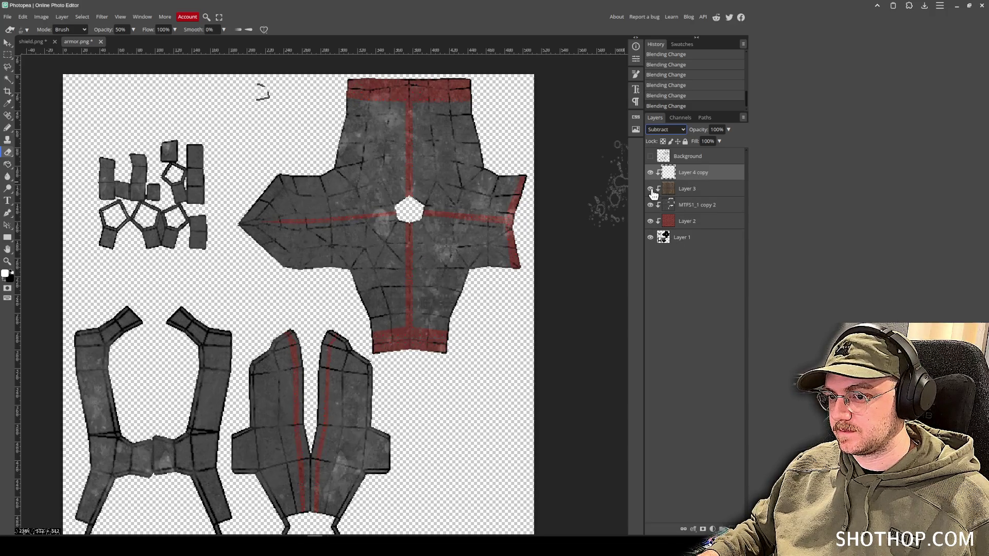
{"action": "left_click", "coordinate": [651, 189]}
{"action": "left_click", "coordinate": [651, 188]}
{"action": "left_click", "coordinate": [7, 43]}
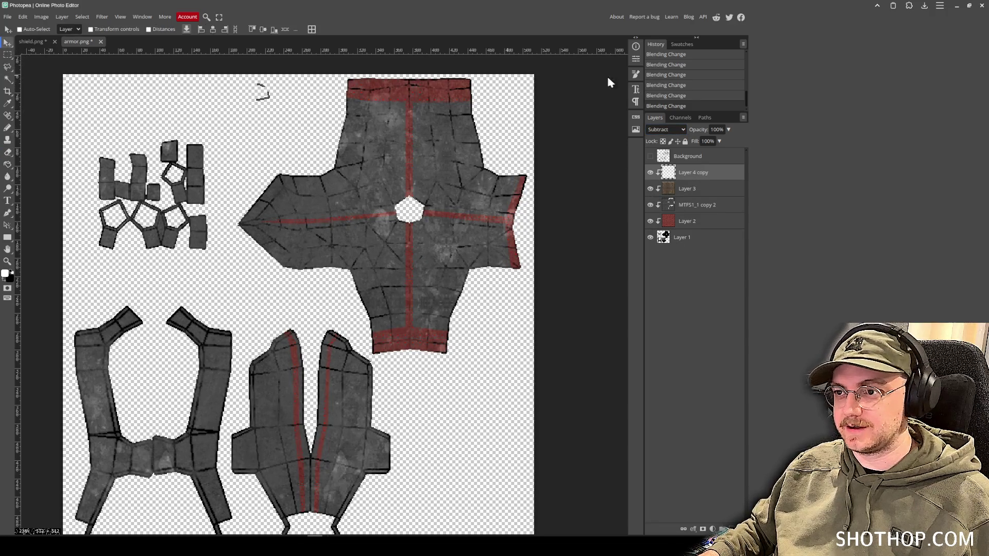
{"action": "scroll", "coordinate": [686, 87], "scroll_direction": "up", "scroll_amount": 5}
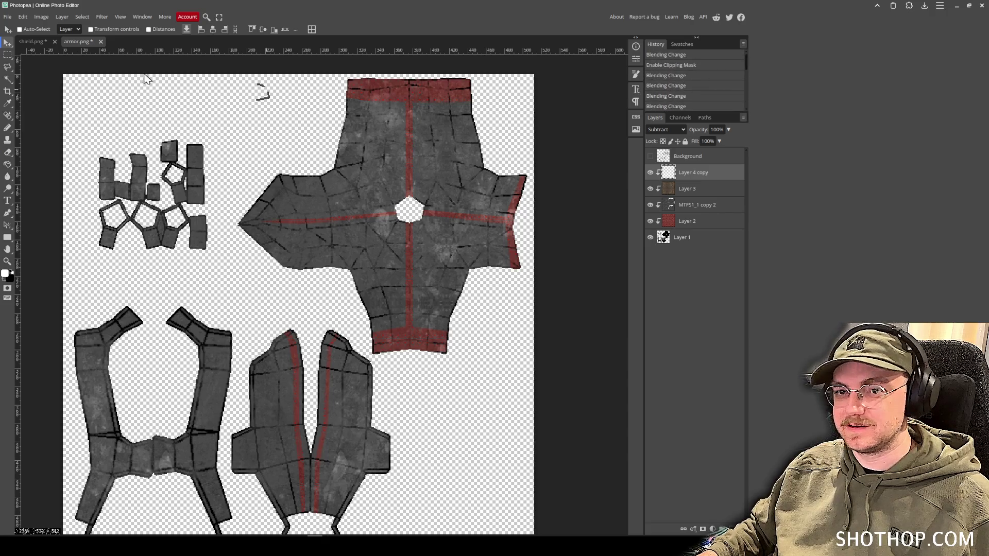
{"action": "left_click", "coordinate": [31, 42]}
Paste the shield's 41 copy 2 rust layer into armor.png above Layer 3.
{"action": "left_click", "coordinate": [713, 238]}
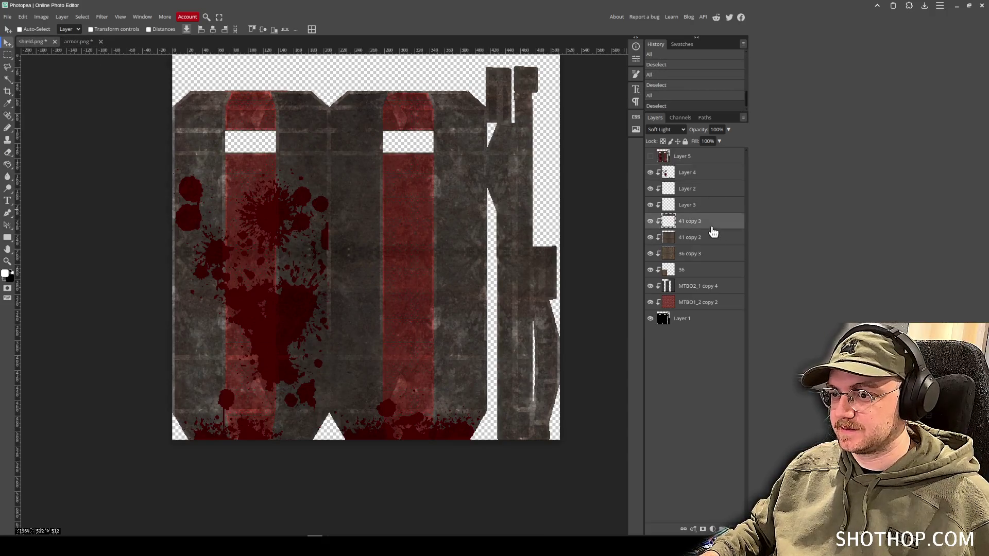
{"action": "left_click", "coordinate": [76, 42]}
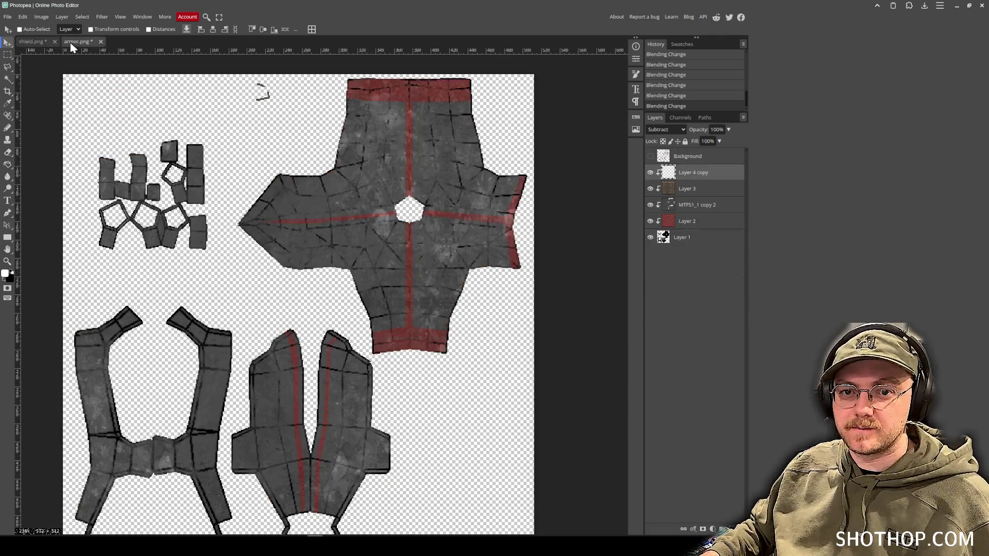
{"action": "left_click", "coordinate": [675, 188]}
{"action": "key", "text": "ctrl+v"}
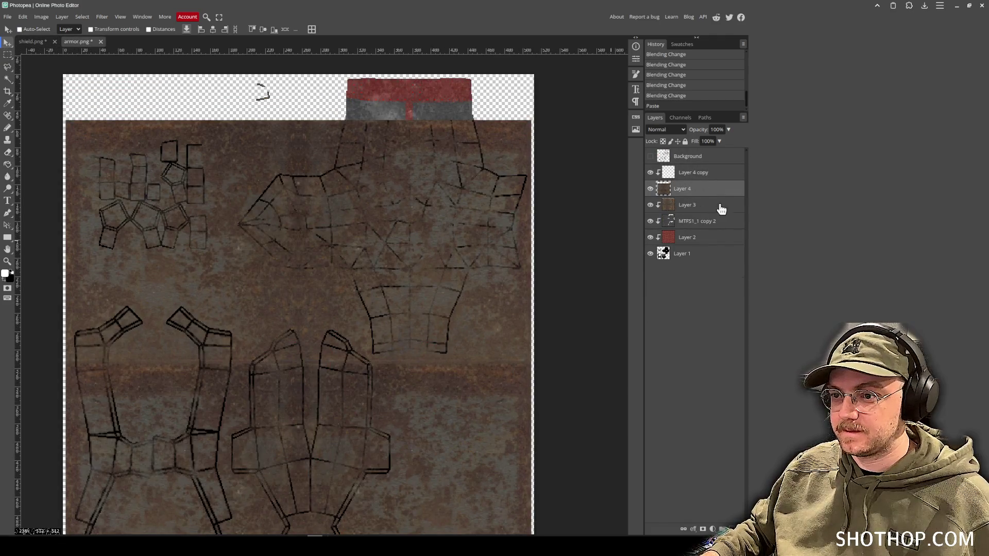
Clip the pasted rust layer to the layer below, blend it in Soft Light, and reposition it.
{"action": "right_click", "coordinate": [699, 198]}
{"action": "left_click", "coordinate": [721, 343]}
{"action": "left_click", "coordinate": [665, 130]}
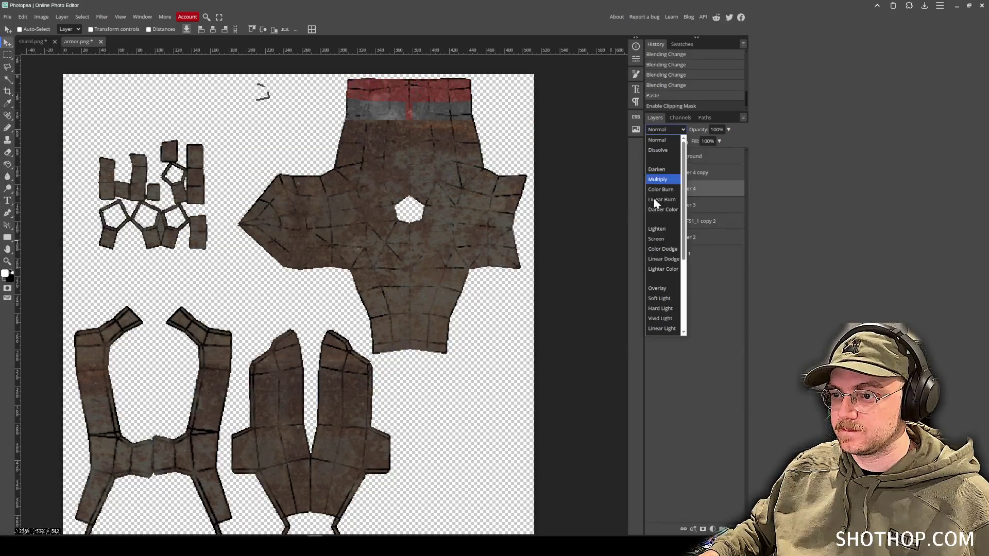
{"action": "left_click", "coordinate": [661, 300]}
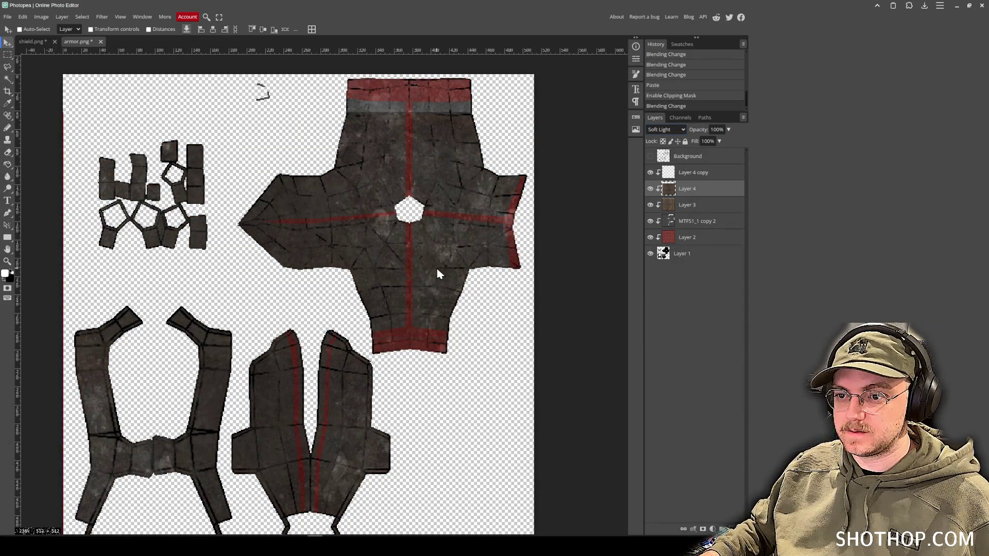
{"action": "left_click_drag", "start_coordinate": [439, 248], "coordinate": [462, 235]}
Change the Layer 4 copy seam layer's blend mode to Soft Light.
{"action": "left_click", "coordinate": [698, 173]}
{"action": "left_click", "coordinate": [666, 129]}
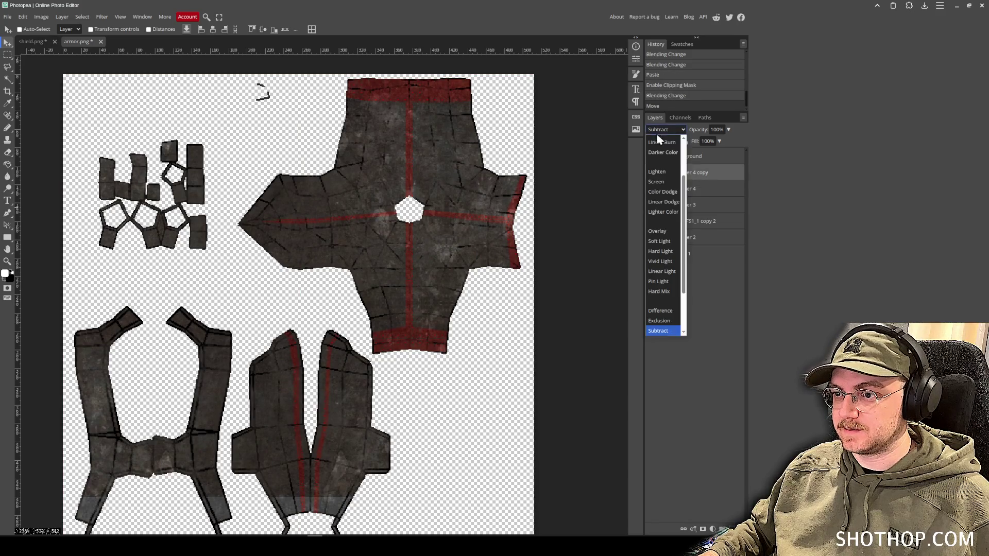
{"action": "left_click", "coordinate": [661, 212]}
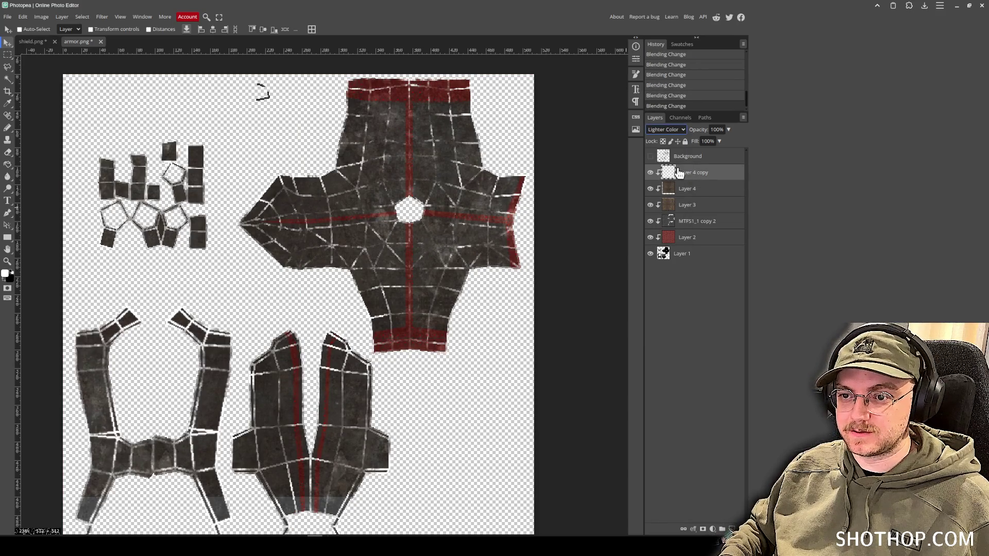
{"action": "key", "text": "Down"}
{"action": "key", "text": "Down"}
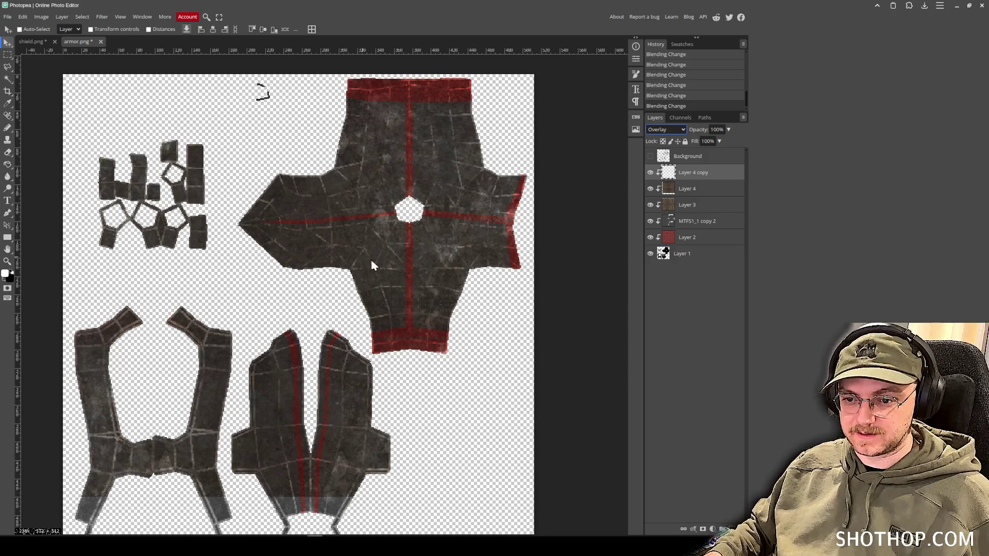
{"action": "scroll", "coordinate": [361, 252], "scroll_direction": "down", "scroll_amount": 2}
Duplicate Layer 4 as Layer 4 copy 2 and place it on the armor.
{"action": "left_click", "coordinate": [666, 192]}
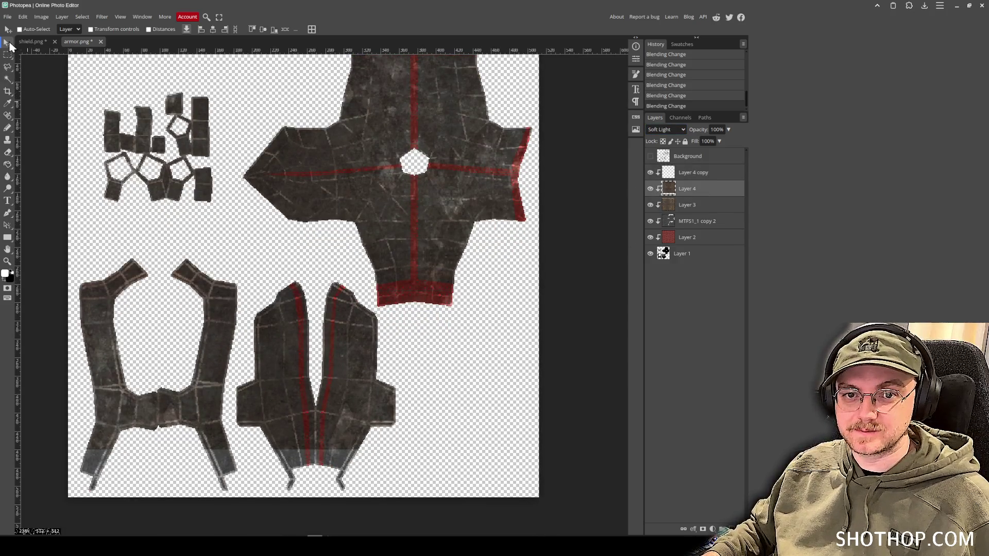
{"action": "key", "text": "ctrl+j"}
{"action": "scroll", "coordinate": [309, 257], "scroll_direction": "down", "scroll_amount": 3}
{"action": "left_click_drag", "start_coordinate": [348, 380], "coordinate": [364, 394]}
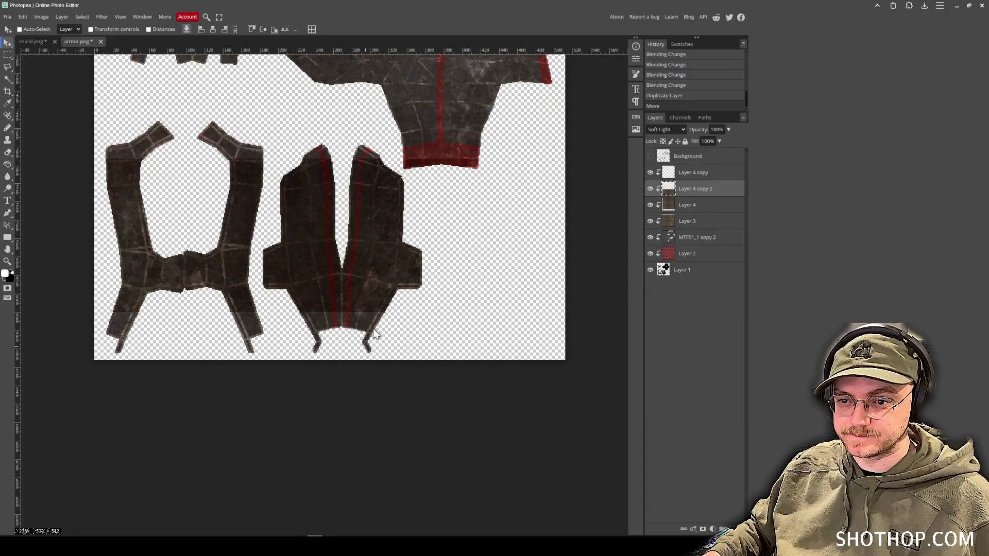
Export the document as a PNG, overwriting the existing armor.png.
{"action": "left_click", "coordinate": [7, 17]}
{"action": "mouse_move", "coordinate": [44, 133]}
{"action": "left_click", "coordinate": [105, 135]}
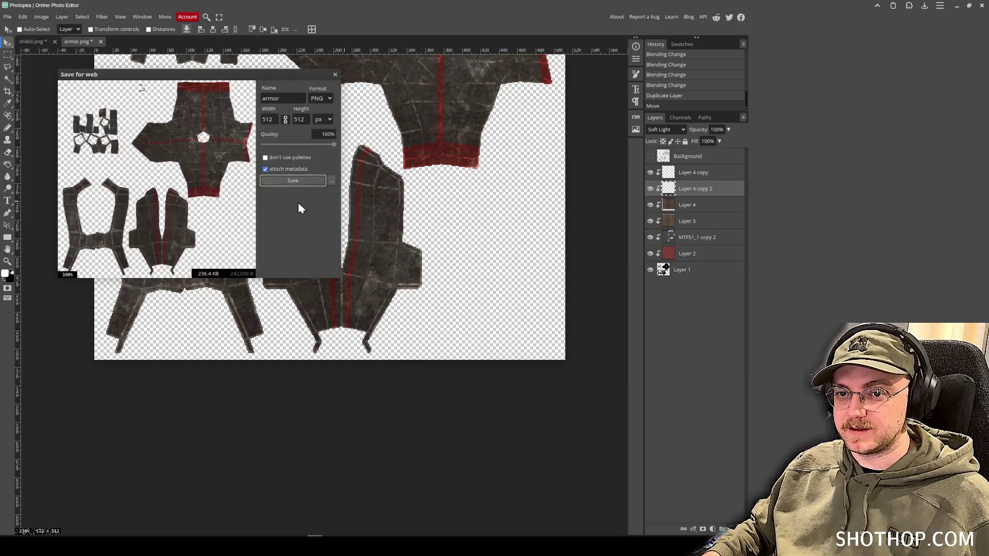
{"action": "left_click", "coordinate": [294, 181]}
{"action": "double_click", "coordinate": [379, 117]}
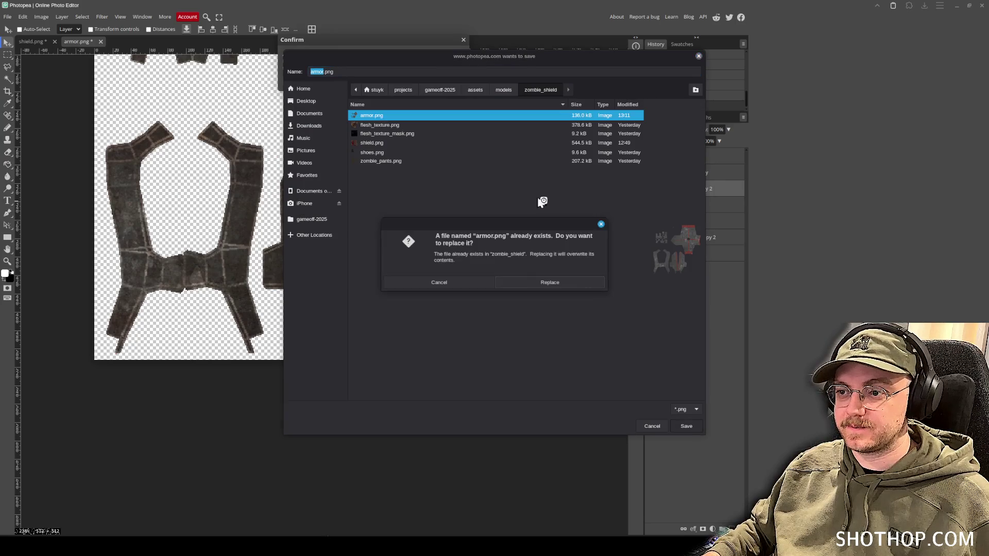
{"action": "left_click", "coordinate": [551, 286]}
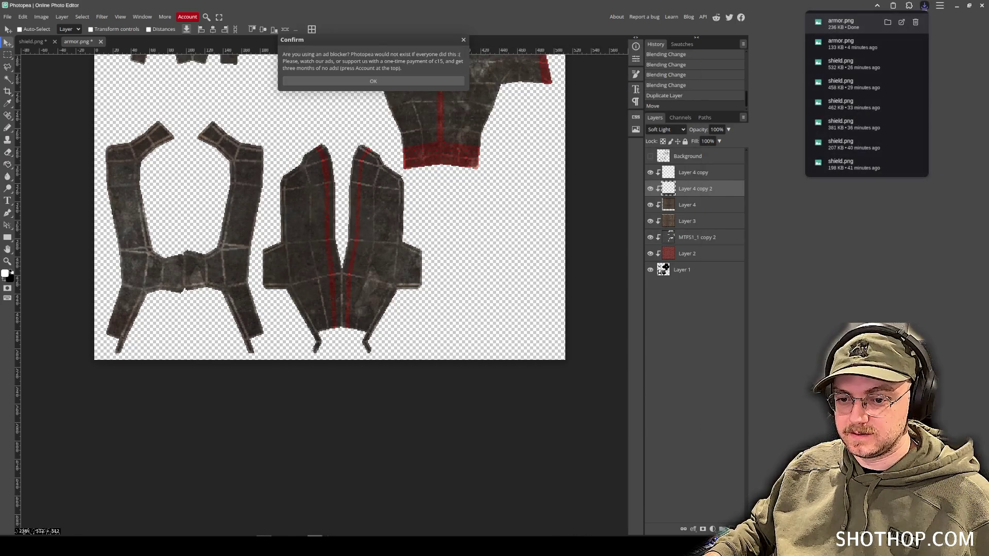
Check the updated texture on the character in Blender, then return to Photopea.
{"action": "key", "text": "alt+Tab"}
{"action": "mouse_move", "coordinate": [637, 134]}
{"action": "left_mouse_down"}
{"action": "mouse_move", "coordinate": [529, 133]}
{"action": "mouse_move", "coordinate": [645, 138]}
{"action": "mouse_move", "coordinate": [459, 177]}
{"action": "mouse_move", "coordinate": [533, 163]}
{"action": "mouse_move", "coordinate": [456, 165]}
{"action": "mouse_move", "coordinate": [579, 206]}
{"action": "mouse_move", "coordinate": [449, 191]}
{"action": "mouse_move", "coordinate": [409, 119]}
{"action": "mouse_move", "coordinate": [591, 189]}
{"action": "left_mouse_up"}
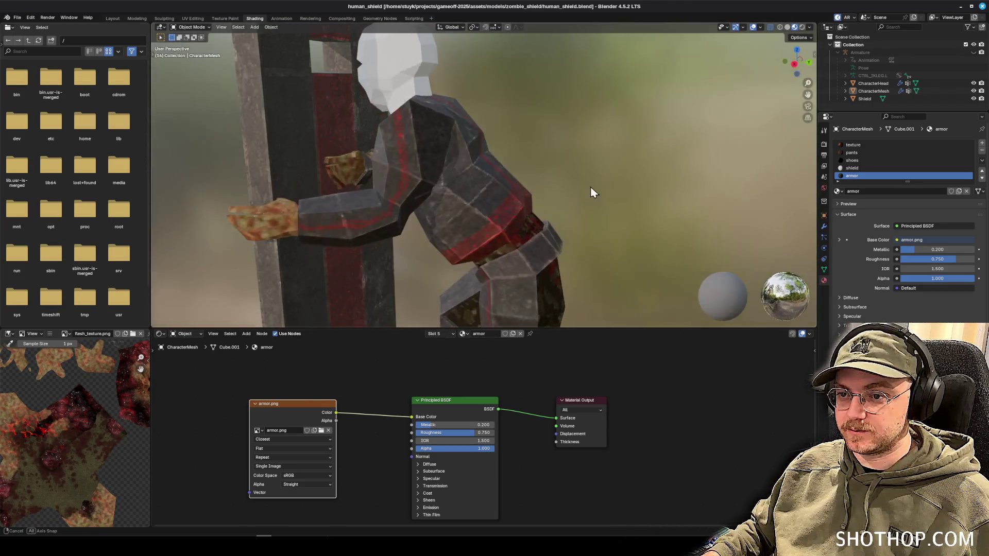
{"action": "key", "text": "alt+Tab"}
{"action": "key", "text": "alt+Tab"}
{"action": "key", "text": "alt+Tab"}
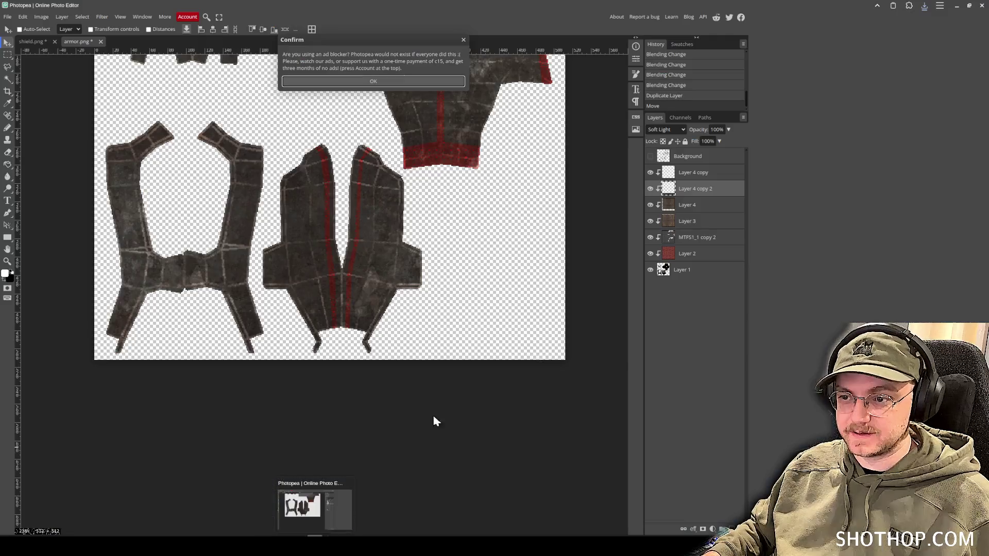
Dismiss the ad-blocker notice, select Layer 4 copy and take the Eraser at 50% opacity.
{"action": "left_click", "coordinate": [368, 83]}
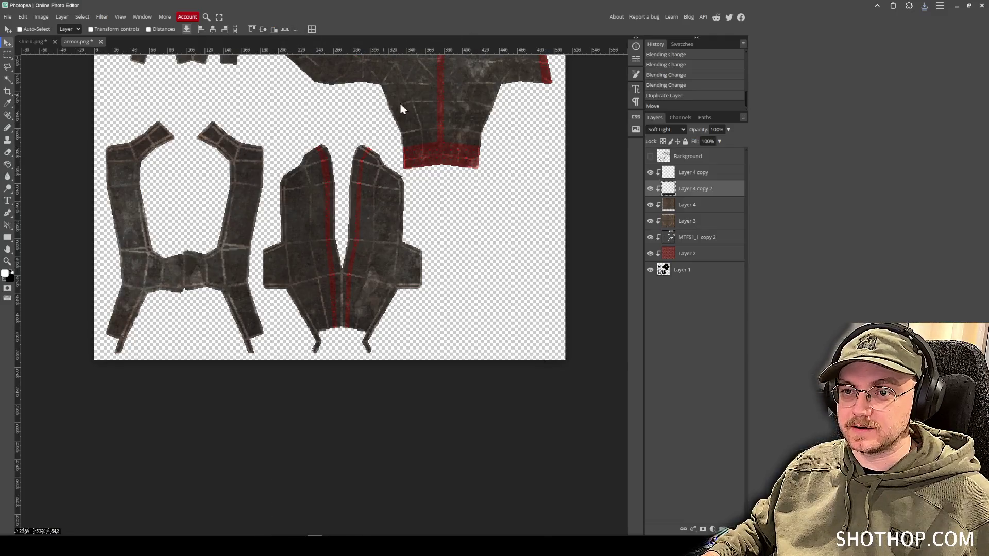
{"action": "left_click", "coordinate": [722, 176]}
{"action": "scroll", "coordinate": [408, 206], "scroll_direction": "up", "scroll_amount": 2}
{"action": "key", "text": "e"}
{"action": "scroll", "coordinate": [433, 256], "scroll_direction": "up", "scroll_amount": 3}
Erase dabs and strokes of the overlay along the red band.
{"action": "left_click", "coordinate": [451, 258]}
{"action": "left_click", "coordinate": [443, 281]}
{"action": "left_click", "coordinate": [466, 268]}
{"action": "mouse_move", "coordinate": [443, 278]}
{"action": "left_mouse_down"}
{"action": "mouse_move", "coordinate": [469, 330]}
{"action": "mouse_move", "coordinate": [515, 222]}
{"action": "left_mouse_up"}
{"action": "left_click_drag", "start_coordinate": [510, 165], "coordinate": [552, 206]}
{"action": "scroll", "coordinate": [340, 237], "scroll_direction": "down", "scroll_amount": 2}
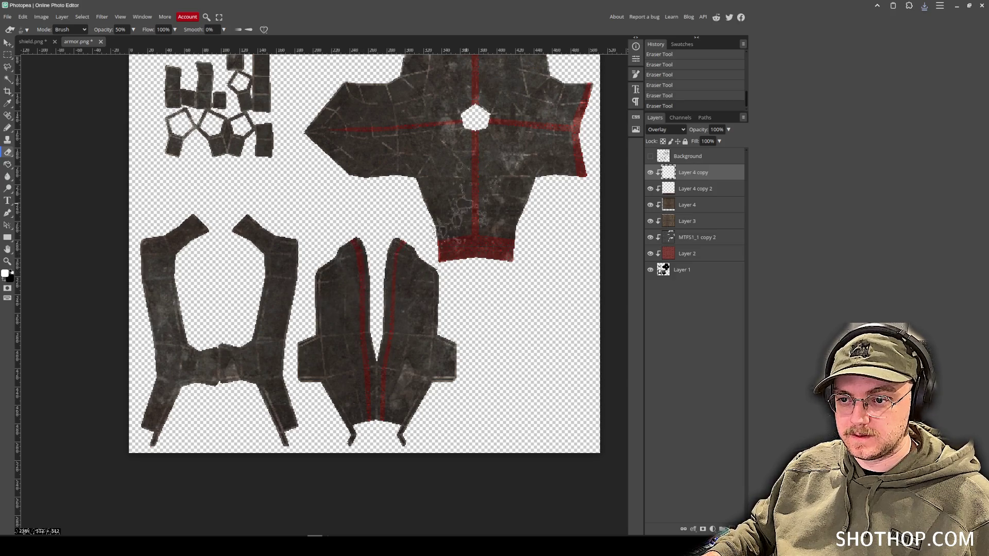
{"action": "scroll", "coordinate": [407, 247], "scroll_direction": "up", "scroll_amount": 3}
{"action": "scroll", "coordinate": [407, 248], "scroll_direction": "right", "scroll_amount": 2}
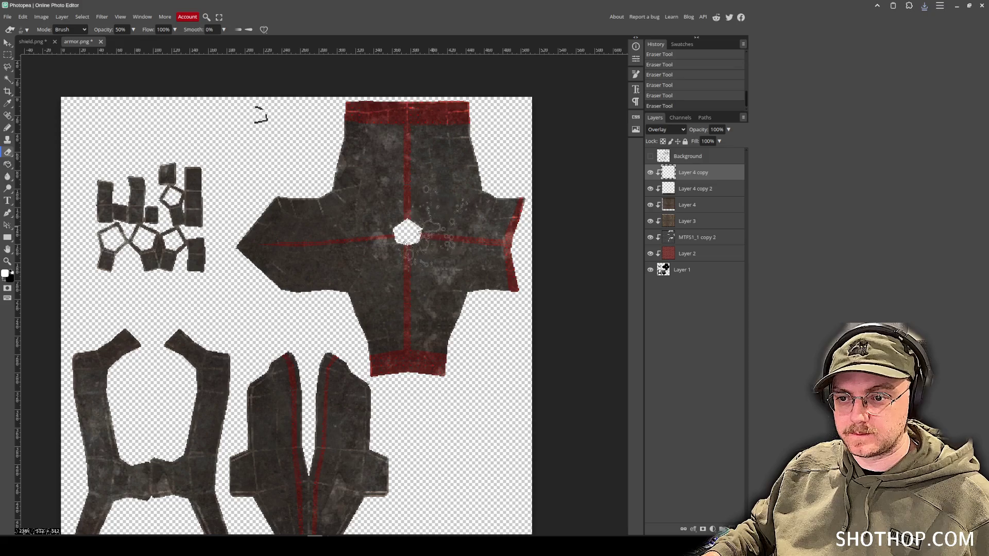
{"action": "scroll", "coordinate": [271, 218], "scroll_direction": "right", "scroll_amount": 2}
{"action": "scroll", "coordinate": [309, 170], "scroll_direction": "left", "scroll_amount": 3}
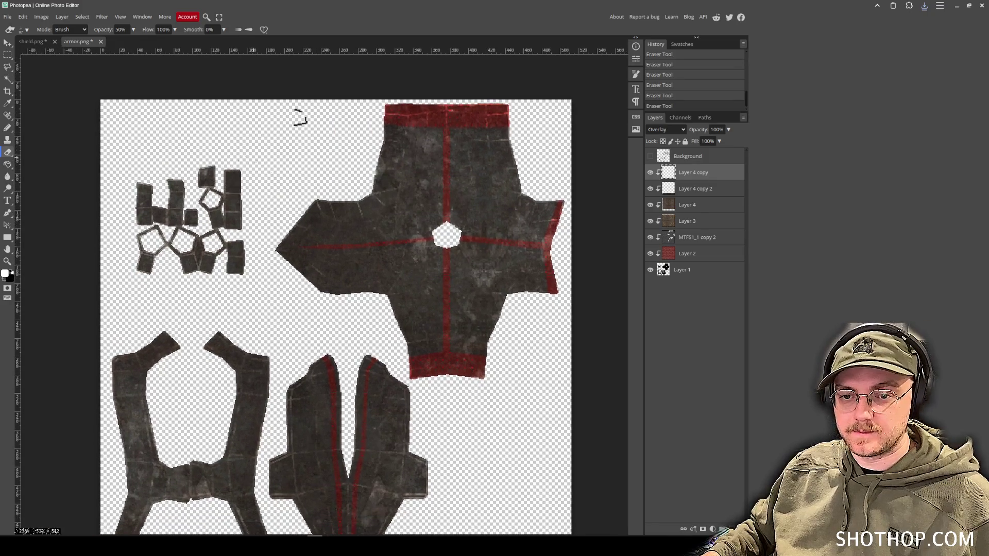
{"action": "scroll", "coordinate": [276, 210], "scroll_direction": "down", "scroll_amount": 2}
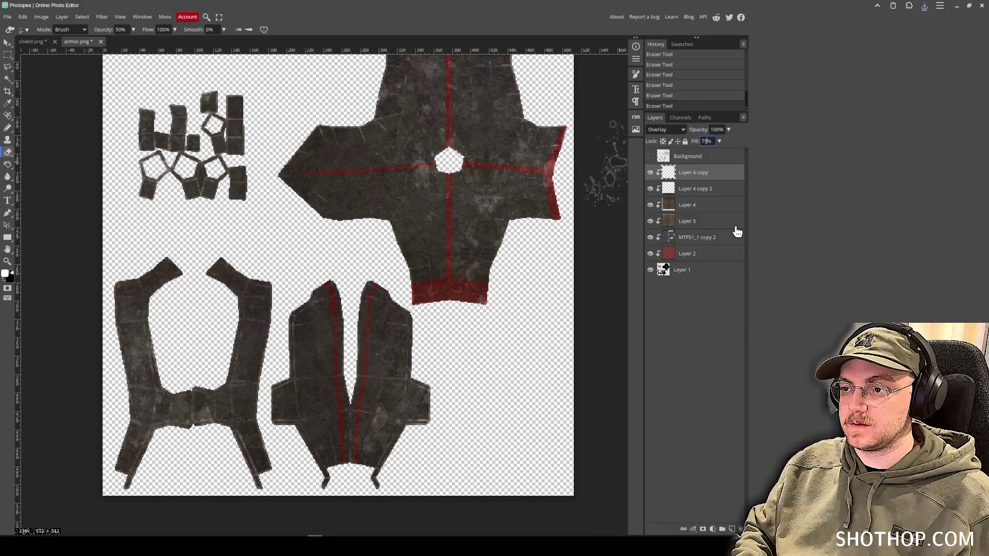
Export the texture as PNG again, replacing armor.png.
{"action": "left_click", "coordinate": [7, 16]}
{"action": "mouse_move", "coordinate": [31, 121]}
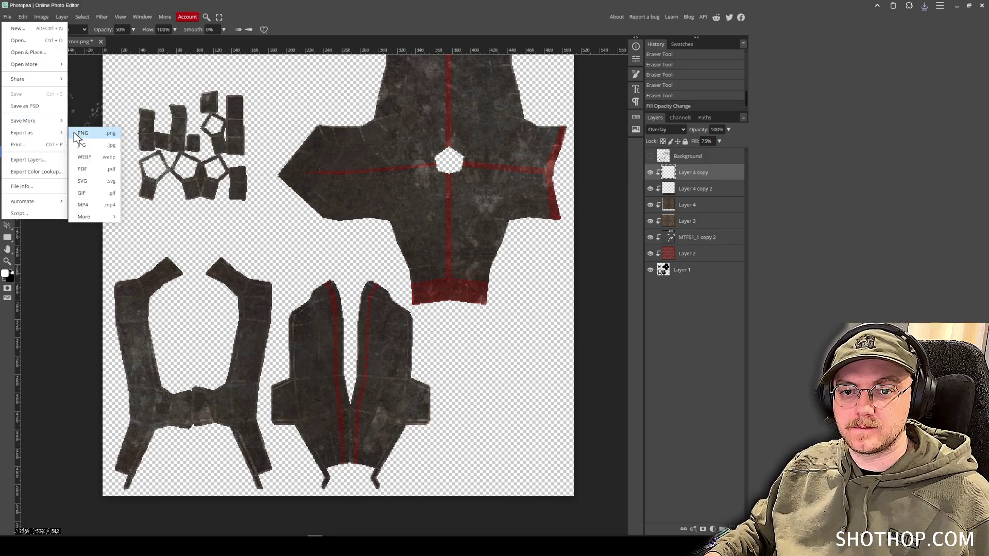
{"action": "left_click", "coordinate": [85, 128]}
{"action": "left_click", "coordinate": [273, 178]}
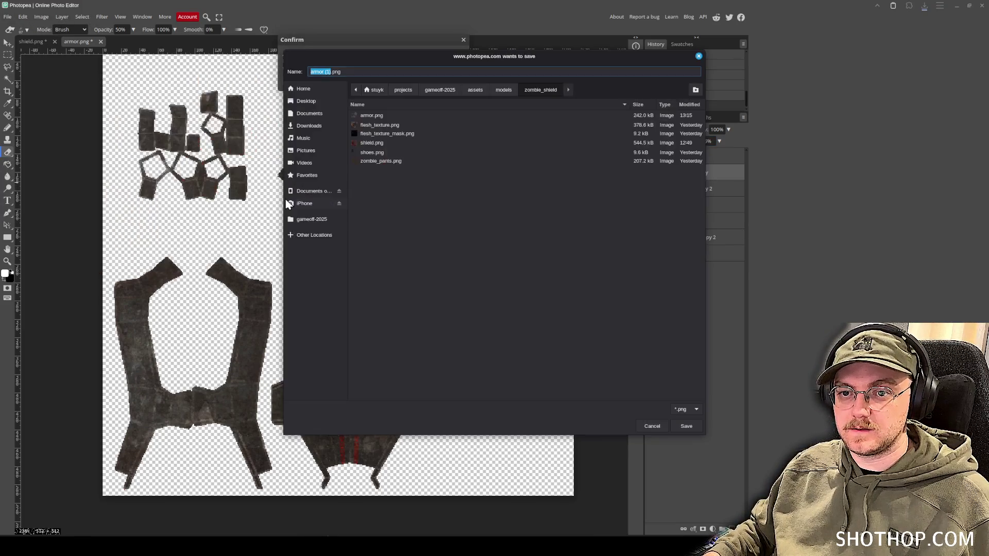
{"action": "double_click", "coordinate": [380, 121]}
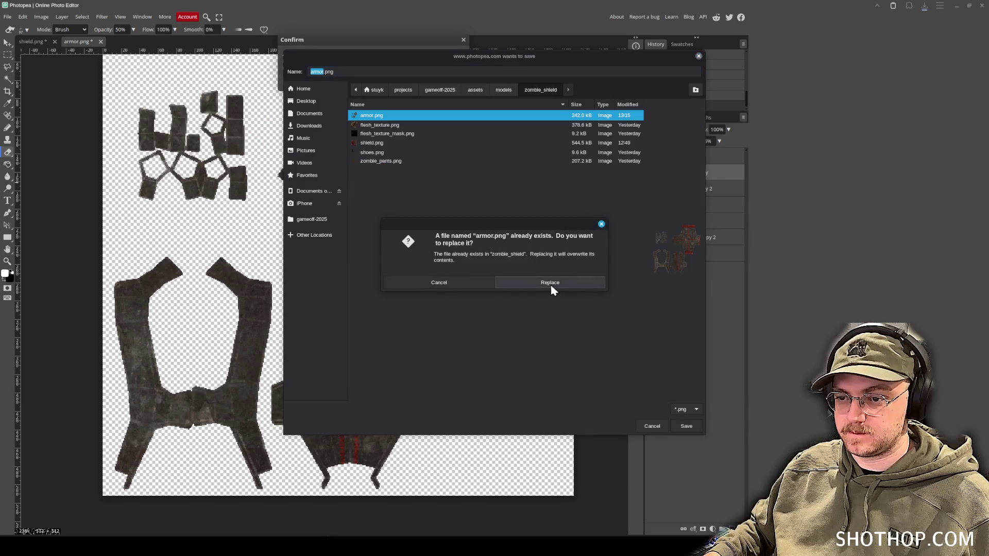
{"action": "left_click", "coordinate": [540, 283]}
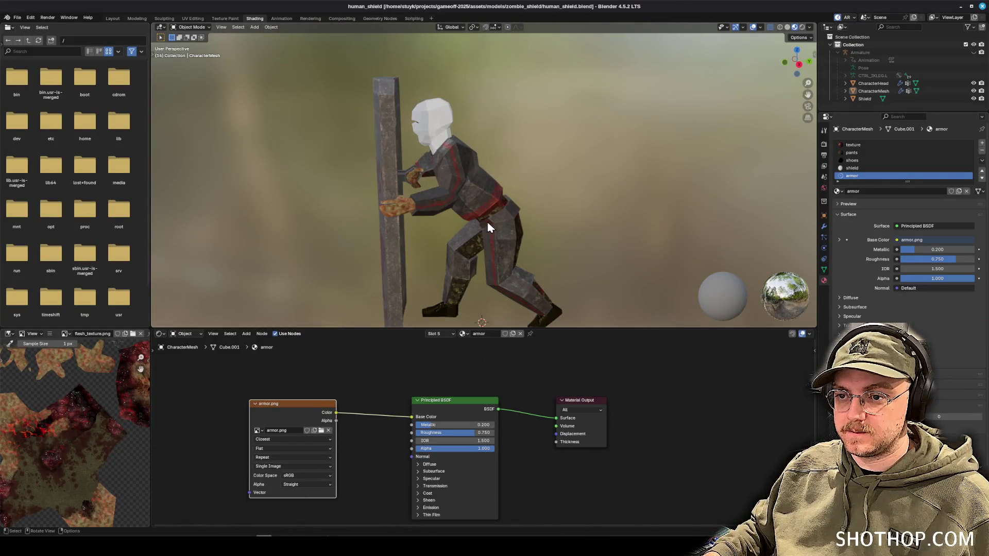
Orbit around the character to see the shield from behind, then switch to Godot.
{"action": "mouse_move", "coordinate": [368, 228]}
{"action": "left_mouse_down"}
{"action": "mouse_move", "coordinate": [611, 223]}
{"action": "mouse_move", "coordinate": [443, 176]}
{"action": "mouse_move", "coordinate": [541, 172]}
{"action": "mouse_move", "coordinate": [482, 203]}
{"action": "mouse_move", "coordinate": [438, 257]}
{"action": "left_mouse_up"}
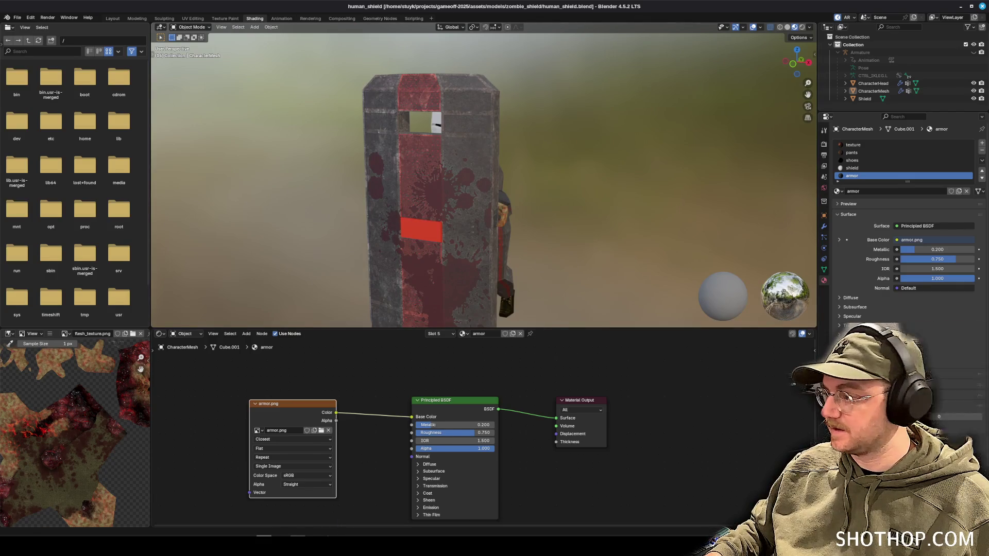
{"action": "key", "text": "alt+Tab"}
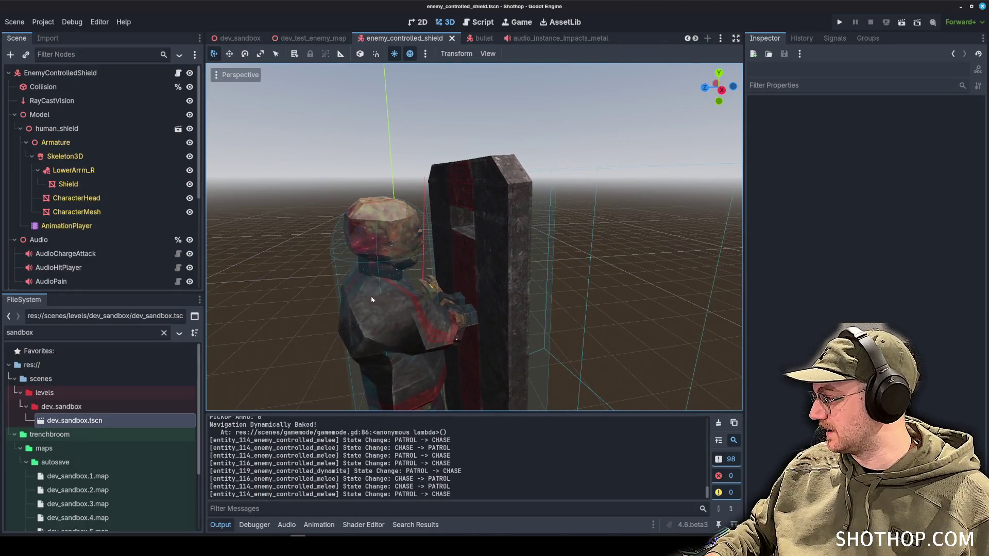
Orbit the Godot viewport to face the reimported shield enemy.
{"action": "mouse_move", "coordinate": [372, 299]}
{"action": "left_mouse_down"}
{"action": "mouse_move", "coordinate": [530, 212]}
{"action": "mouse_move", "coordinate": [510, 270]}
{"action": "mouse_move", "coordinate": [536, 243]}
{"action": "mouse_move", "coordinate": [453, 276]}
{"action": "mouse_move", "coordinate": [576, 221]}
{"action": "mouse_move", "coordinate": [379, 478]}
{"action": "left_mouse_up"}
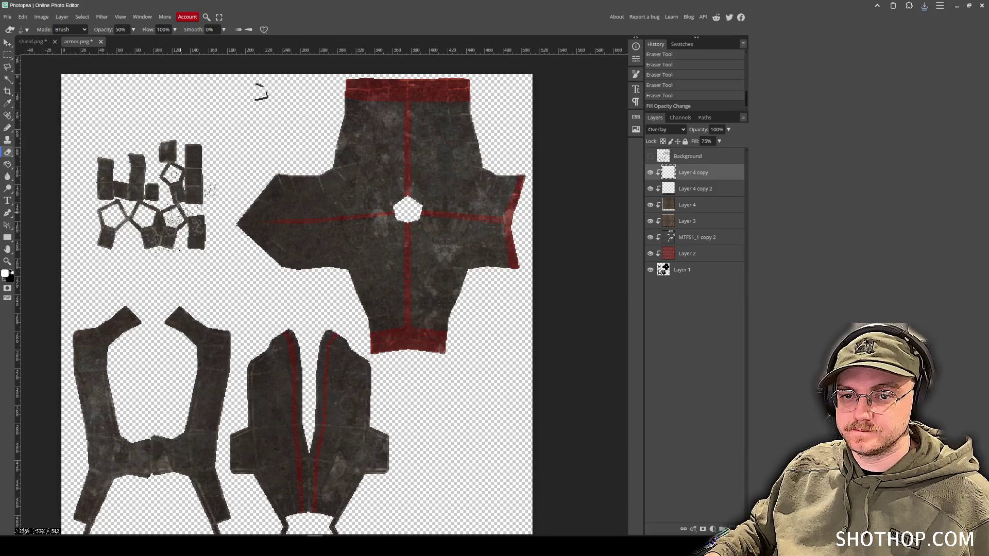
Add a new Layer 5 above Layer 4 copy in armor.png and clip it to the armor.
{"action": "left_click", "coordinate": [41, 45]}
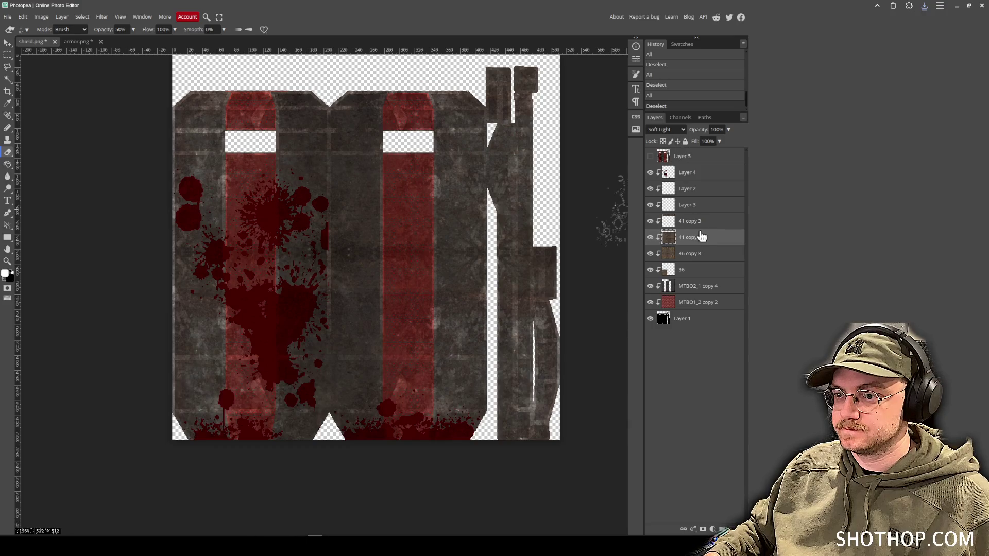
{"action": "left_click", "coordinate": [689, 173]}
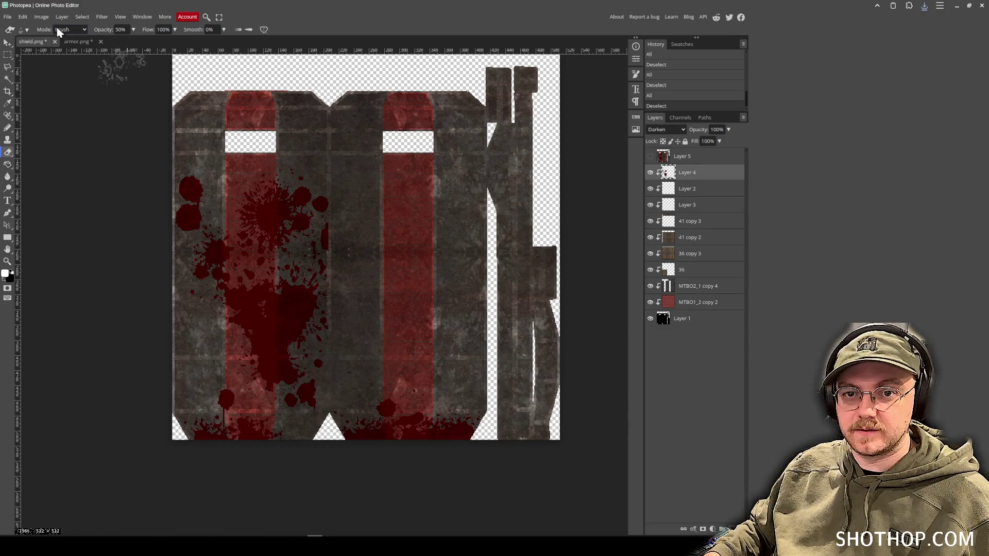
{"action": "left_click", "coordinate": [77, 41]}
{"action": "key", "text": "ctrl+shift+n"}
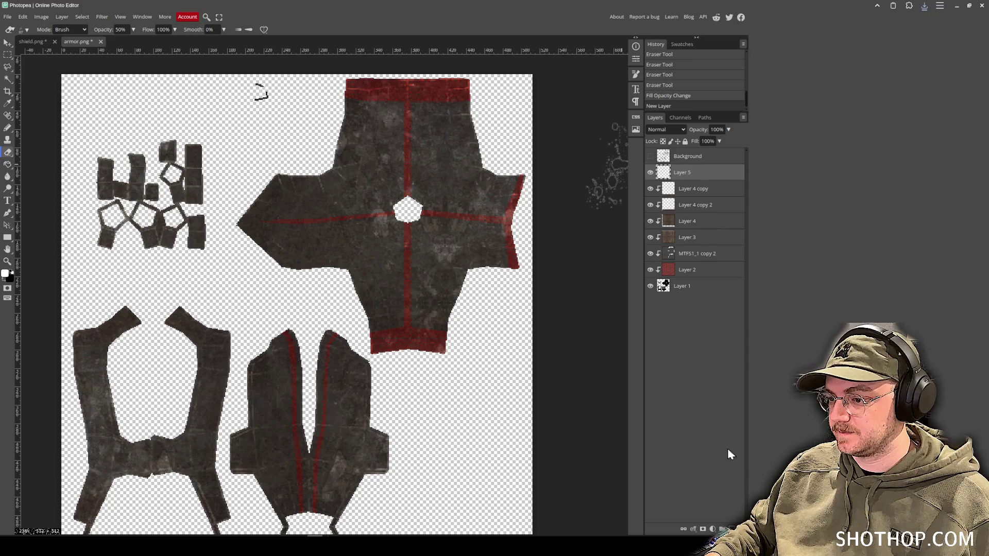
{"action": "right_click", "coordinate": [679, 174]}
{"action": "left_click", "coordinate": [710, 324]}
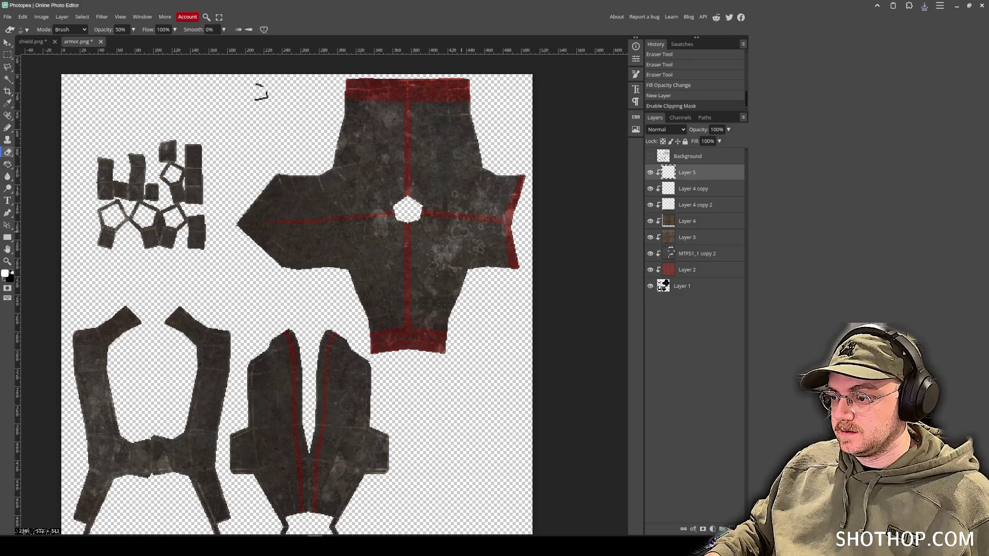
Enlarge the brush from 97 px to 269 px.
{"action": "left_click", "coordinate": [28, 29]}
{"action": "left_click", "coordinate": [29, 28]}
{"action": "left_click", "coordinate": [29, 29]}
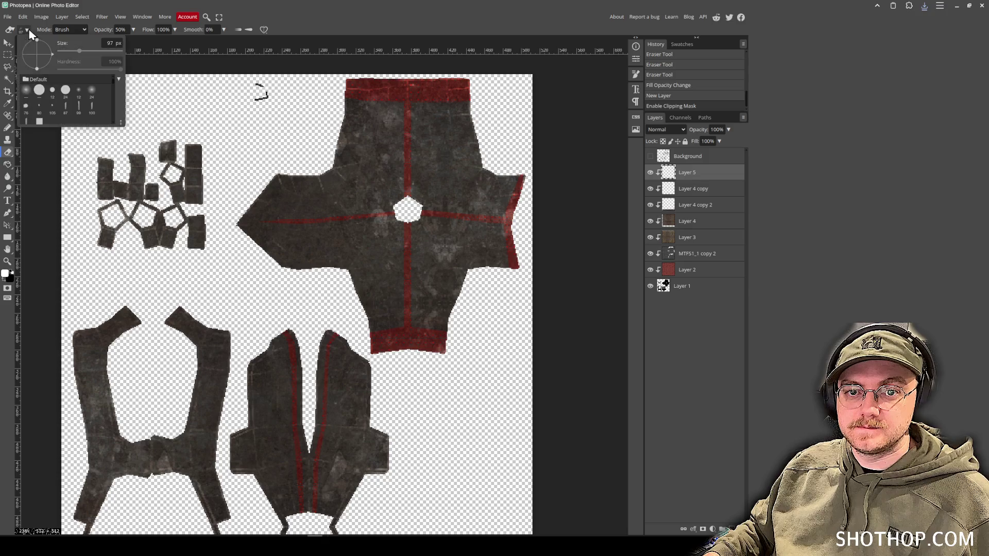
{"action": "left_click_drag", "start_coordinate": [78, 51], "coordinate": [89, 51]}
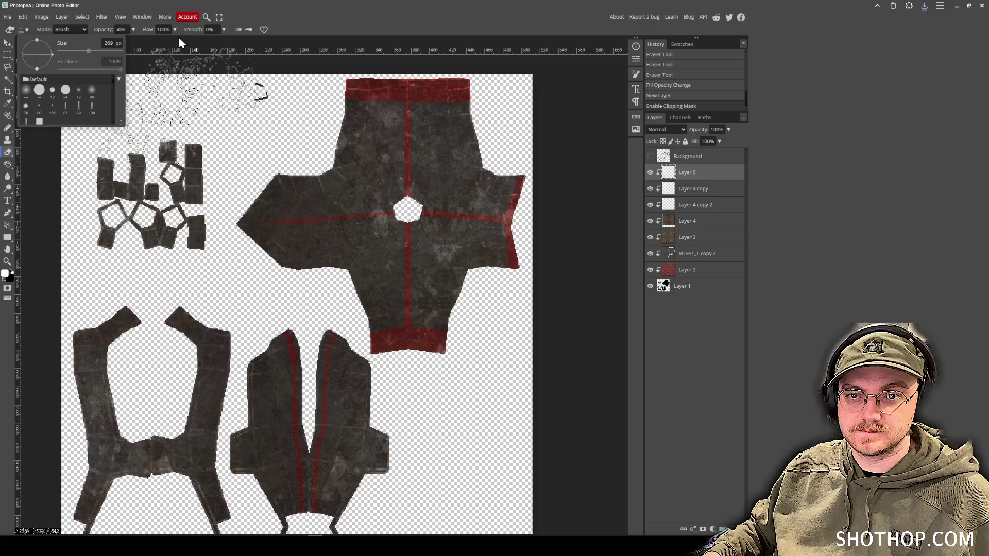
In shield.png, sample the dark blood red and set Layer 4's blending to Darken.
{"action": "left_click", "coordinate": [27, 43]}
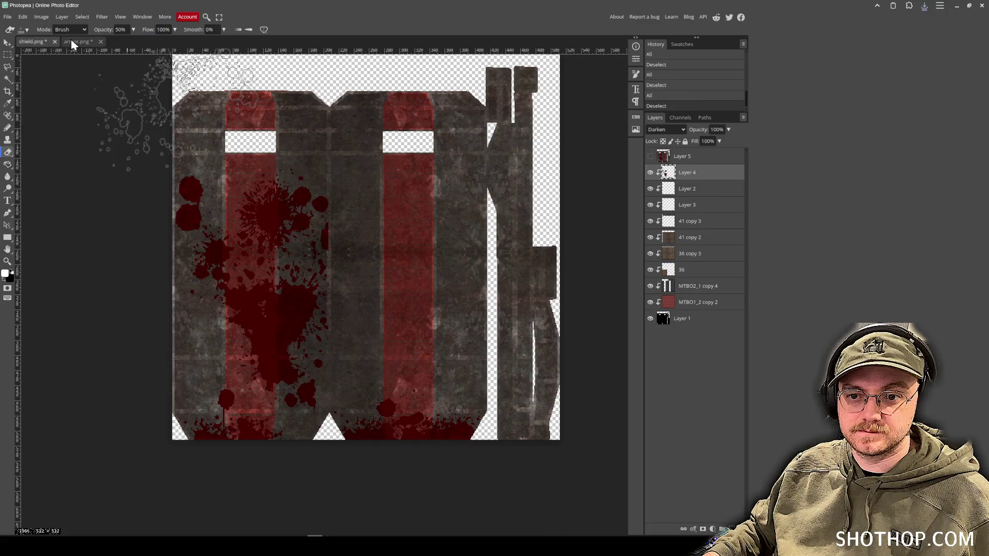
{"action": "left_click", "coordinate": [665, 129]}
{"action": "left_click", "coordinate": [662, 140]}
{"action": "key", "text": "w"}
{"action": "left_click", "coordinate": [10, 104]}
{"action": "left_click", "coordinate": [285, 305]}
{"action": "left_click", "coordinate": [664, 130]}
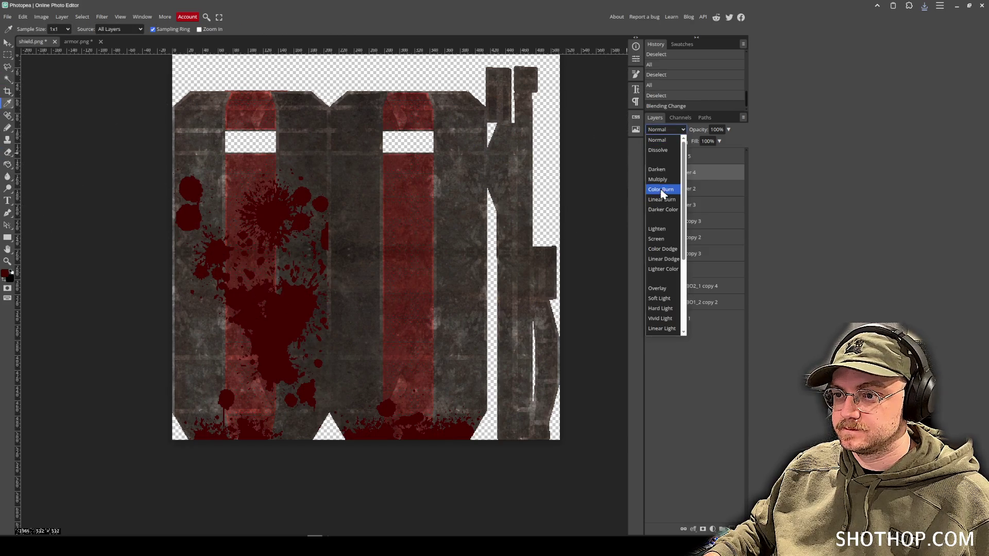
{"action": "left_click", "coordinate": [668, 174]}
{"action": "left_click", "coordinate": [77, 41]}
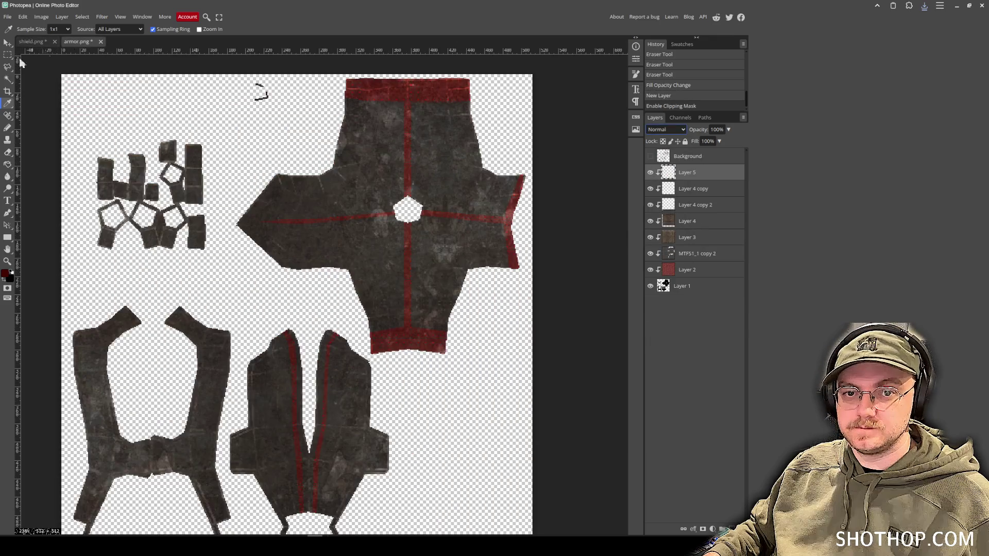
Set the brush to Darken mode, try a red splatter stroke, and undo it.
{"action": "left_click", "coordinate": [8, 129]}
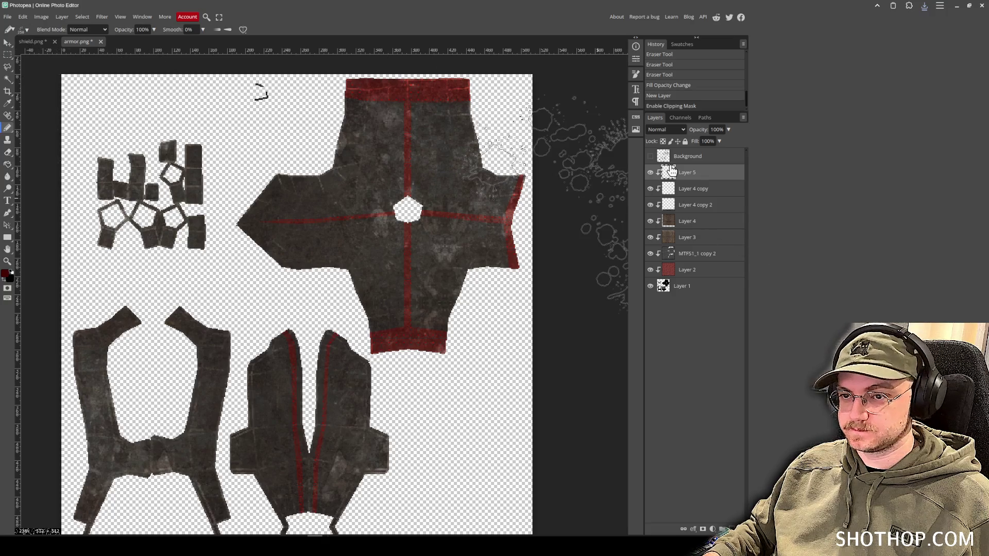
{"action": "left_click", "coordinate": [101, 30]}
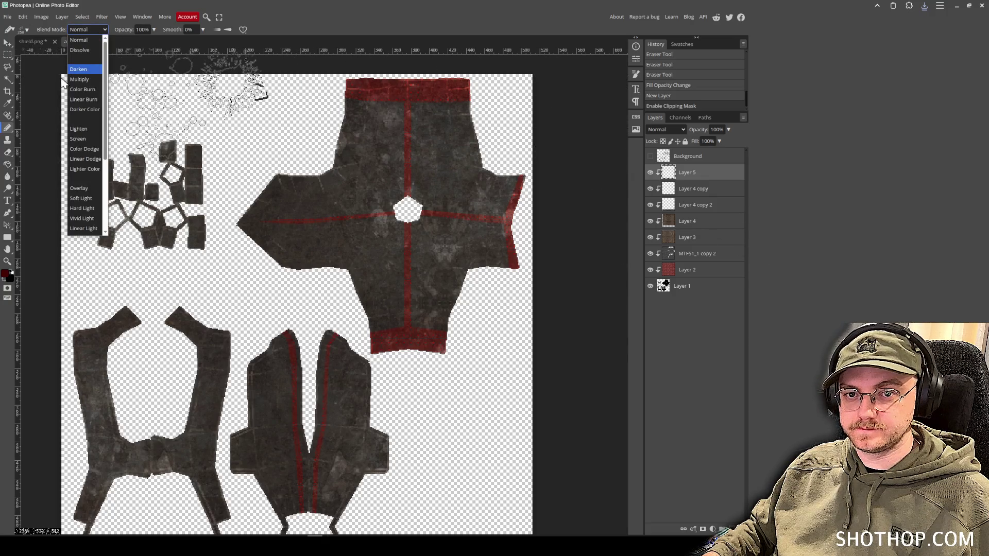
{"action": "left_click", "coordinate": [78, 69]}
{"action": "mouse_move", "coordinate": [402, 216]}
{"action": "left_mouse_down"}
{"action": "mouse_move", "coordinate": [519, 309]}
{"action": "mouse_move", "coordinate": [585, 397]}
{"action": "left_mouse_up"}
{"action": "key", "text": "ctrl+z"}
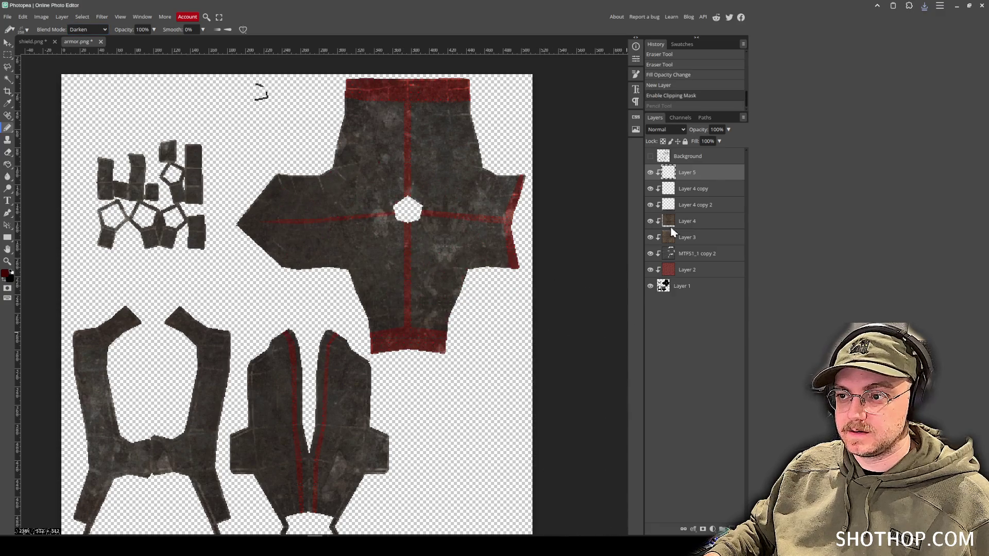
Add Layer 6 above Layer 5 and clip it to the artwork below.
{"action": "key", "text": "ctrl+shift+n"}
{"action": "right_click", "coordinate": [684, 179]}
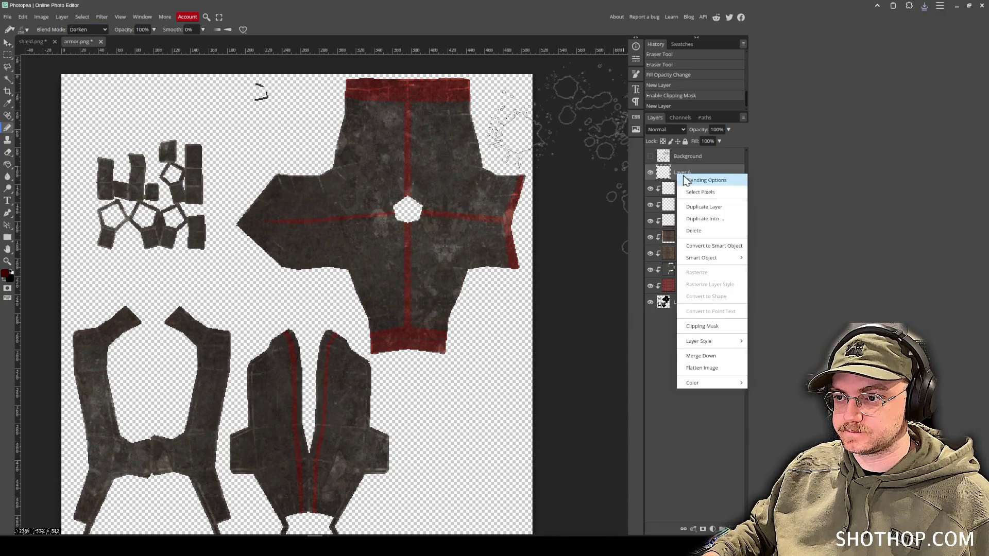
{"action": "left_click", "coordinate": [718, 328]}
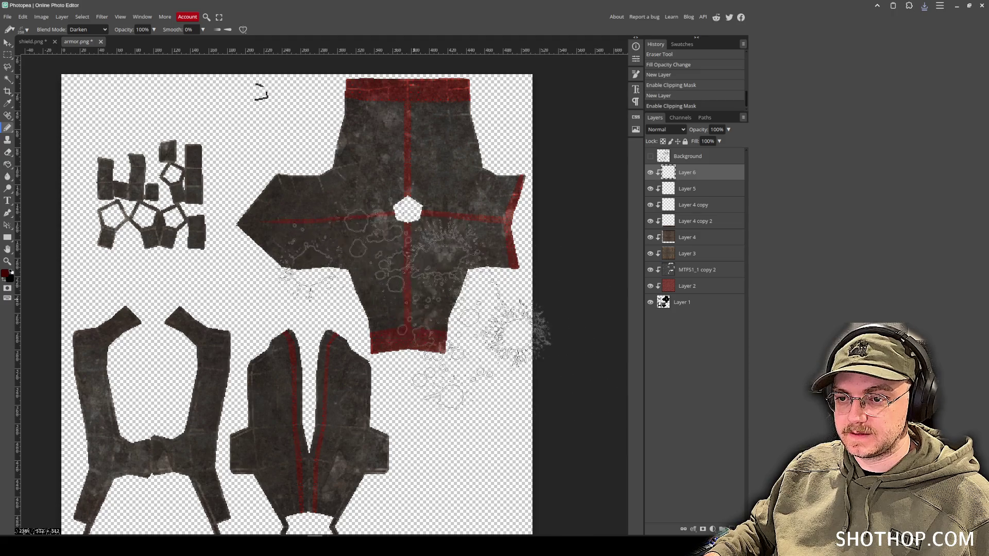
Shrink the brush and paint blood splatters on the chest and lower-middle pieces.
{"action": "left_click", "coordinate": [26, 31]}
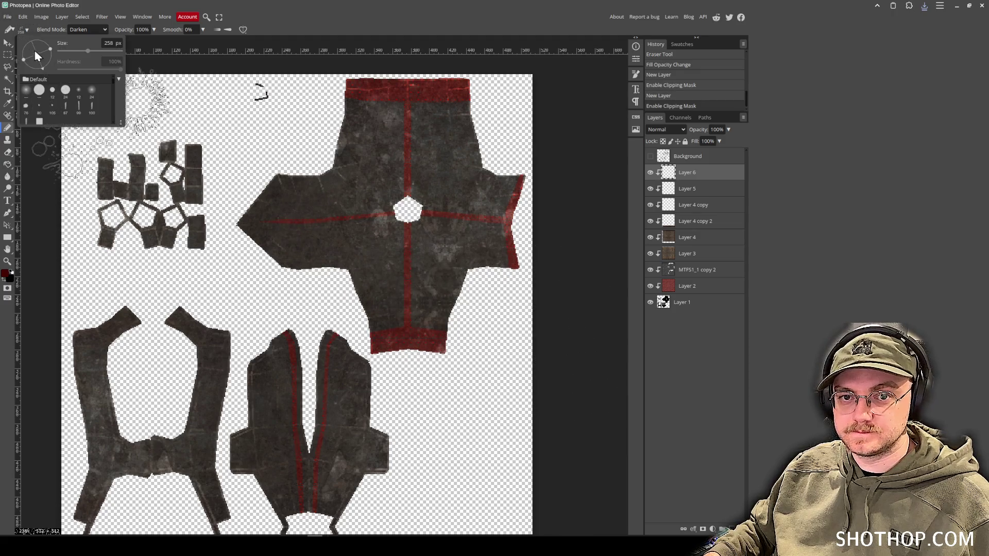
{"action": "left_click_drag", "start_coordinate": [78, 51], "coordinate": [73, 51]}
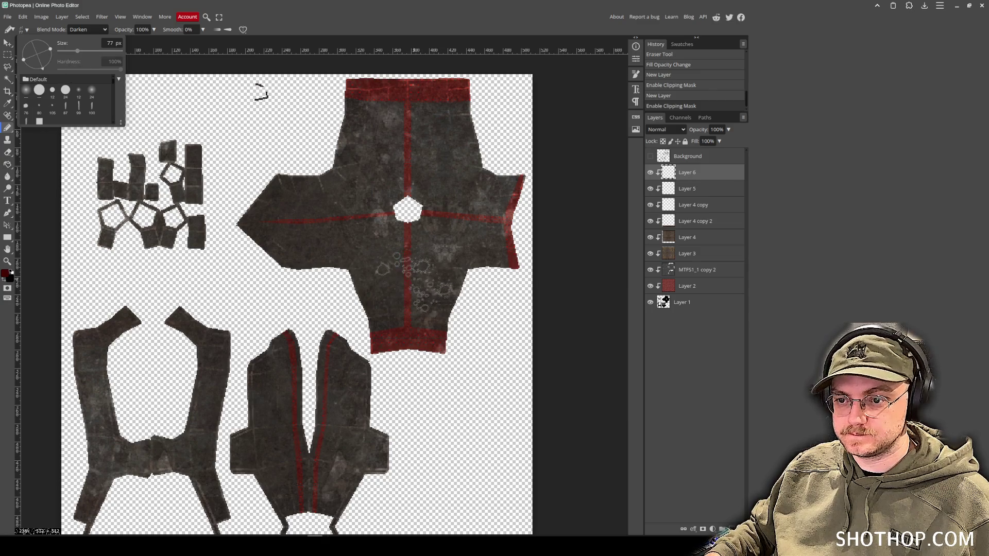
{"action": "left_click_drag", "start_coordinate": [399, 265], "coordinate": [431, 293]}
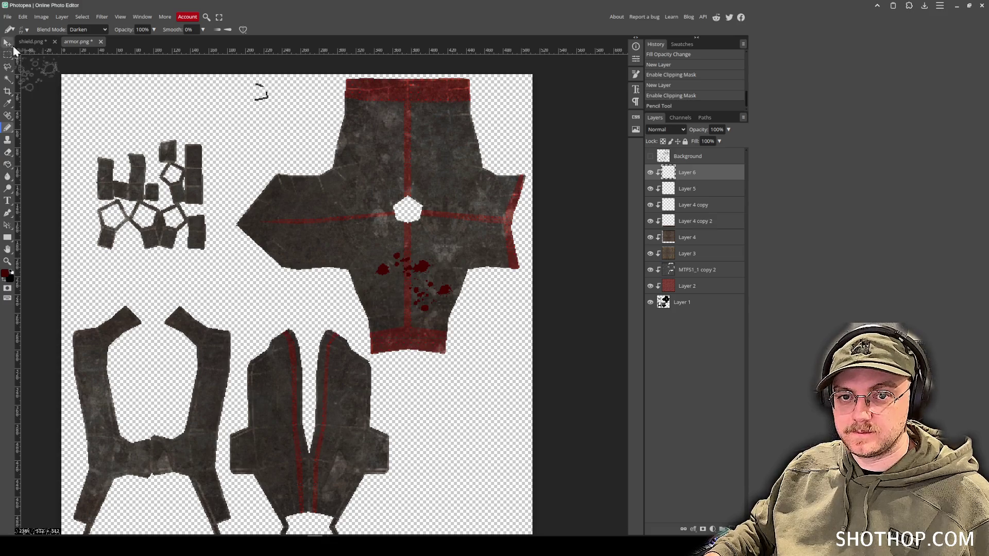
{"action": "mouse_move", "coordinate": [317, 410]}
{"action": "left_mouse_down"}
{"action": "mouse_move", "coordinate": [301, 418]}
{"action": "mouse_move", "coordinate": [288, 453]}
{"action": "mouse_move", "coordinate": [298, 467]}
{"action": "mouse_move", "coordinate": [289, 471]}
{"action": "mouse_move", "coordinate": [280, 463]}
{"action": "mouse_move", "coordinate": [320, 432]}
{"action": "left_mouse_up"}
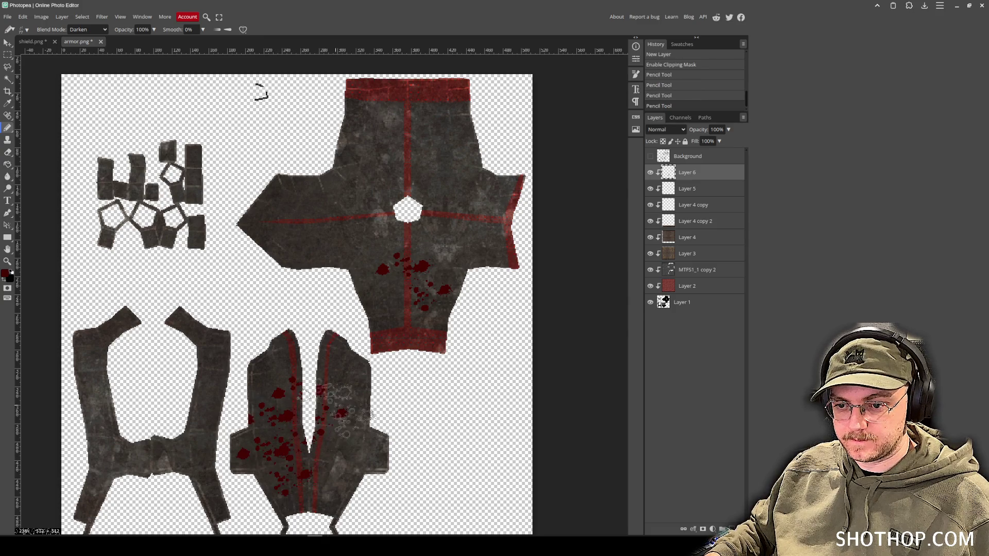
Pick the 2500 px splatter brush, reduce it to about 288 px, and stamp two splatters on the centre piece.
{"action": "left_click", "coordinate": [23, 29]}
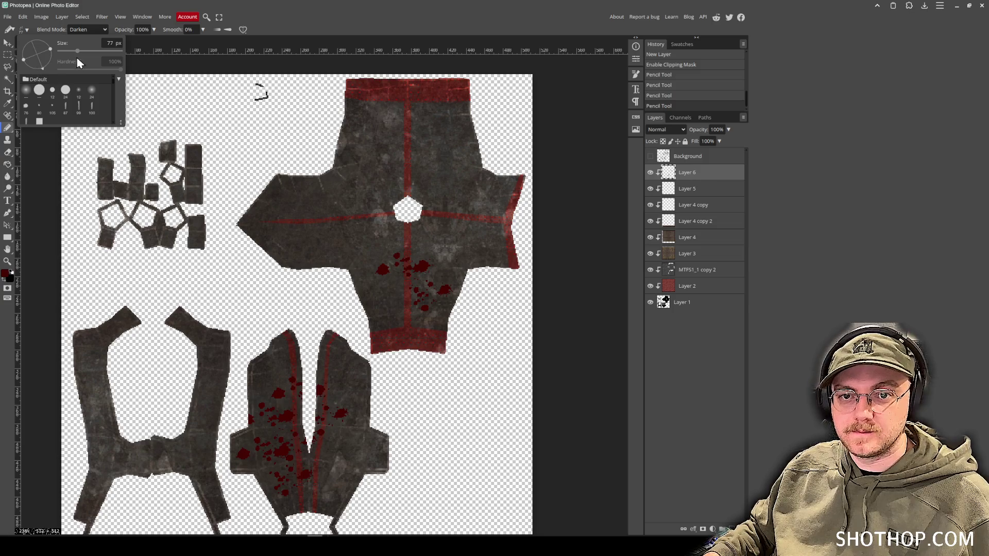
{"action": "scroll", "coordinate": [71, 106], "scroll_direction": "down", "scroll_amount": 8}
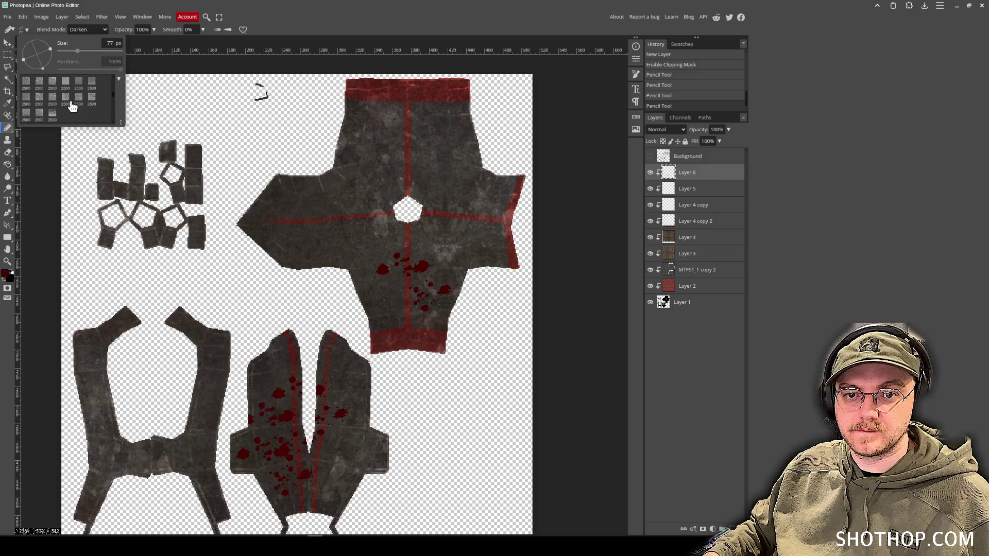
{"action": "left_click", "coordinate": [78, 86]}
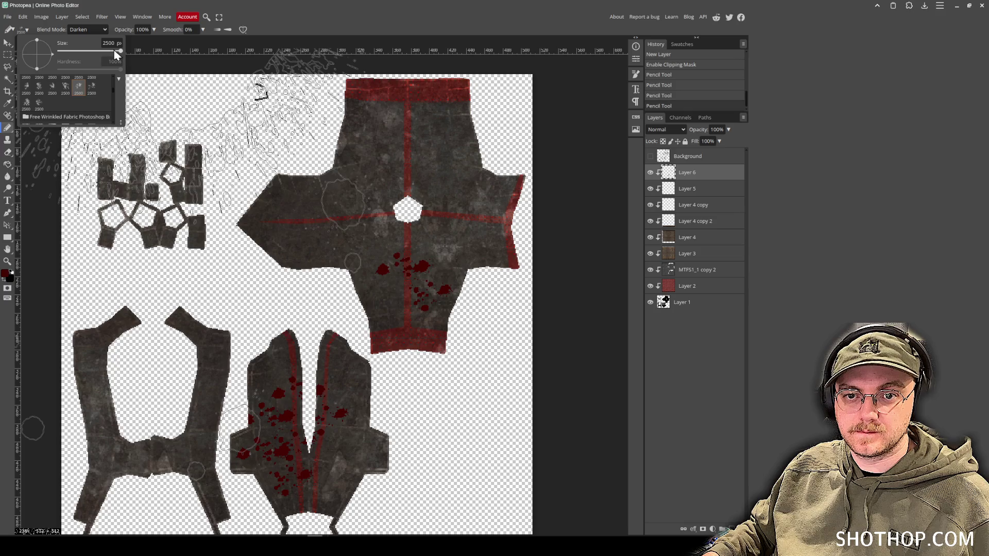
{"action": "left_click_drag", "start_coordinate": [102, 55], "coordinate": [91, 57]}
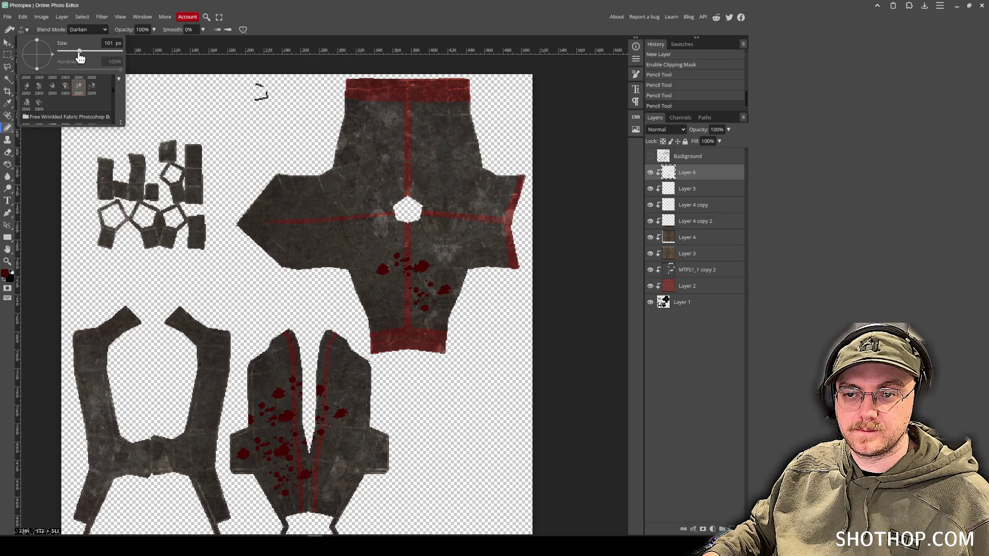
{"action": "mouse_move", "coordinate": [378, 238]}
{"action": "left_mouse_down"}
{"action": "mouse_move", "coordinate": [430, 268]}
{"action": "mouse_move", "coordinate": [453, 232]}
{"action": "left_mouse_up"}
{"action": "left_click", "coordinate": [452, 232]}
{"action": "left_click", "coordinate": [416, 288]}
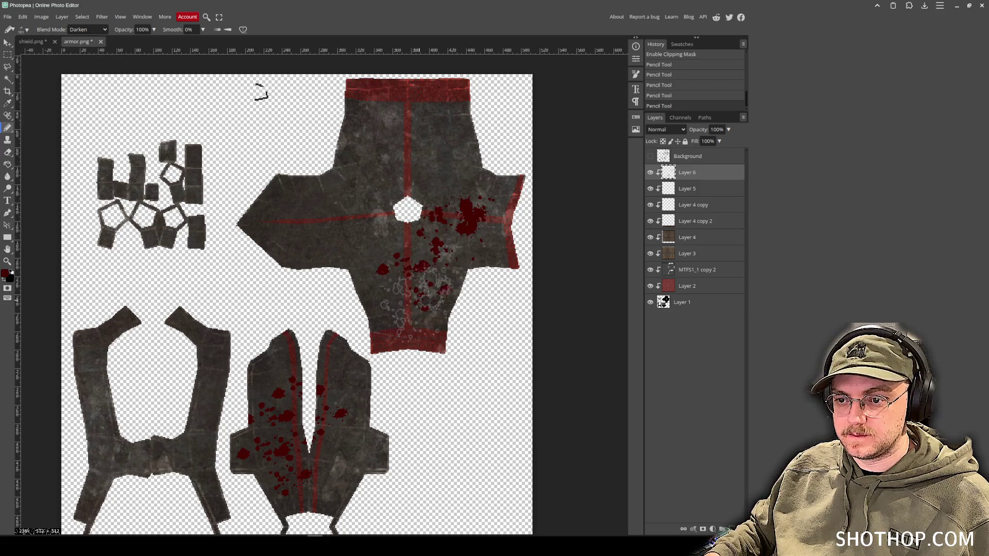
Set the blood layer's blend mode to Darken.
{"action": "left_click", "coordinate": [669, 130]}
{"action": "left_click", "coordinate": [669, 210]}
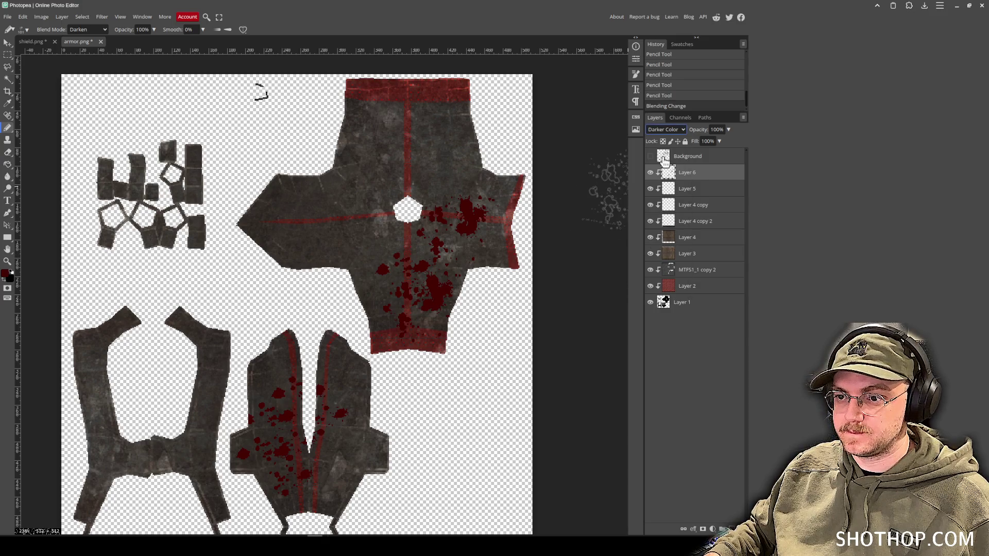
{"action": "left_click", "coordinate": [668, 130]}
{"action": "left_click", "coordinate": [667, 170]}
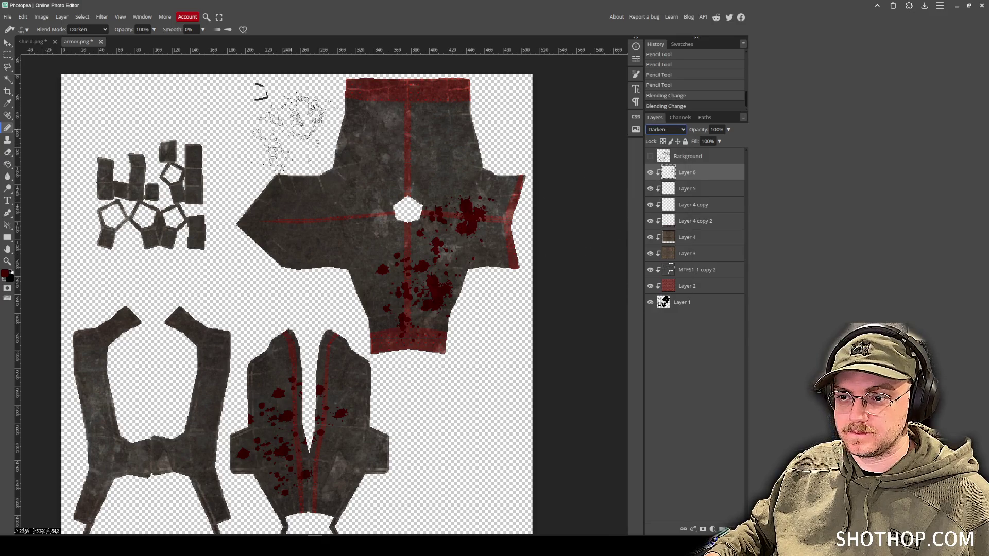
Switch to another splatter brush and stamp blood on the large piece's top and left arm.
{"action": "left_click", "coordinate": [23, 30]}
{"action": "scroll", "coordinate": [49, 104], "scroll_direction": "down", "scroll_amount": 5}
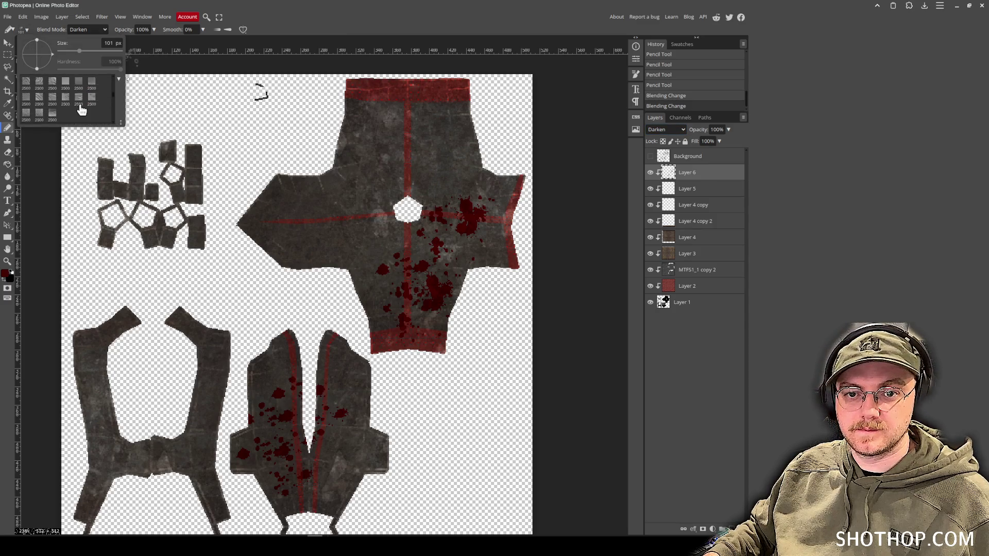
{"action": "left_click", "coordinate": [39, 103]}
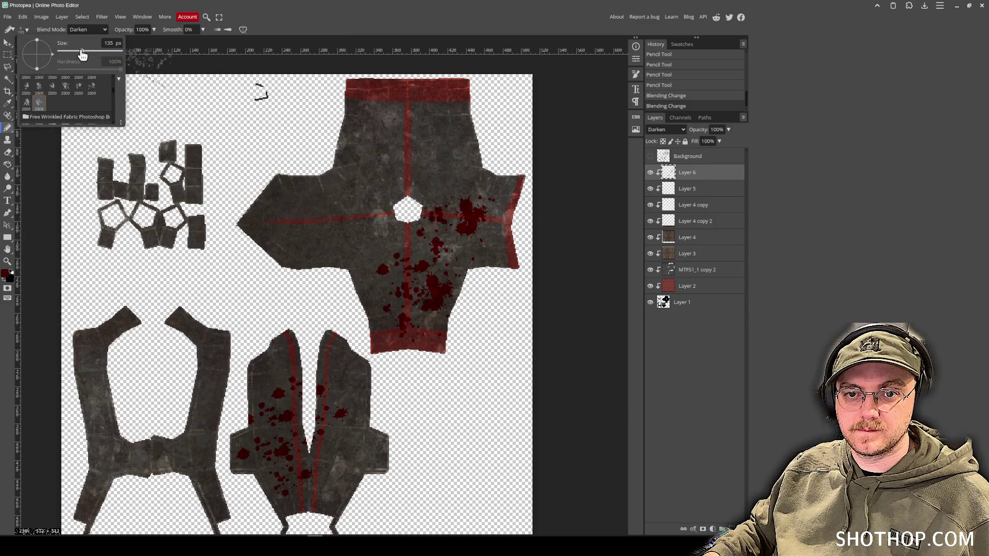
{"action": "left_click", "coordinate": [380, 135]}
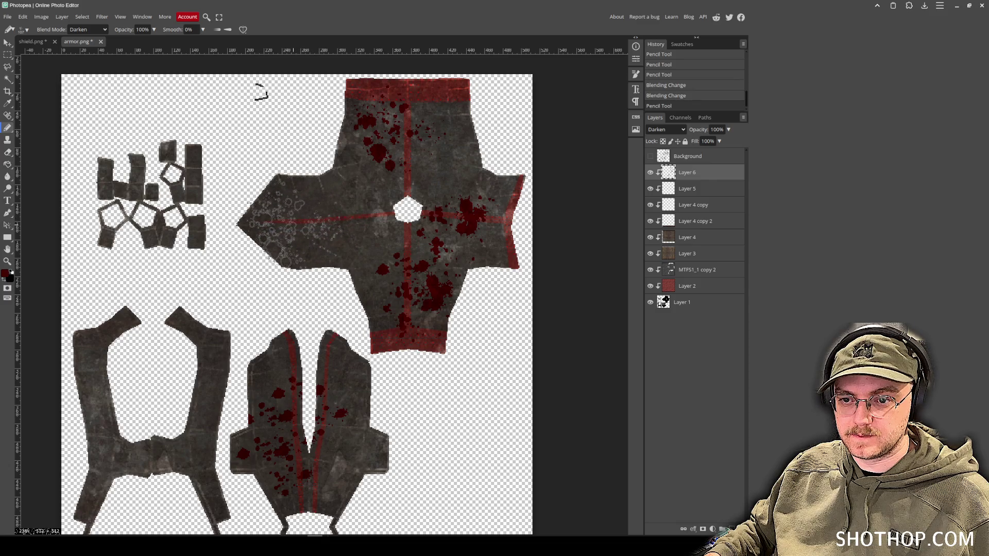
{"action": "left_click", "coordinate": [294, 229]}
{"action": "mouse_move", "coordinate": [498, 305]}
{"action": "left_mouse_down"}
{"action": "mouse_move", "coordinate": [453, 320]}
{"action": "mouse_move", "coordinate": [419, 309]}
{"action": "mouse_move", "coordinate": [388, 255]}
{"action": "left_mouse_up"}
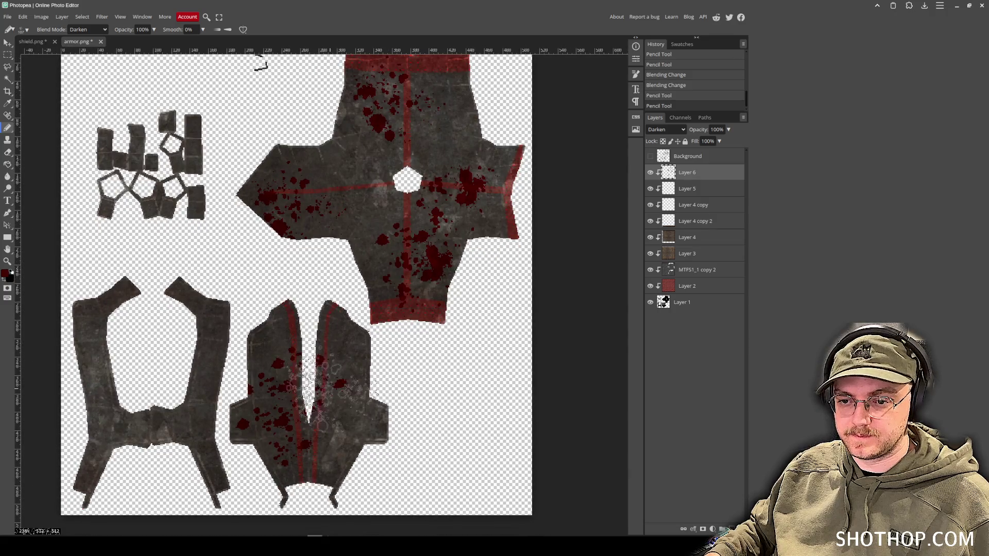
Fill a new Layer 7 with the merged artwork via Apply Image and sharpen it.
{"action": "left_click", "coordinate": [699, 160]}
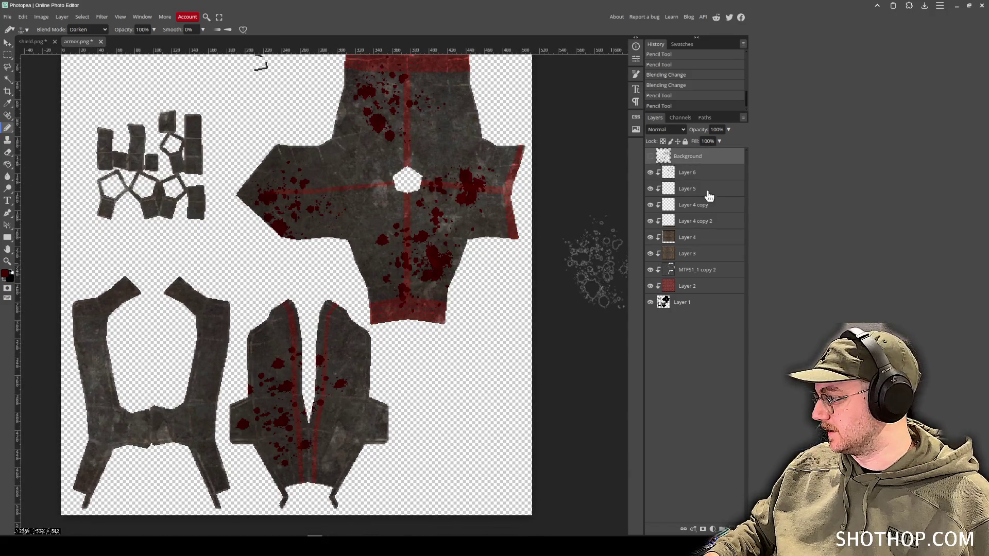
{"action": "key", "text": "ctrl+shift+n"}
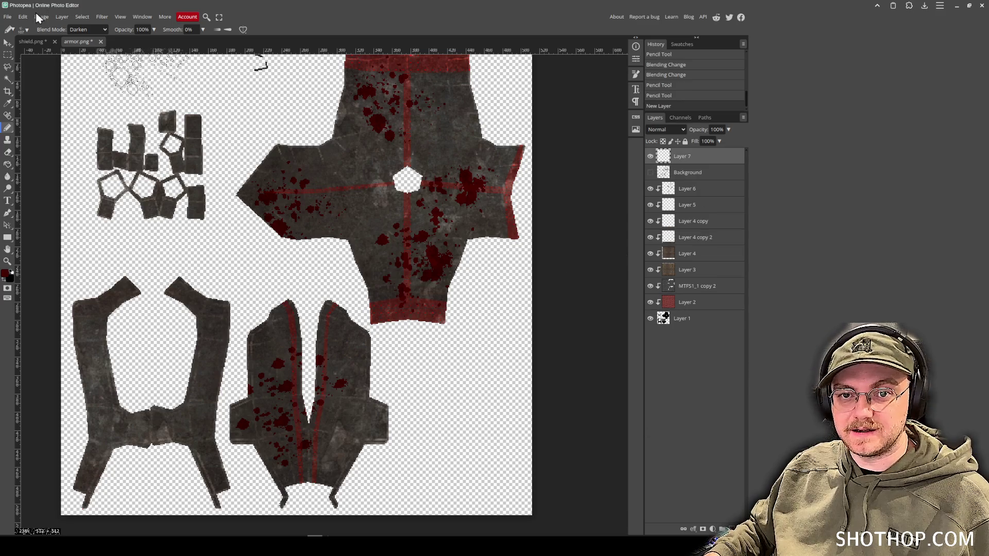
{"action": "left_click", "coordinate": [41, 16]}
{"action": "mouse_move", "coordinate": [77, 159]}
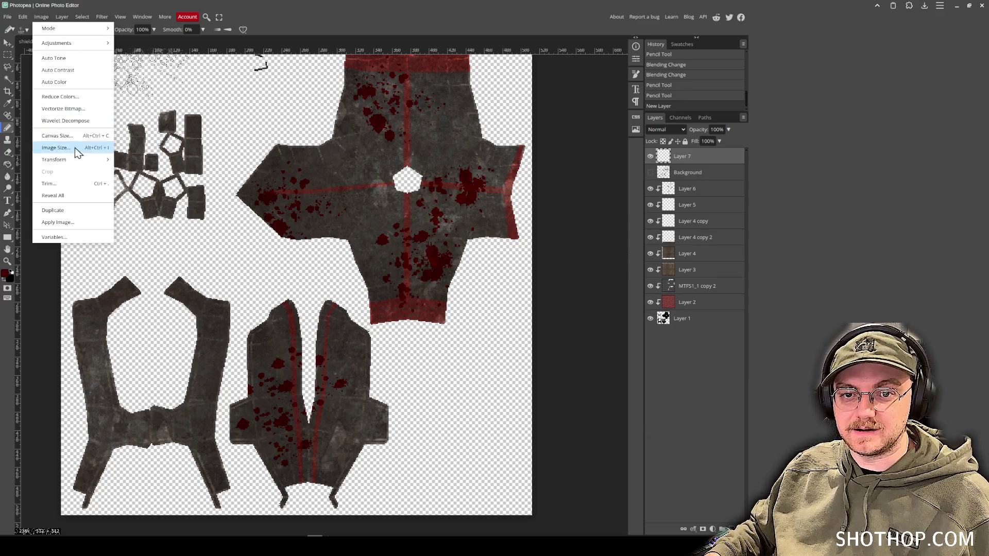
{"action": "left_click", "coordinate": [73, 222]}
{"action": "left_click", "coordinate": [206, 90]}
{"action": "left_click", "coordinate": [99, 17]}
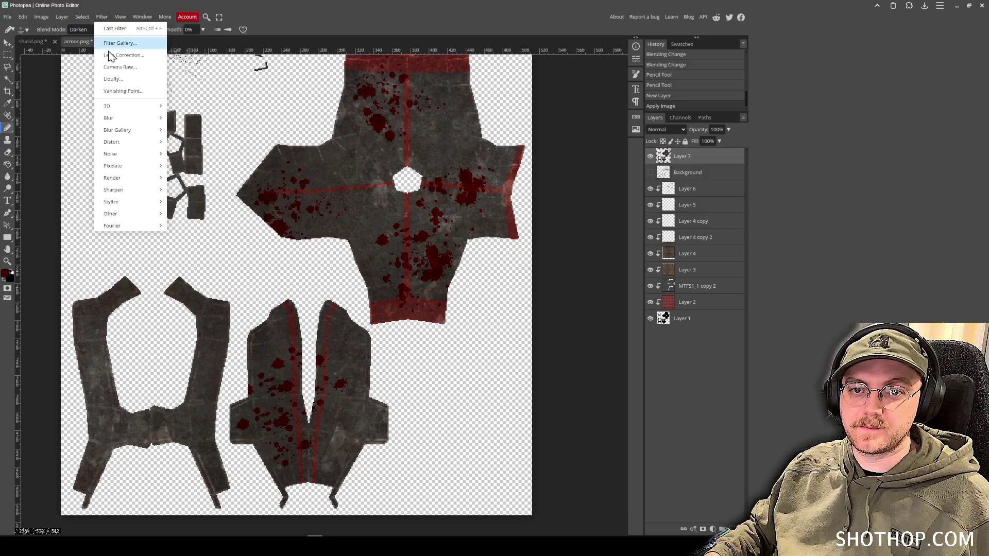
{"action": "mouse_move", "coordinate": [133, 190]}
{"action": "left_click", "coordinate": [177, 196]}
Export the PNG over armor.png and view the bloodied armor on the character in Blender.
{"action": "left_click", "coordinate": [8, 17]}
{"action": "mouse_move", "coordinate": [36, 133]}
{"action": "left_click", "coordinate": [96, 137]}
{"action": "left_click", "coordinate": [289, 180]}
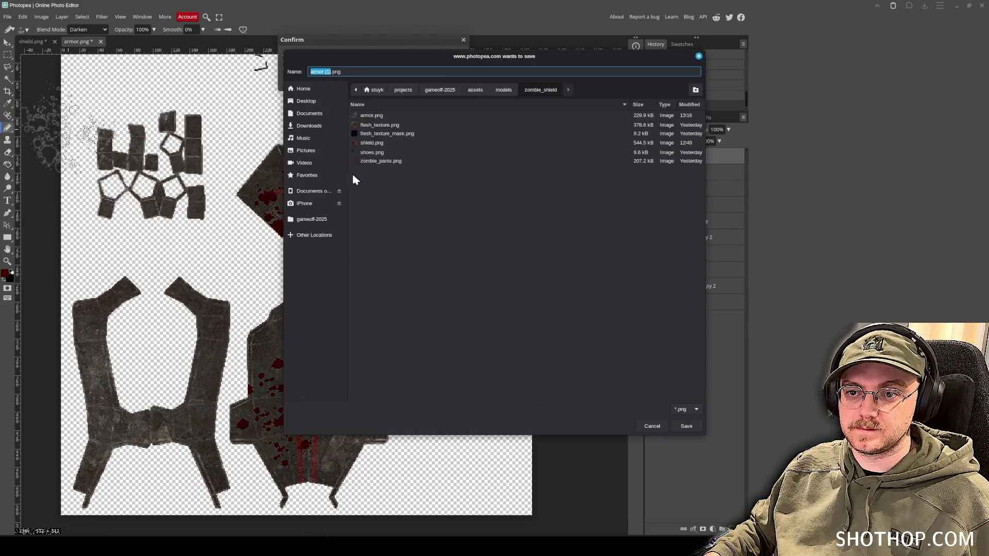
{"action": "double_click", "coordinate": [372, 116]}
{"action": "left_click", "coordinate": [546, 281]}
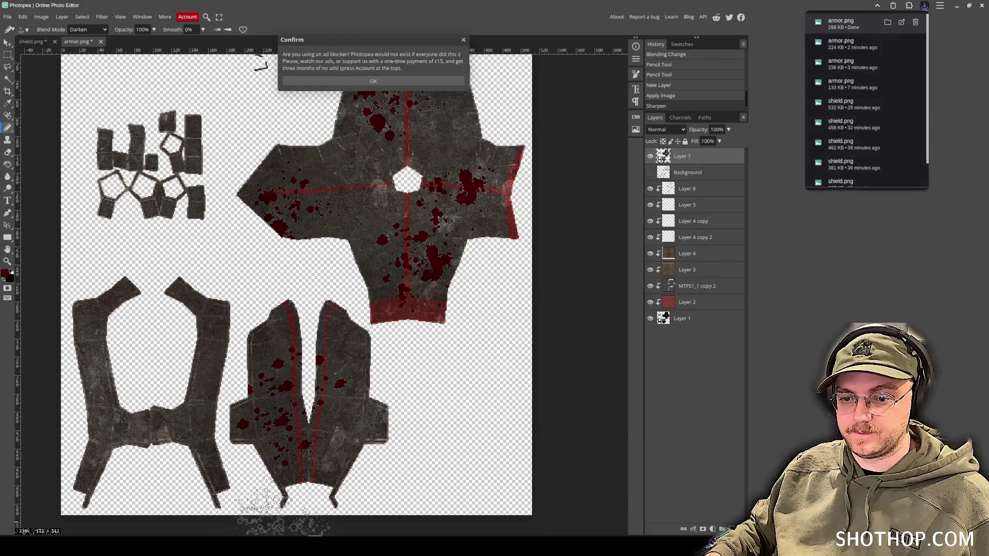
{"action": "left_click", "coordinate": [264, 538]}
{"action": "mouse_move", "coordinate": [536, 239]}
{"action": "left_mouse_down"}
{"action": "mouse_move", "coordinate": [327, 213]}
{"action": "mouse_move", "coordinate": [344, 199]}
{"action": "mouse_move", "coordinate": [378, 349]}
{"action": "left_mouse_up"}
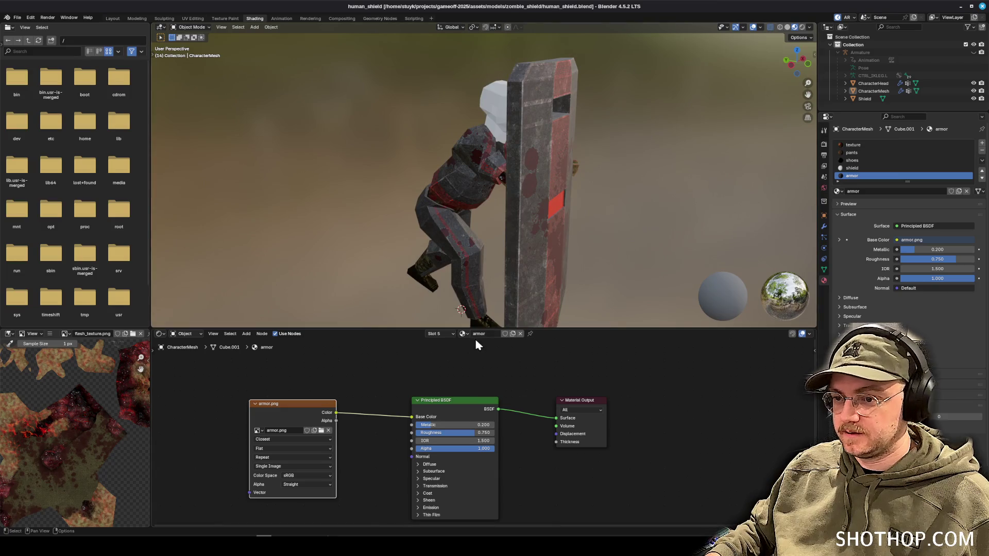
Reassign the material slot, trying Shield and settling on the armor material.
{"action": "left_click", "coordinate": [852, 168]}
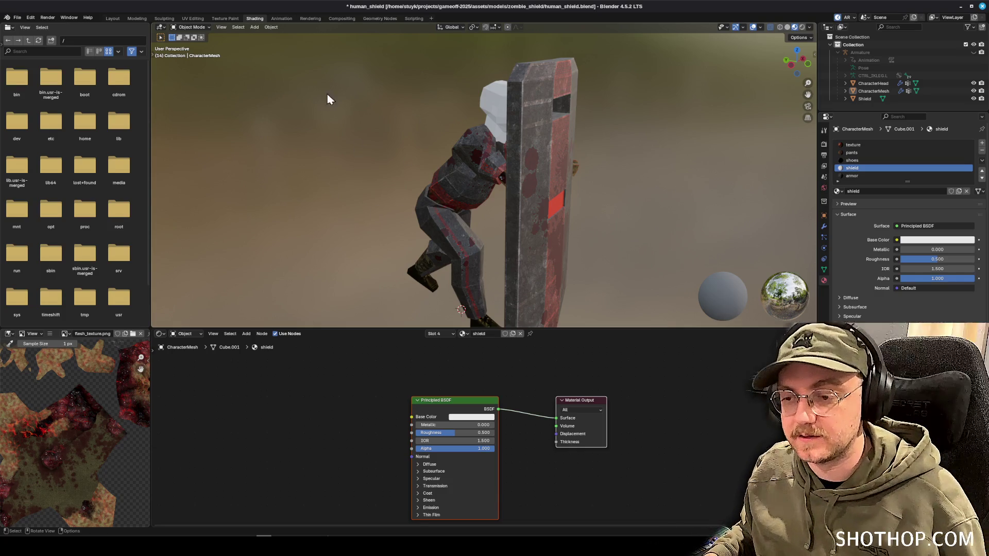
{"action": "left_click", "coordinate": [192, 27]}
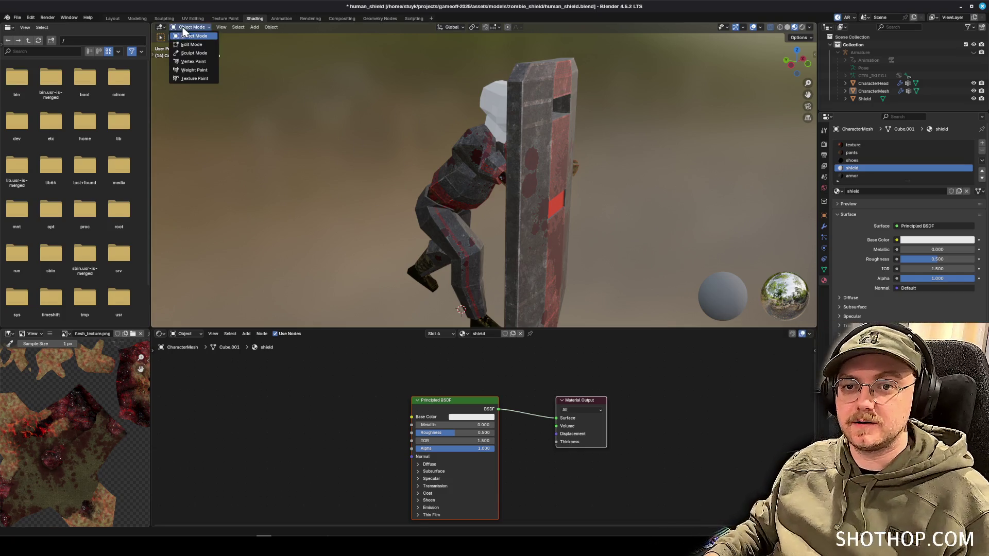
{"action": "left_click", "coordinate": [464, 333]}
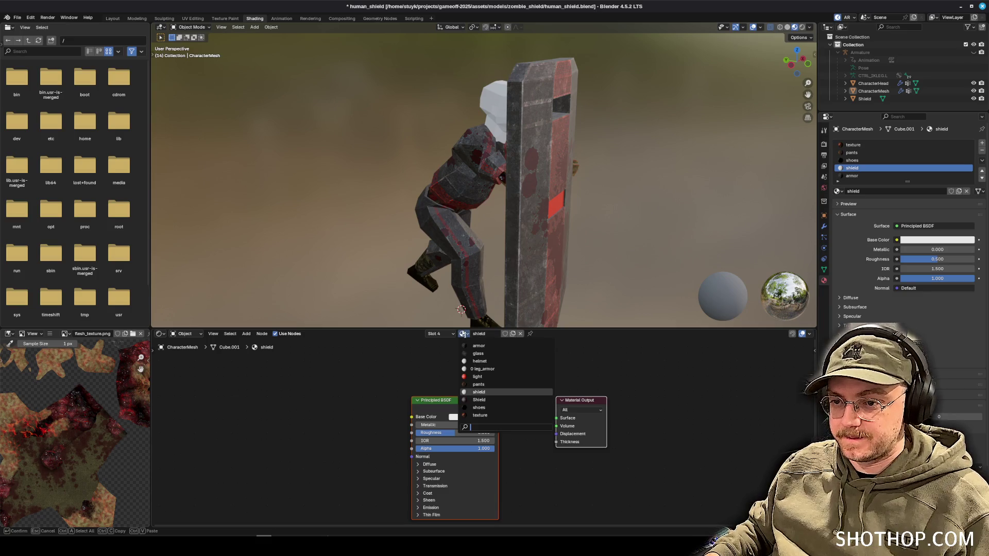
{"action": "left_click", "coordinate": [484, 400]}
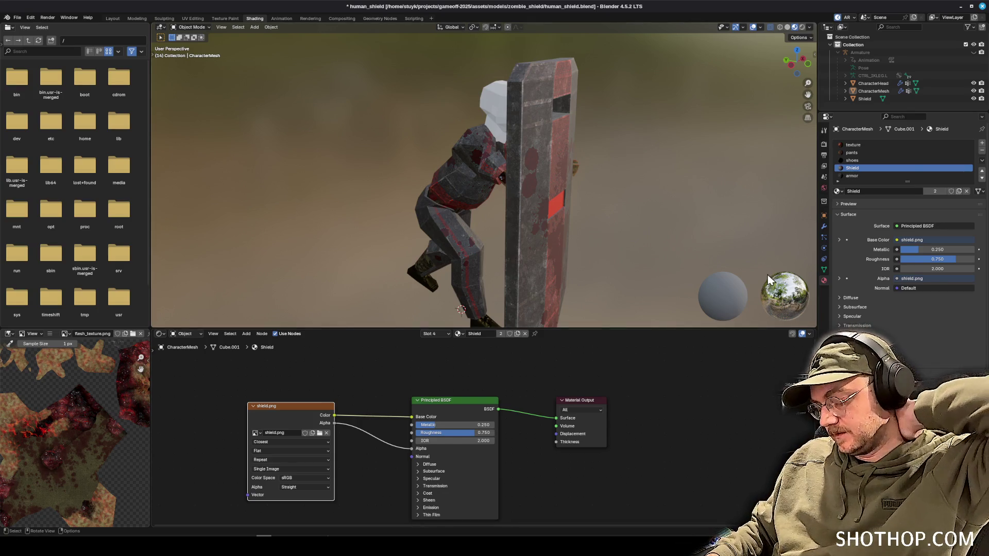
{"action": "left_click", "coordinate": [458, 334]}
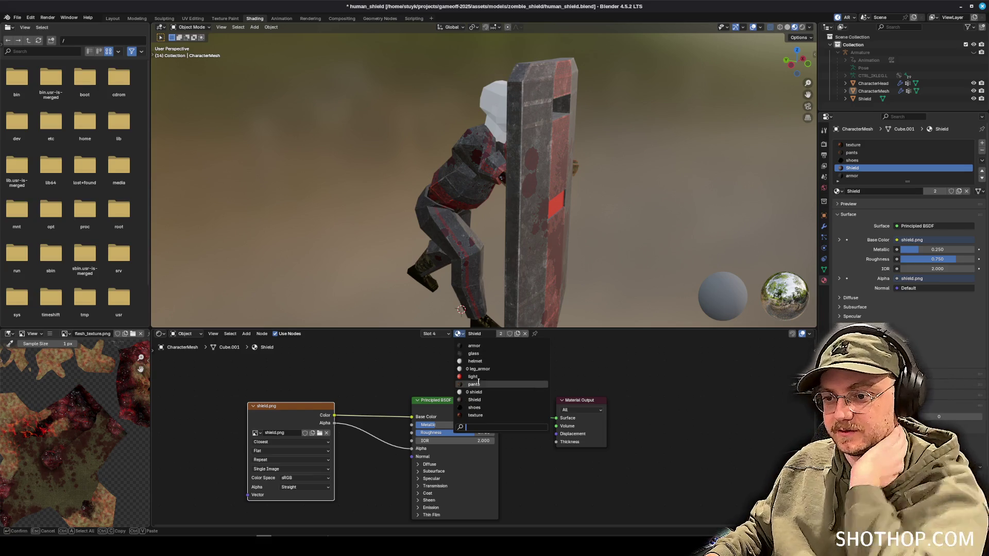
{"action": "left_click", "coordinate": [495, 350]}
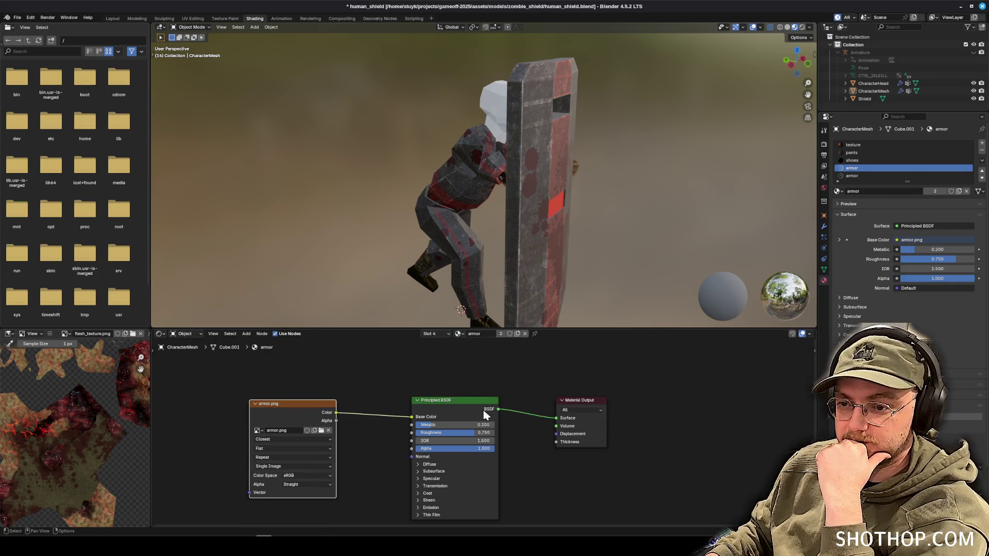
Set the armor's Metallic to 0.25 and IOR to 2, then save human_shield.blend.
{"action": "double_click", "coordinate": [454, 425]}
{"action": "type", "text": "0"}
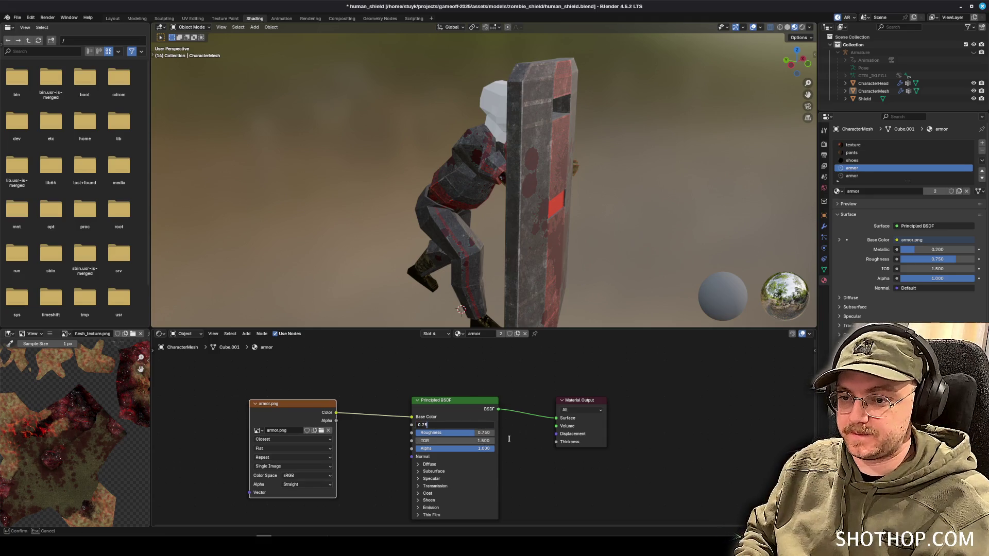
{"action": "type", "text": ".25"}
{"action": "key", "text": "Tab"}
{"action": "key", "text": "Tab"}
{"action": "type", "text": "2"}
{"action": "key", "text": "Return"}
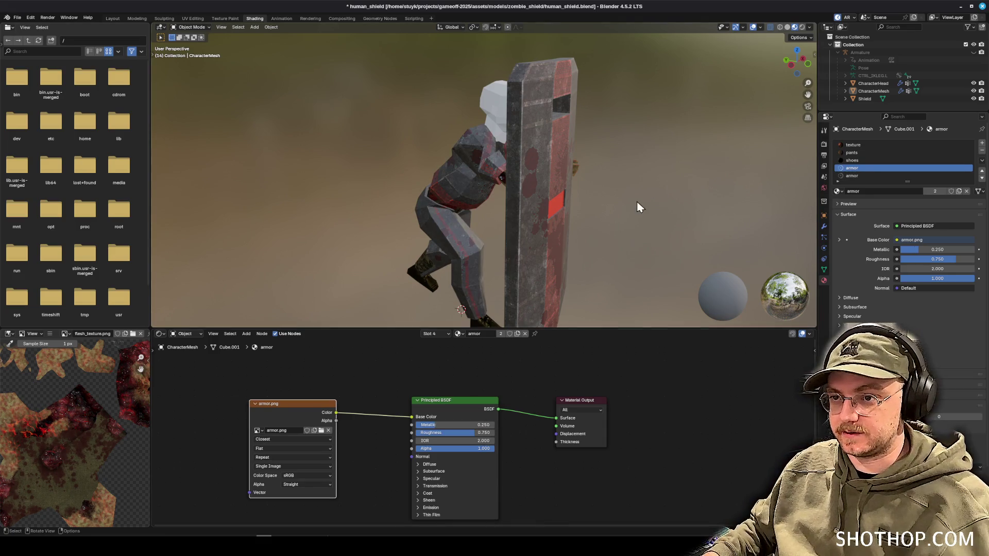
{"action": "left_click_drag", "start_coordinate": [638, 206], "coordinate": [585, 219]}
{"action": "key", "text": "ctrl+s"}
{"action": "scroll", "coordinate": [605, 186], "scroll_direction": "down", "scroll_amount": 3}
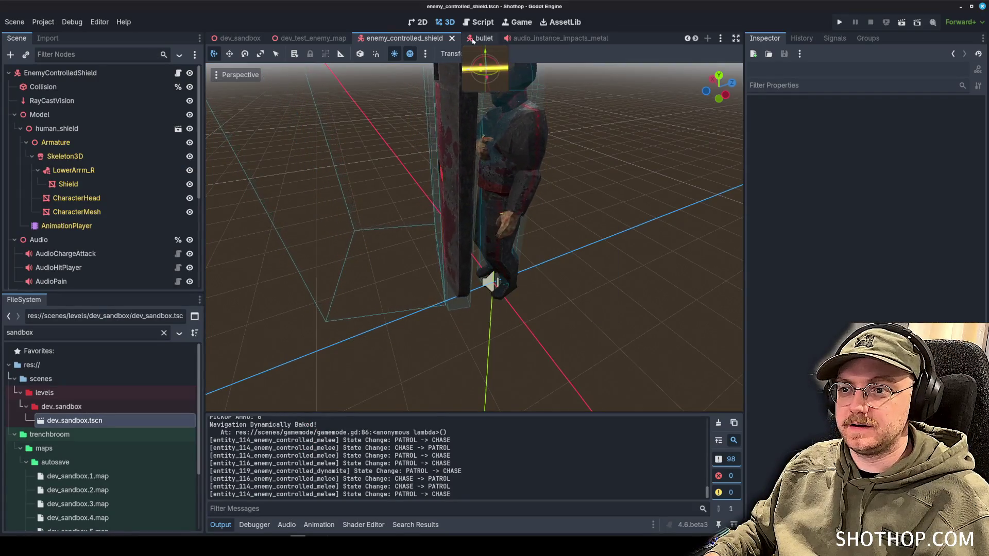
Select and frame the Shield mesh in the enemy_controlled_shield scene.
{"action": "left_click", "coordinate": [321, 39]}
{"action": "left_click", "coordinate": [412, 38]}
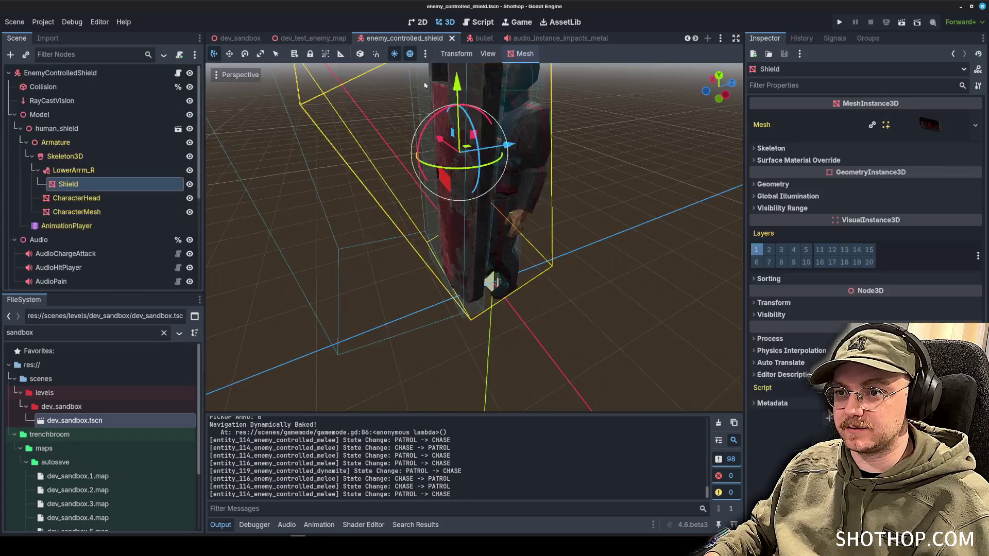
{"action": "scroll", "coordinate": [435, 183], "scroll_direction": "up", "scroll_amount": 5}
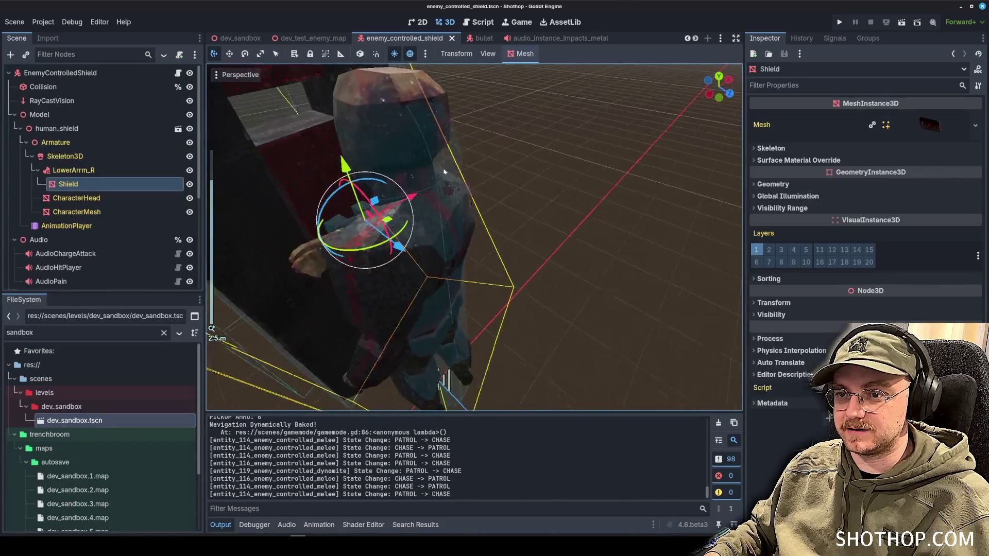
{"action": "key", "text": "f"}
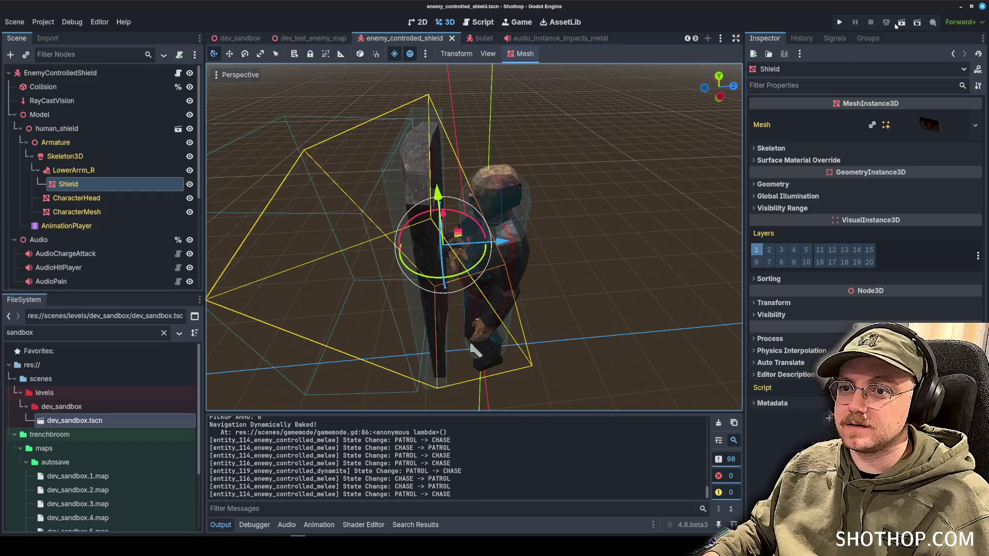
Run the dev_test_enemy_map scene and back away from the shield enemy.
{"action": "left_click", "coordinate": [319, 37]}
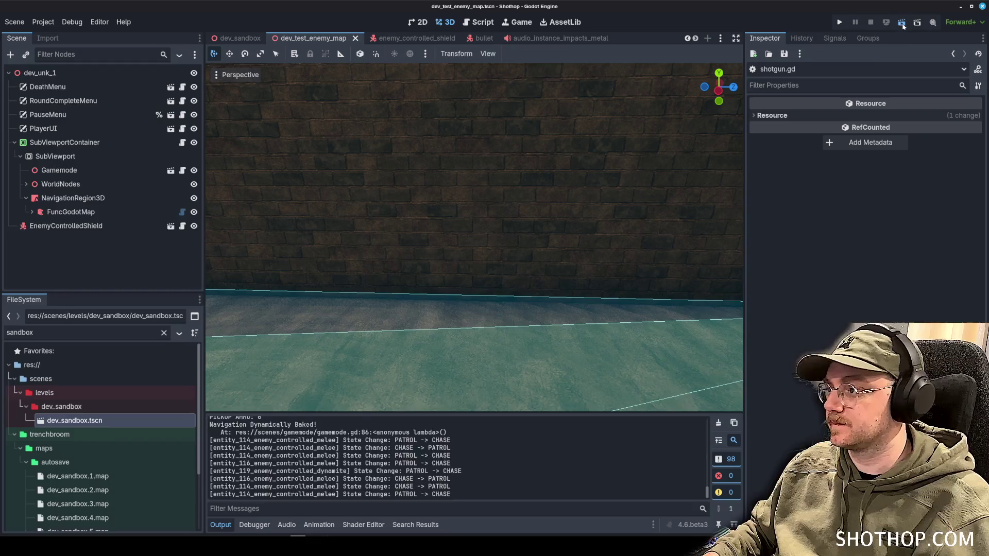
{"action": "left_click", "coordinate": [902, 23]}
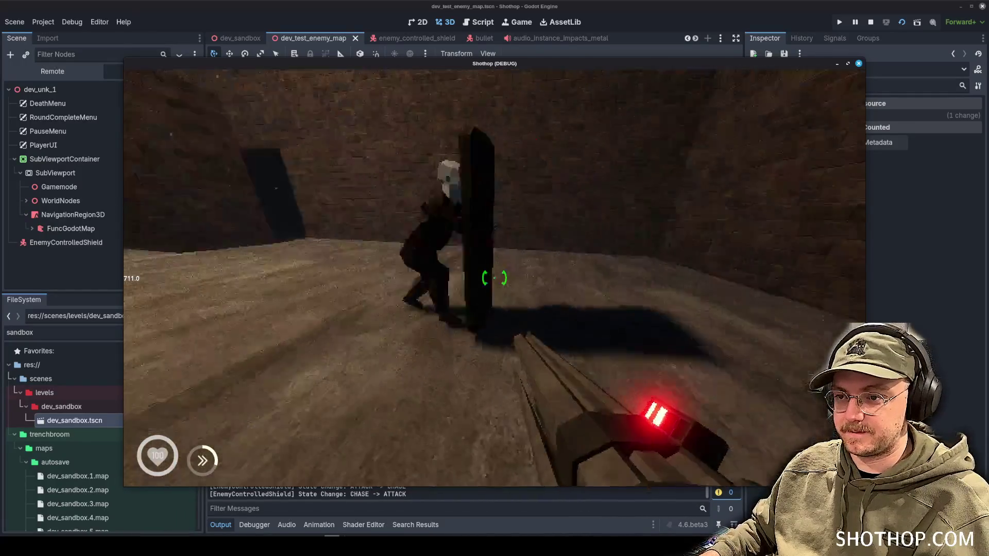
{"action": "key", "text": "s"}
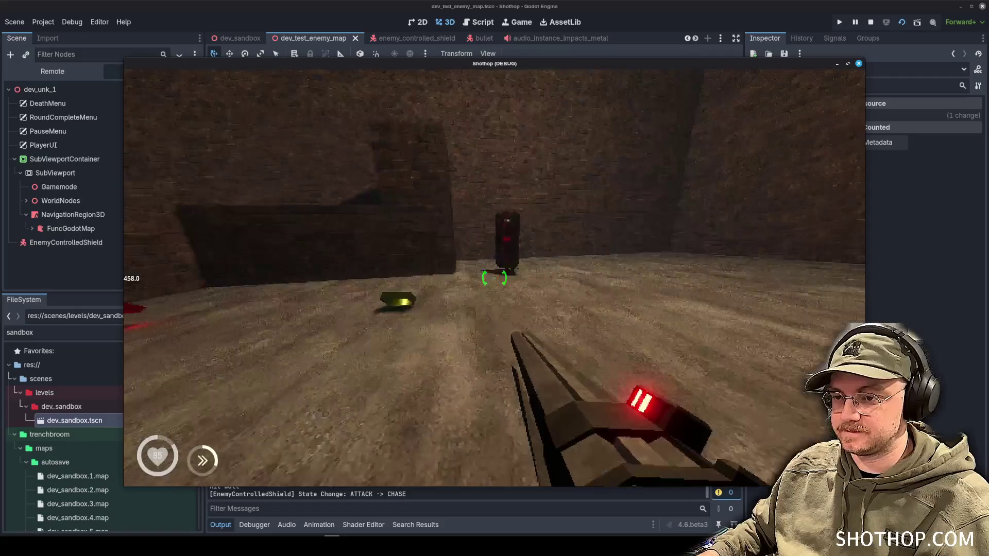
Pause the game with Esc and stop the running scene with F8.
{"action": "key", "text": "Escape"}
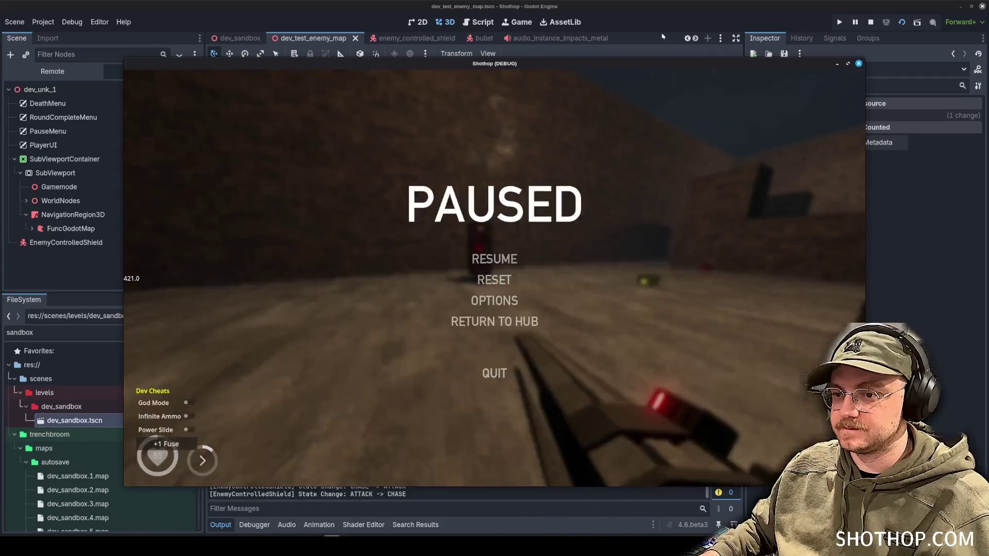
{"action": "key", "text": "F8"}
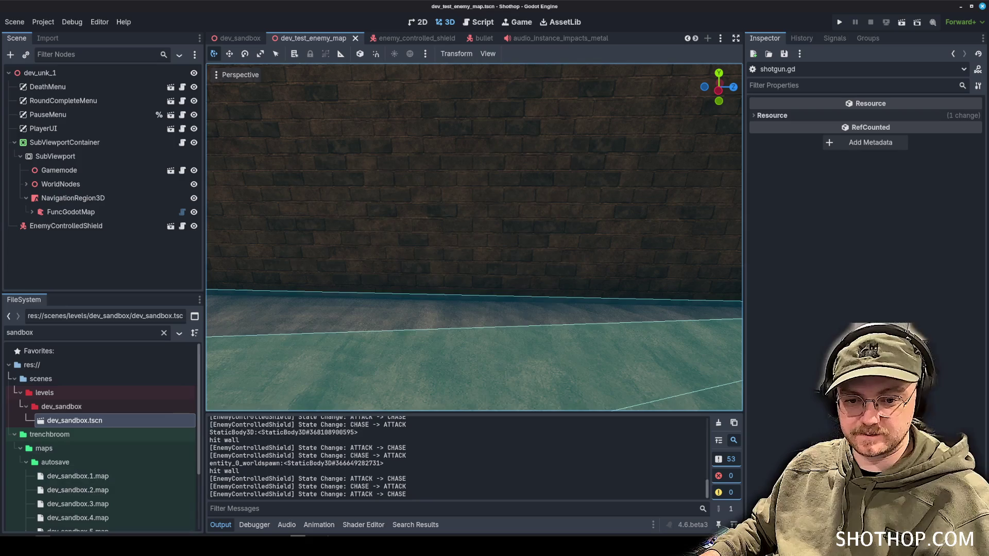
Stage all changes, commit as 'feat: armor and shield texture', and push to origin main.
{"action": "key", "text": "alt+Tab"}
{"action": "type", "text": "dd ."}
{"action": "key", "text": "Return"}
{"action": "type", "text": "g"}
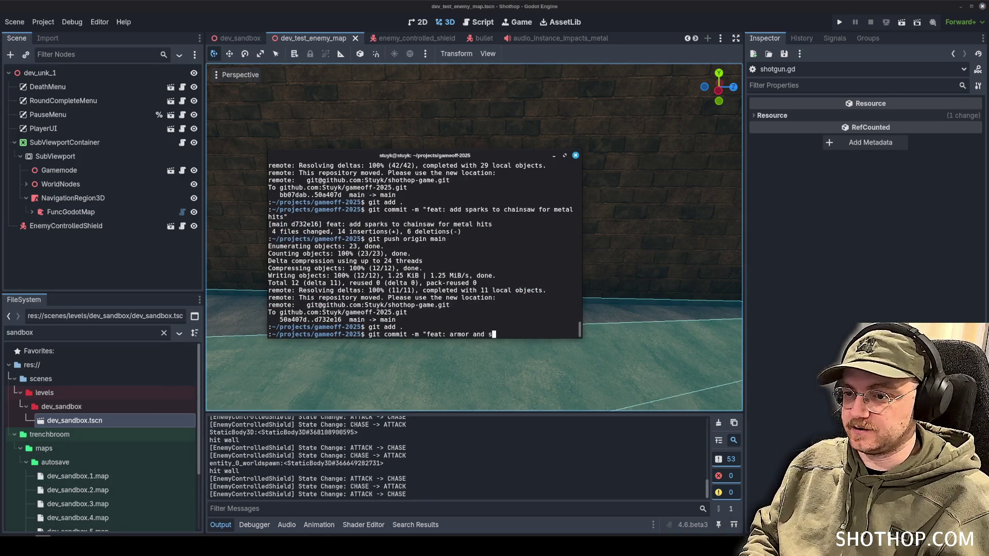
{"action": "type", "text": "ure\""}
{"action": "key", "text": "Return"}
{"action": "type", "text": "git push"}
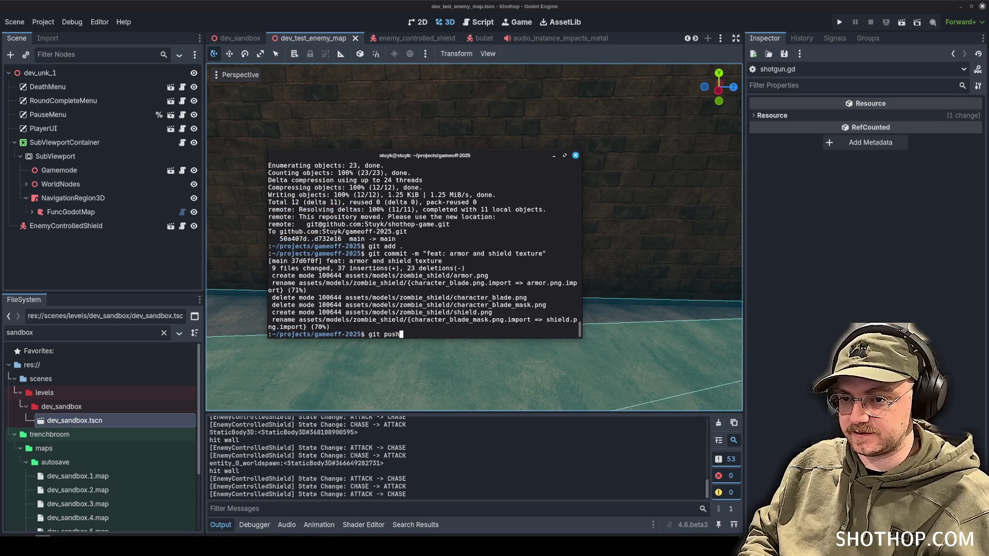
{"action": "type", "text": " origin main"}
{"action": "key", "text": "Return"}
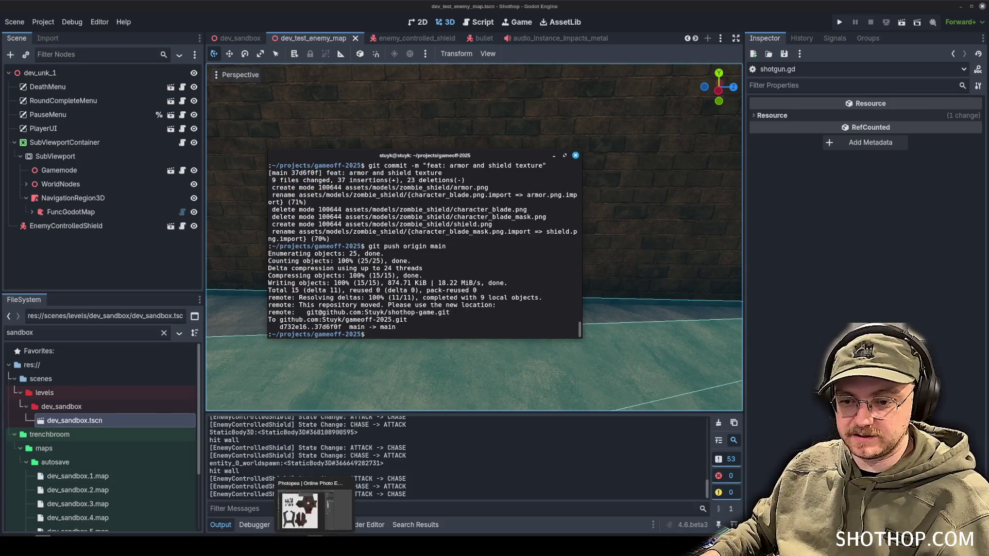
Return to Photopea with armor.png and dismiss the ad-blocker confirmation.
{"action": "left_click", "coordinate": [314, 502]}
{"action": "left_click", "coordinate": [374, 82]}
{"action": "scroll", "coordinate": [341, 278], "scroll_direction": "down", "scroll_amount": 1}
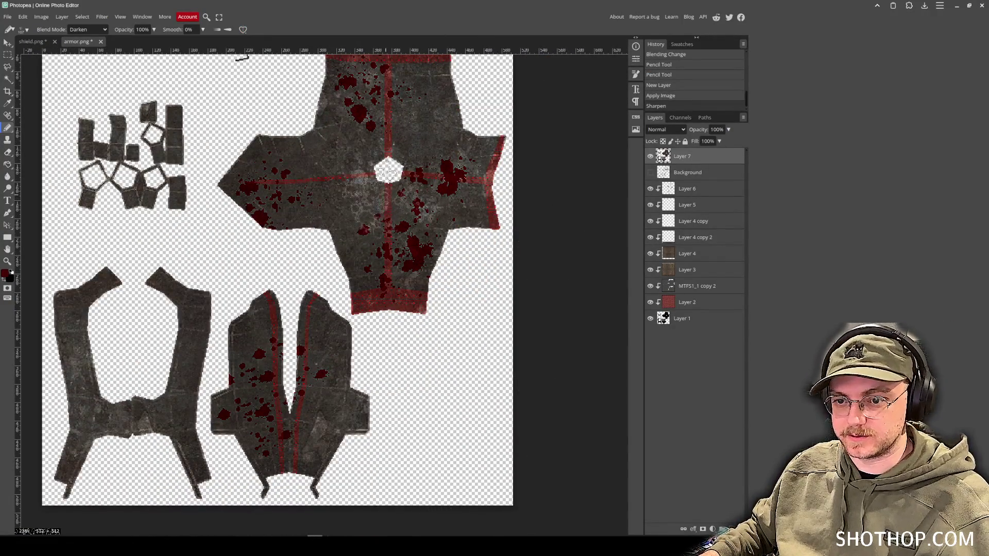
In Blender, select the character's head in the UV Editing workspace with all its geometry selected.
{"action": "left_click", "coordinate": [268, 507]}
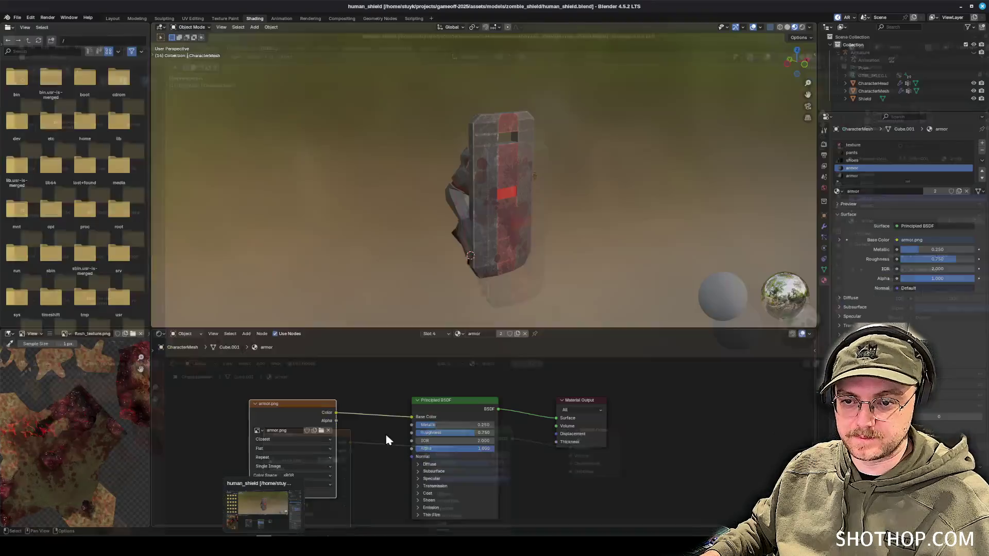
{"action": "mouse_move", "coordinate": [433, 160]}
{"action": "left_mouse_down"}
{"action": "mouse_move", "coordinate": [345, 173]}
{"action": "mouse_move", "coordinate": [465, 131]}
{"action": "left_mouse_up"}
{"action": "left_click", "coordinate": [465, 132]}
{"action": "scroll", "coordinate": [528, 155], "scroll_direction": "up", "scroll_amount": 4}
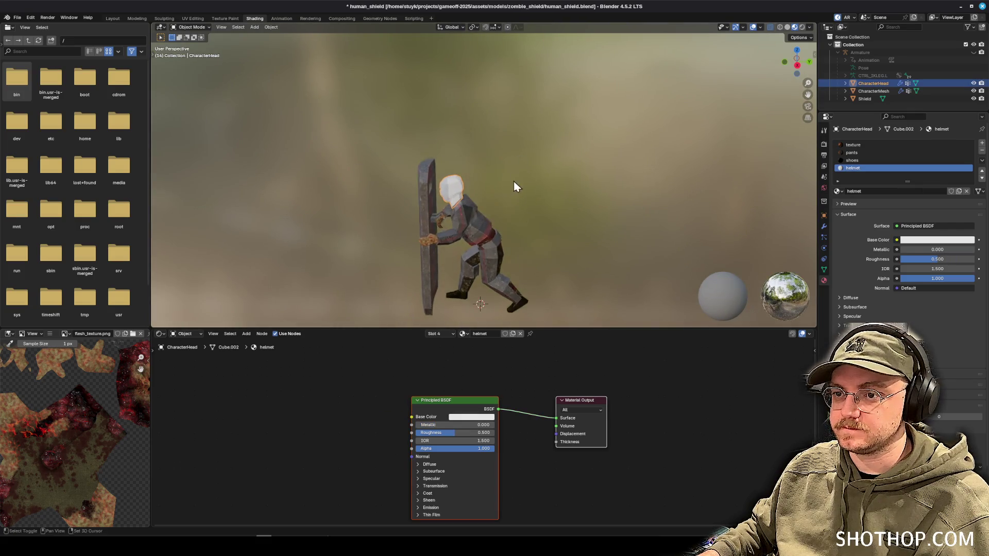
{"action": "left_click", "coordinate": [193, 18]}
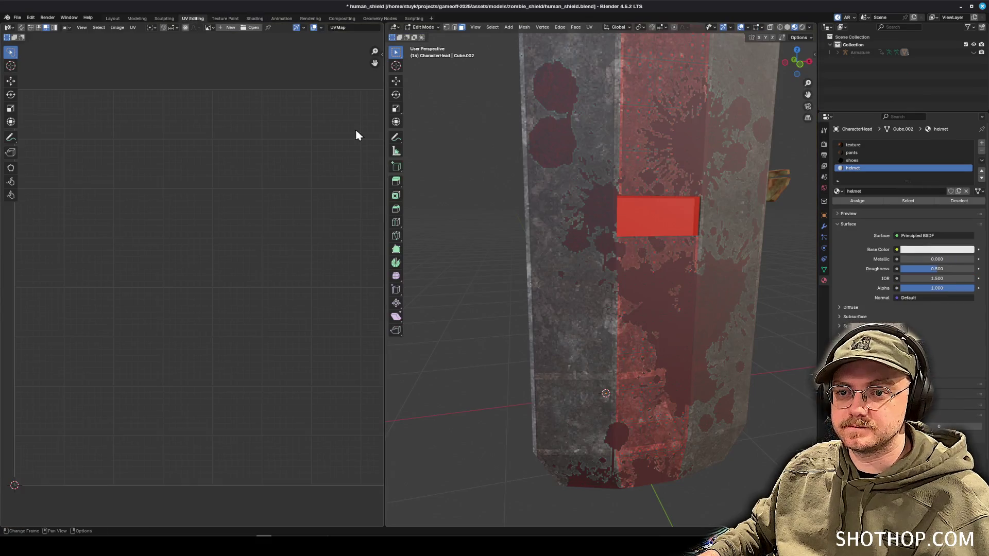
{"action": "scroll", "coordinate": [609, 206], "scroll_direction": "down", "scroll_amount": 8}
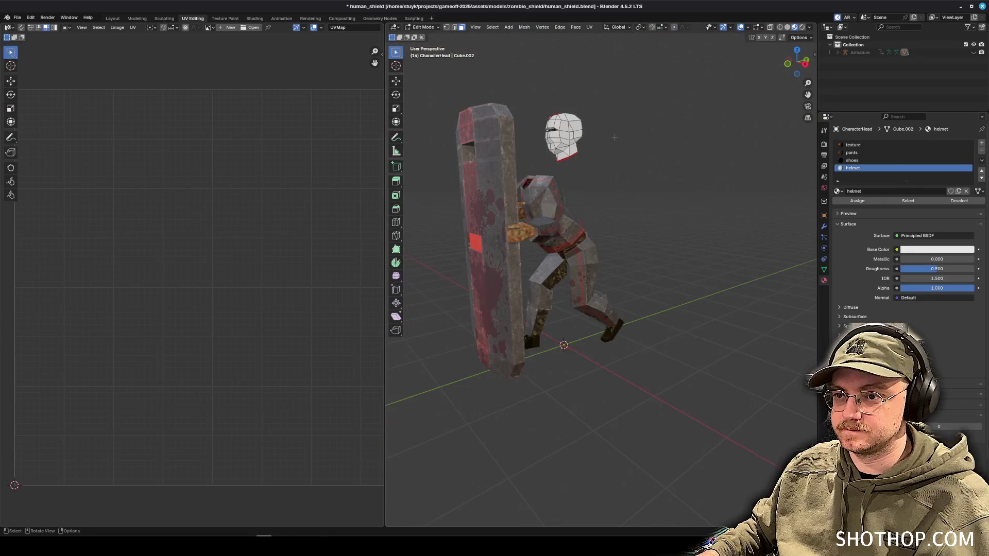
{"action": "scroll", "coordinate": [638, 204], "scroll_direction": "up", "scroll_amount": 3}
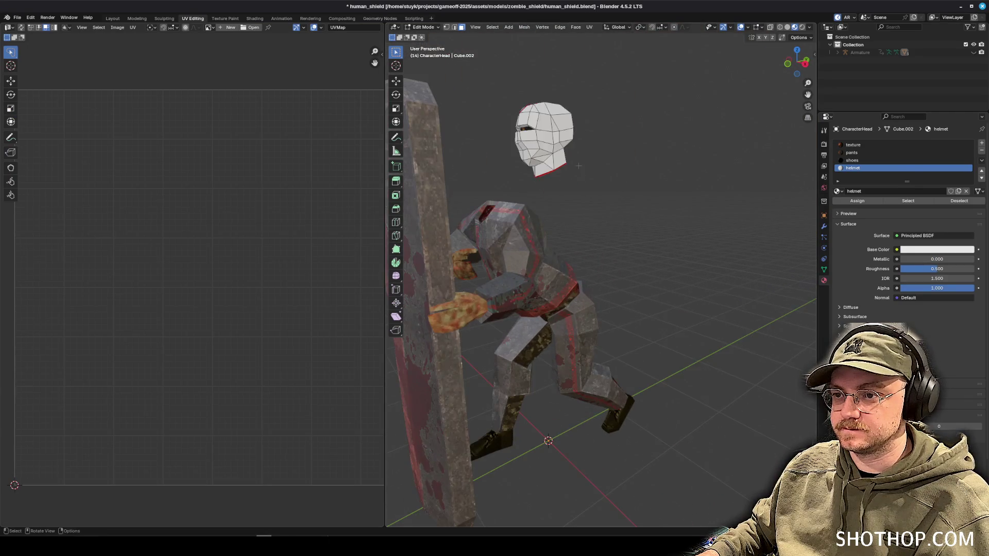
{"action": "key", "text": "a"}
Make the head's texture material slot active.
{"action": "scroll", "coordinate": [332, 205], "scroll_direction": "down", "scroll_amount": 1}
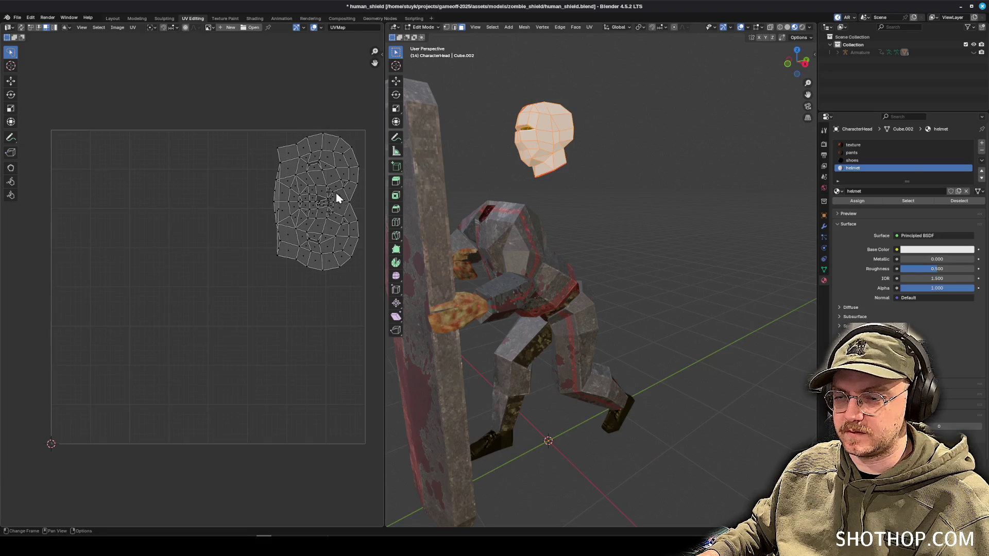
{"action": "scroll", "coordinate": [335, 211], "scroll_direction": "up", "scroll_amount": 4}
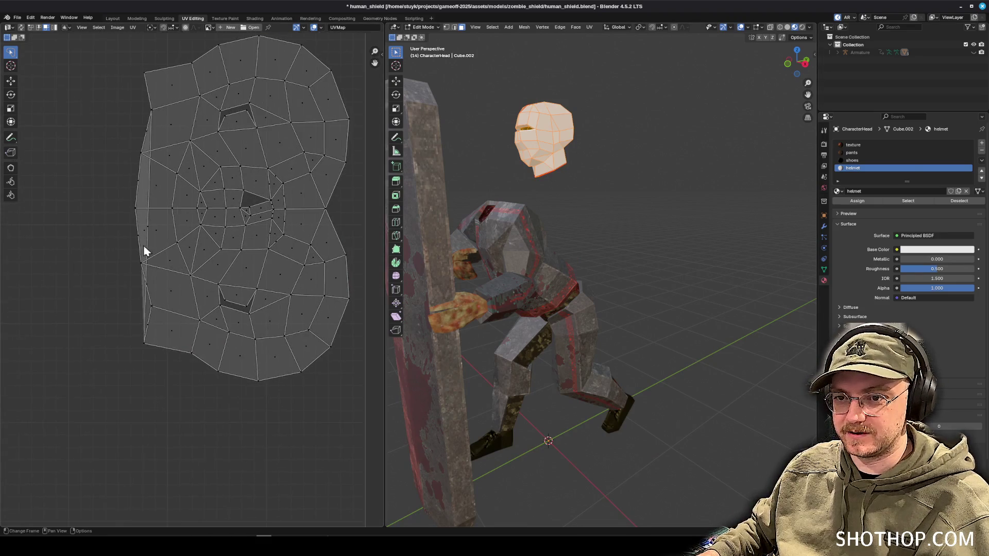
{"action": "mouse_move", "coordinate": [417, 245]}
{"action": "left_mouse_down"}
{"action": "mouse_move", "coordinate": [538, 216]}
{"action": "mouse_move", "coordinate": [664, 128]}
{"action": "left_mouse_up"}
{"action": "scroll", "coordinate": [538, 216], "scroll_direction": "up", "scroll_amount": 5}
{"action": "left_click", "coordinate": [610, 143]}
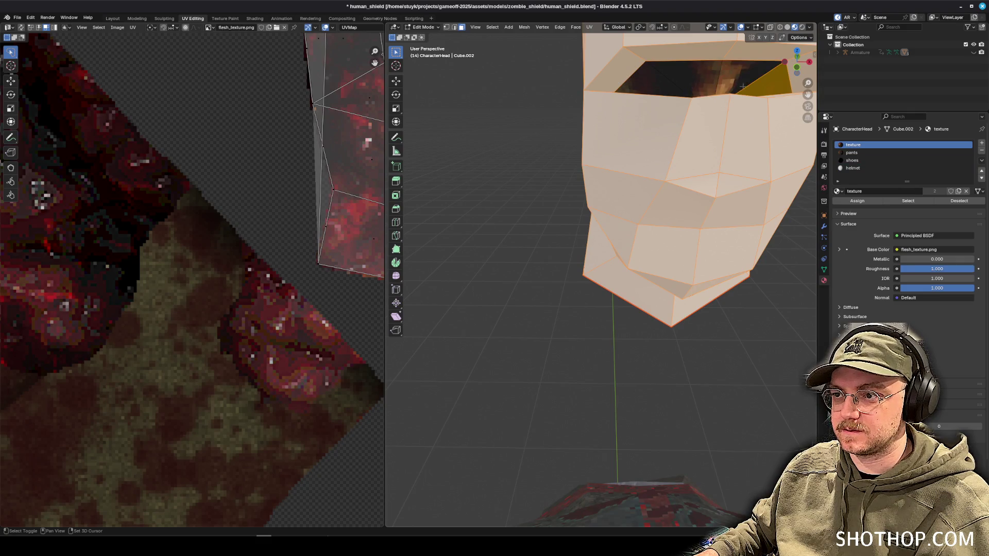
{"action": "scroll", "coordinate": [610, 143], "scroll_direction": "down", "scroll_amount": 5}
{"action": "scroll", "coordinate": [287, 159], "scroll_direction": "down", "scroll_amount": 5}
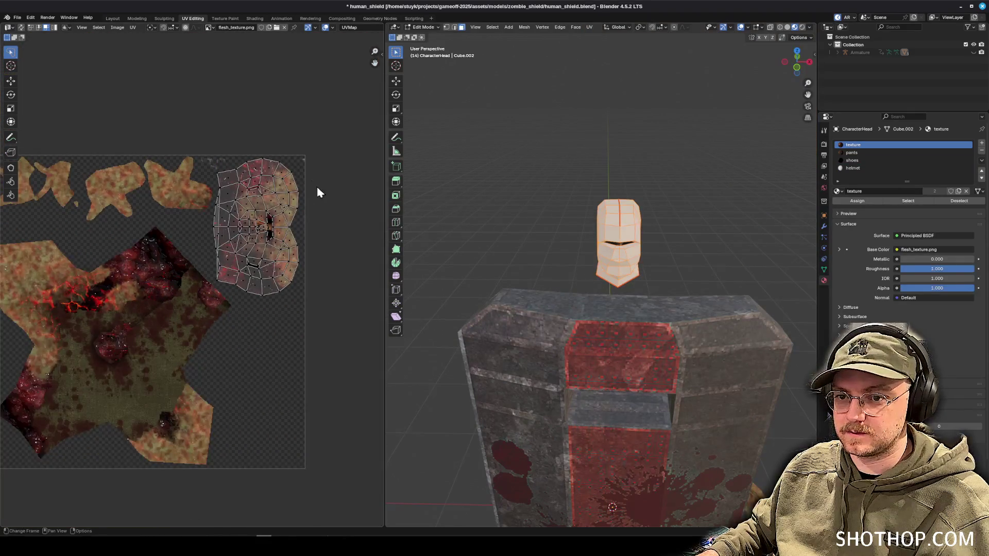
{"action": "mouse_move", "coordinate": [592, 309]}
{"action": "left_mouse_down"}
{"action": "mouse_move", "coordinate": [546, 351]}
{"action": "mouse_move", "coordinate": [567, 371]}
{"action": "mouse_move", "coordinate": [644, 288]}
{"action": "left_mouse_up"}
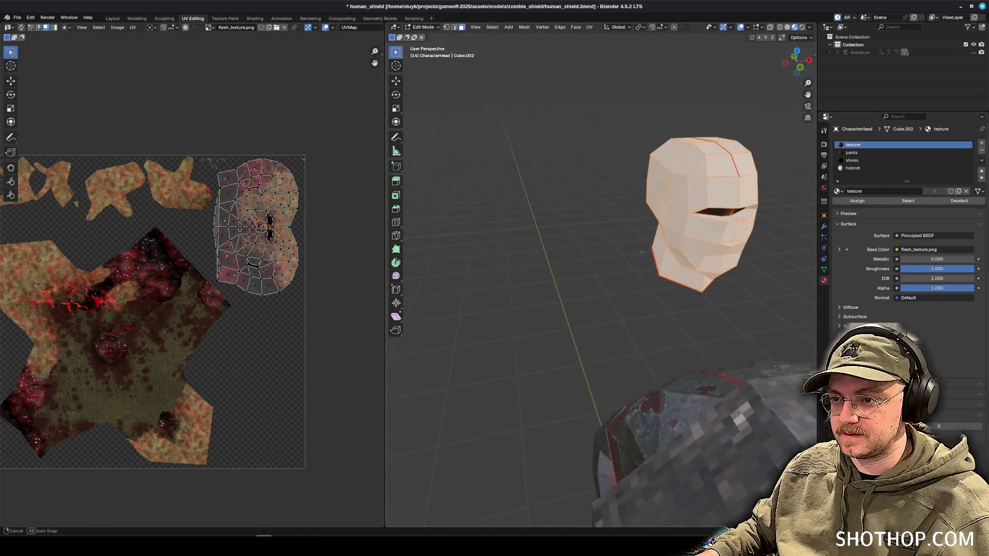
Move the head UV island to the lower right of flesh_texture.png and rotate it upright.
{"action": "key", "text": "a"}
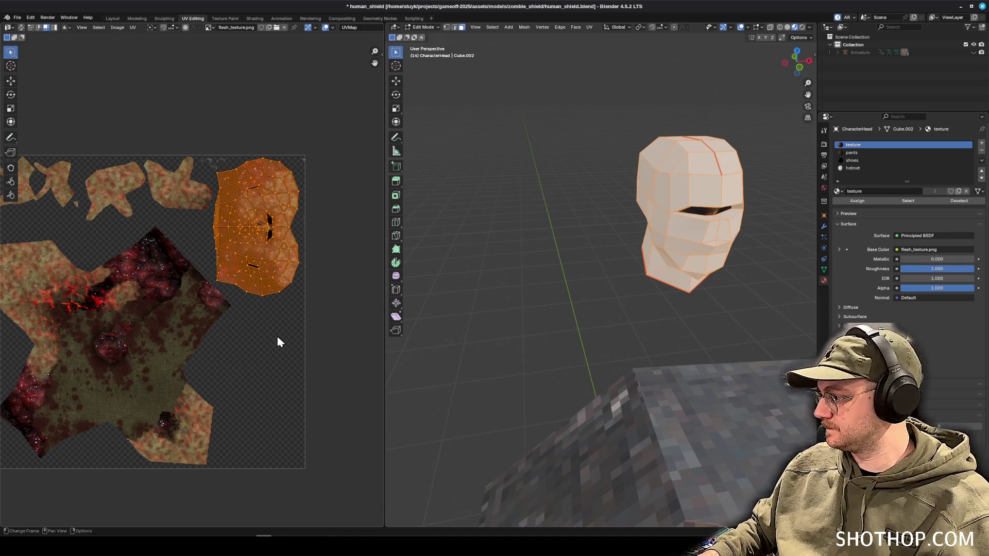
{"action": "key", "text": "g"}
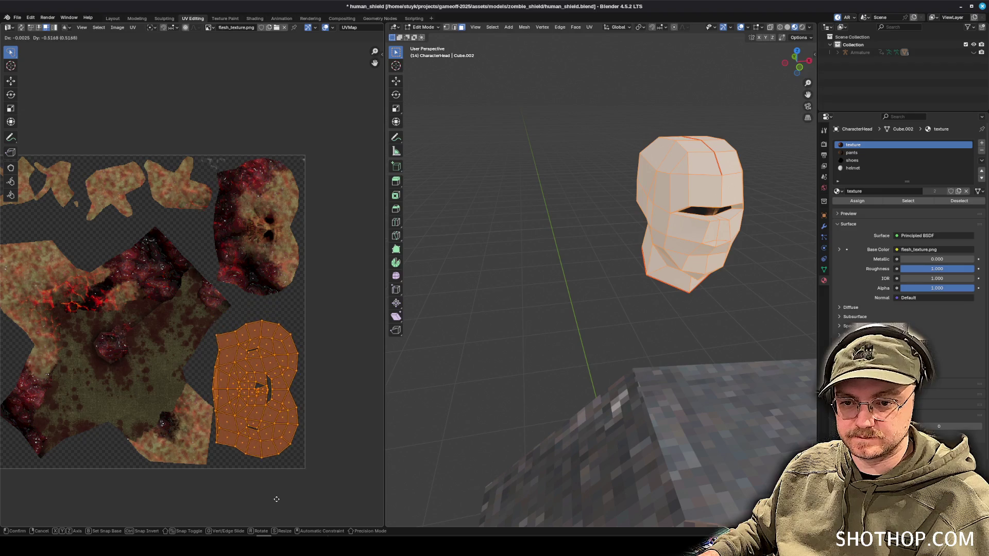
{"action": "left_click", "coordinate": [295, 485]}
{"action": "scroll", "coordinate": [294, 488], "scroll_direction": "down", "scroll_amount": 1}
{"action": "scroll", "coordinate": [334, 398], "scroll_direction": "up", "scroll_amount": 1}
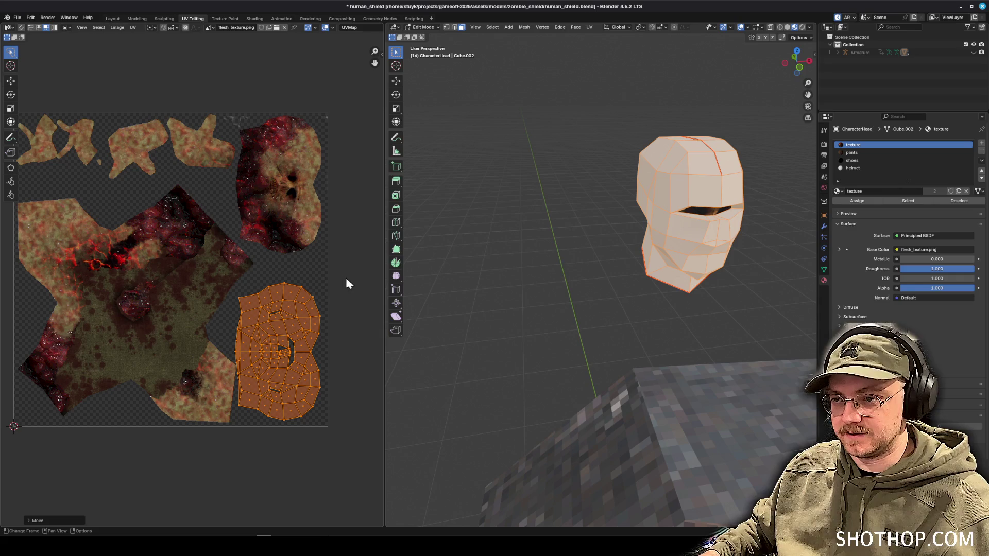
{"action": "key", "text": "r"}
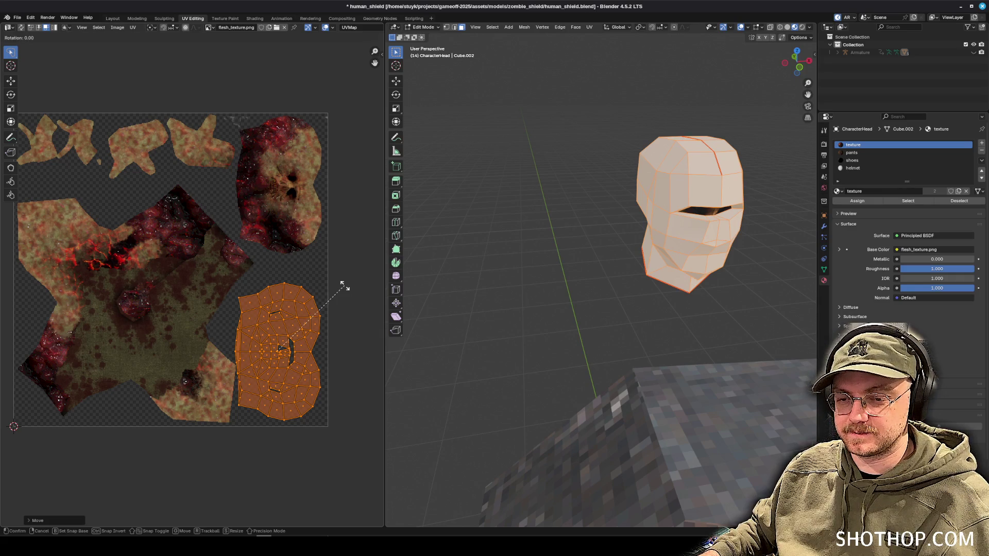
{"action": "left_click", "coordinate": [170, 233]}
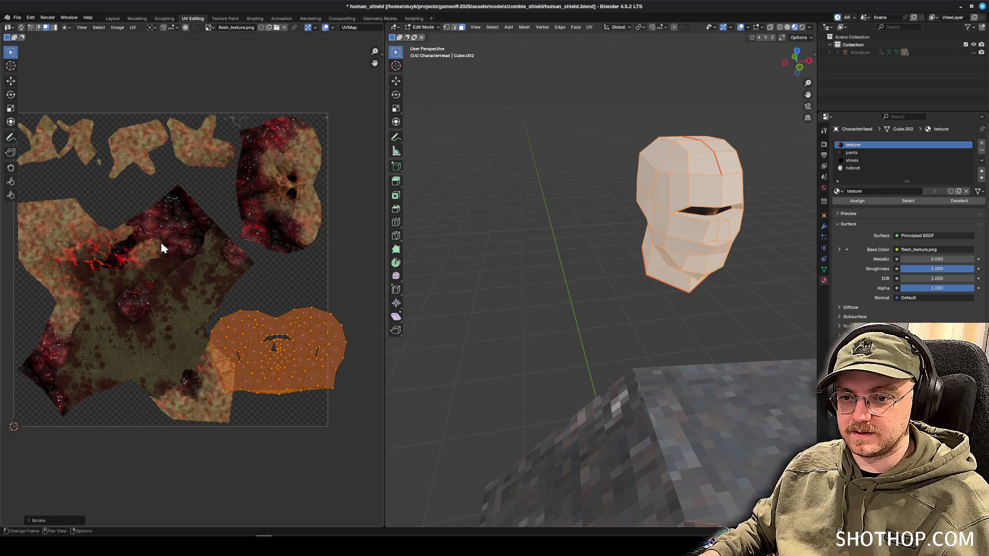